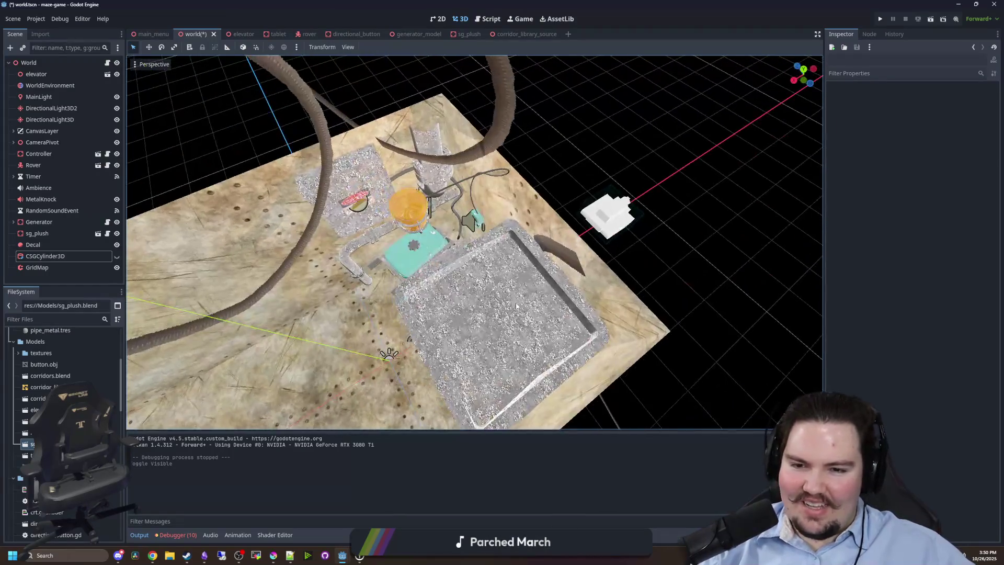
Select the elevator, zoom in and out around it, then deselect it.
click(471, 262)
scroll(744, 184, up, 5)
scroll(623, 191, down, 8)
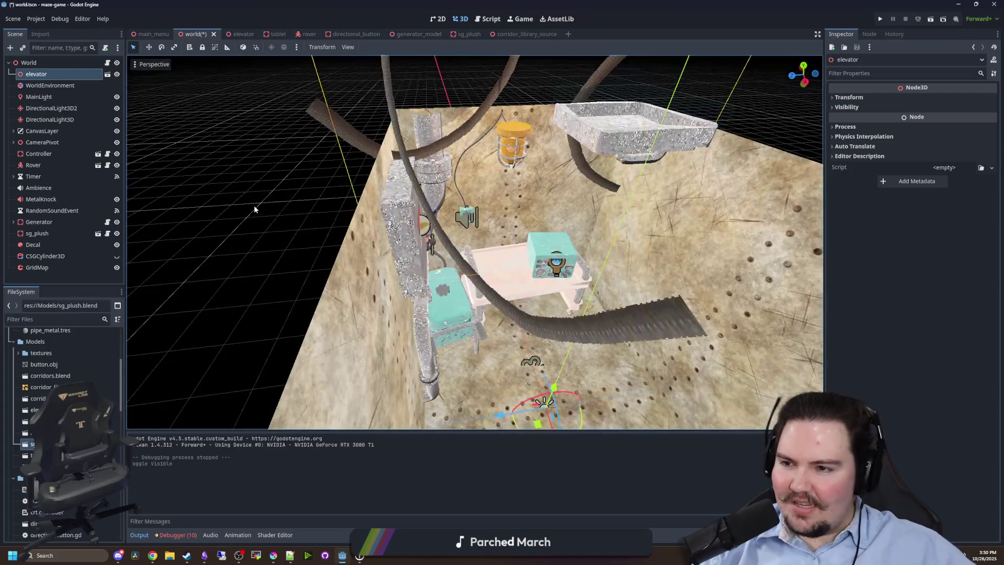
click(253, 205)
scroll(267, 194, down, 2)
Orbit and zoom to line up the corridor, then bring Krita's fish drawing forward.
drag(268, 194, 344, 205)
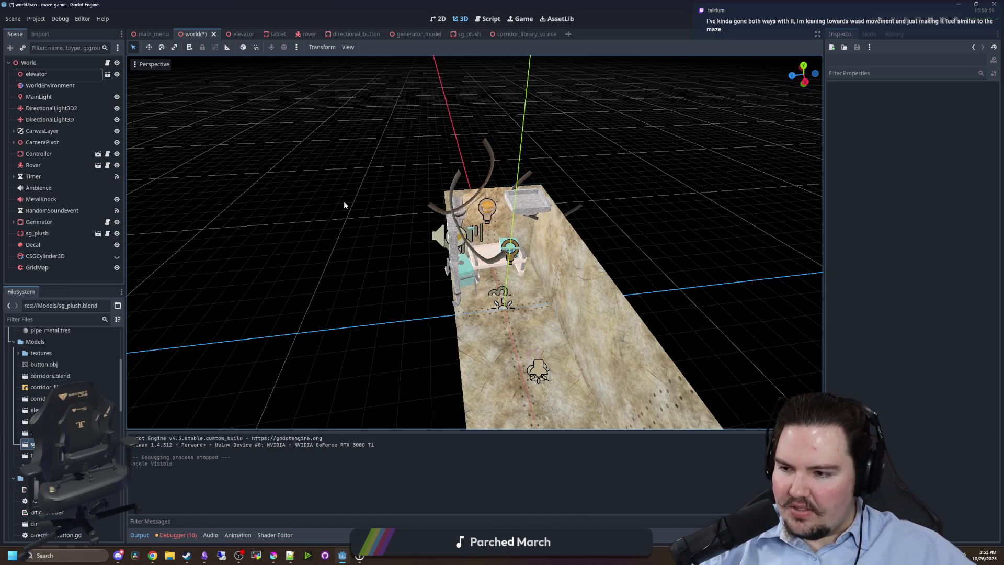
drag(360, 279, 331, 261)
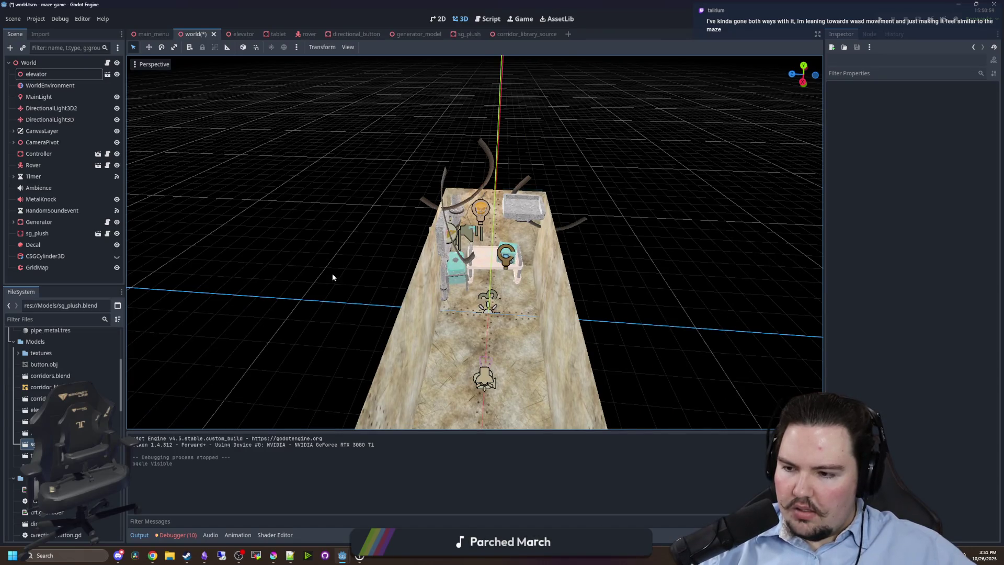
mouse_move(329, 274)
mouse_down()
mouse_move(578, 288)
mouse_move(624, 312)
mouse_move(500, 267)
mouse_move(320, 278)
mouse_move(404, 294)
mouse_move(517, 290)
mouse_up()
scroll(578, 289, up, 3)
scroll(500, 267, down, 3)
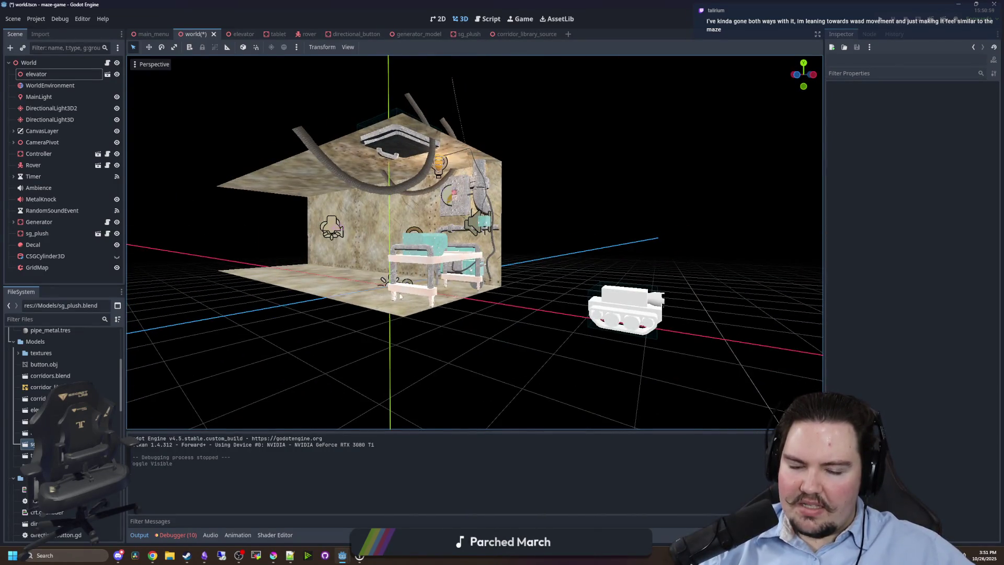
scroll(400, 296, up, 5)
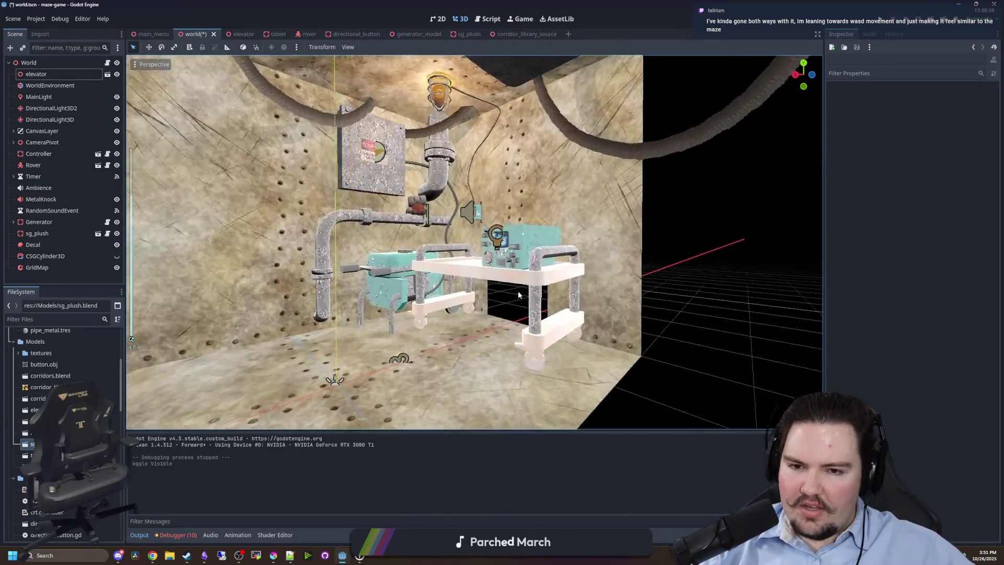
scroll(518, 291, up, 3)
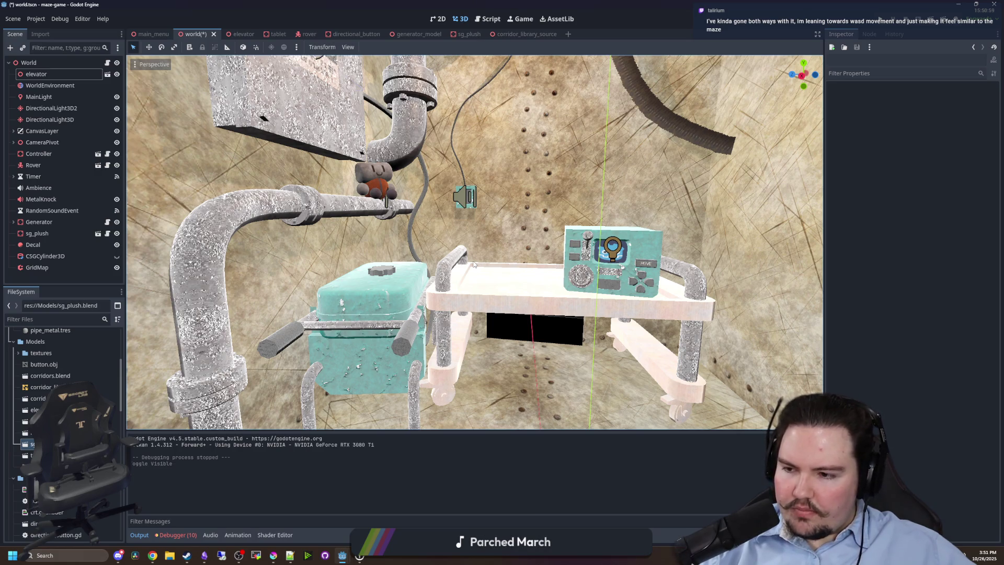
scroll(474, 264, down, 5)
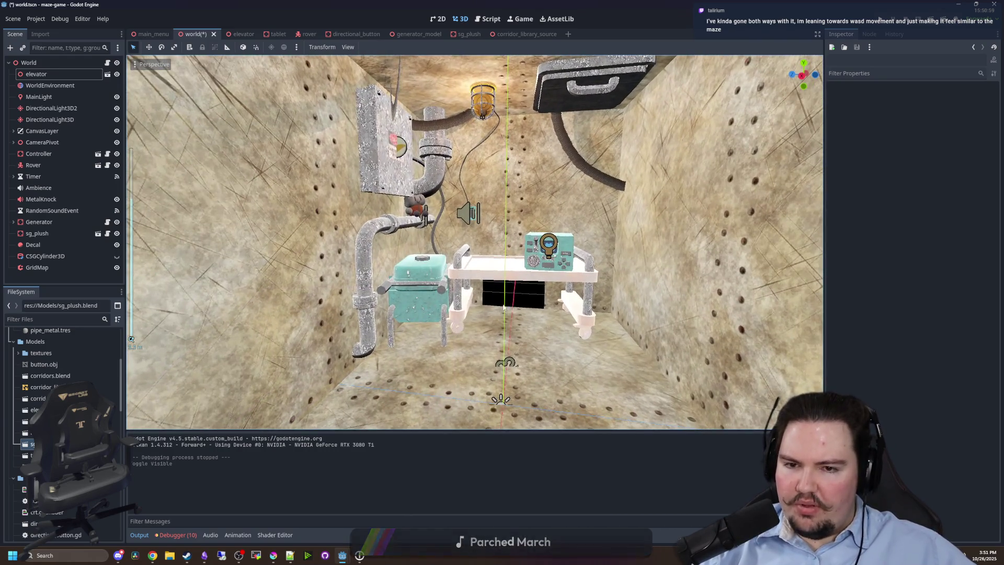
scroll(335, 392, up, 5)
scroll(314, 408, down, 6)
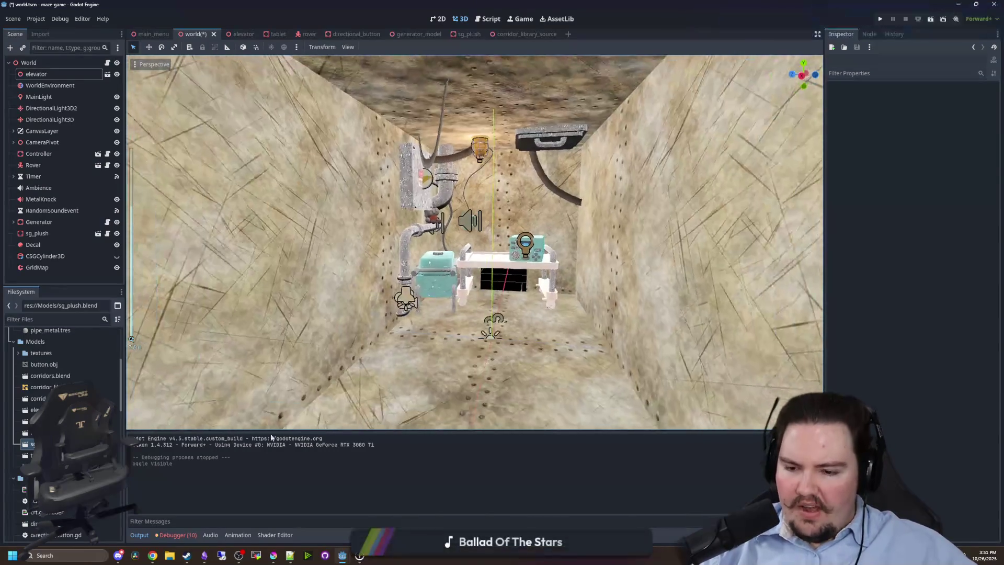
click(273, 555)
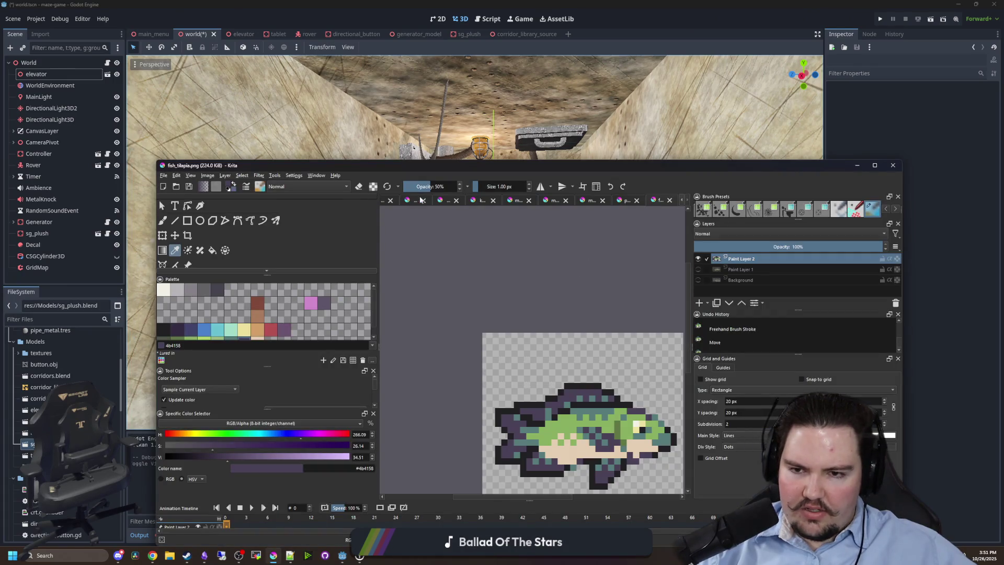
Maximize Krita, switch to the fishboard sketch, pan to blank space and pick red.
double_click(467, 168)
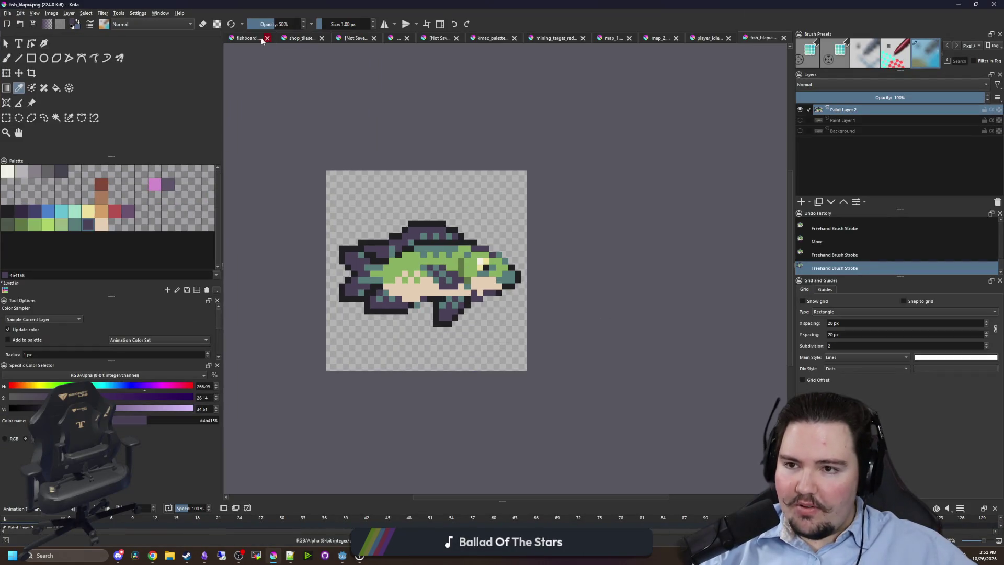
click(250, 38)
right_click(336, 291)
drag(505, 263, 384, 165)
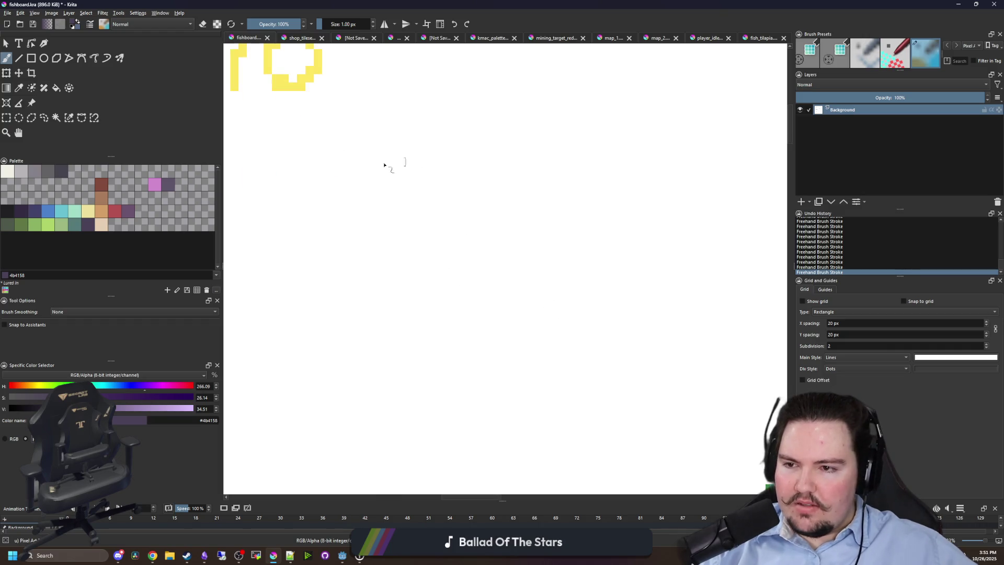
click(117, 212)
Draw the red letters W, A, S and D, undoing a misplaced first stroke.
mouse_move(341, 345)
mouse_down()
mouse_move(322, 256)
mouse_move(345, 289)
mouse_move(386, 211)
mouse_up()
key(ctrl+z)
drag(311, 203, 415, 212)
mouse_move(244, 372)
mouse_down()
mouse_move(284, 332)
mouse_move(319, 379)
mouse_up()
drag(245, 330, 285, 342)
mouse_move(373, 340)
mouse_down()
mouse_move(341, 347)
mouse_move(335, 389)
mouse_up()
mouse_move(445, 331)
mouse_down()
mouse_move(489, 366)
mouse_move(439, 314)
mouse_up()
Draw a large red rectangle outline beneath the WASD letters.
scroll(439, 313, down, 5)
scroll(397, 403, up, 10)
mouse_move(270, 239)
mouse_down()
mouse_move(279, 303)
mouse_move(599, 364)
mouse_move(435, 225)
mouse_move(278, 235)
mouse_up()
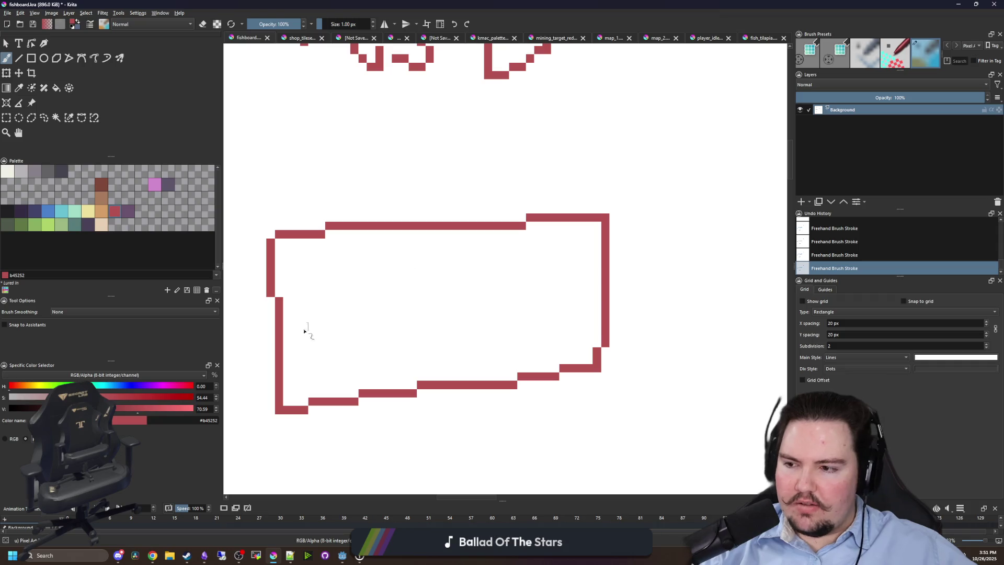
scroll(538, 252, down, 5)
scroll(513, 105, up, 2)
scroll(432, 338, up, 8)
scroll(325, 280, down, 6)
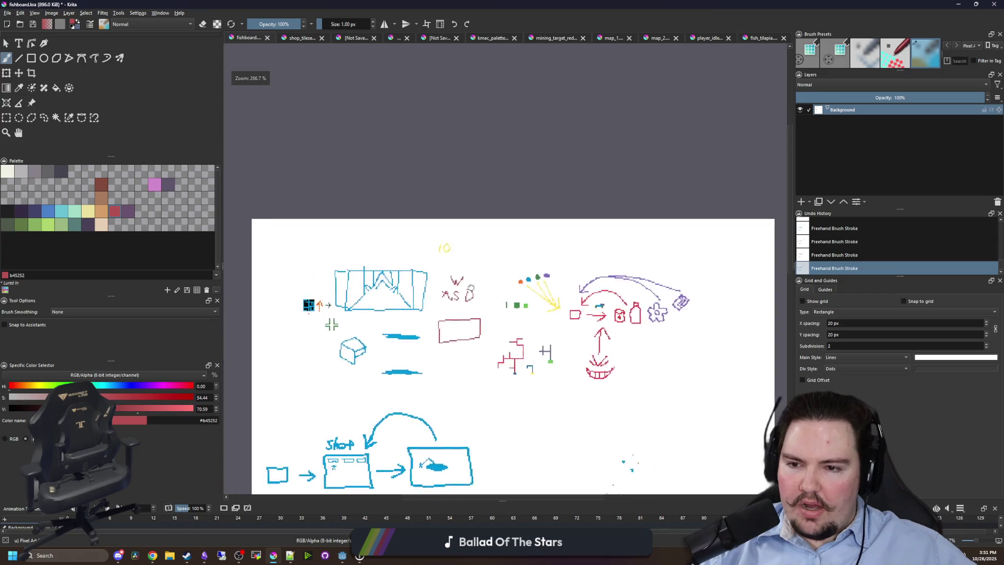
Draw red curls inside the left and right ends of the blue sketch.
scroll(392, 291, up, 6)
scroll(324, 272, down, 1)
scroll(287, 231, up, 1)
drag(298, 225, 297, 228)
scroll(340, 231, down, 2)
drag(634, 232, 632, 234)
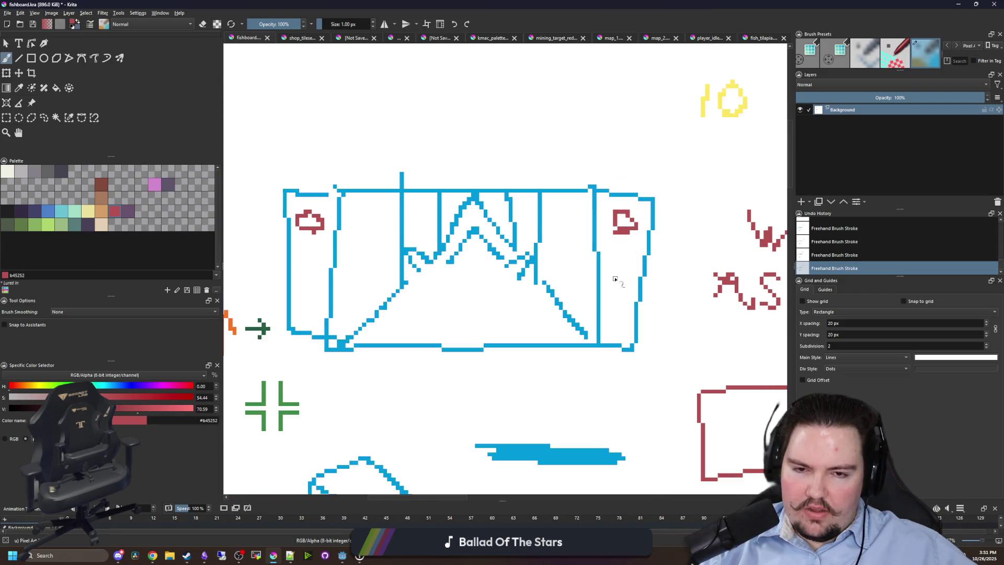
Undo a stray block, then stamp three red 2 px dots beside the curl and return to 1 px.
drag(615, 276, 628, 298)
key(ctrl+z)
key(bracketright)
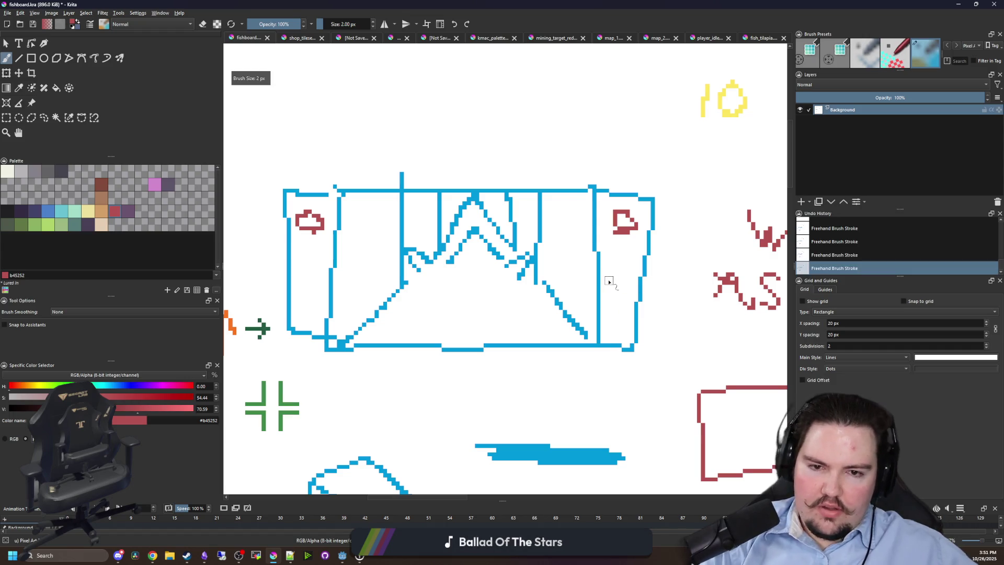
click(621, 268)
click(633, 285)
click(621, 305)
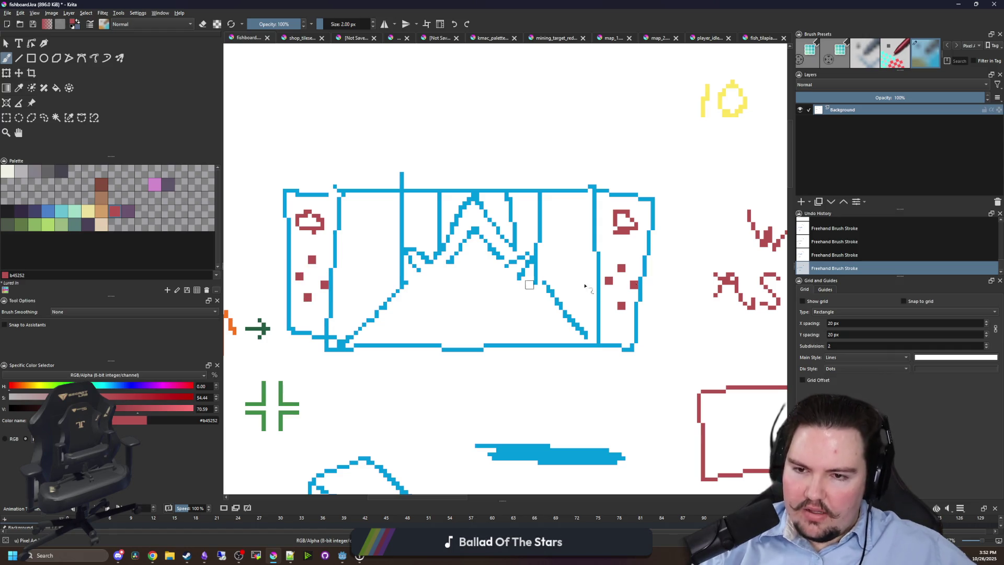
scroll(483, 247, up, 1)
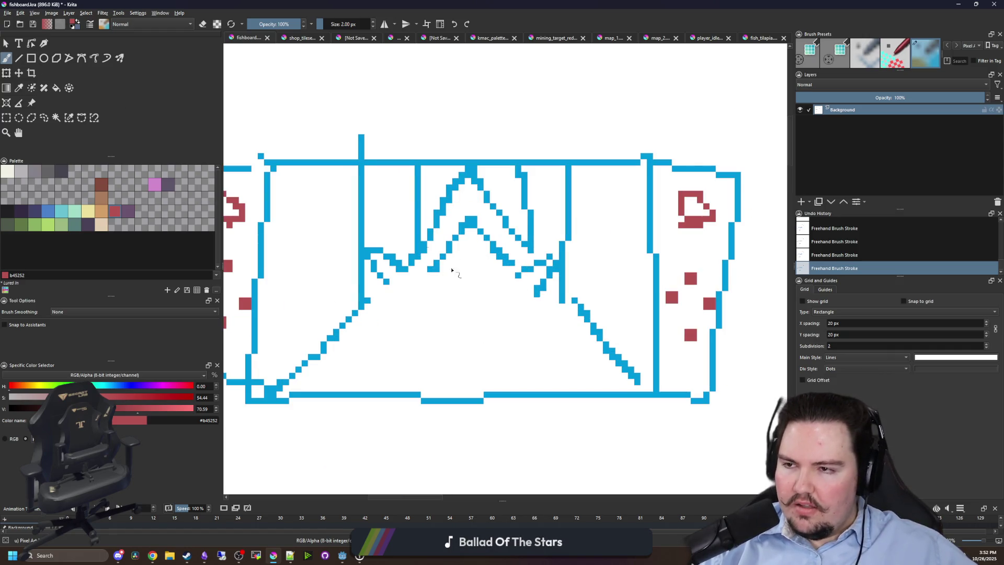
key(bracketleft)
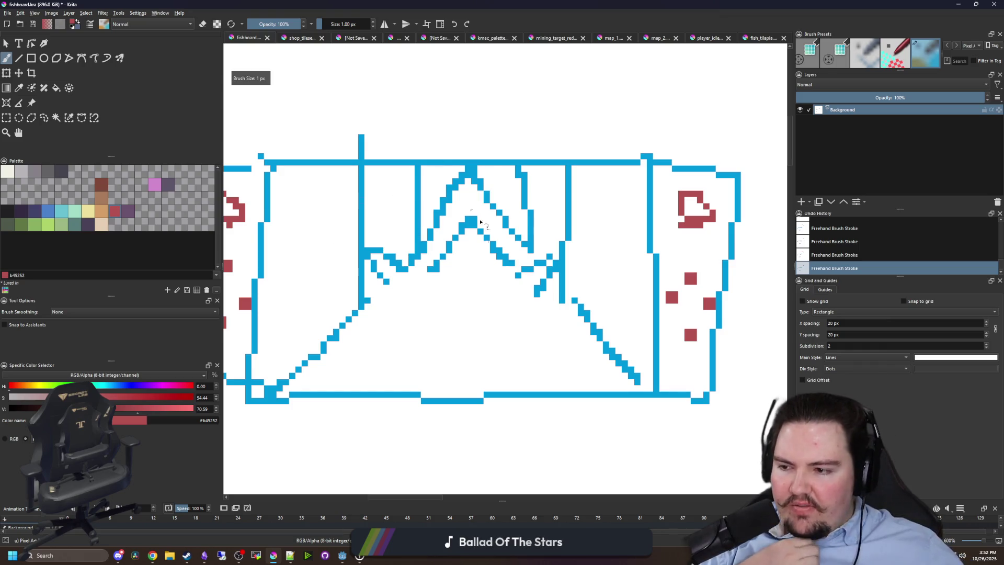
Undo the last stroke and paint a red spot at the mountain's peak.
scroll(412, 304, down, 1)
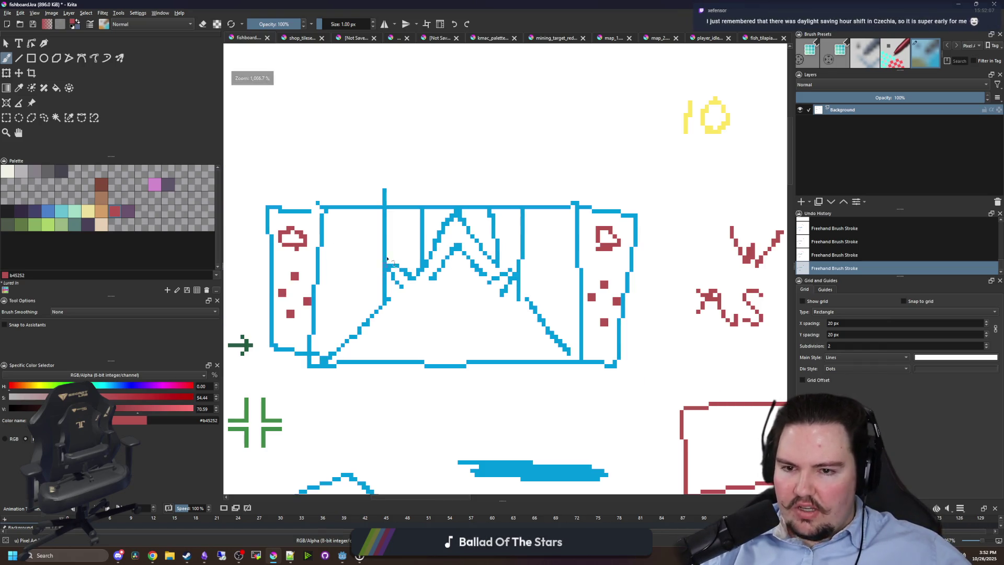
key(ctrl+z)
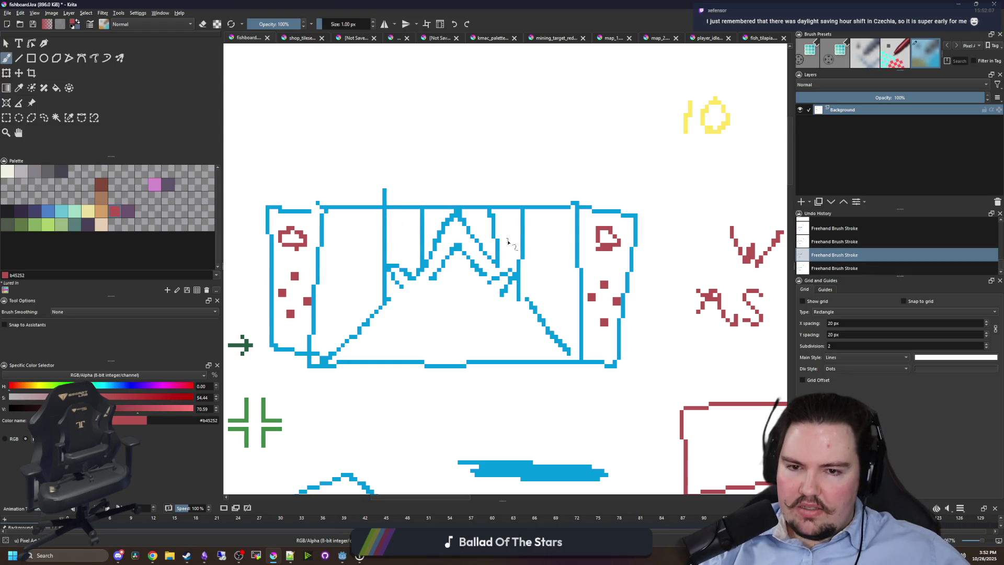
mouse_move(447, 232)
mouse_down()
mouse_move(456, 216)
mouse_move(469, 230)
mouse_up()
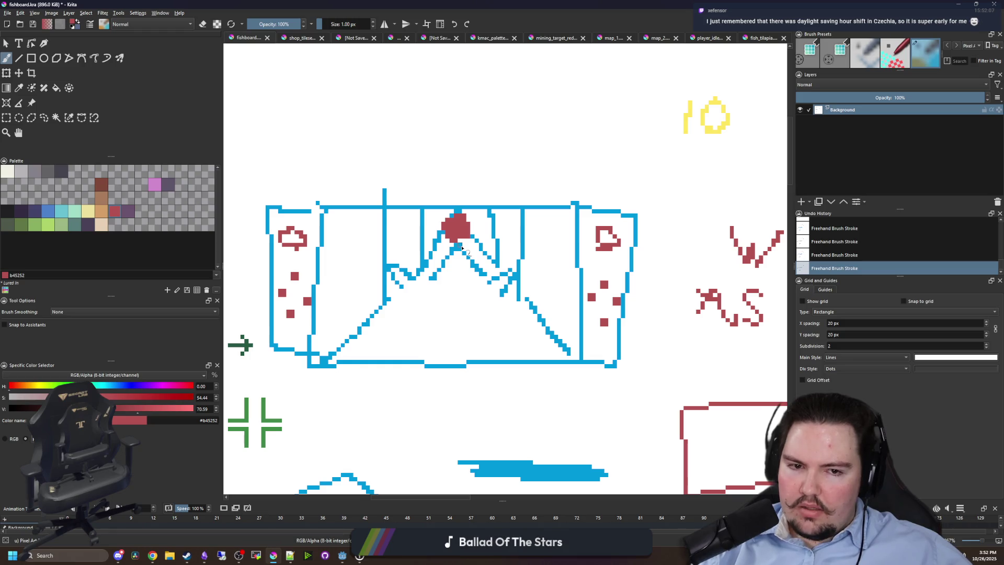
Zoom around to review the red marks, then minimize Krita back to Godot.
scroll(462, 248, down, 1)
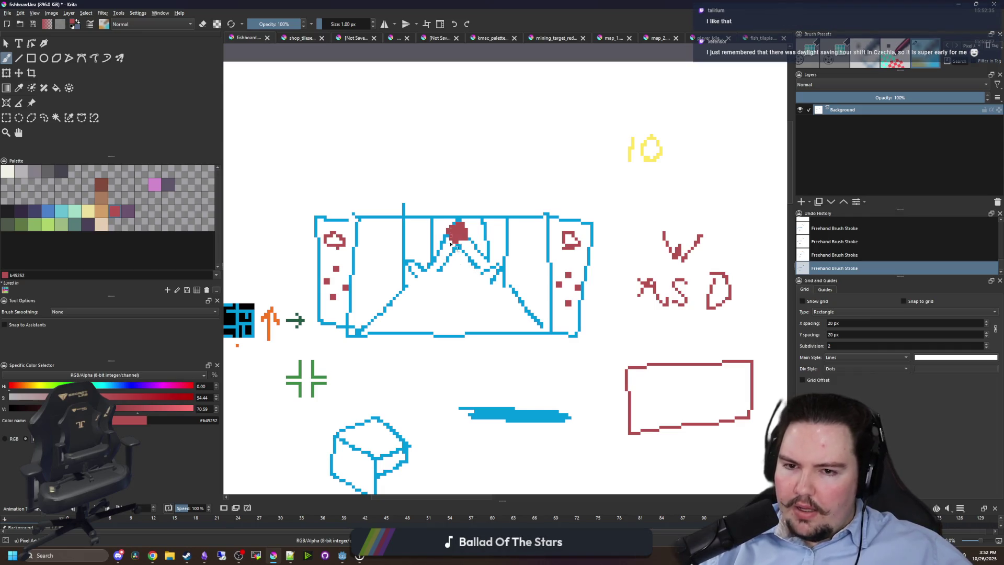
scroll(451, 244, up, 1)
scroll(450, 244, down, 2)
scroll(447, 281, up, 3)
scroll(446, 281, down, 4)
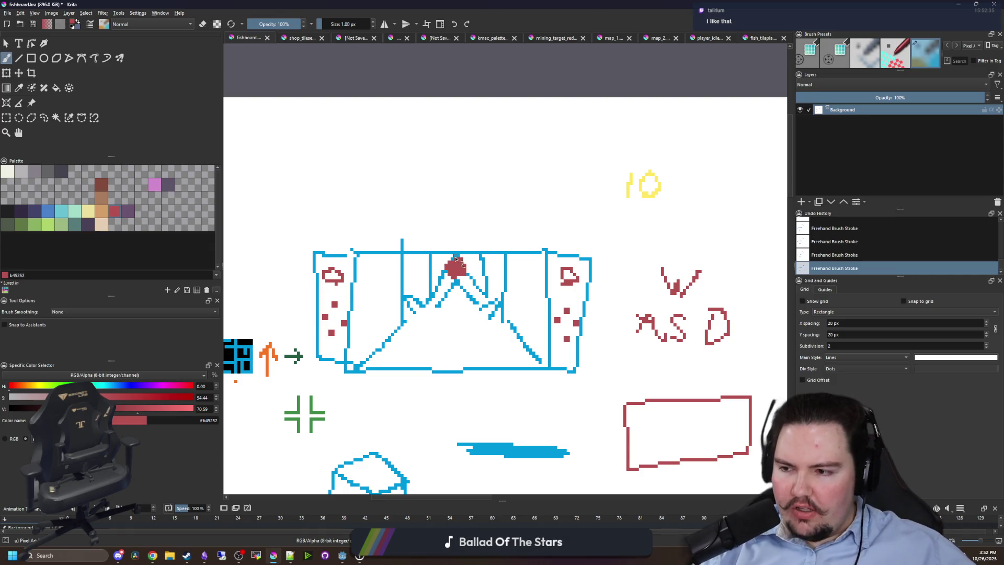
scroll(497, 269, up, 2)
scroll(442, 289, down, 2)
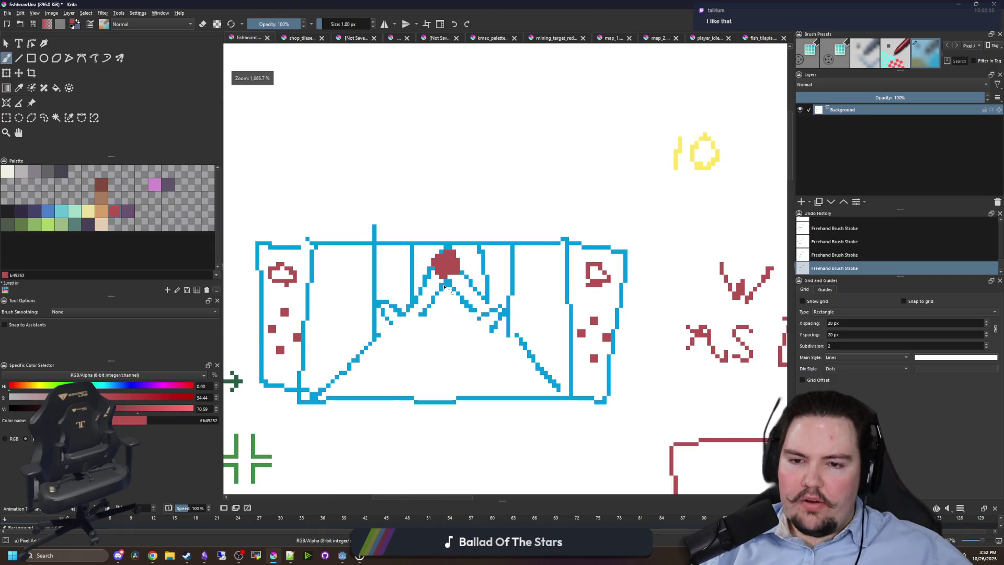
scroll(426, 292, up, 2)
scroll(426, 291, down, 4)
scroll(457, 357, up, 2)
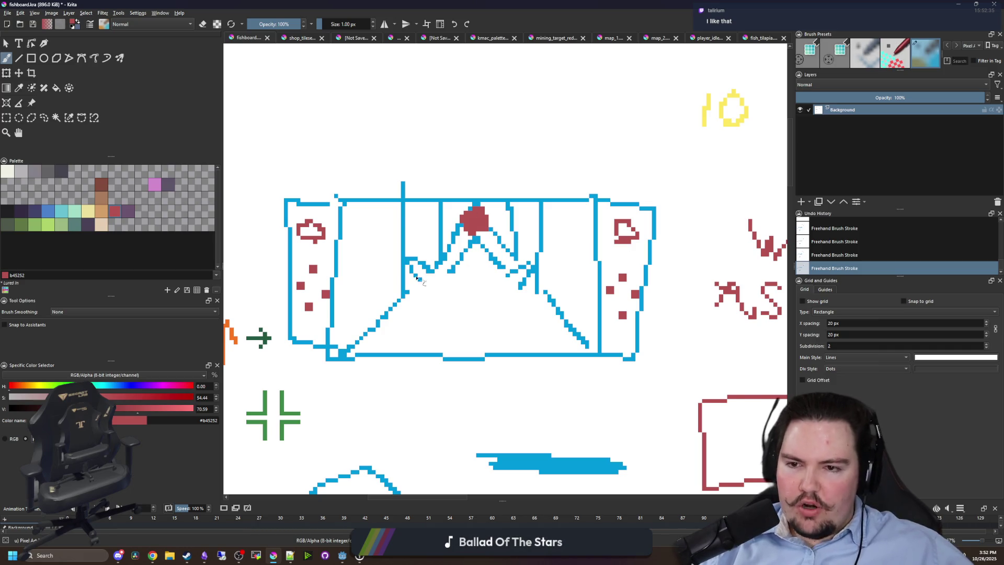
scroll(454, 228, up, 1)
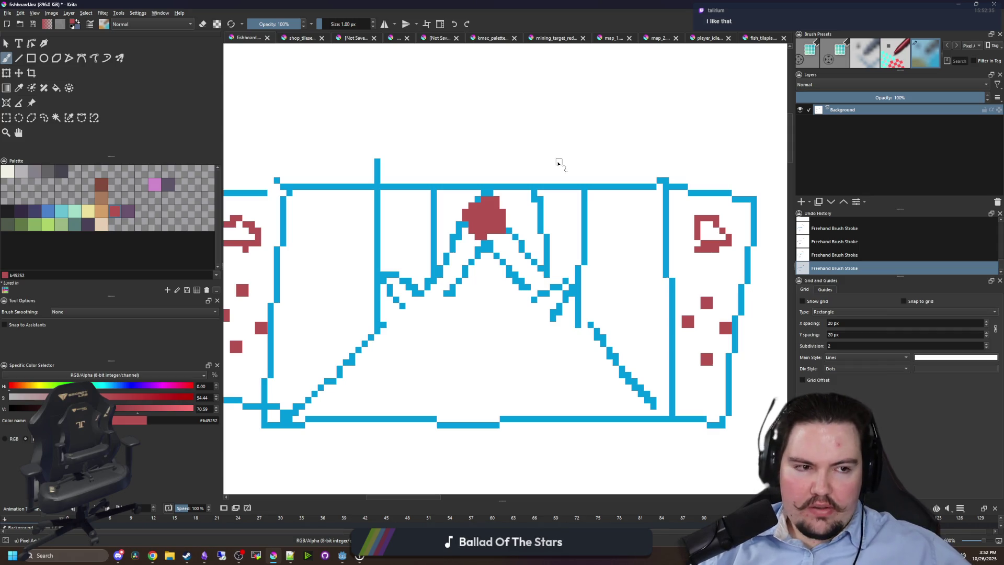
scroll(456, 267, down, 2)
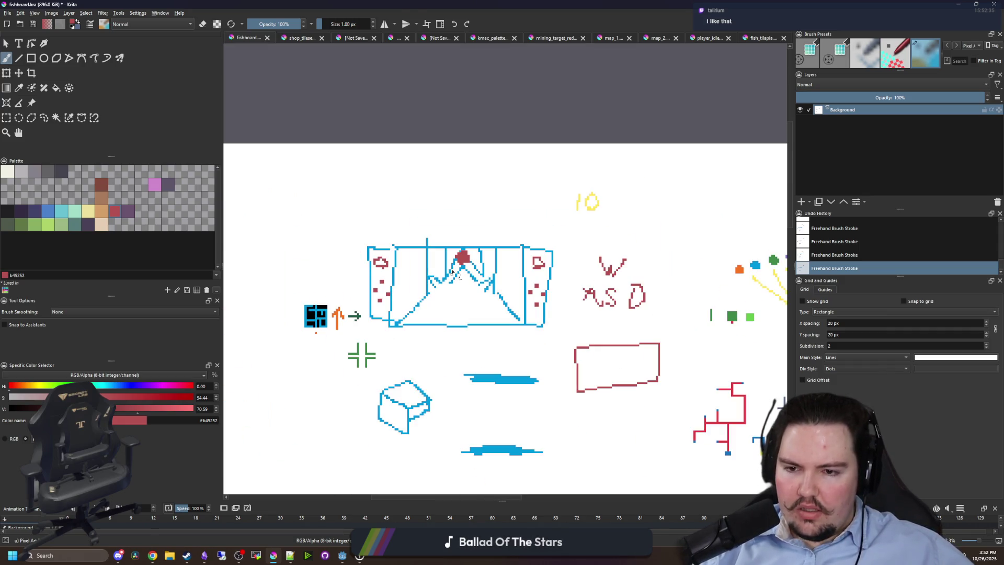
scroll(441, 248, down, 2)
key(super+Down)
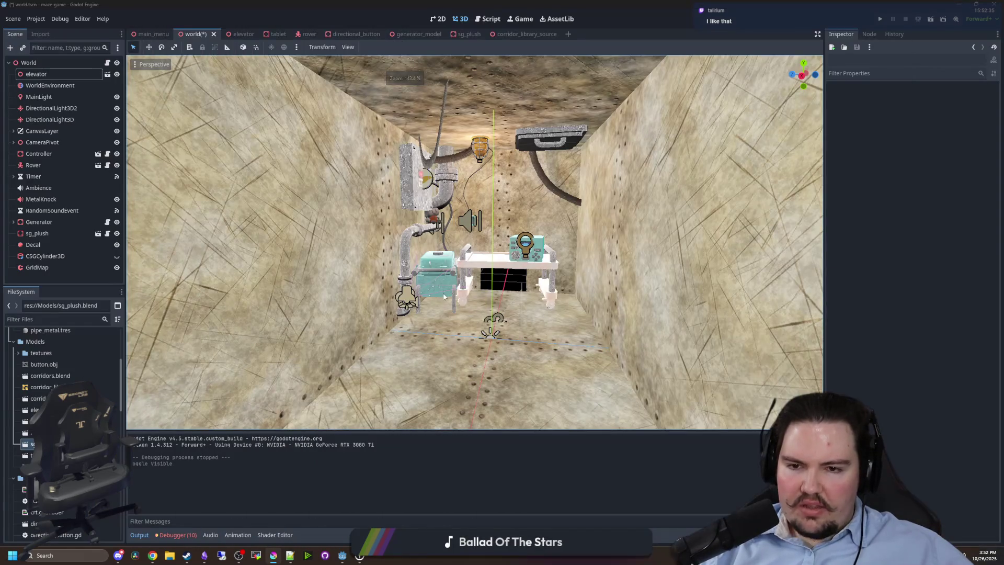
Orbit and zoom around the room to a close view of the bed and tank.
key(super+Down)
mouse_move(462, 317)
mouse_down()
mouse_move(277, 313)
mouse_move(264, 278)
mouse_up()
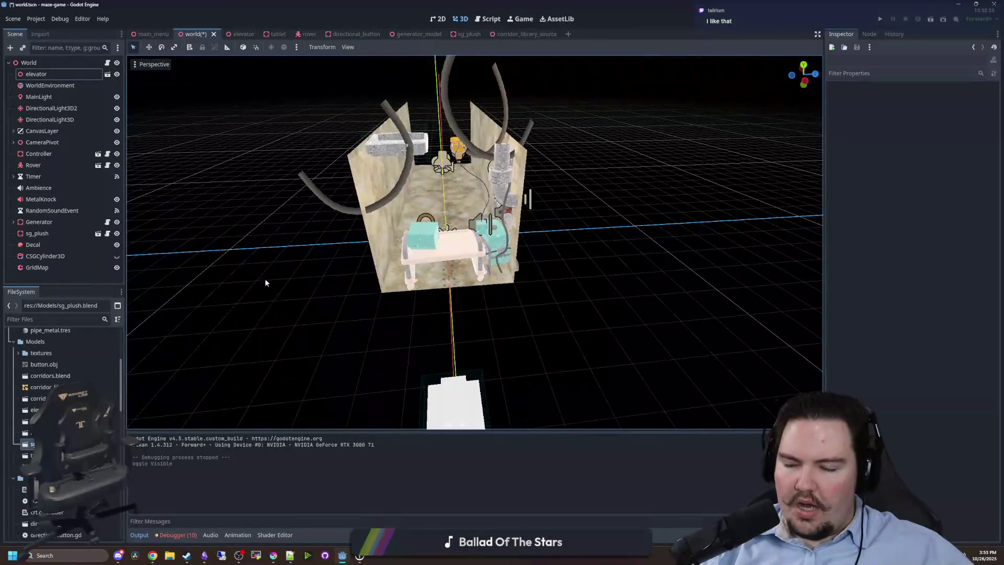
scroll(264, 278, up, 5)
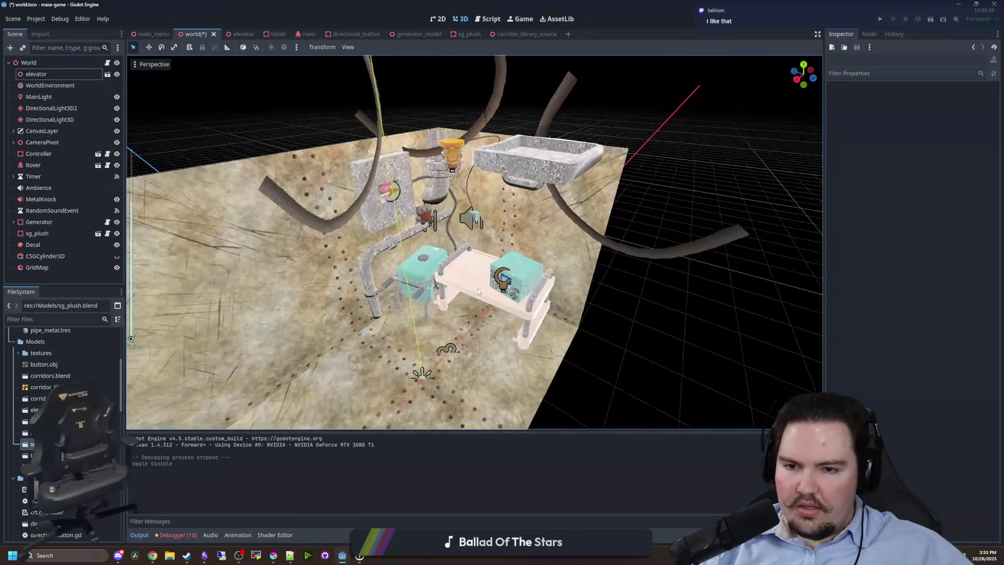
scroll(478, 289, down, 3)
mouse_move(478, 288)
mouse_down()
mouse_move(313, 287)
mouse_move(434, 266)
mouse_up()
scroll(313, 286, up, 4)
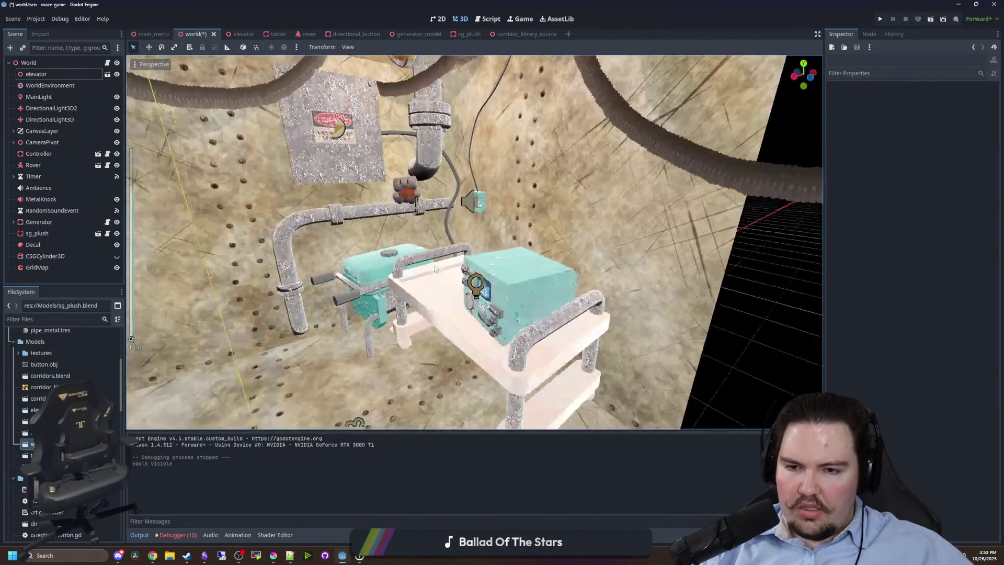
scroll(434, 265, up, 4)
scroll(514, 267, down, 8)
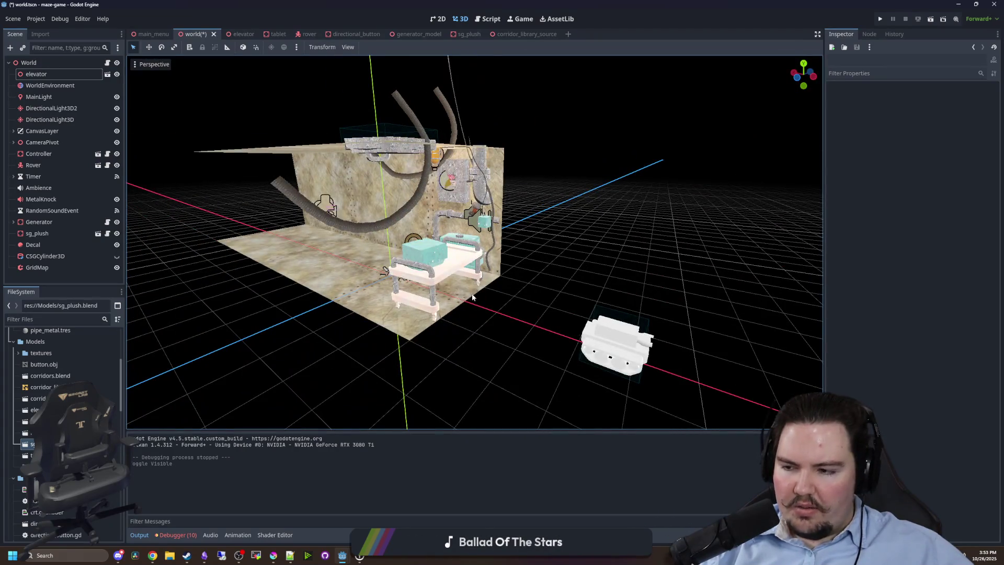
mouse_move(472, 297)
mouse_down()
mouse_move(265, 253)
mouse_move(345, 429)
mouse_up()
scroll(265, 252, up, 6)
Glance at the Krita drawing, then return to Godot, save and run the game with F5.
click(273, 555)
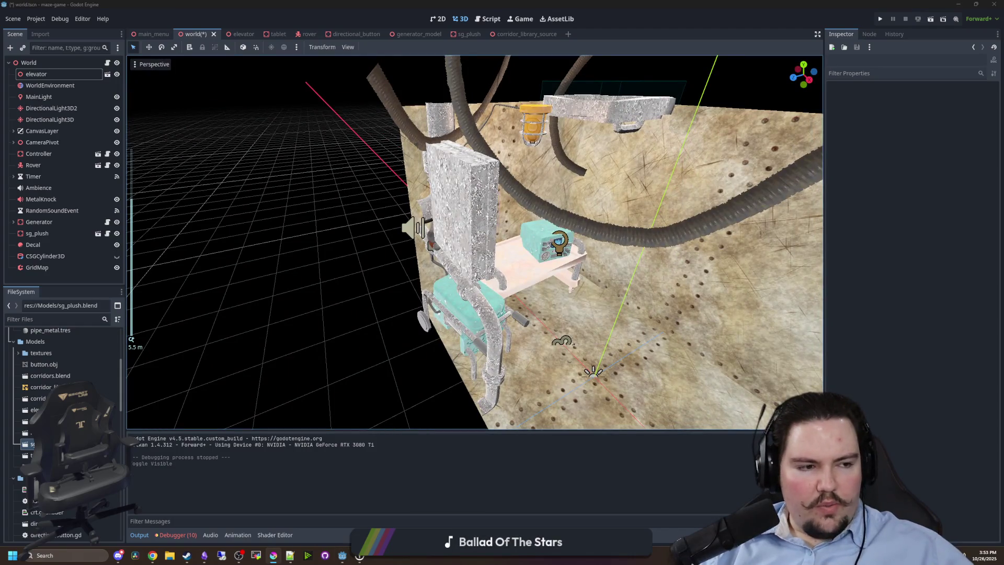
scroll(489, 269, up, 5)
scroll(490, 270, down, 8)
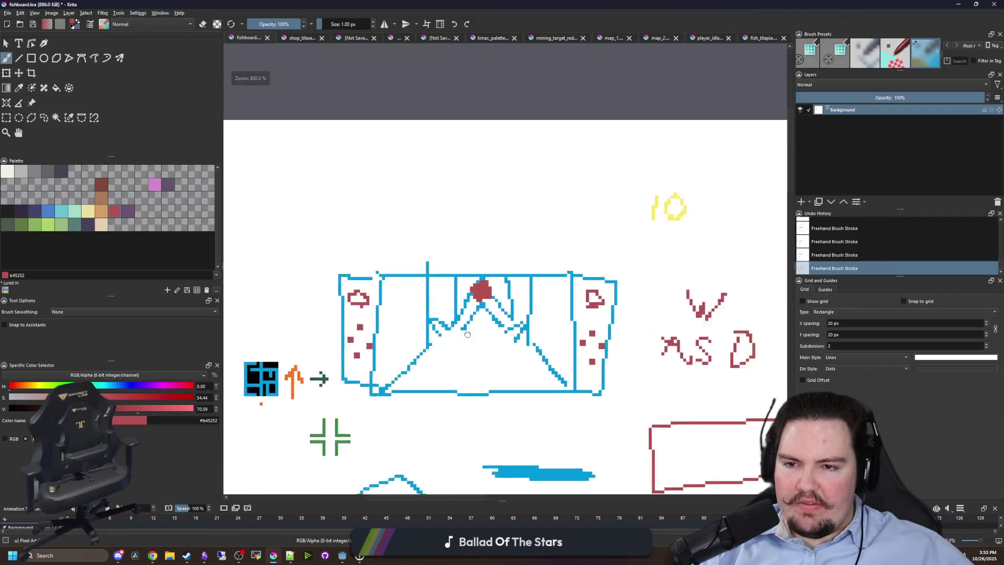
scroll(413, 330, up, 7)
key(alt+Tab)
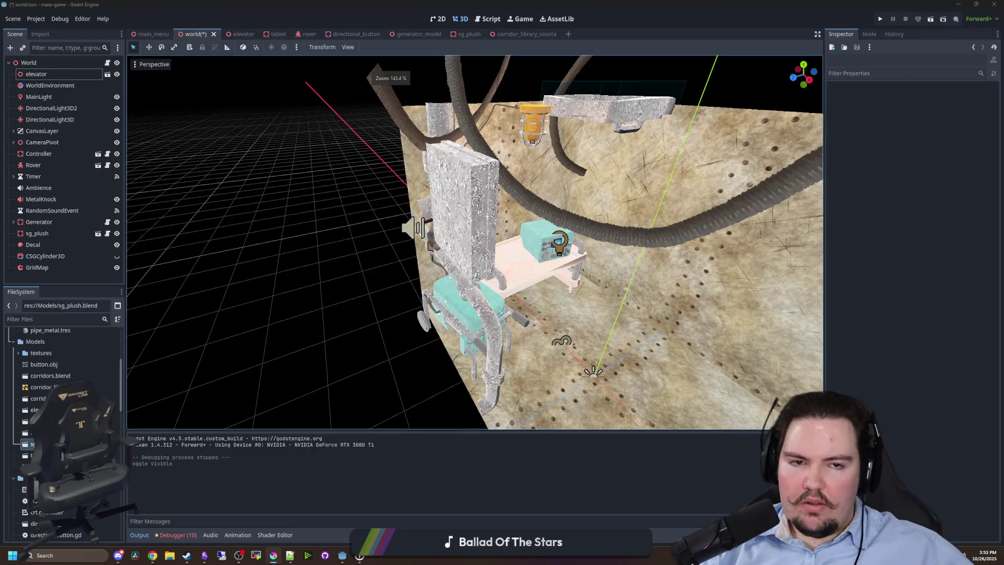
key(F5)
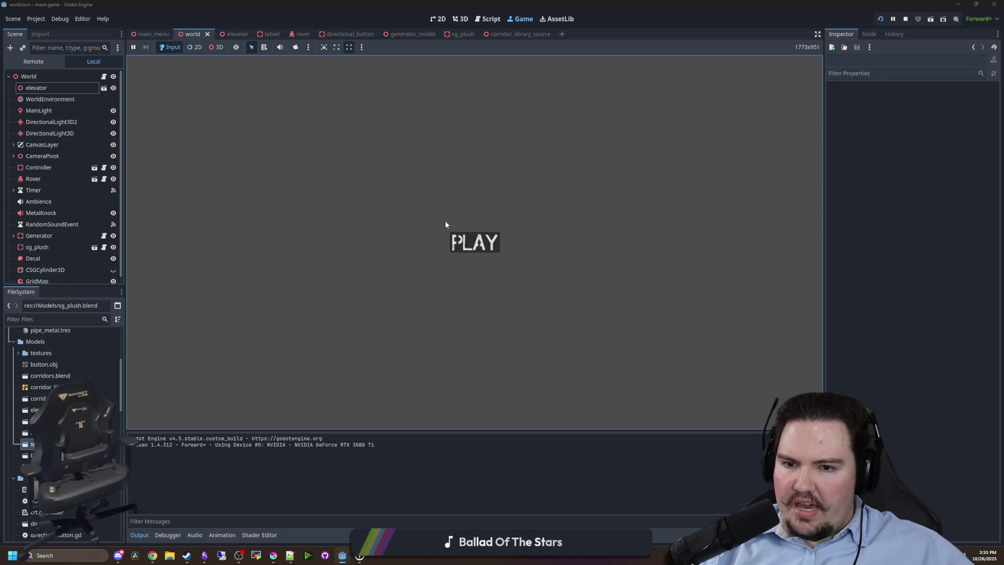
Start the game with PLAY, fold the tablet's lid shut and flip its lever.
click(473, 241)
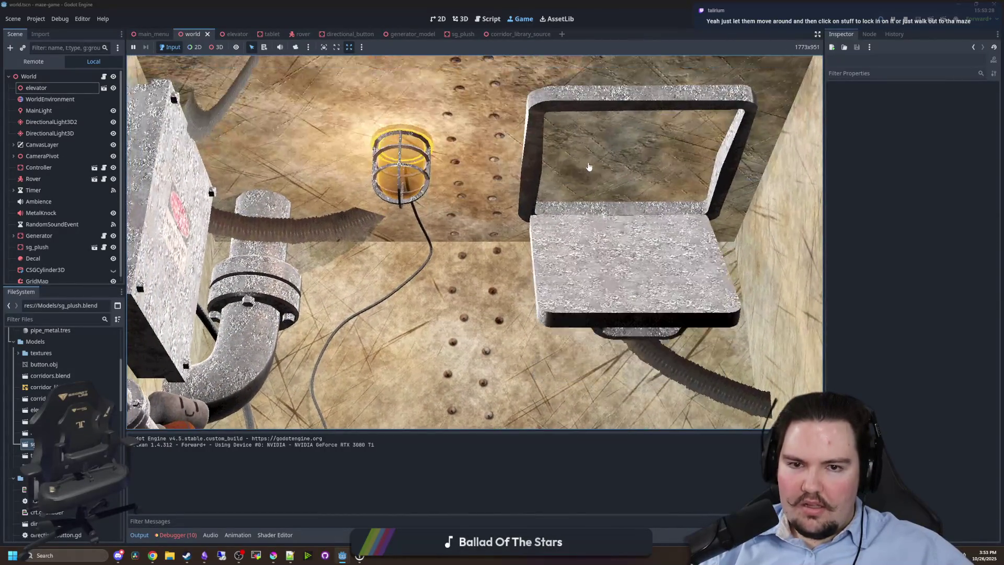
click(589, 166)
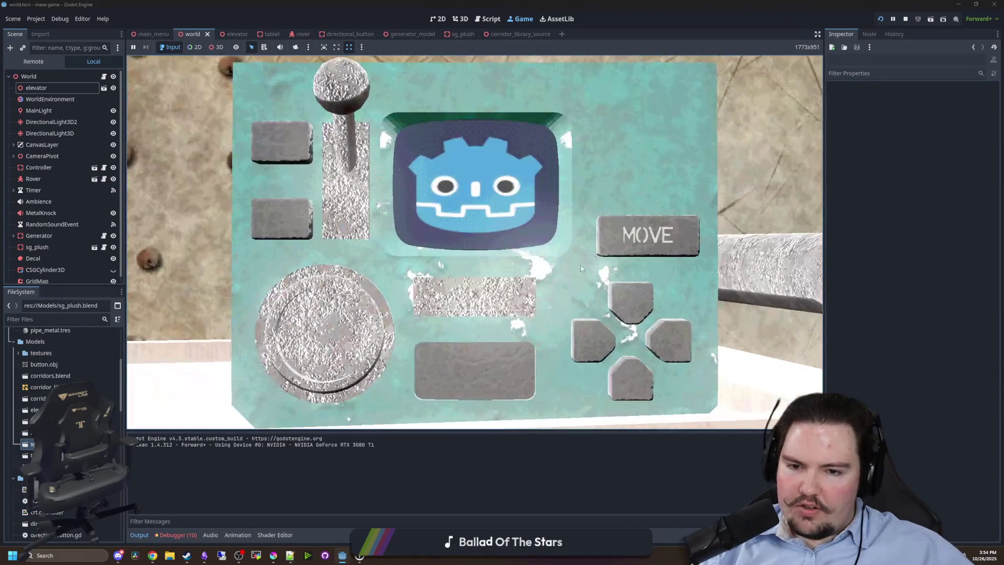
click(332, 324)
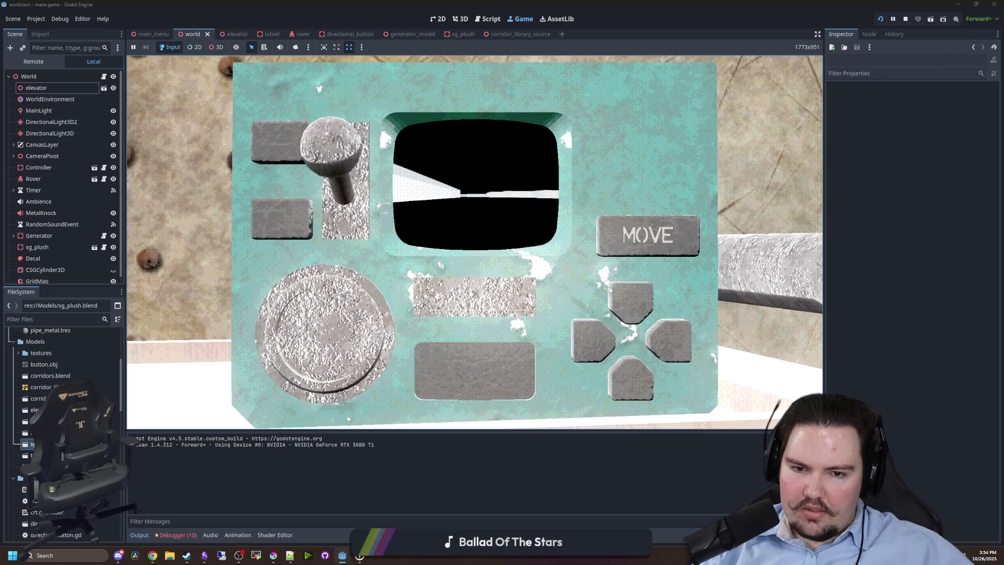
Press the d-pad and pull the joystick down, then open and dismiss the start menu.
click(628, 366)
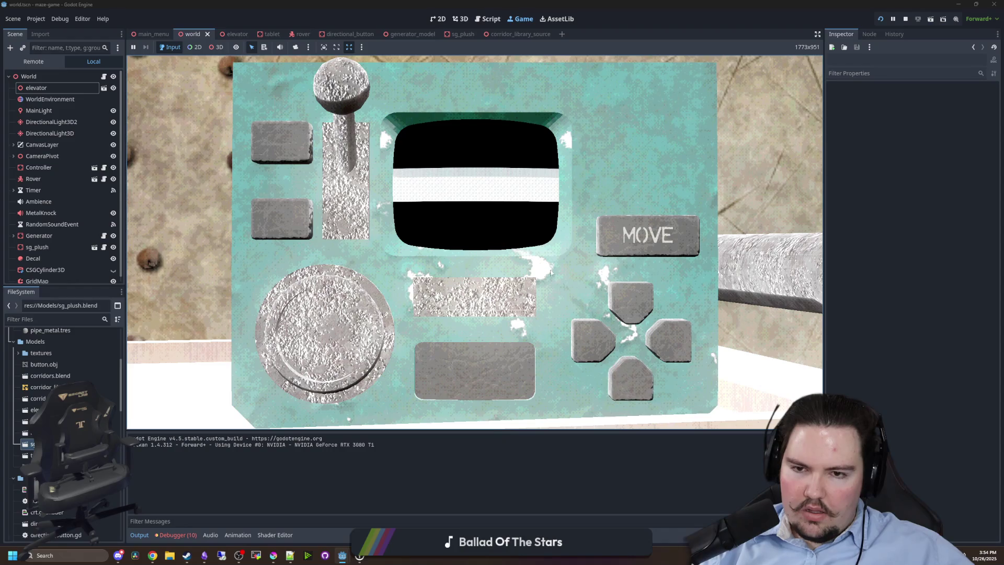
drag(340, 87, 331, 199)
drag(341, 83, 330, 220)
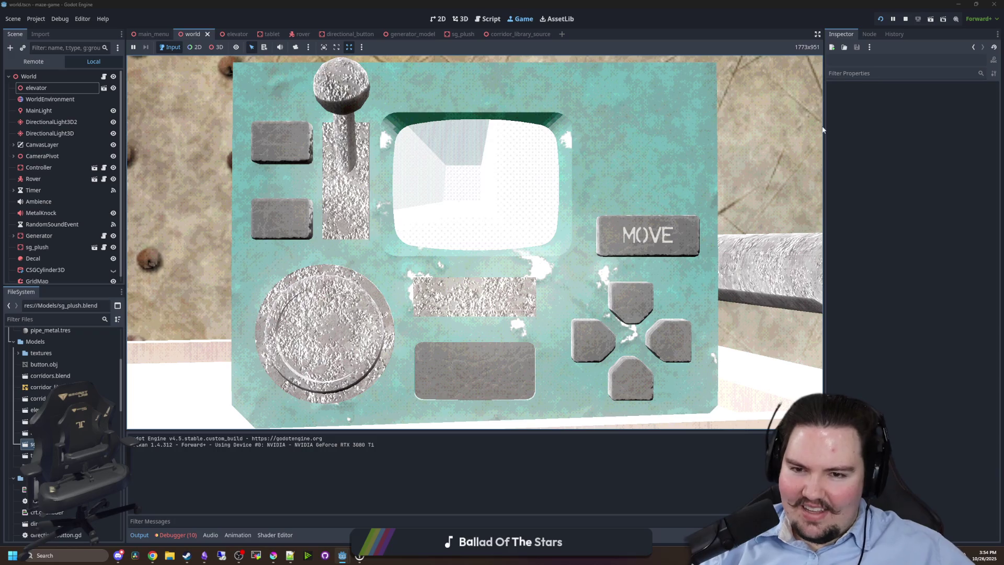
key(super)
click(885, 28)
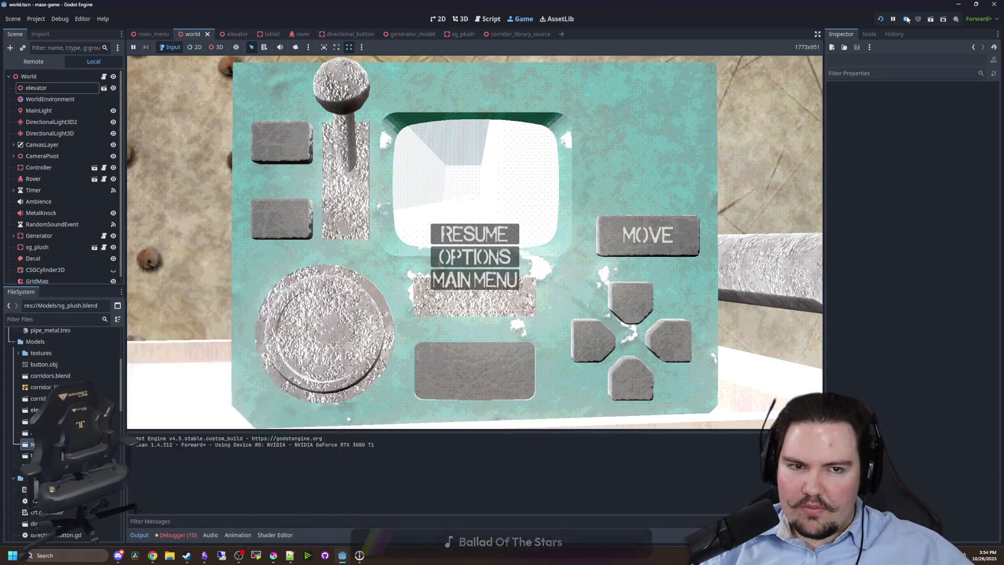
Stop the game and orbit around the corridor and elevator box down the corridor.
click(905, 19)
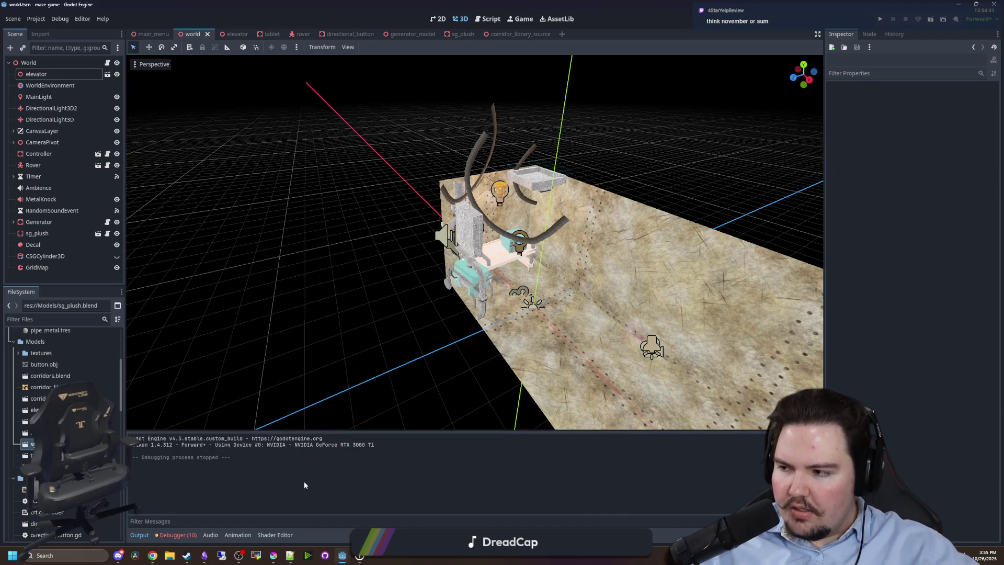
mouse_move(343, 375)
mouse_down()
mouse_move(376, 340)
mouse_move(256, 327)
mouse_up()
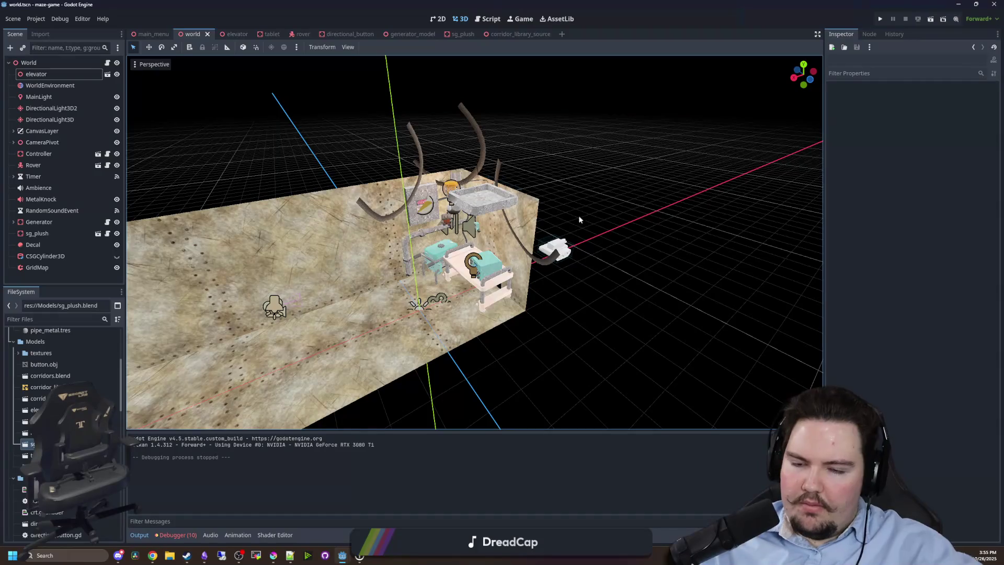
scroll(580, 219, up, 5)
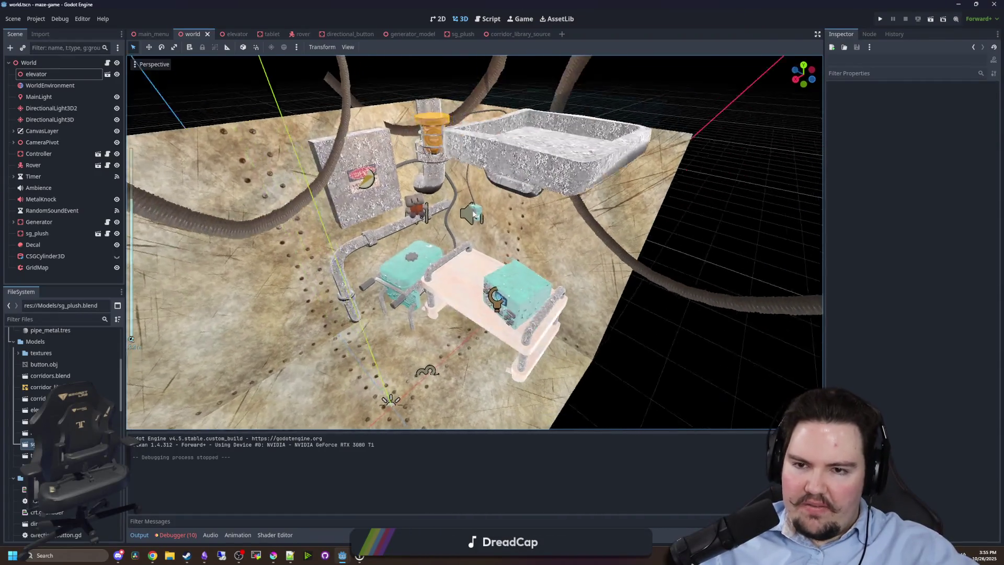
mouse_move(473, 213)
mouse_down()
mouse_move(469, 173)
mouse_move(469, 272)
mouse_up()
scroll(468, 272, down, 10)
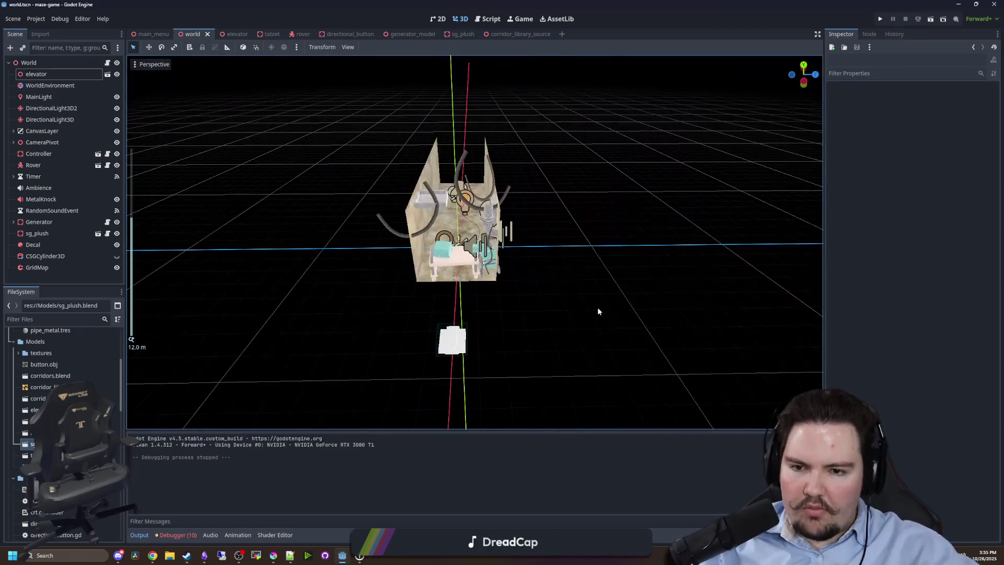
mouse_move(598, 311)
mouse_down()
mouse_move(387, 327)
mouse_move(497, 280)
mouse_up()
scroll(499, 278, up, 8)
scroll(579, 259, down, 5)
mouse_move(579, 260)
mouse_down()
mouse_move(528, 257)
mouse_move(441, 291)
mouse_up()
scroll(528, 256, down, 5)
scroll(232, 200, up, 4)
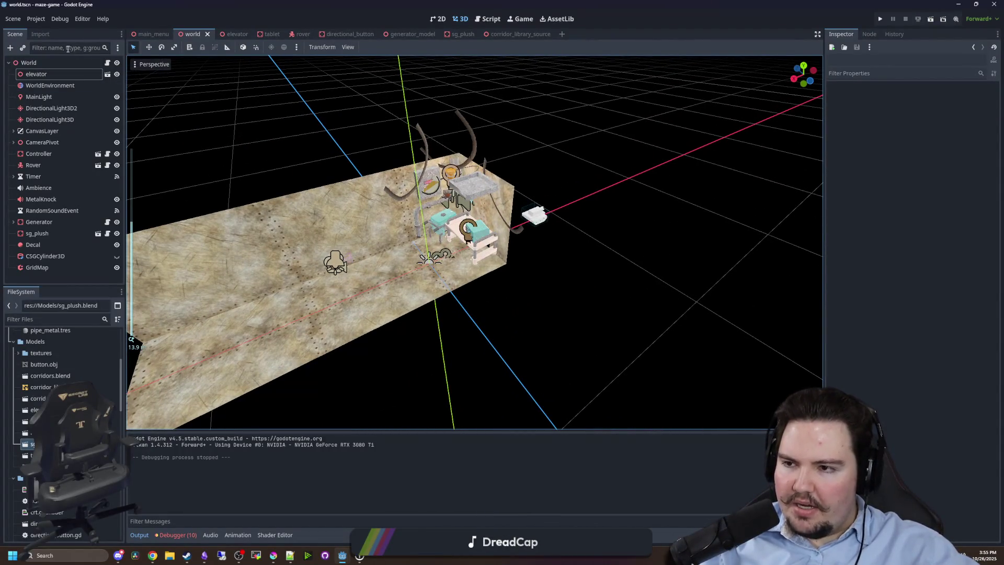
Select the World node in the Scene dock and open its world.gd script.
click(8, 63)
click(14, 65)
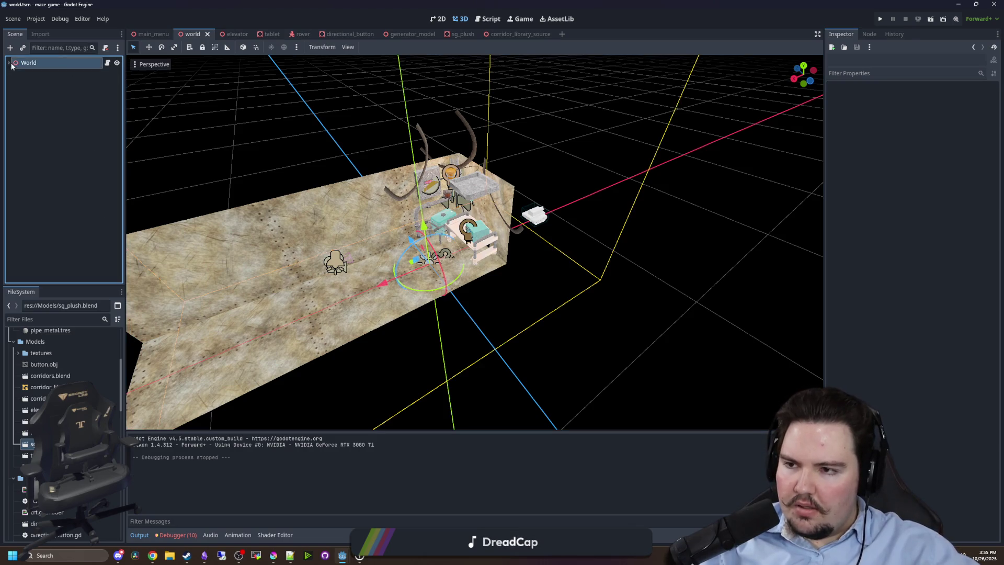
click(8, 62)
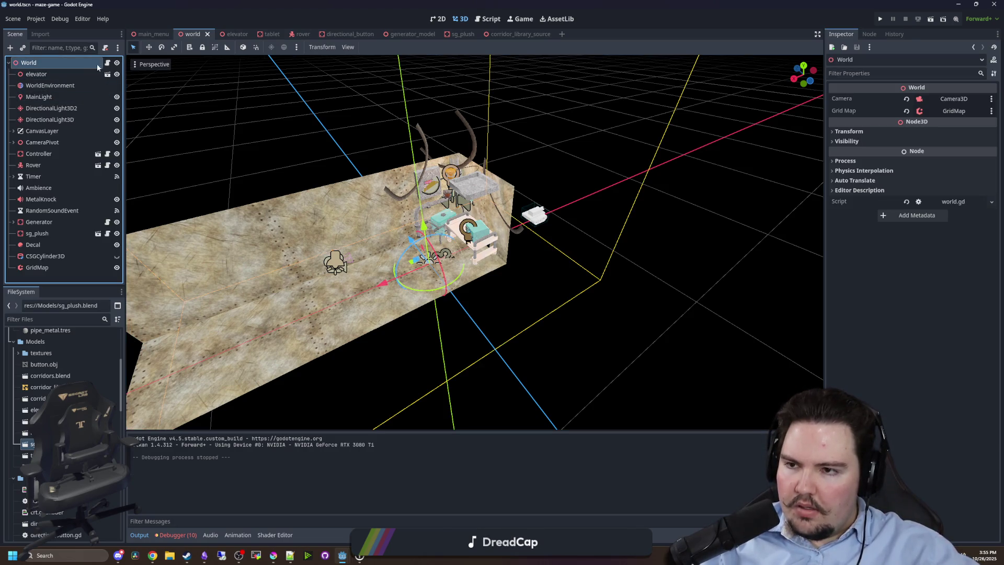
click(108, 62)
scroll(510, 222, up, 20)
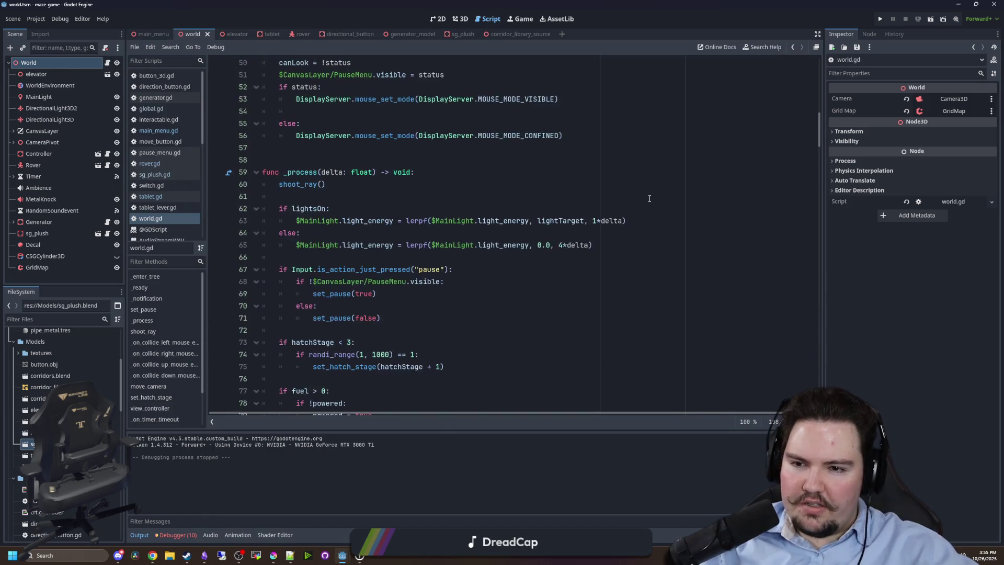
Add a new function 'func generate_enemy():' with a placeholder 'pass' after _ready.
scroll(320, 278, down, 4)
click(282, 281)
key(Return)
key(Return)
text(func )
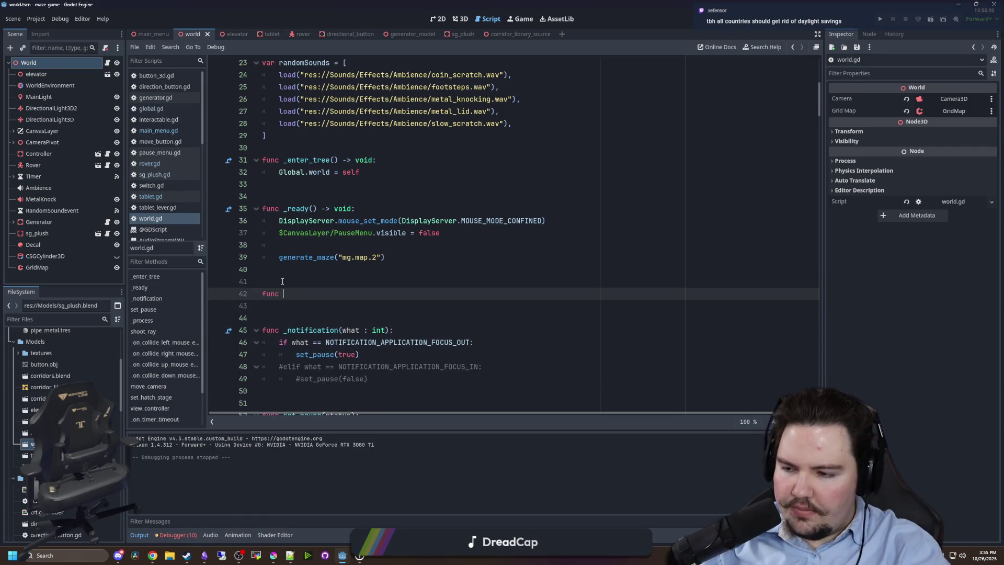
text(generate_enemy():)
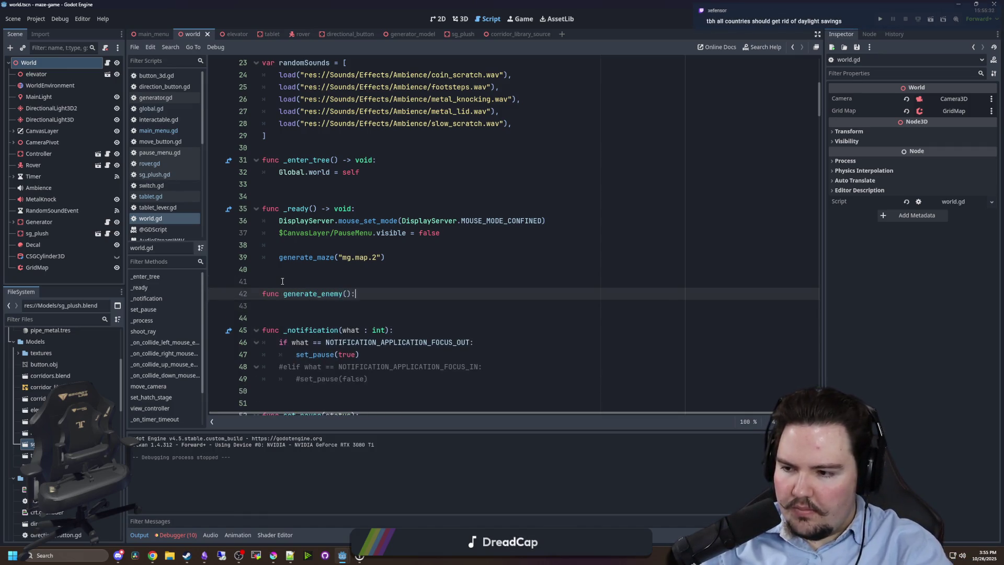
key(Return)
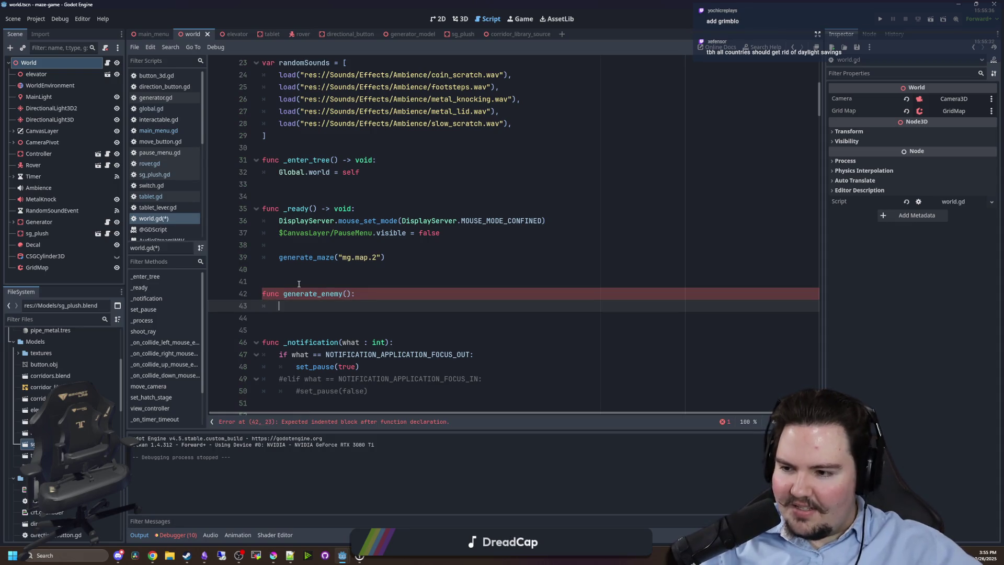
text(pass)
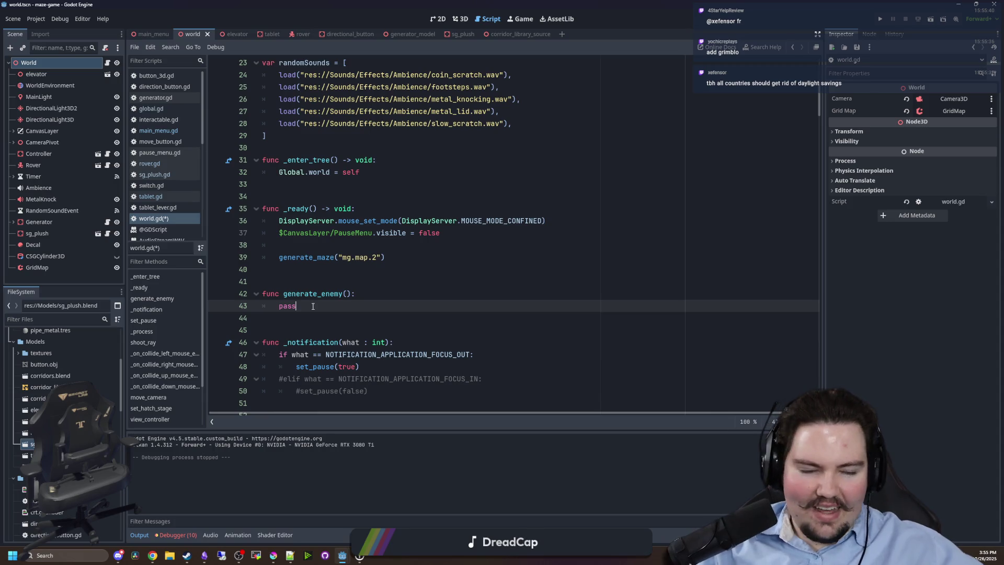
Call generate_enemy() at the end of _ready and delete the placeholder pass.
scroll(312, 306, down, 1)
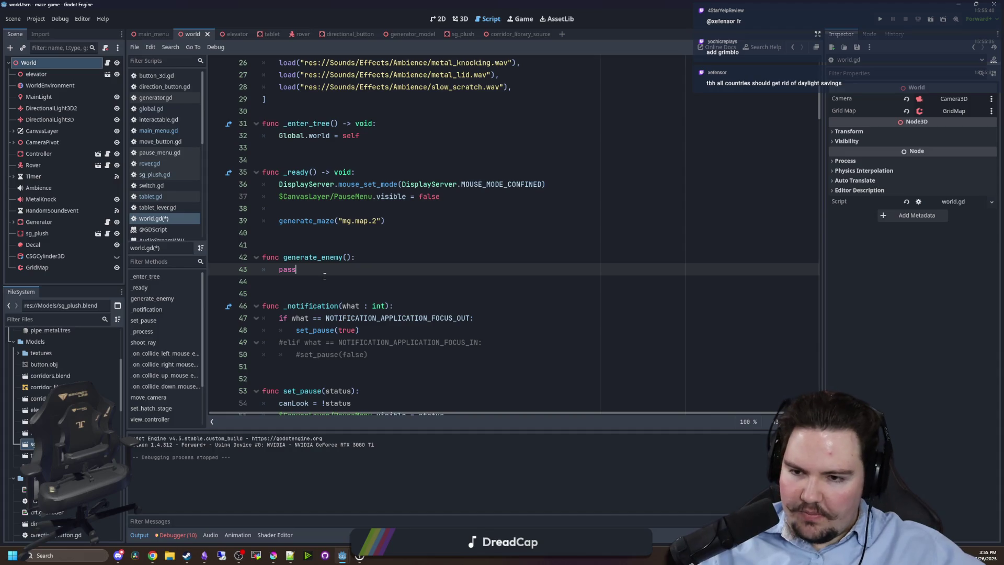
click(362, 231)
key(Return)
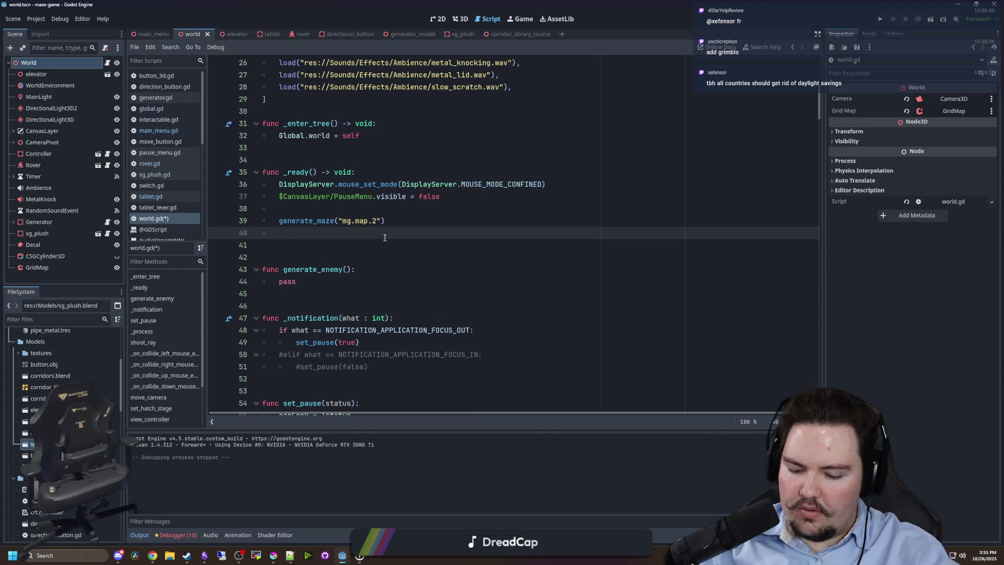
text(generate_enemy())
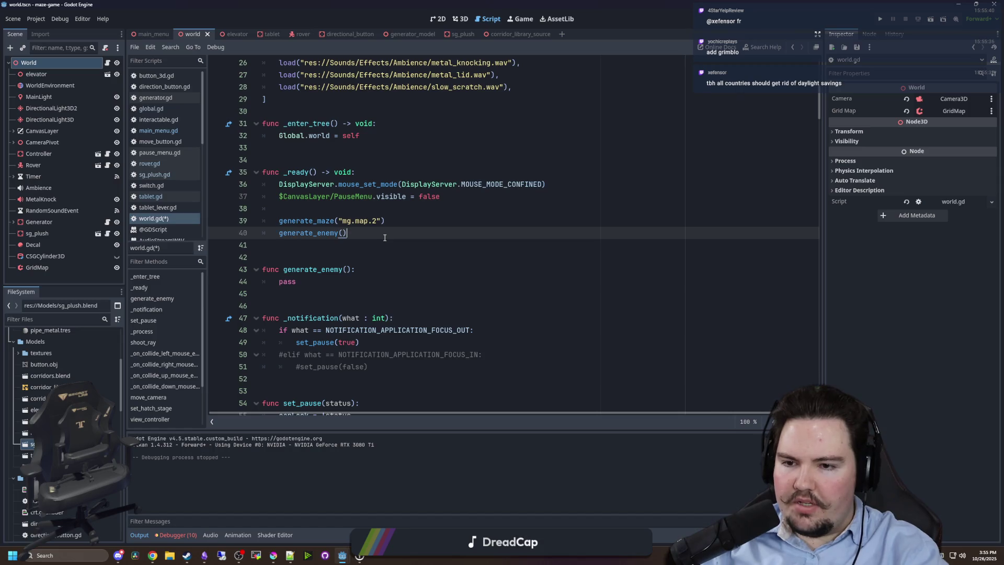
double_click(311, 281)
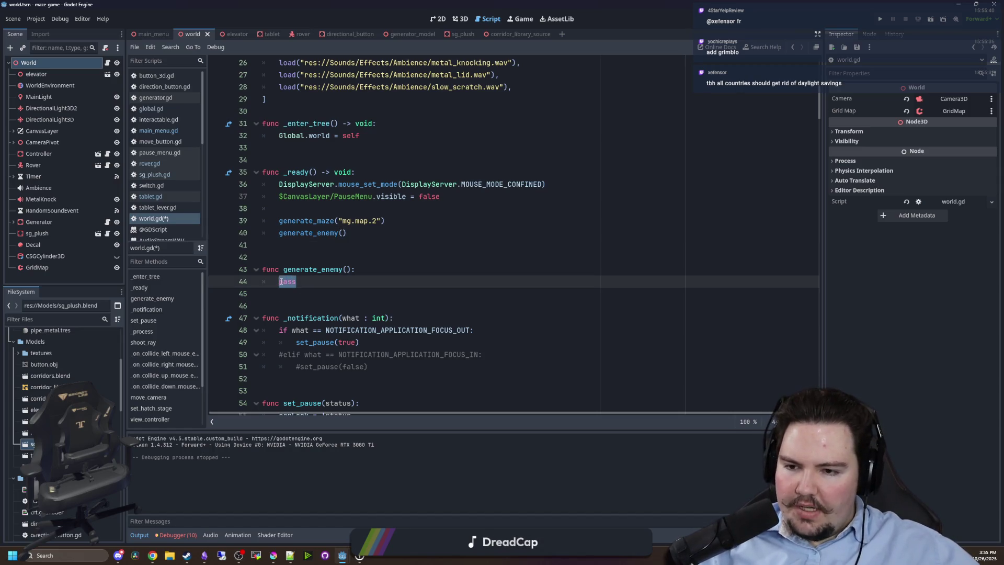
key(BackSpace)
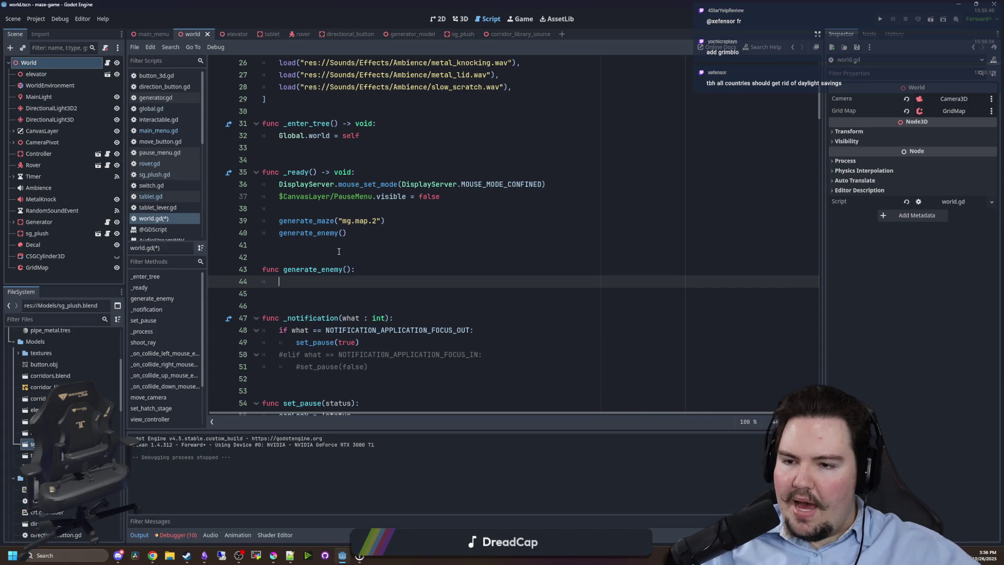
scroll(338, 252, up, 4)
scroll(323, 255, down, 3)
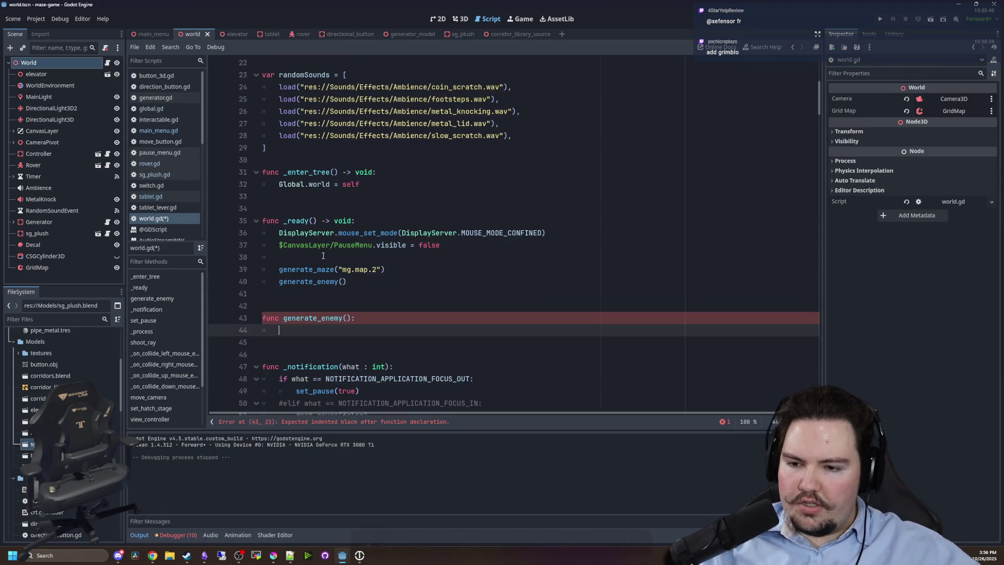
Write the loop 'for i in mapCoords:' with 'positions.push_back(i)' in generate_enemy.
text(mapCoords.pick)
key(BackSpace)
key(BackSpace)
key(BackSpace)
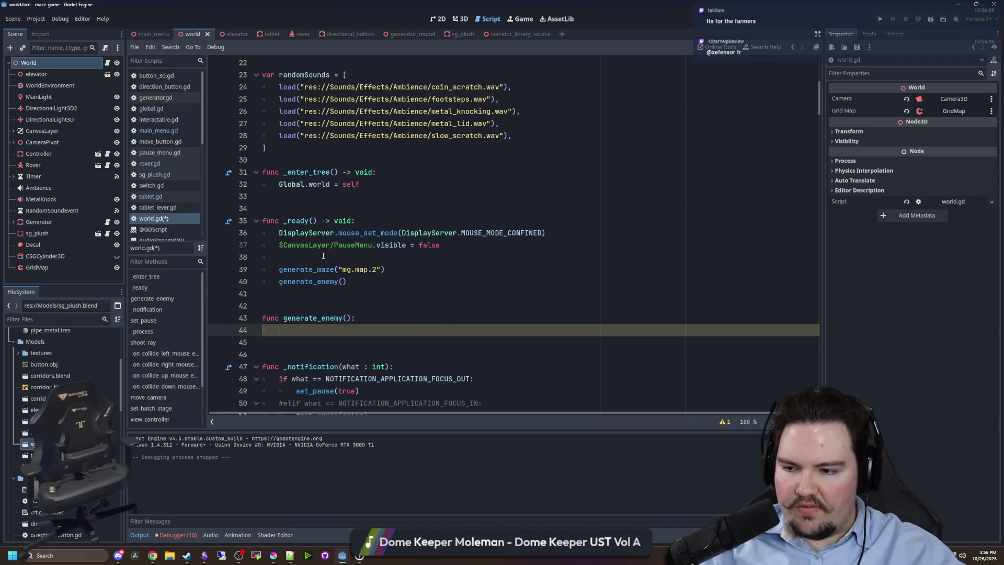
text(m)
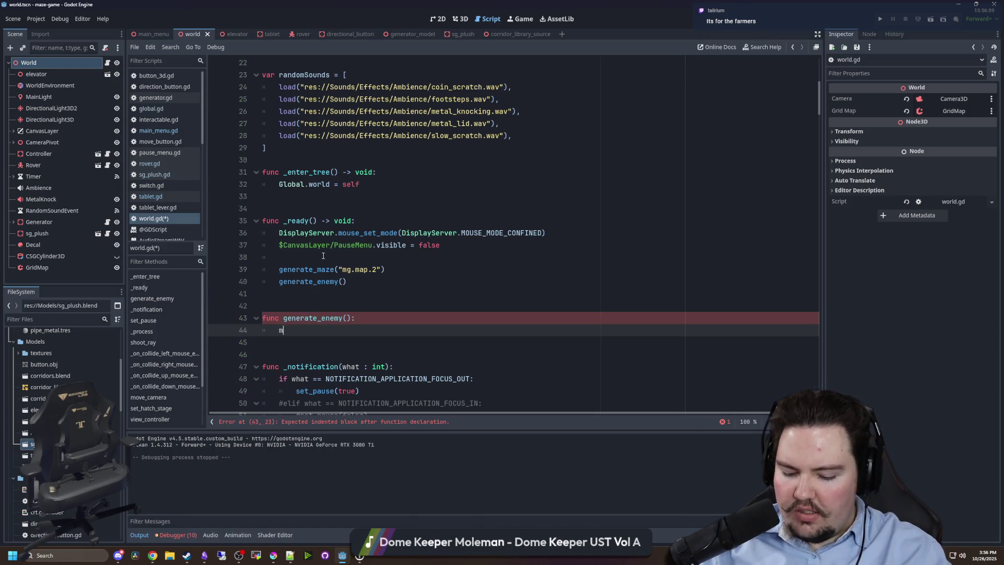
text(apCoords.arr)
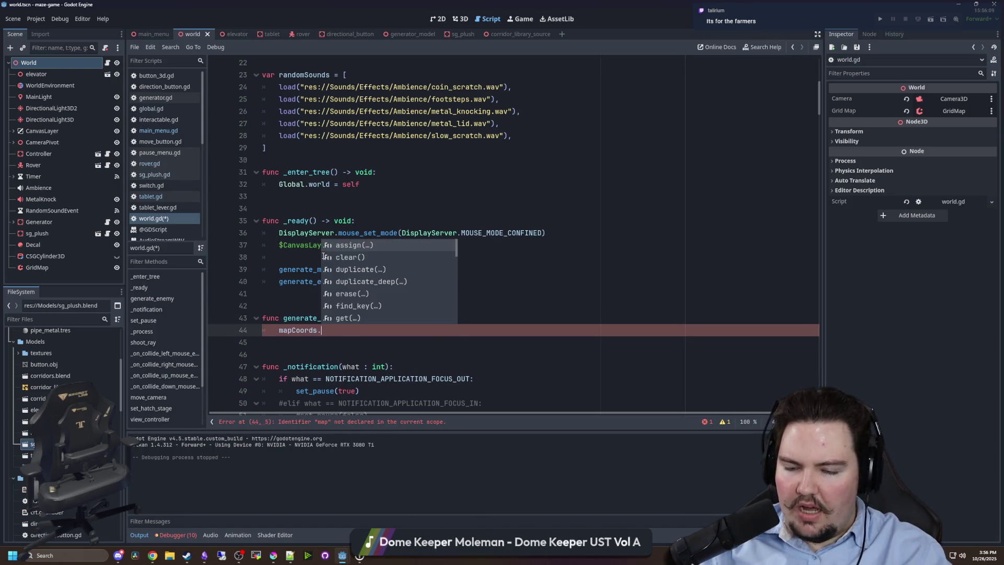
key(BackSpace)
key(BackSpace)
key(BackSpace)
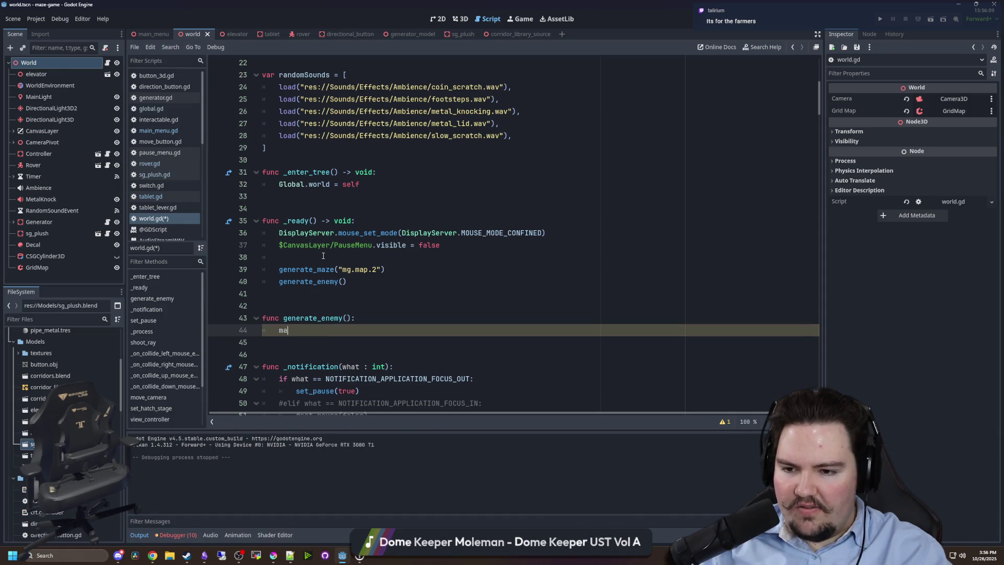
text(for i in mapCoords:)
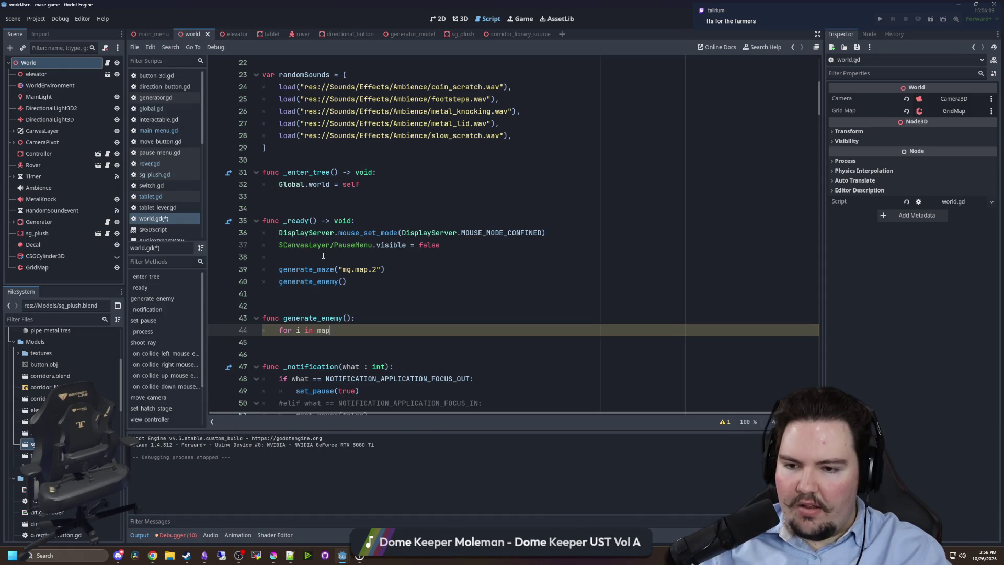
key(Return)
text(positions)
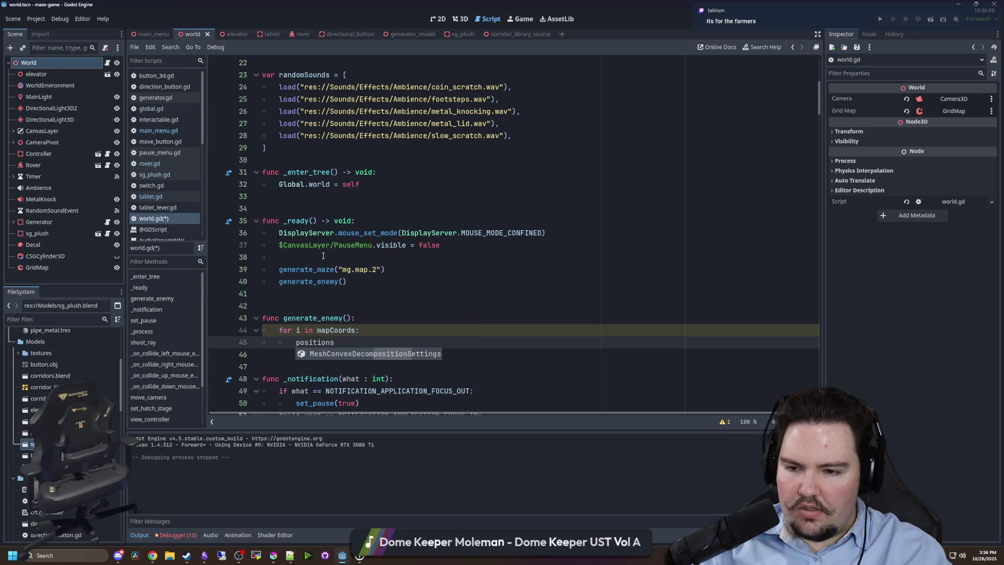
text(.push_back())
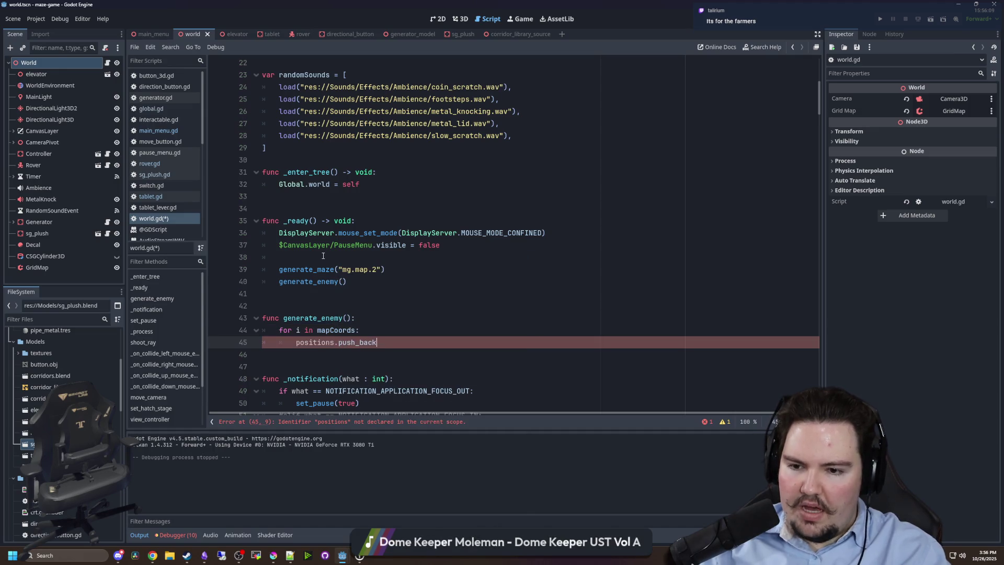
scroll(323, 255, right, 1)
text(i)
Declare 'var positions = []' above the loop in generate_enemy.
click(352, 322)
key(Return)
text(var positions)
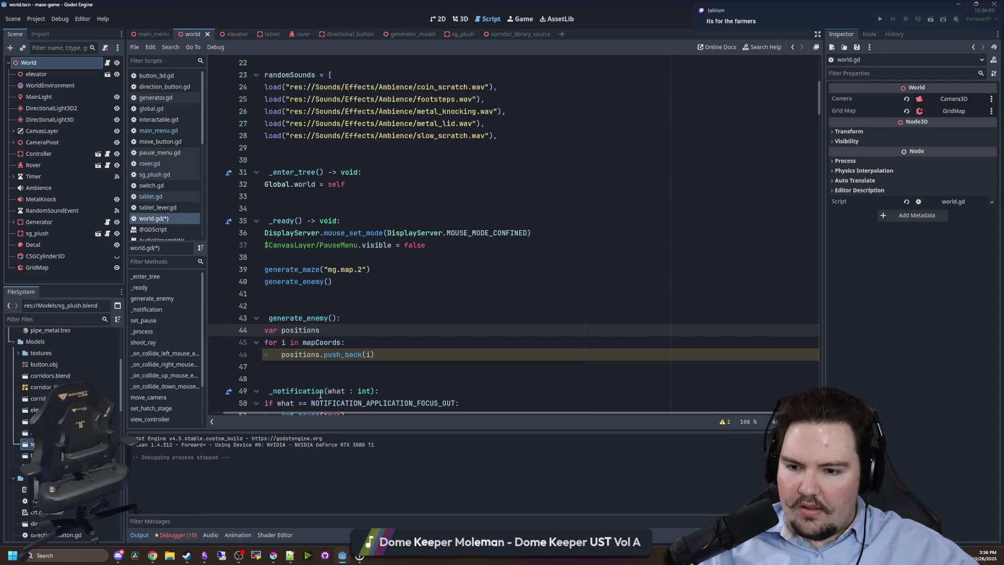
scroll(336, 413, left, 1)
scroll(371, 255, down, 2)
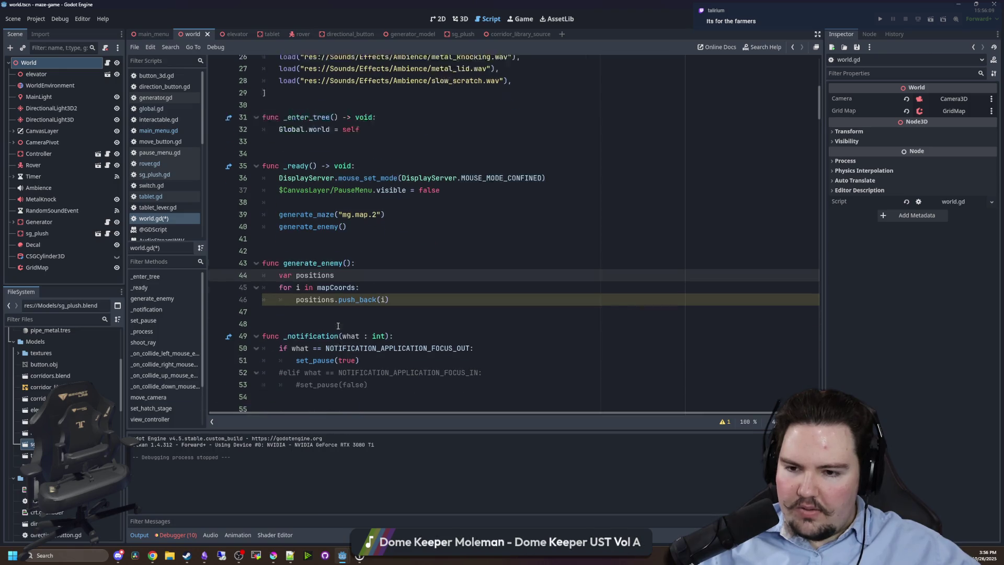
text( = [])
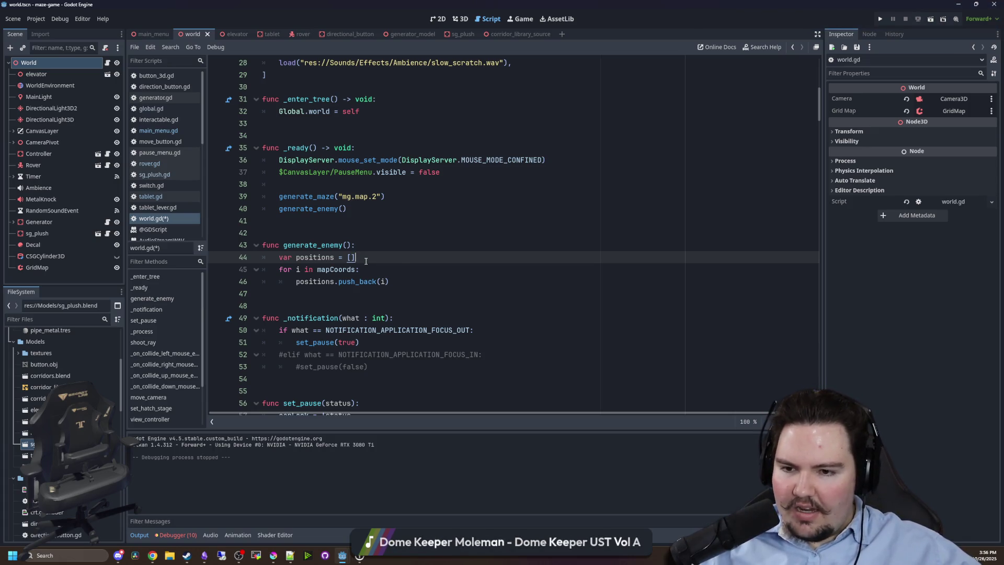
Switch to the browser showing Wikipedia's Daylight saving time article.
key(alt+Tab)
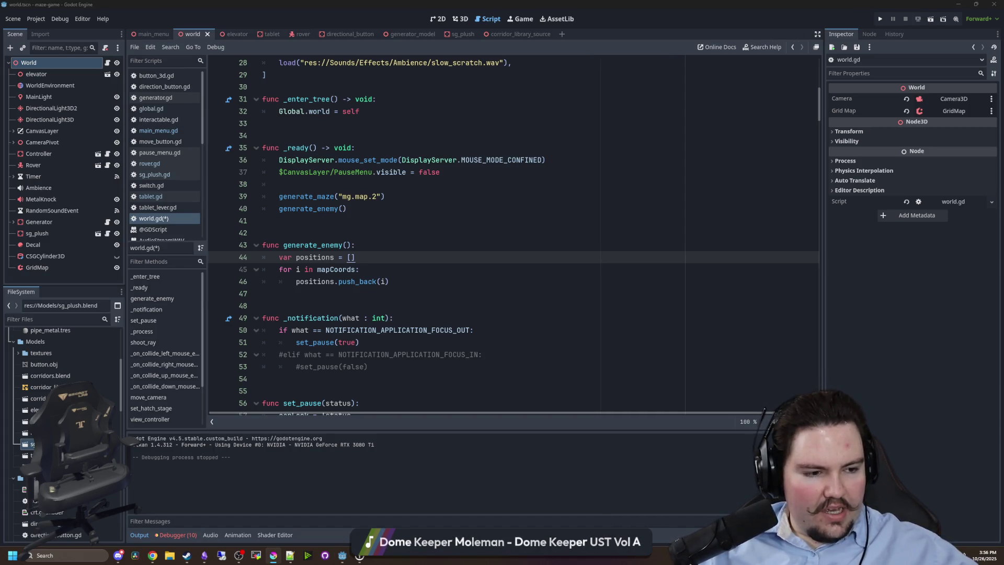
key(alt+Tab)
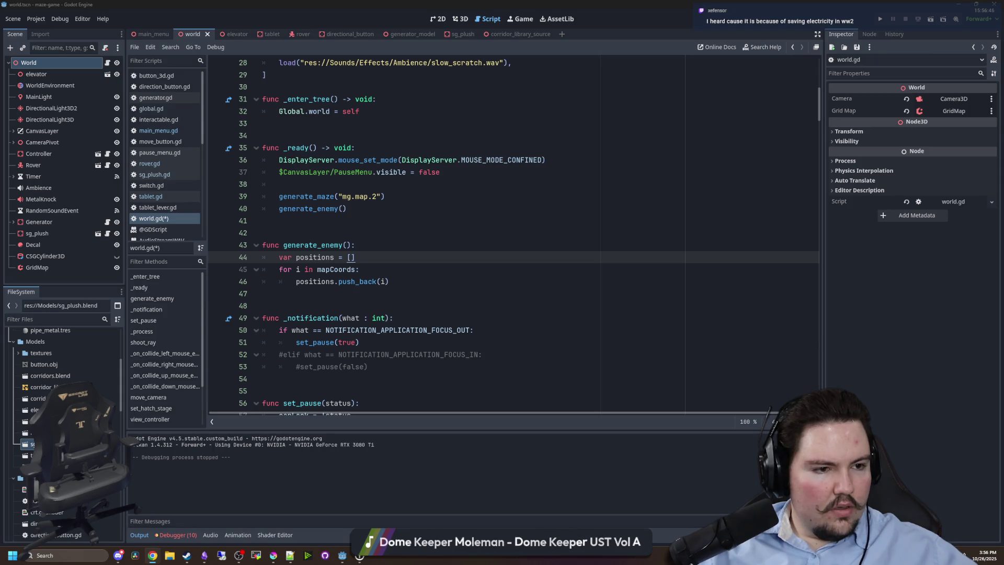
key(alt+Tab)
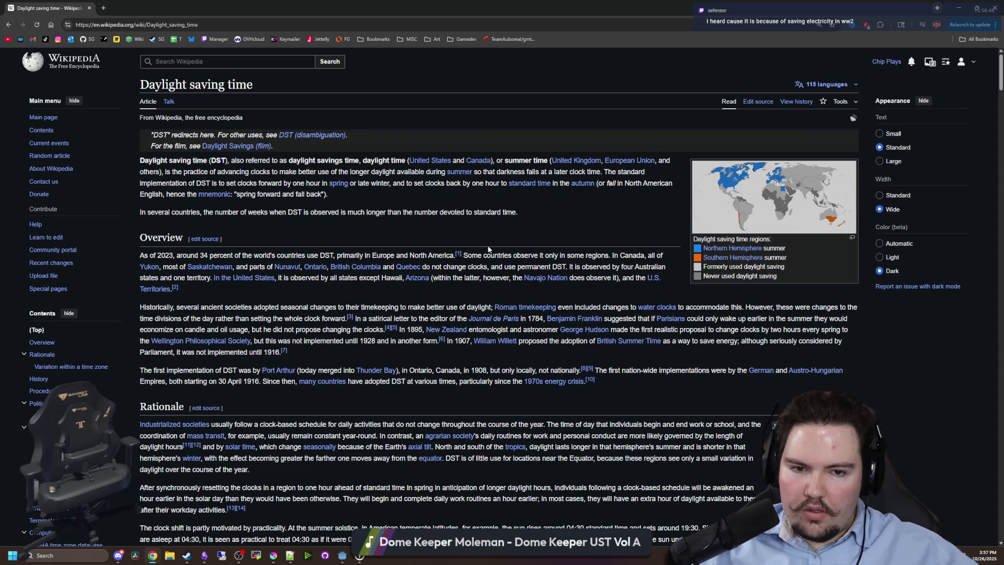
Open the DST regions world map full size, zoom into North America, and zoom back out.
click(705, 204)
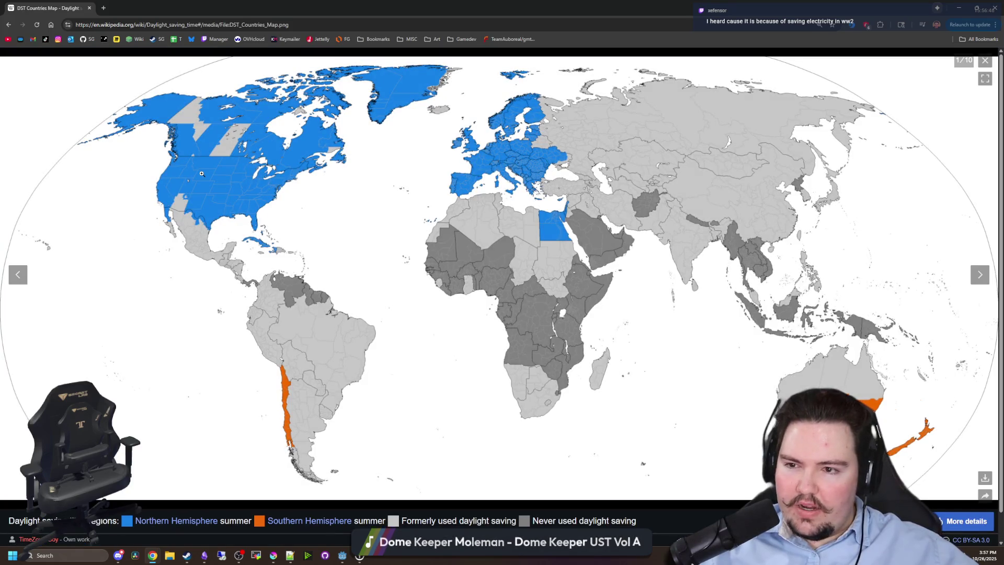
click(176, 202)
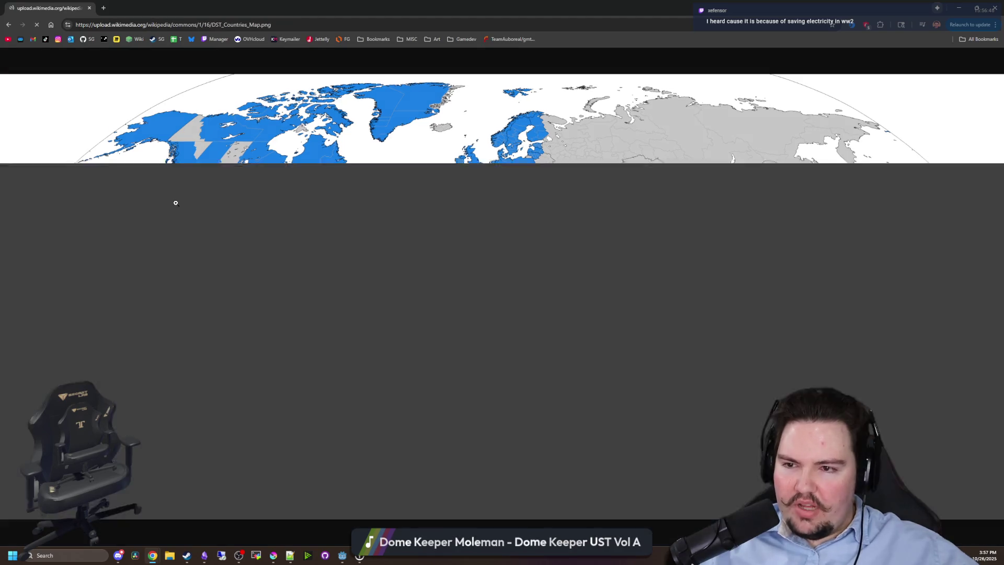
click(180, 228)
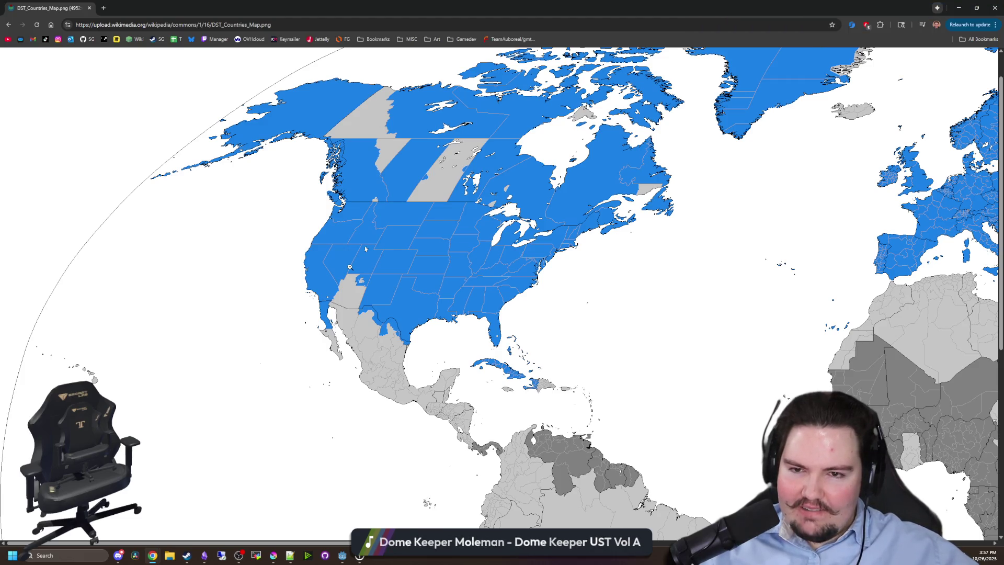
click(350, 268)
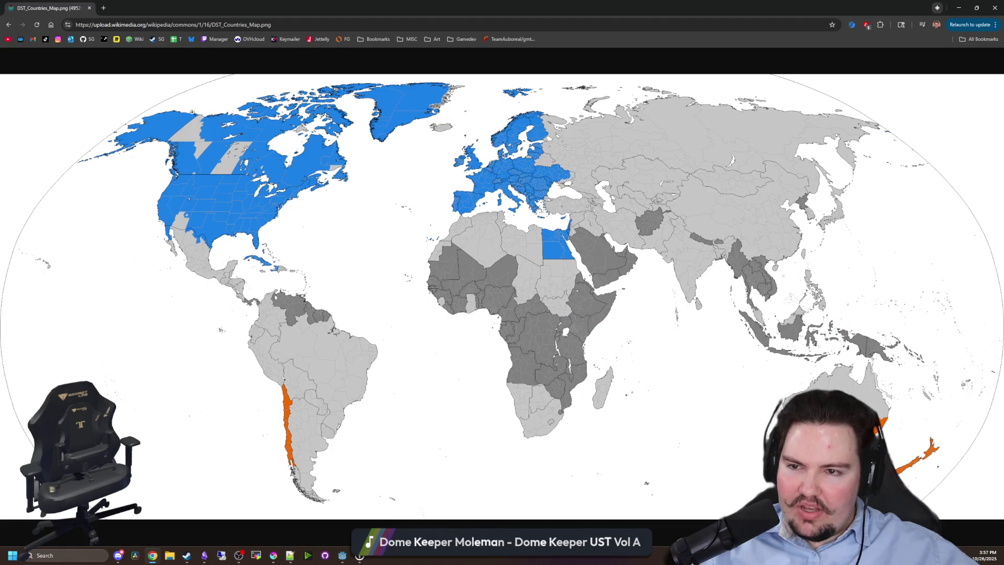
click(234, 171)
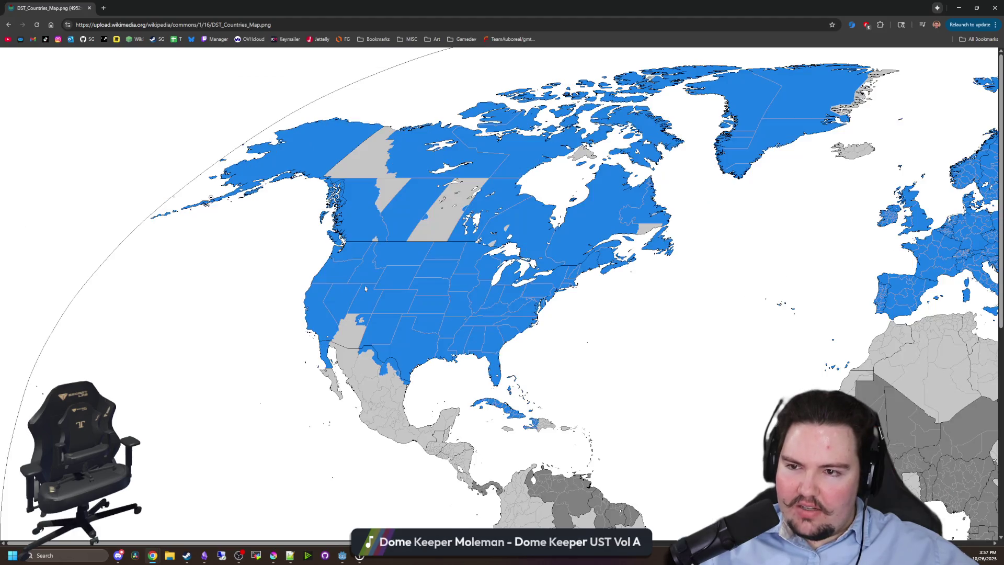
click(420, 235)
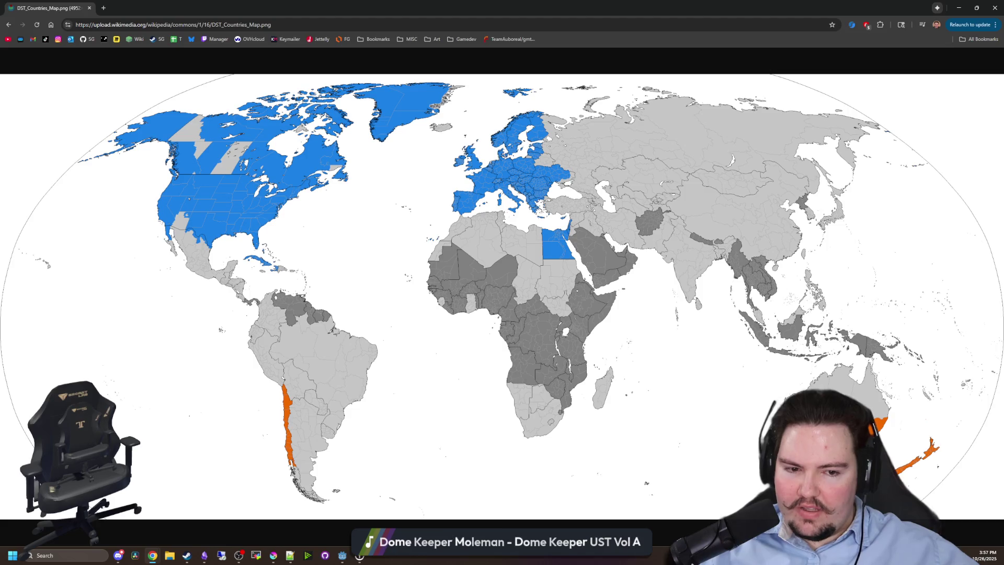
key(alt+Tab)
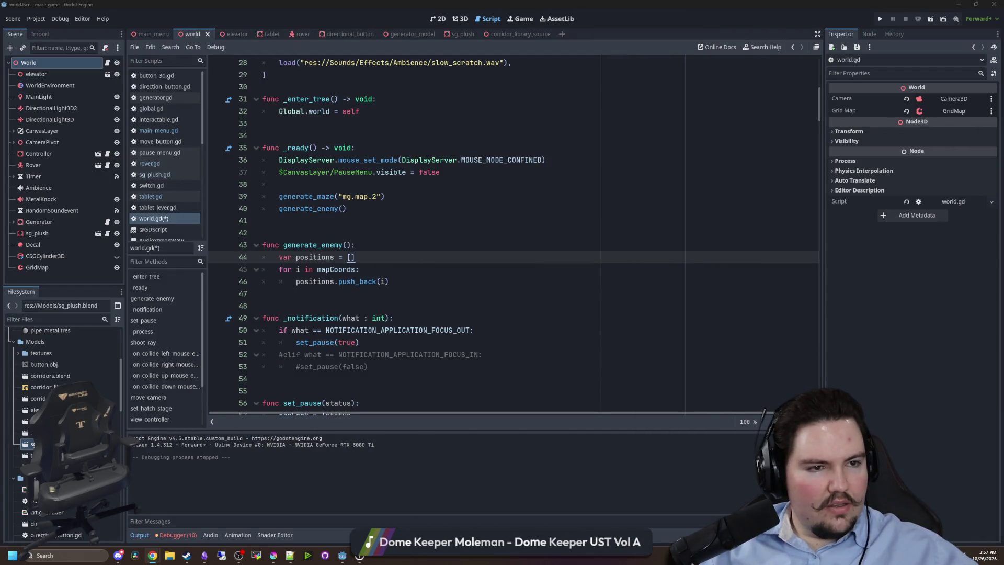
key(alt+Tab)
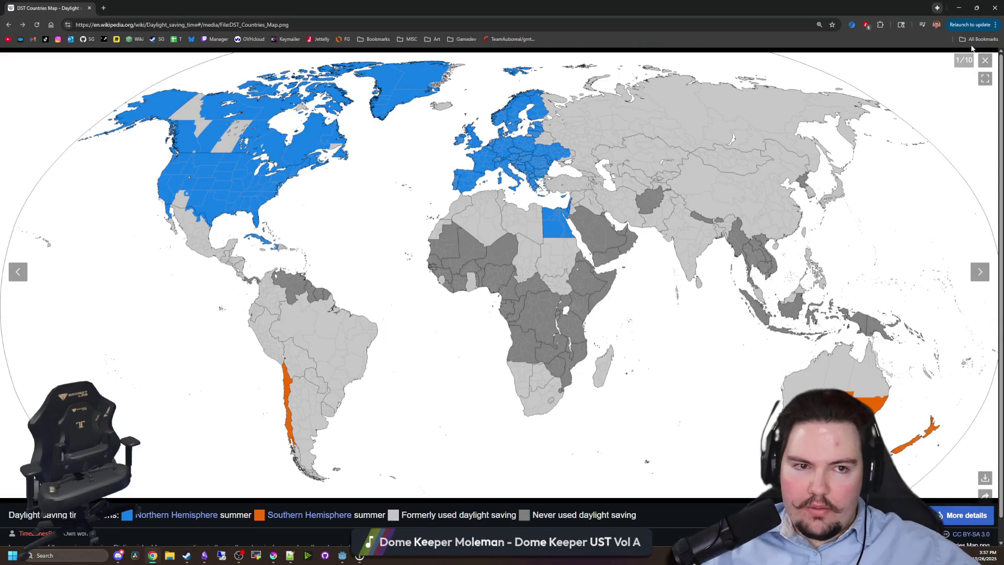
Close the map viewer and highlight the Rationale lines about daily work routines.
key(Escape)
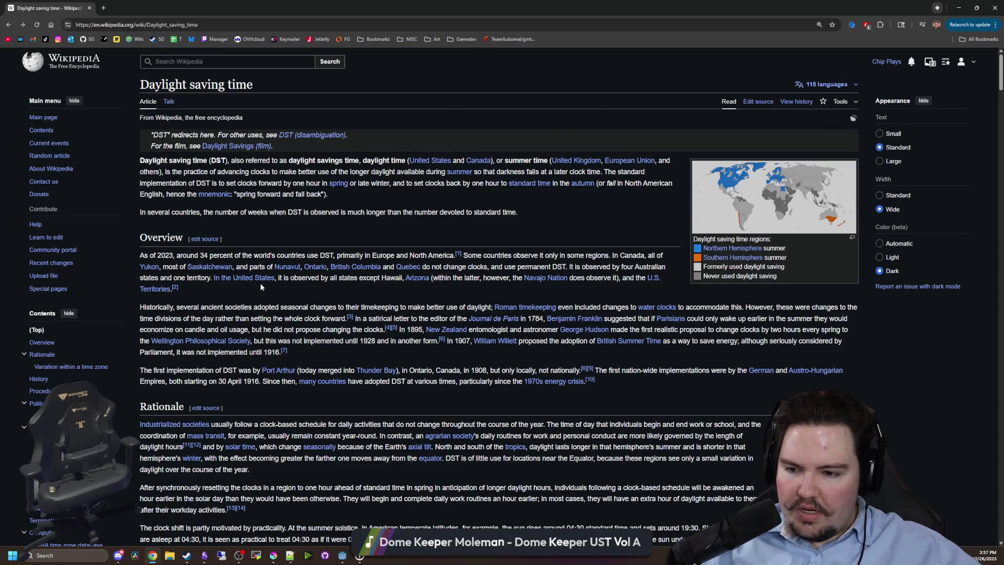
scroll(259, 282, down, 2)
drag(218, 319, 752, 318)
click(752, 317)
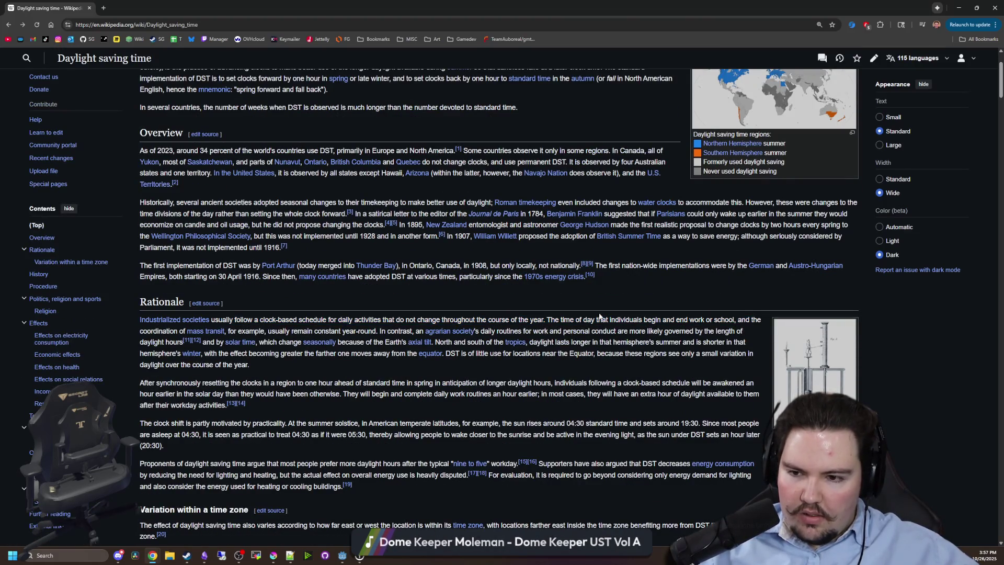
drag(293, 331, 525, 330)
click(428, 329)
mouse_move(428, 330)
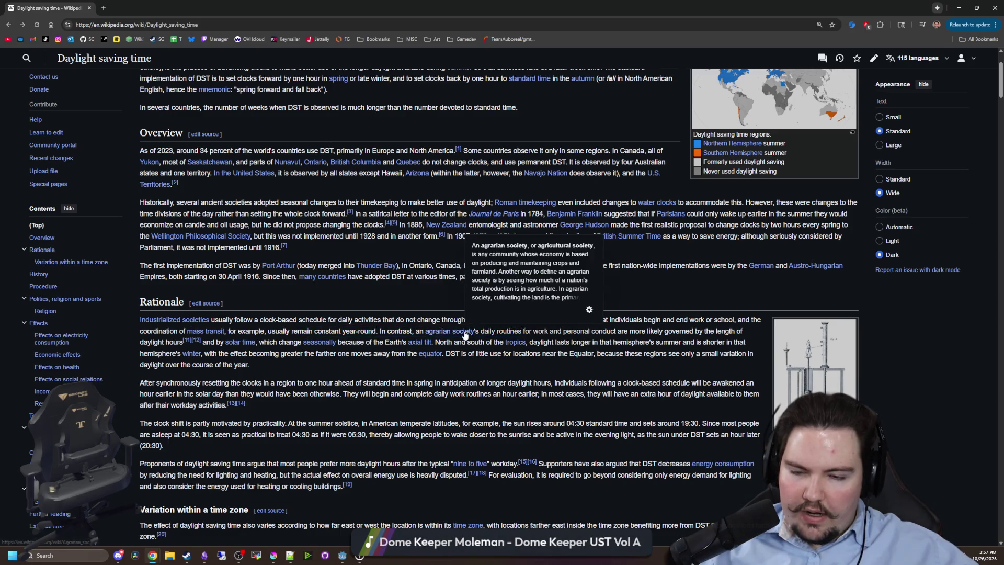
mouse_move(497, 330)
mouse_down()
mouse_move(627, 331)
mouse_move(663, 321)
mouse_up()
drag(725, 331, 499, 330)
click(334, 364)
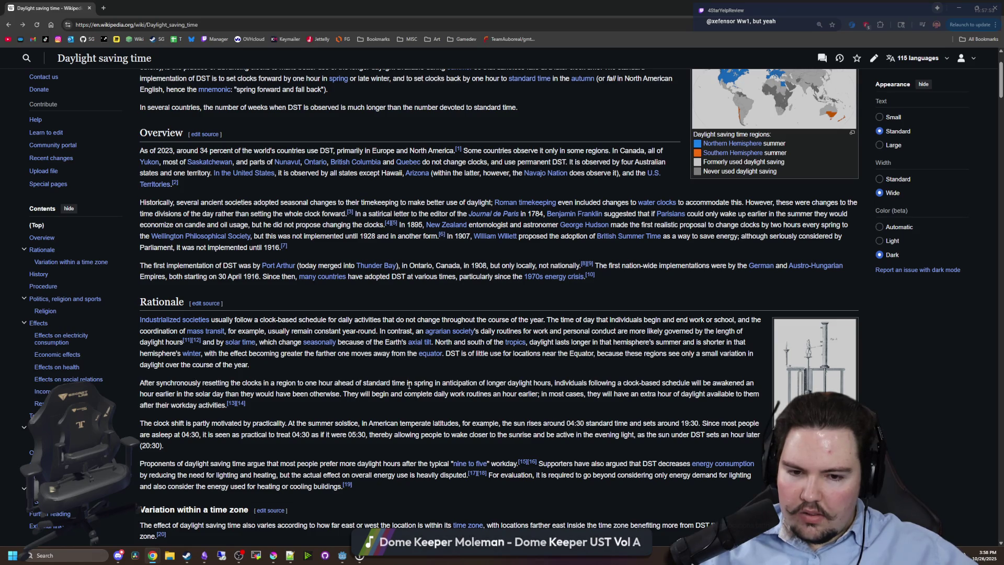
Highlight the summer solstice sunrise and energy consumption sentences, then return to Godot's world.gd.
scroll(328, 385, down, 1)
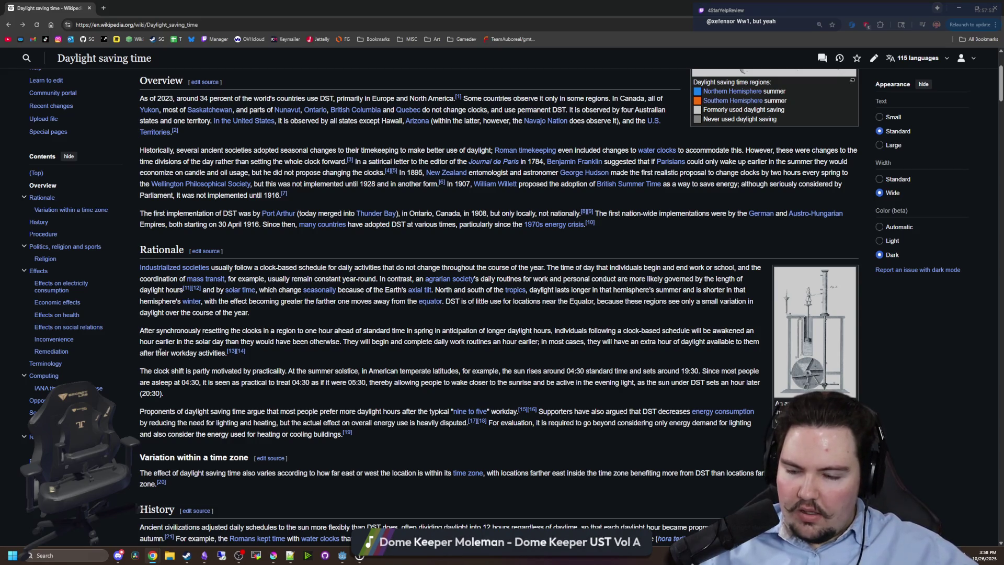
mouse_move(215, 367)
mouse_down()
mouse_move(757, 370)
mouse_move(741, 382)
mouse_up()
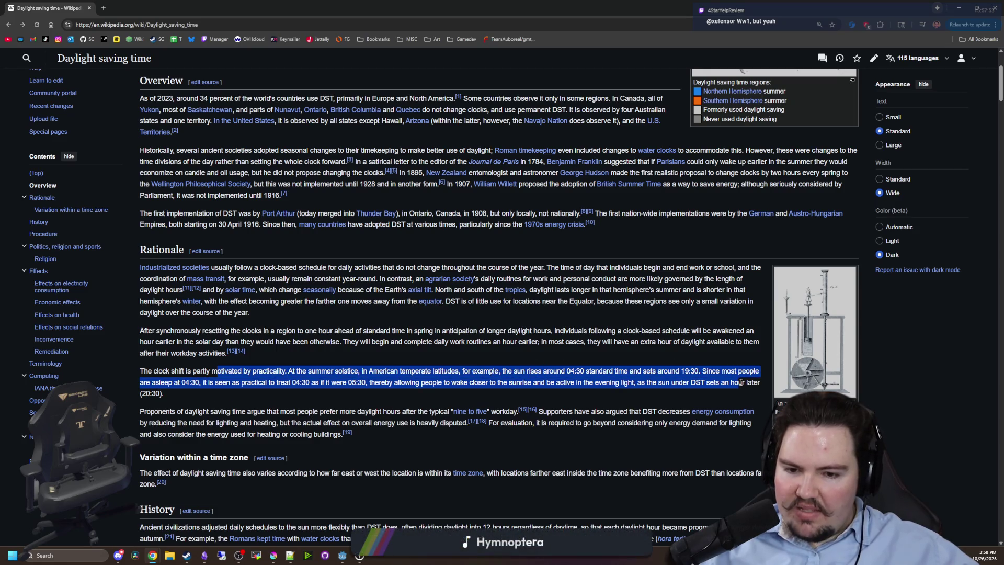
click(619, 373)
scroll(618, 373, down, 1)
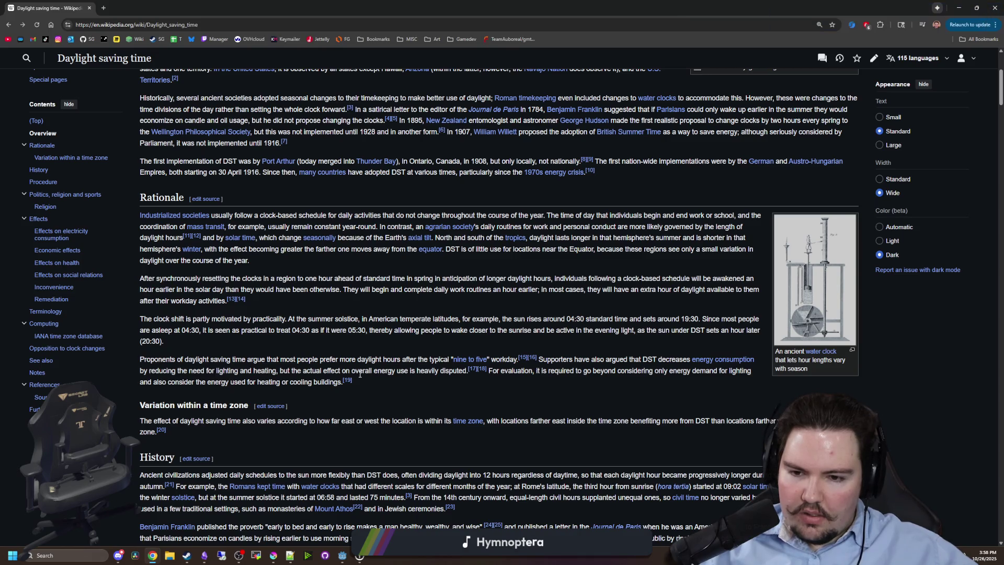
mouse_move(285, 368)
mouse_down()
mouse_move(402, 360)
mouse_move(453, 372)
mouse_up()
click(465, 375)
scroll(350, 240, down, 3)
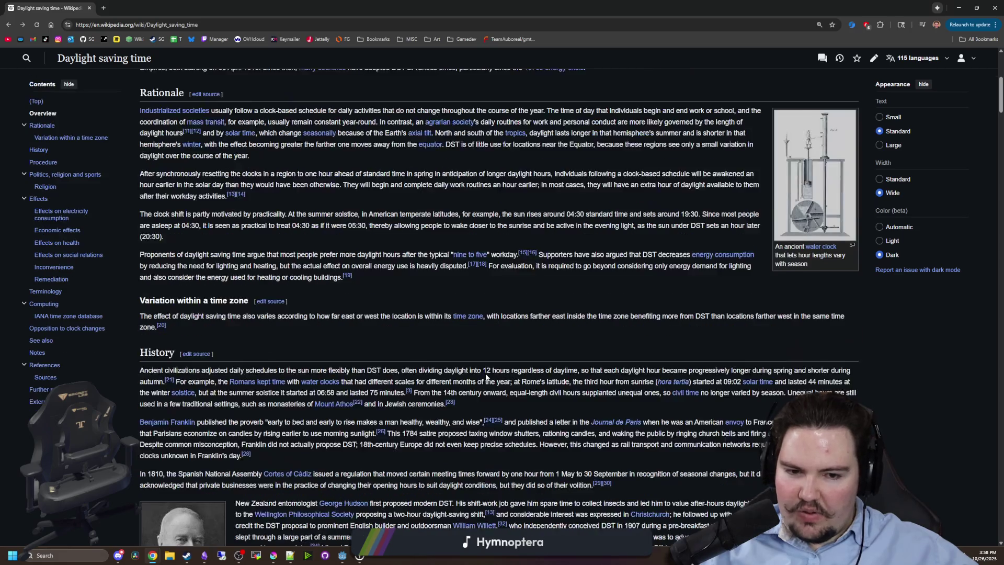
key(alt+Tab)
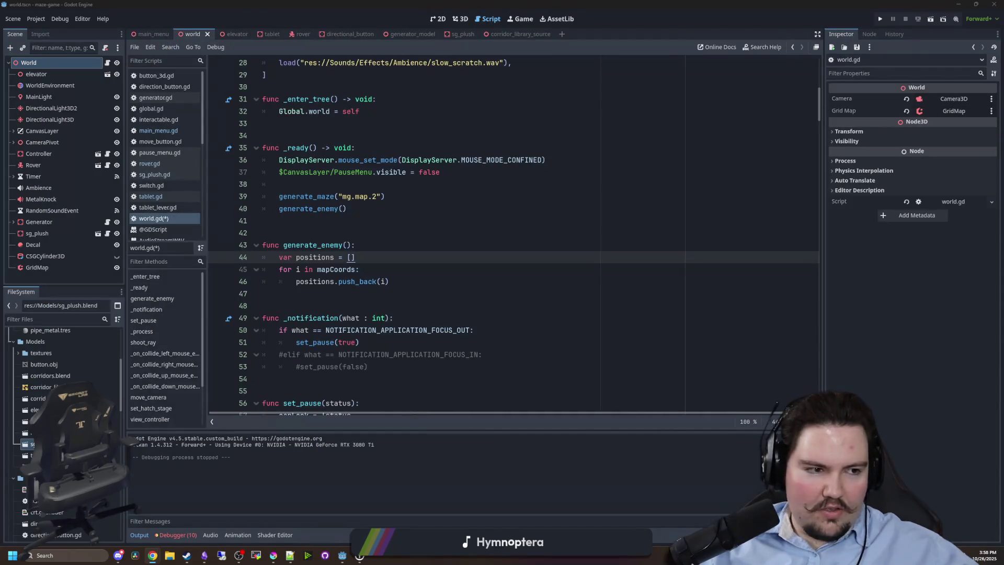
click(486, 224)
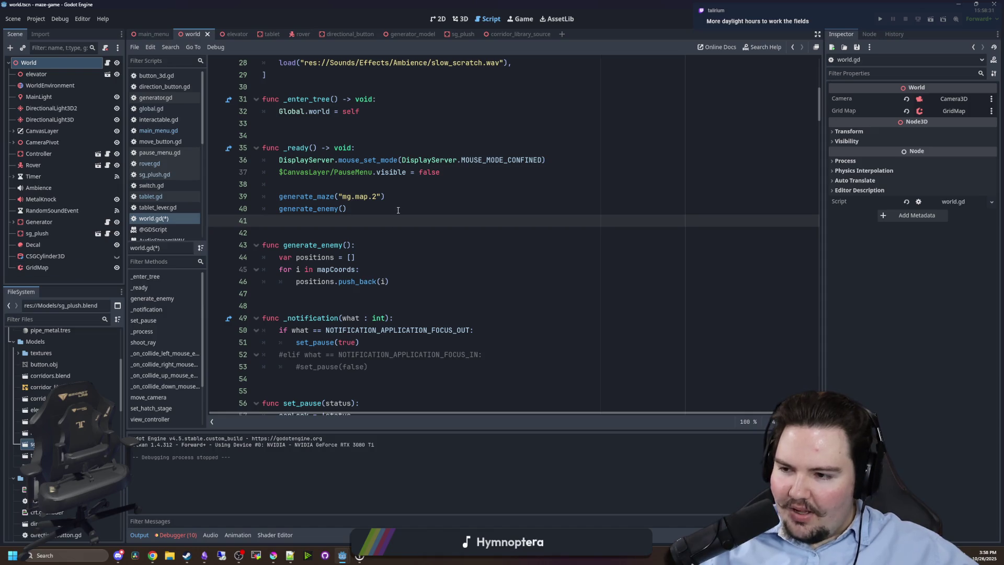
click(343, 208)
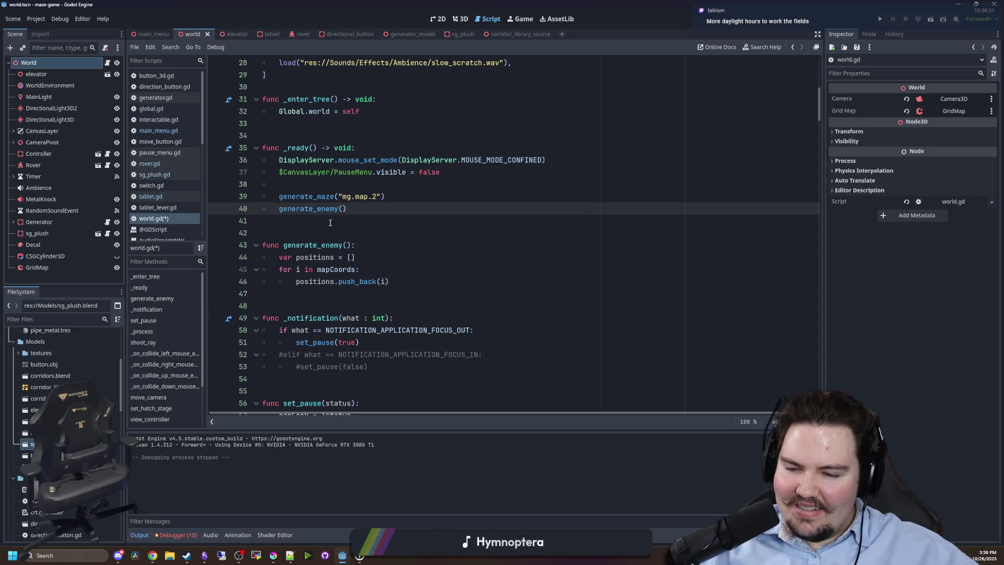
click(330, 223)
scroll(298, 260, up, 9)
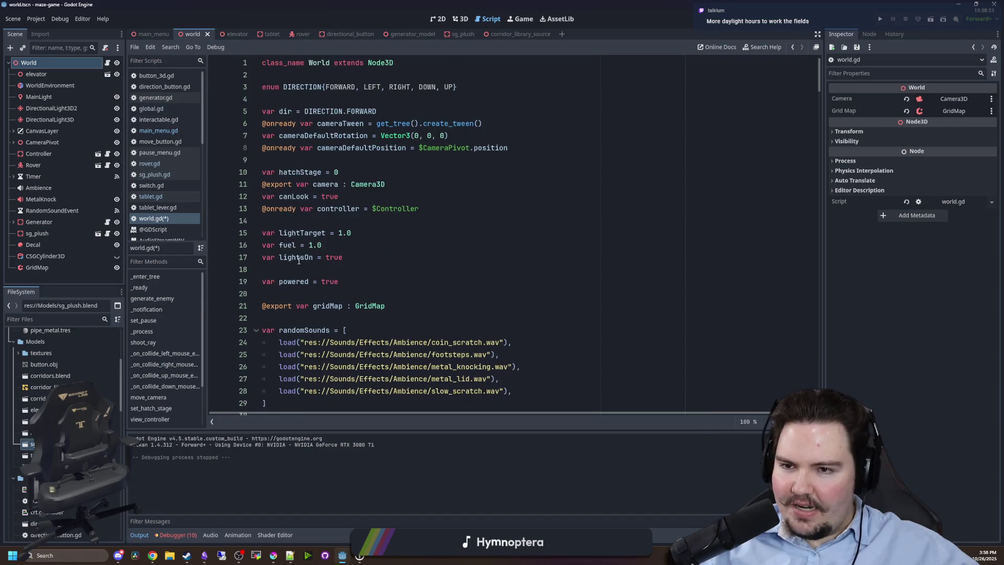
scroll(298, 261, down, 1)
click(81, 320)
text(table)
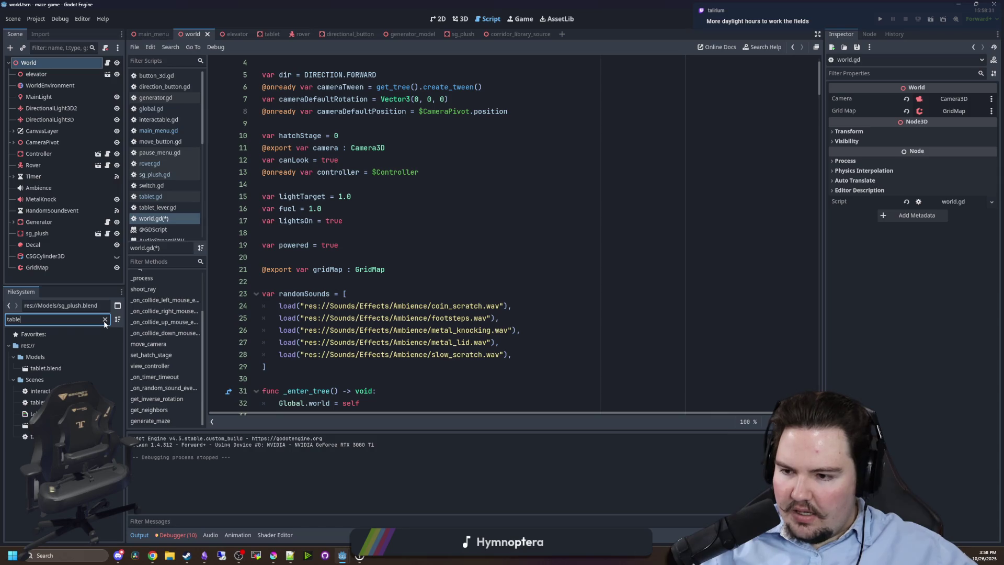
click(104, 320)
scroll(377, 273, up, 1)
scroll(377, 274, down, 5)
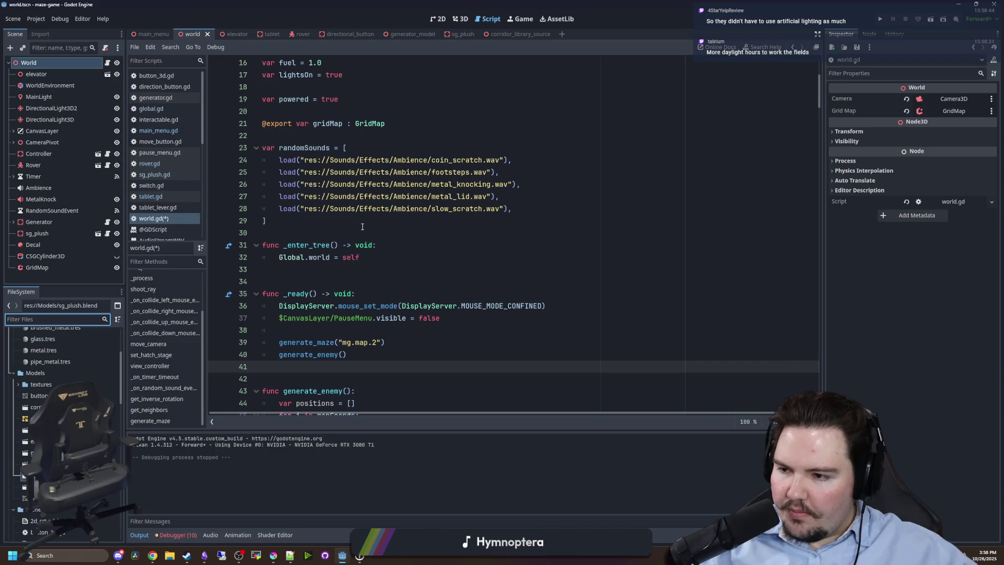
click(362, 227)
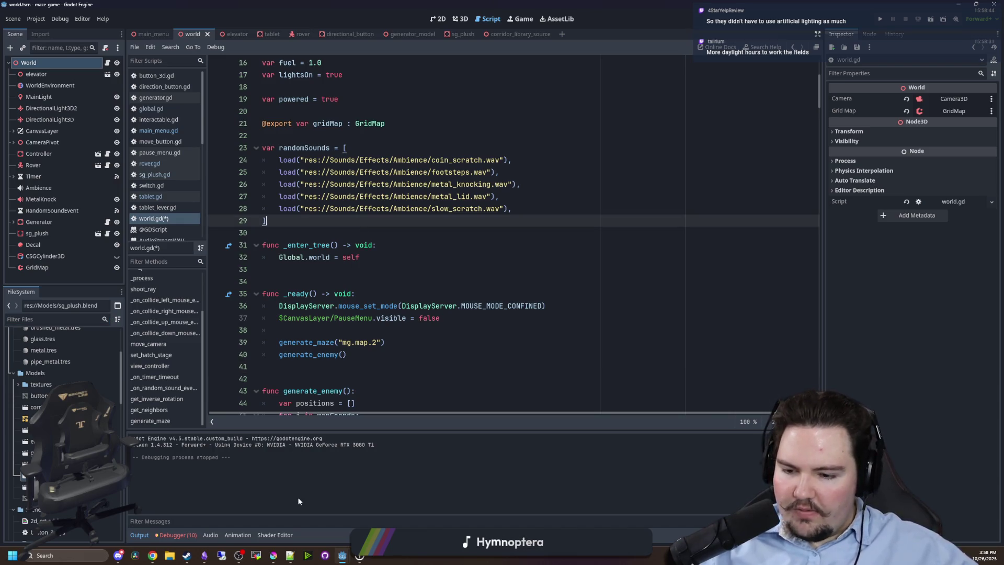
mouse_move(341, 555)
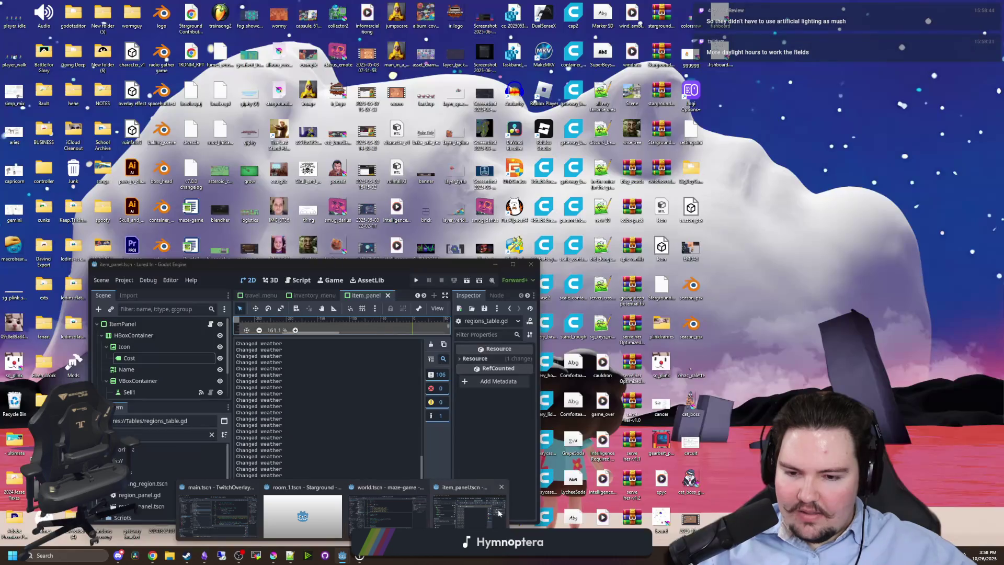
Find items_table.gd in the Lured In project with a 'table' filter and copy its entire contents.
click(491, 515)
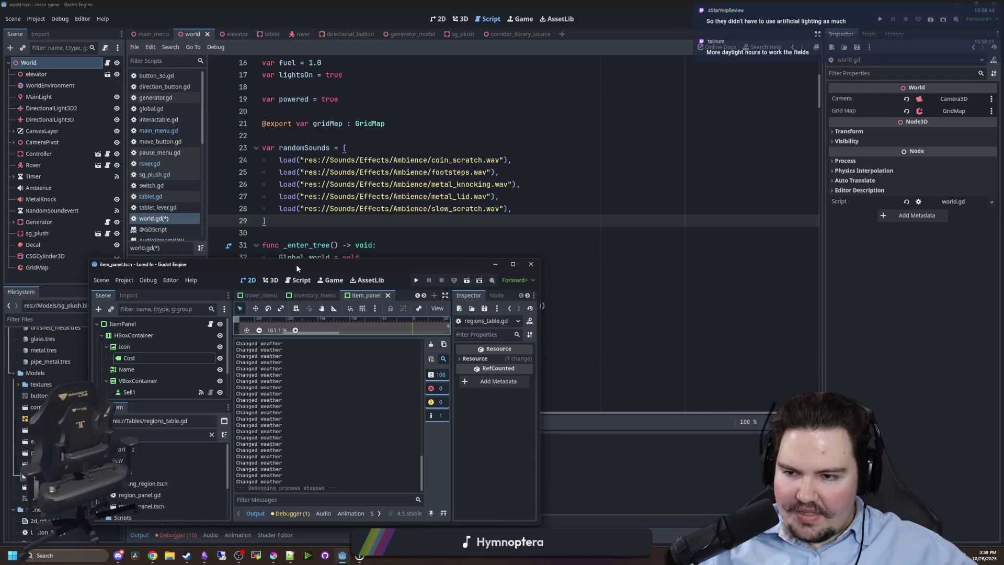
drag(296, 265, 208, 4)
click(94, 315)
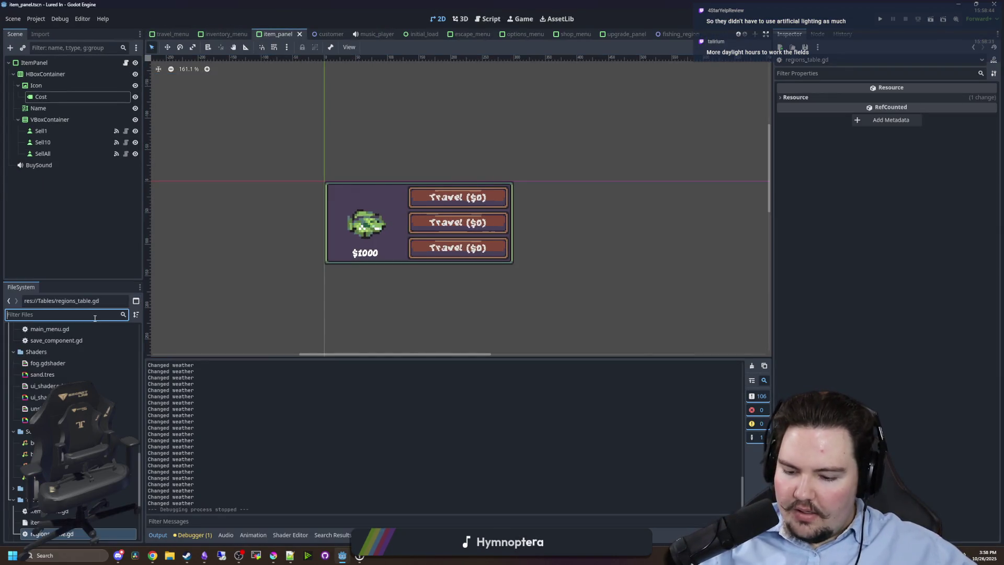
text(table)
double_click(75, 364)
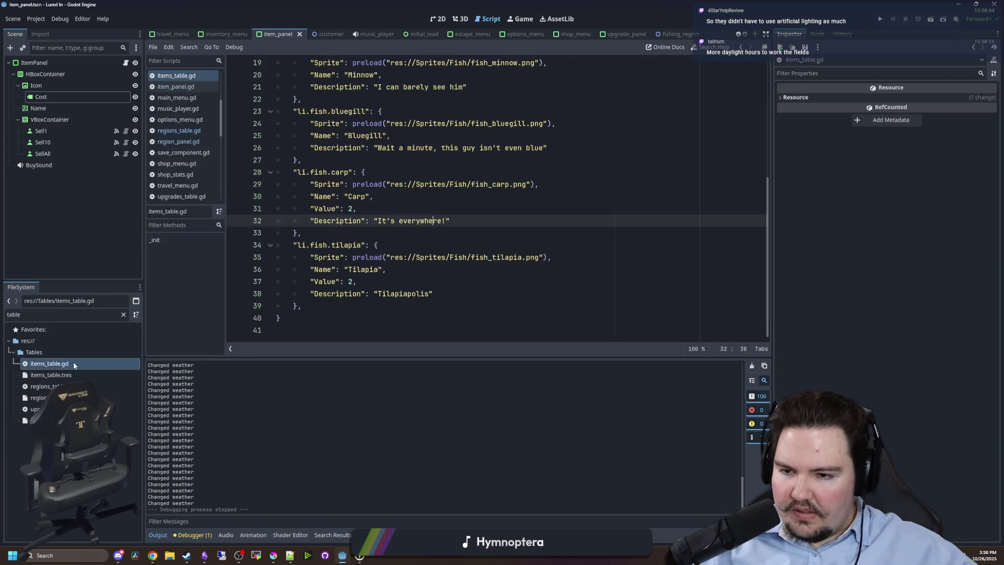
drag(369, 223, 301, 51)
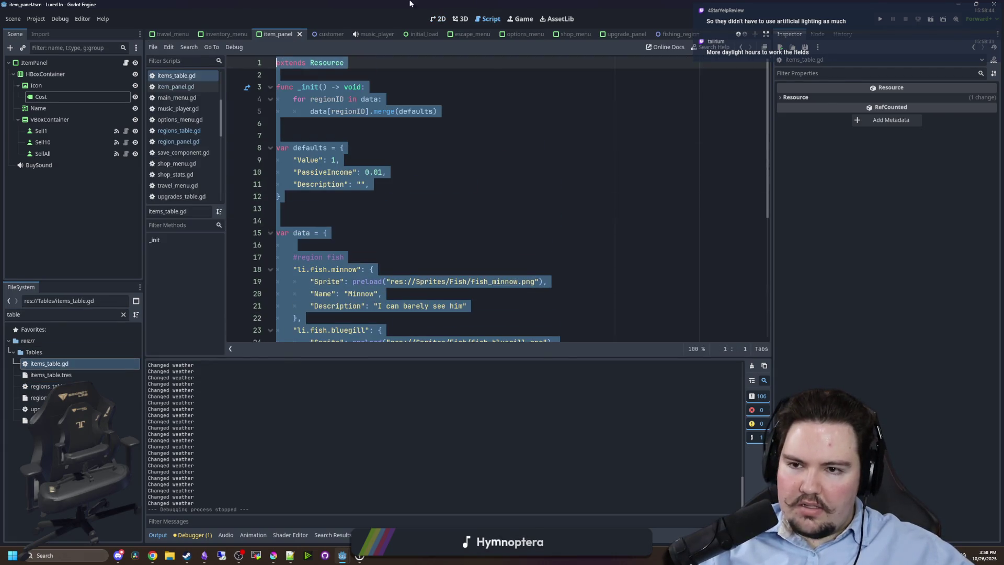
drag(410, 4, 590, 413)
click(345, 223)
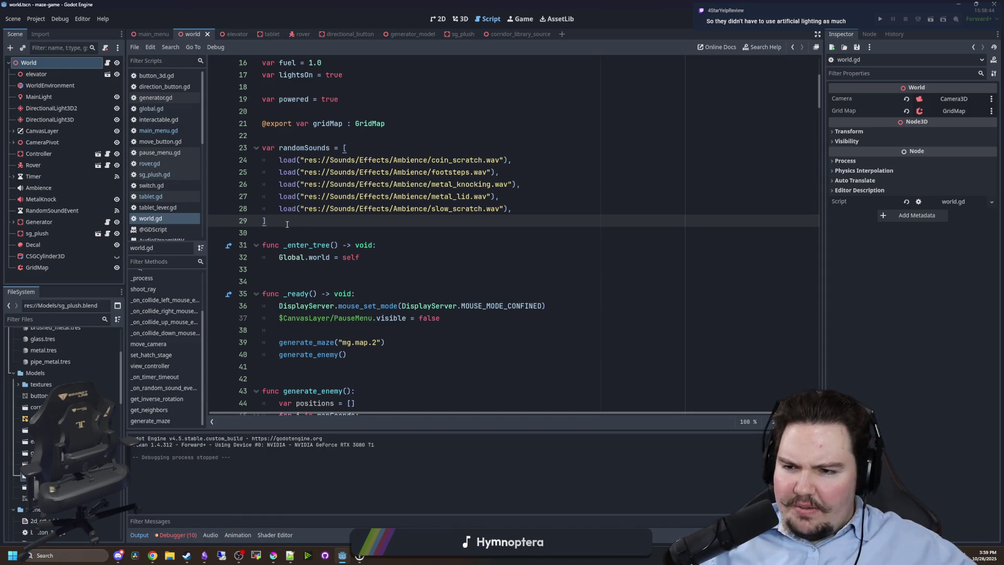
Open global.gd from the script list.
click(309, 139)
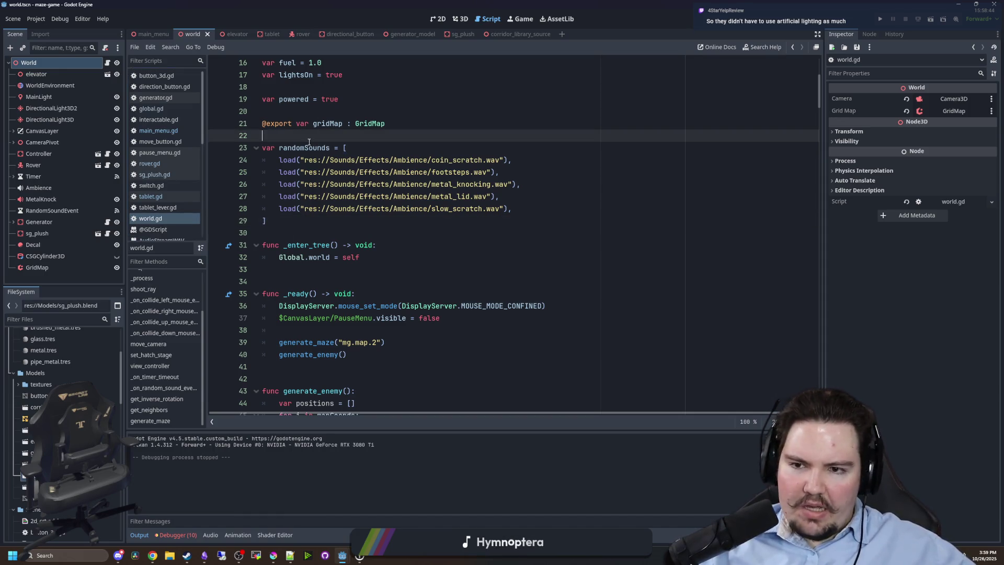
click(290, 220)
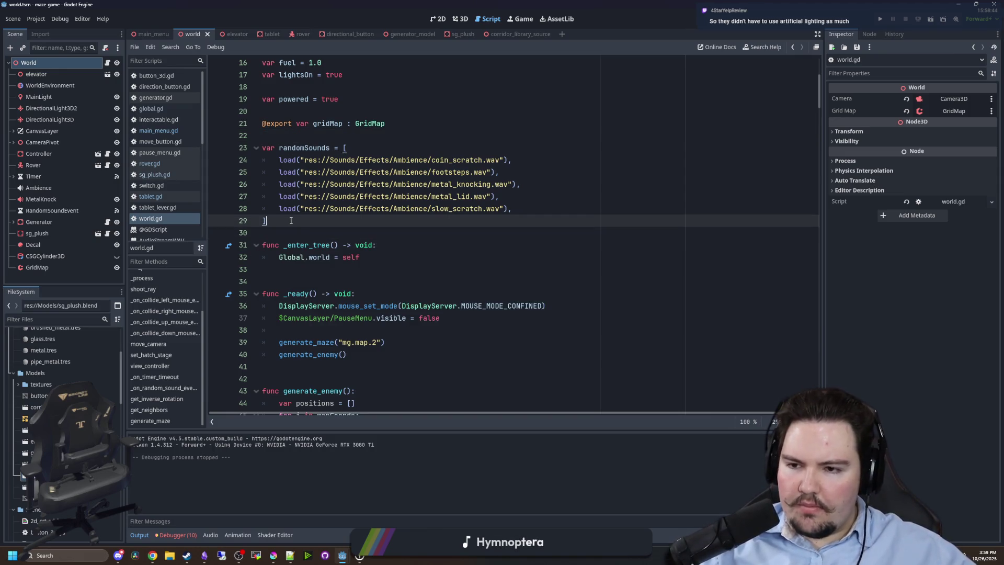
scroll(291, 220, up, 5)
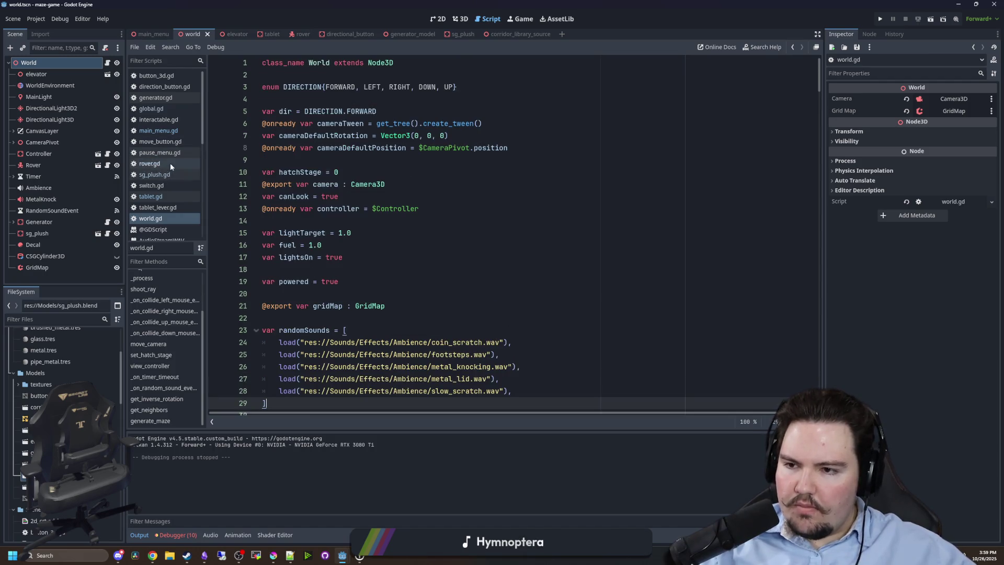
click(174, 110)
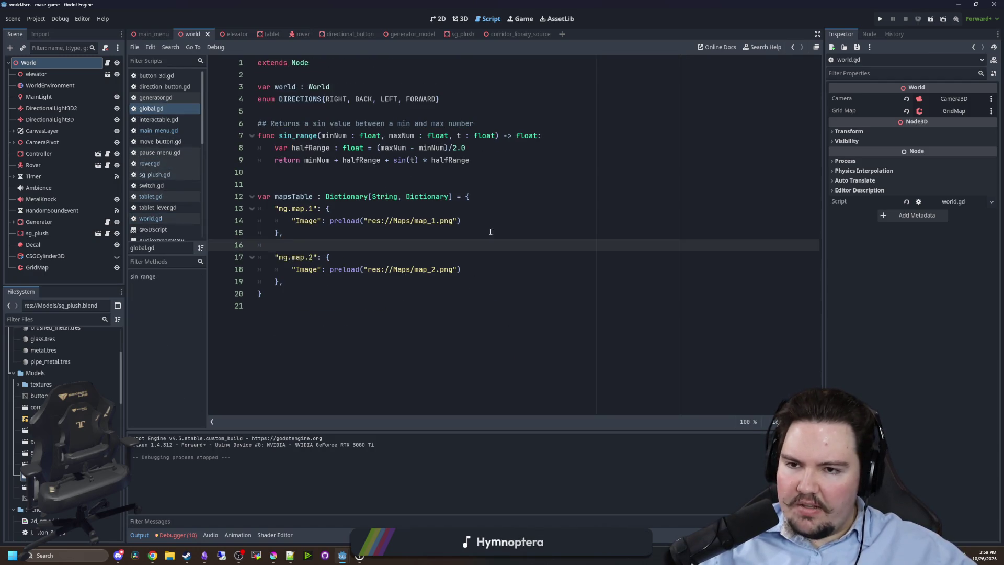
Below mapsTable, declare 'var entitiesTable : Dictionary[String, Dictionary] = {' and paste the copied script.
click(335, 168)
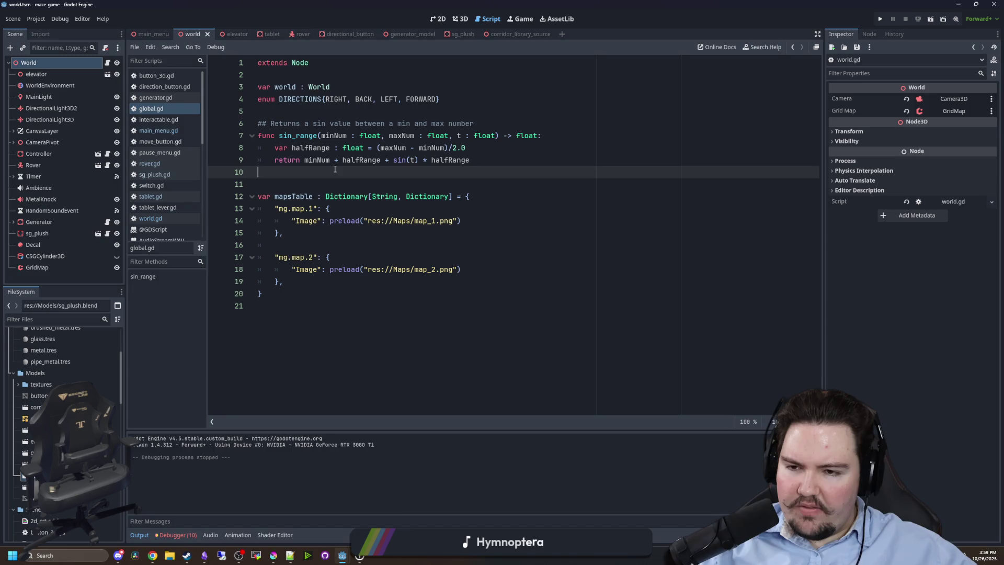
click(286, 299)
key(Return)
key(Return)
text(var entitiesTable)
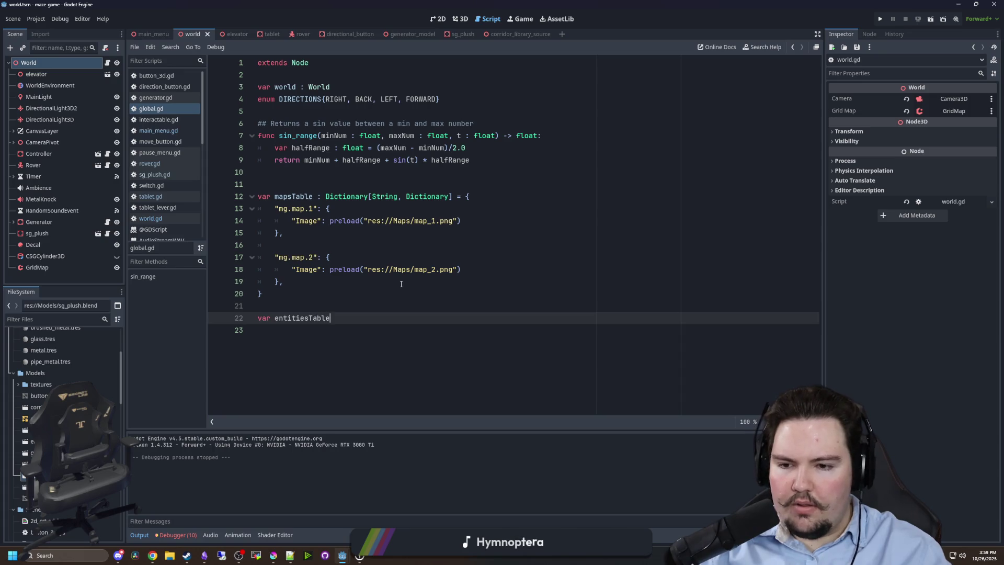
text( : D)
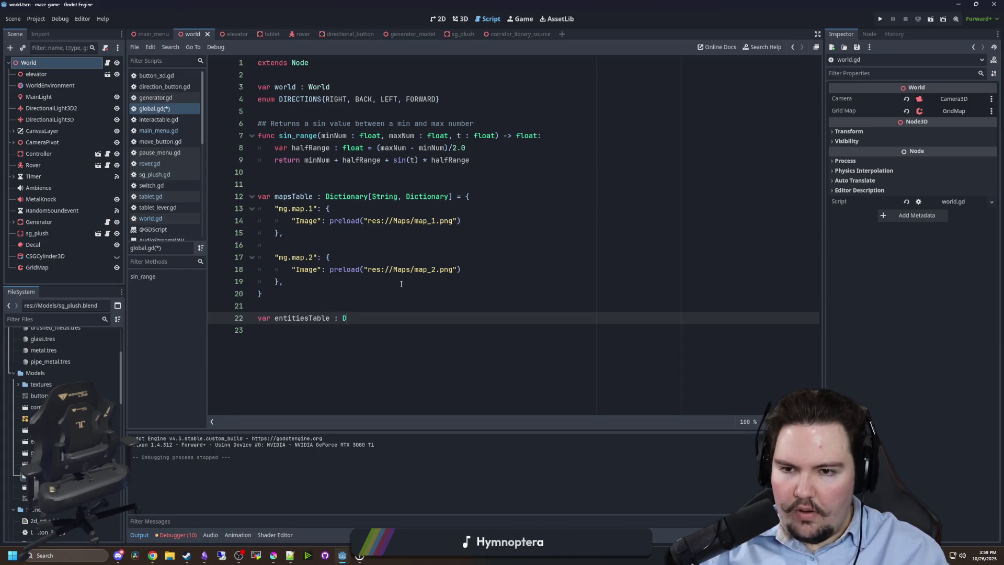
text(ictionary[String, D)
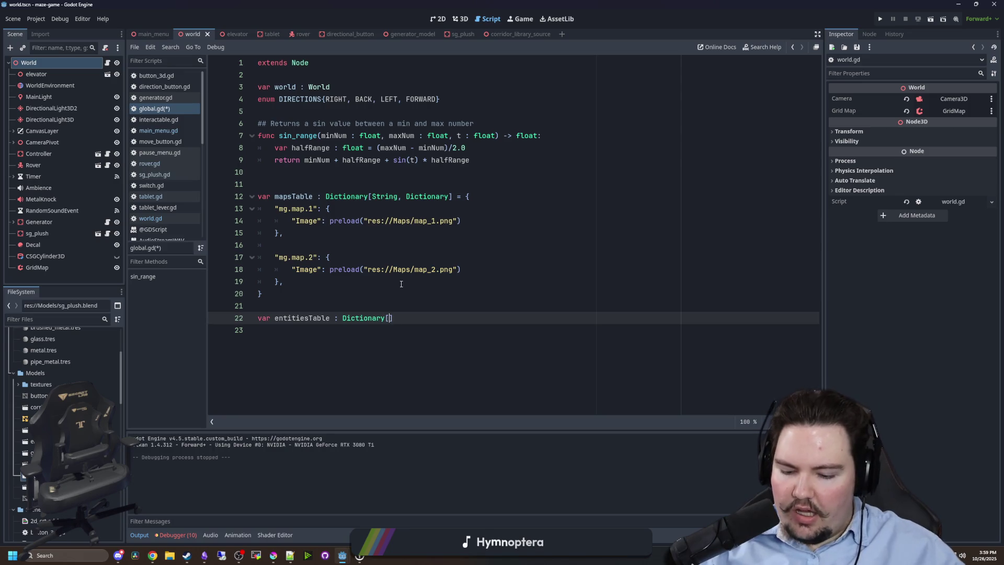
text(i)
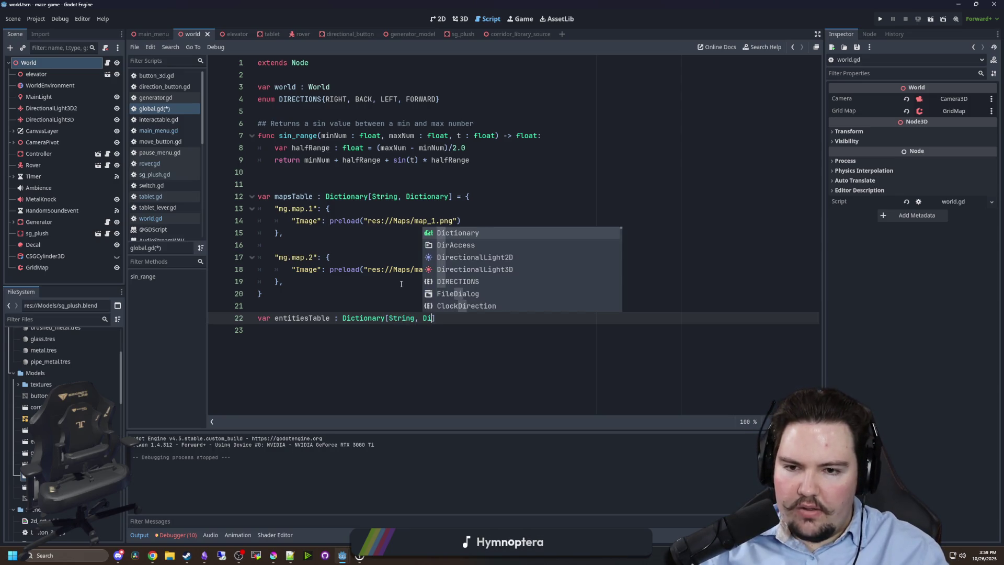
key(Return)
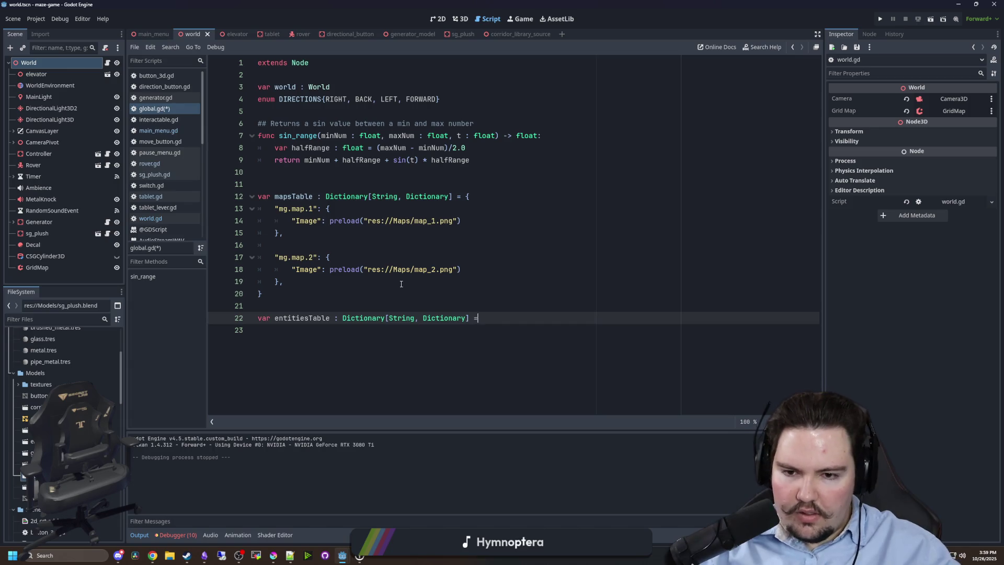
text({)
key(Return)
key(ctrl+v)
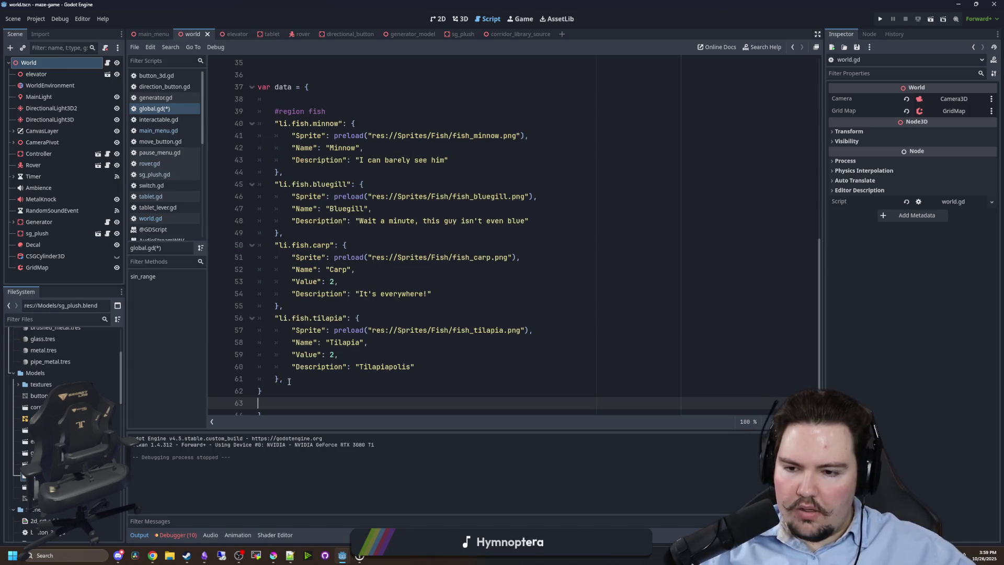
Delete the bluegill, carp and tilapia entries plus the _init, defaults and extends Resource leftovers.
mouse_move(264, 391)
mouse_down()
mouse_move(219, 137)
mouse_move(189, 189)
mouse_up()
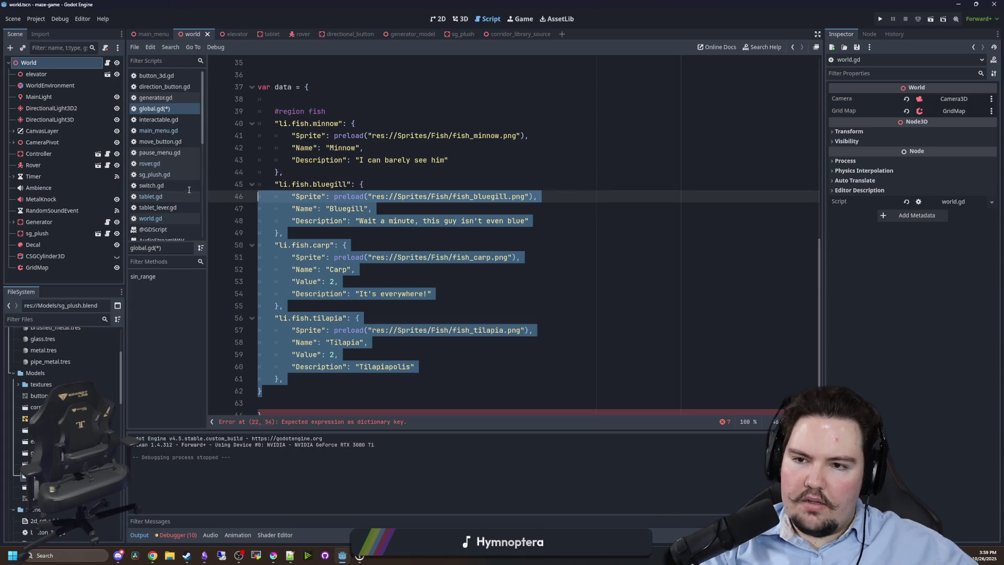
key(BackSpace)
scroll(319, 243, up, 5)
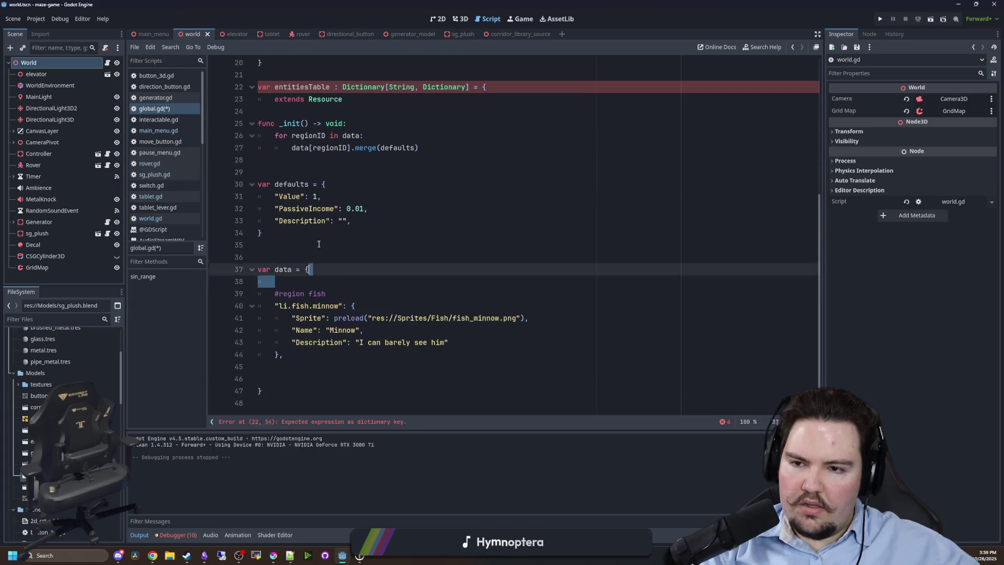
drag(275, 281, 256, 131)
key(BackSpace)
key(BackSpace)
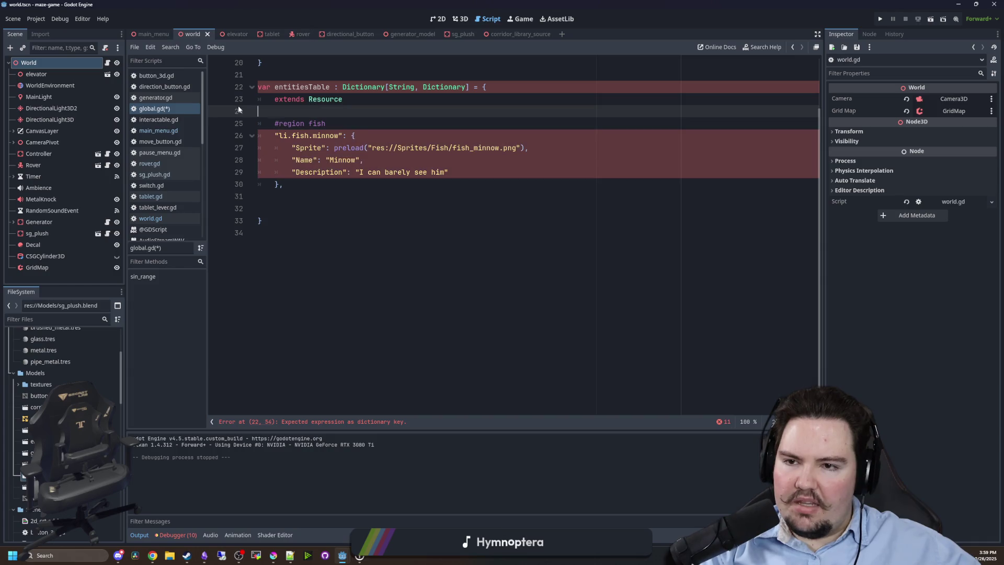
key(ctrl+BackSpace)
key(ctrl+BackSpace)
key(ctrl+BackSpace)
scroll(329, 294, up, 5)
mouse_move(329, 294)
mouse_down()
mouse_move(257, 281)
mouse_move(257, 293)
mouse_up()
key(BackSpace)
key(ctrl+z)
key(BackSpace)
key(BackSpace)
click(261, 355)
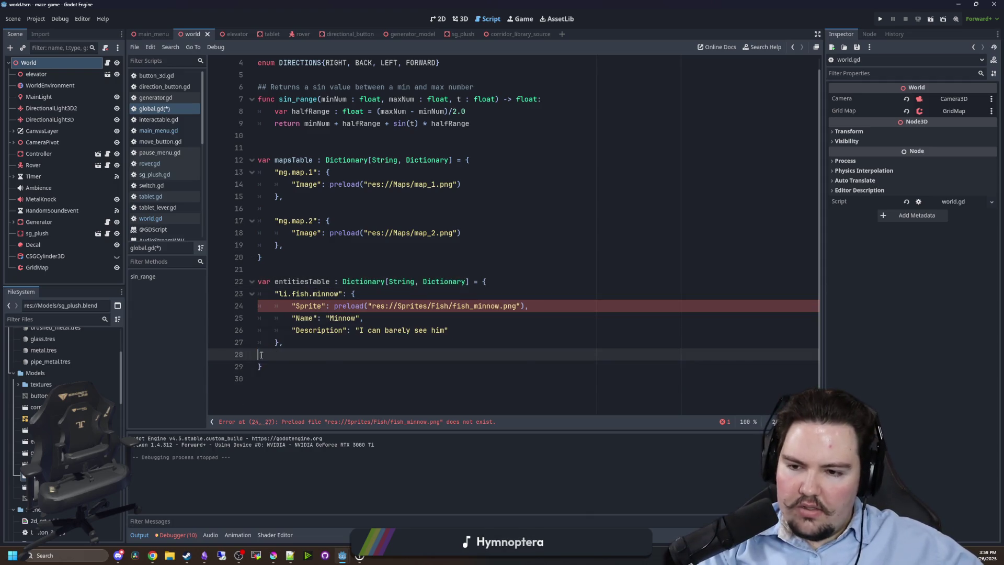
Rename the minnow key to mg.entity.test and remove its Sprite preload line.
key(BackSpace)
scroll(261, 355, up, 1)
double_click(327, 329)
key(BackSpace)
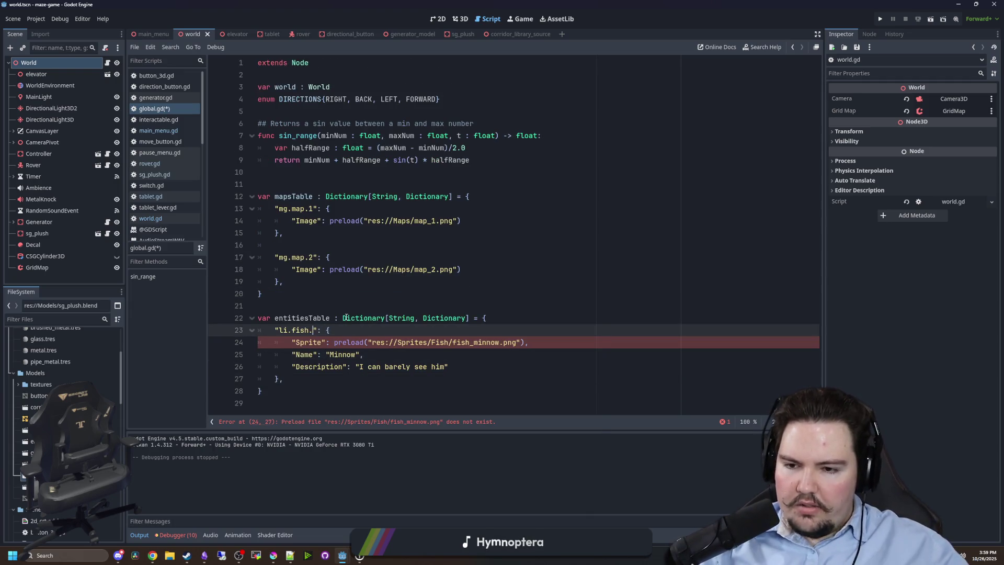
key(BackSpace)
key(BackSpace)
key(BackSpace)
text(mg.)
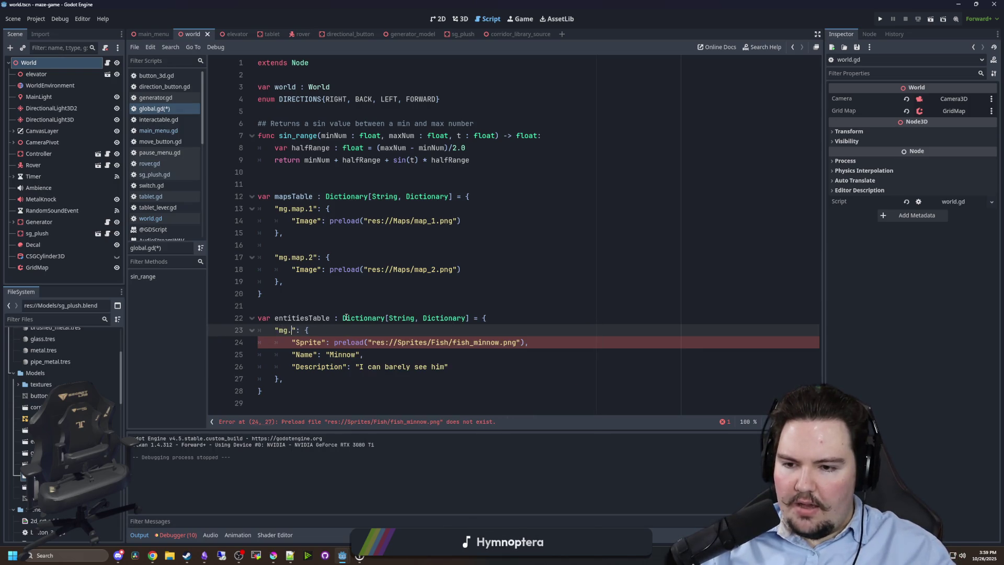
text(entity.)
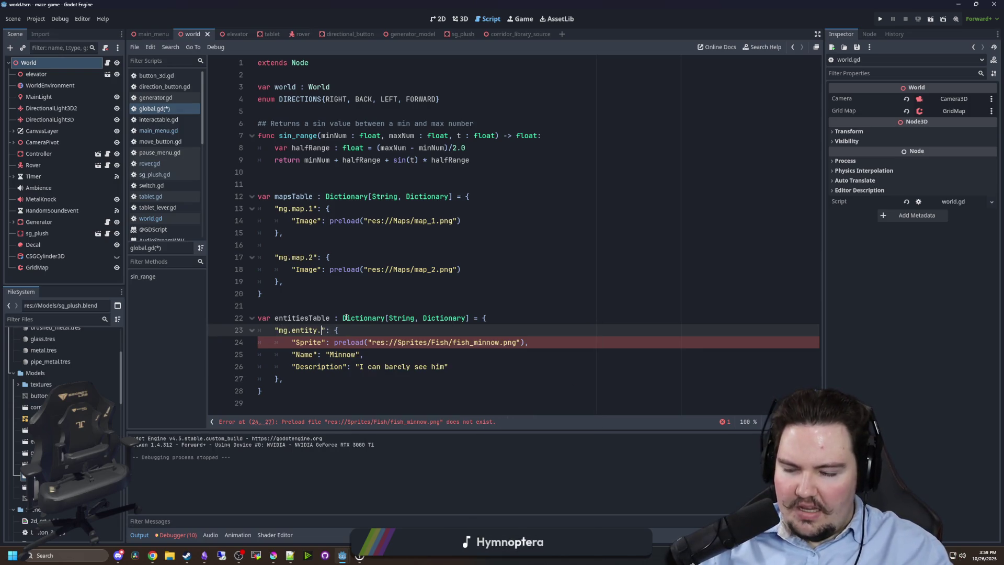
text(test)
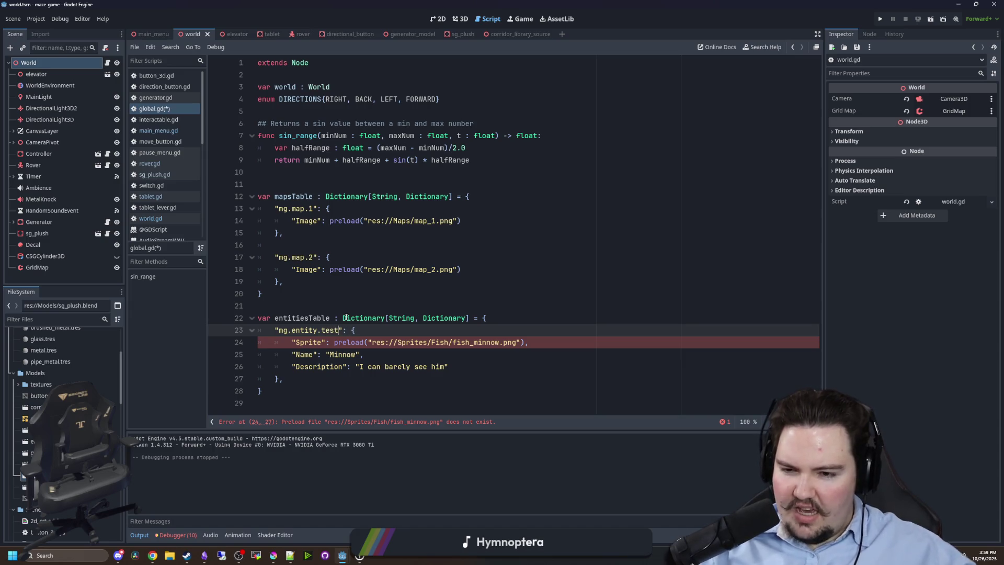
click(491, 367)
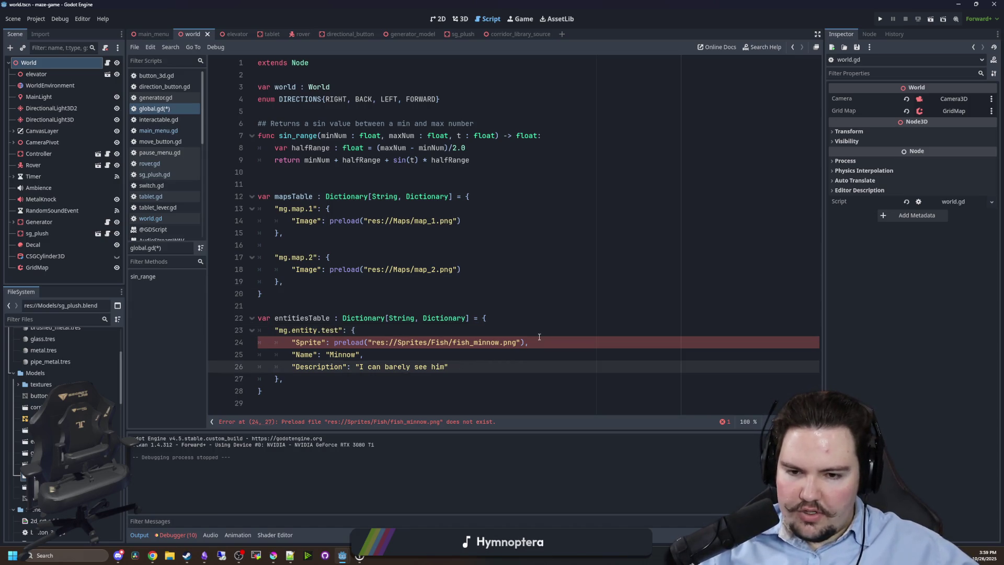
drag(539, 342, 257, 342)
key(BackSpace)
double_click(345, 341)
Set the entry's Name to "Test" and replace Description with a "Scene": preload("") entry.
text(T)
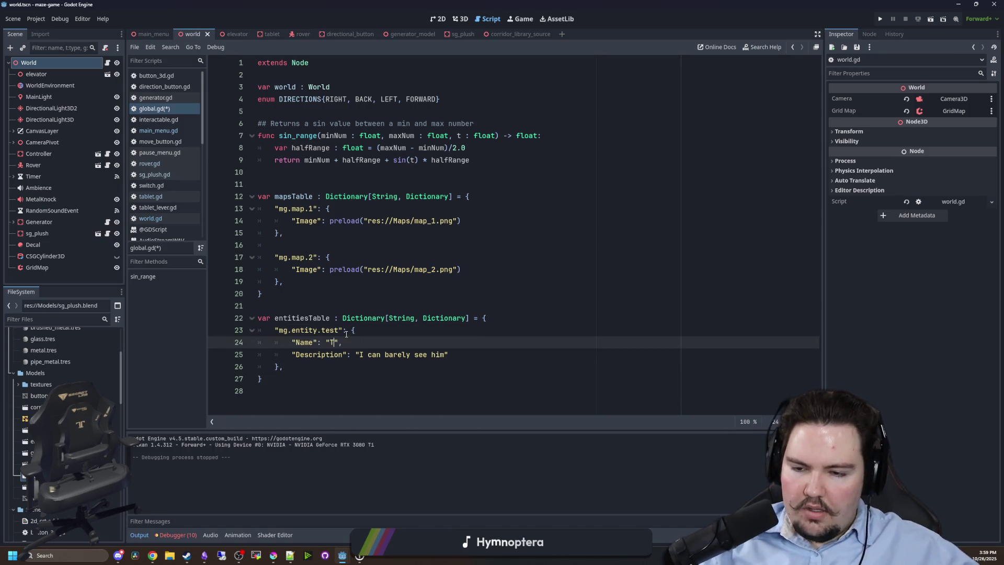
text(est)
mouse_move(448, 355)
mouse_down()
mouse_move(219, 343)
mouse_move(449, 355)
mouse_up()
key(BackSpace)
click(343, 305)
click(376, 338)
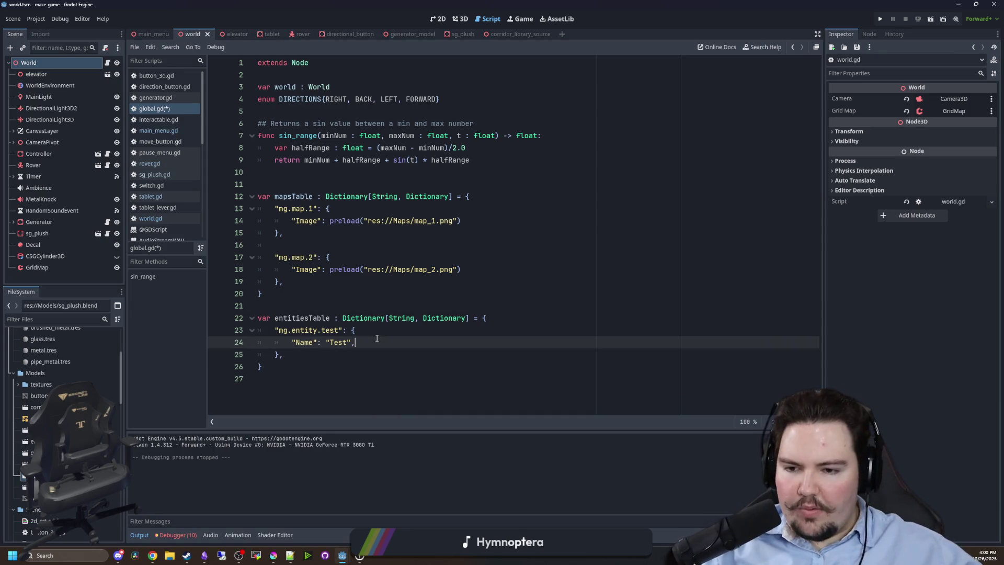
key(Return)
text("SC)
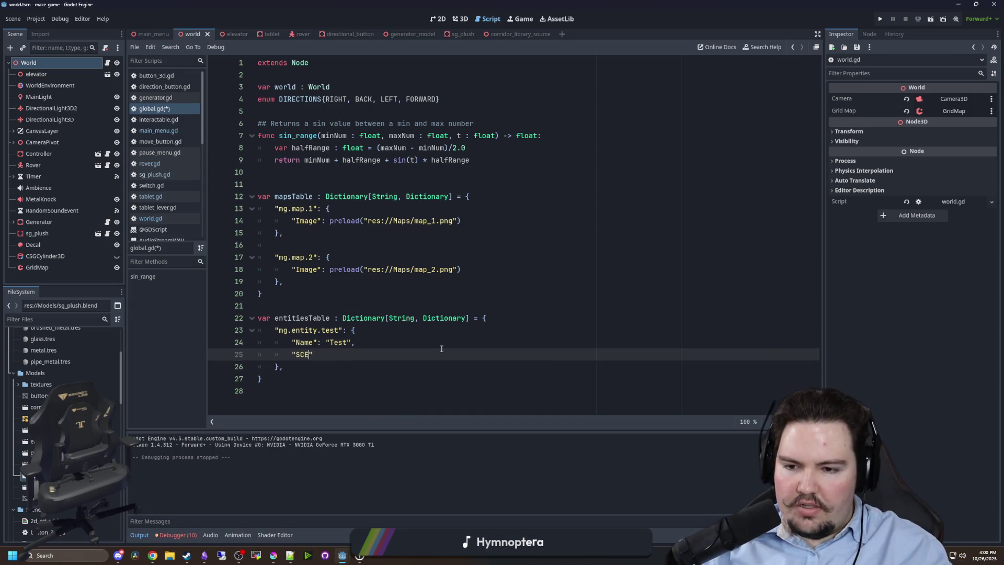
text(ene)
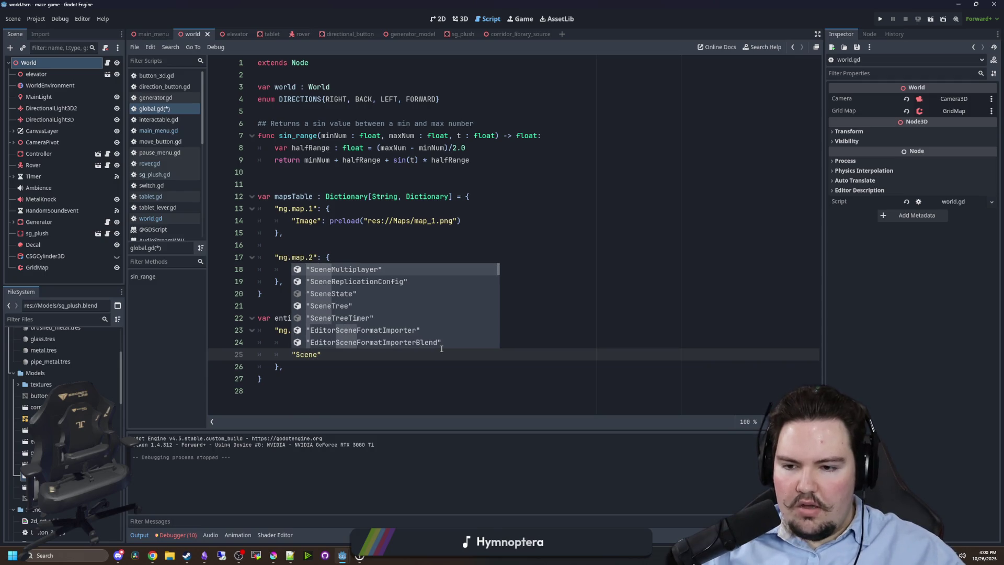
key(Escape)
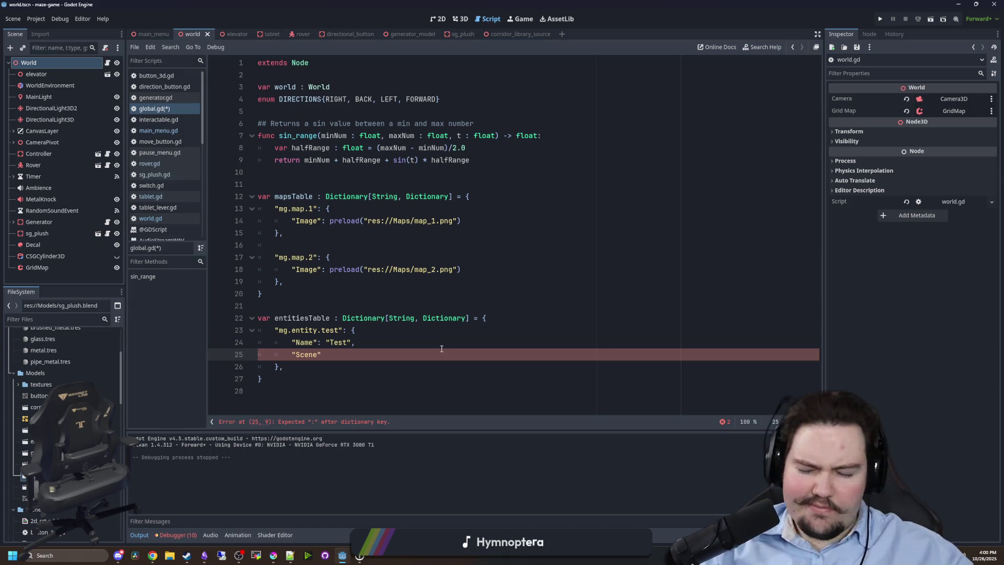
text(: prelo)
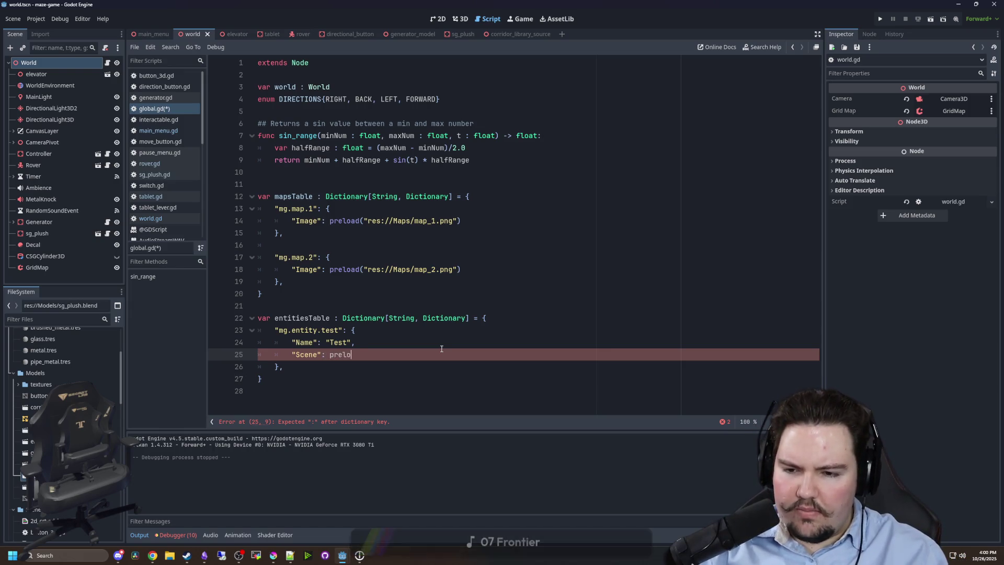
text(ad(")
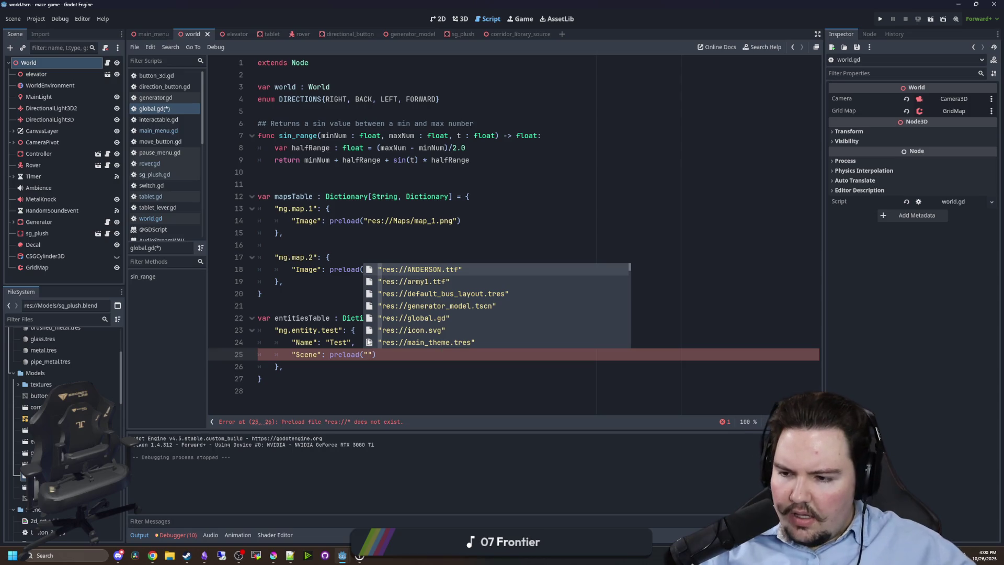
click(366, 306)
Collapse the Maps, Materials and Models folders and expand res://Scenes in the FileSystem.
scroll(63, 366, up, 5)
click(14, 356)
click(13, 368)
click(11, 380)
double_click(41, 390)
Add a new scene file entity_test in res://Scenes with a CharacterBody3D root type.
right_click(42, 390)
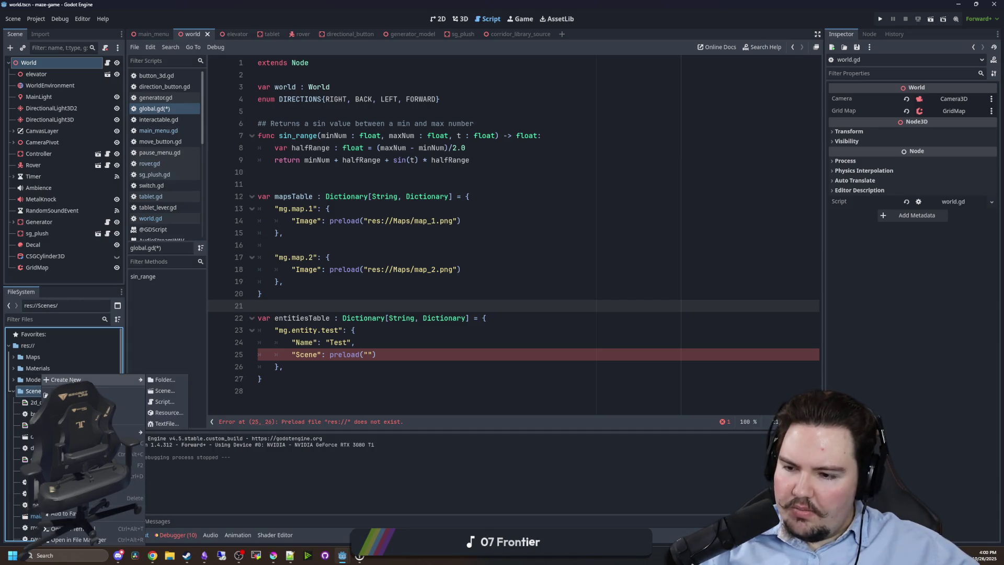
click(170, 391)
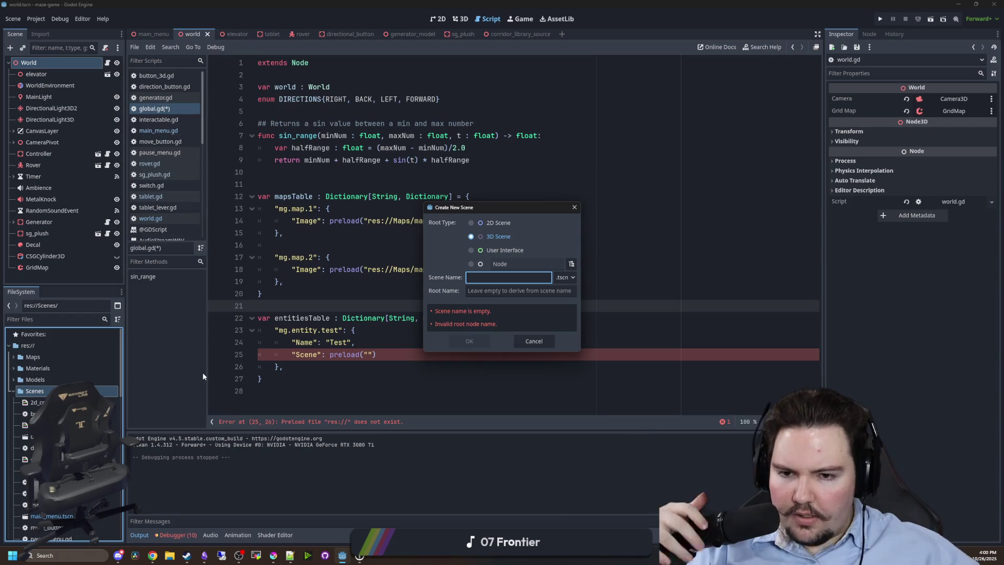
text(charac)
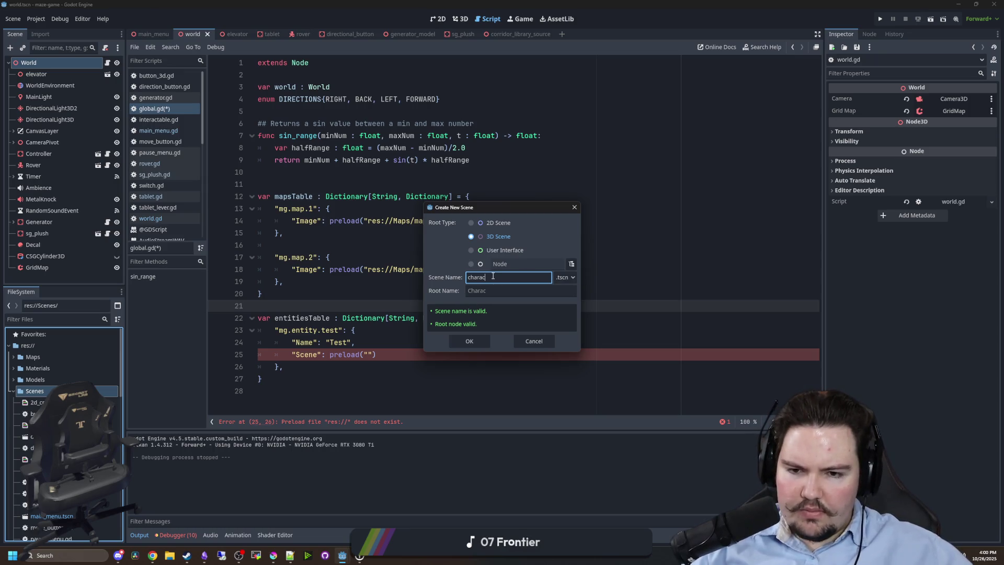
click(486, 237)
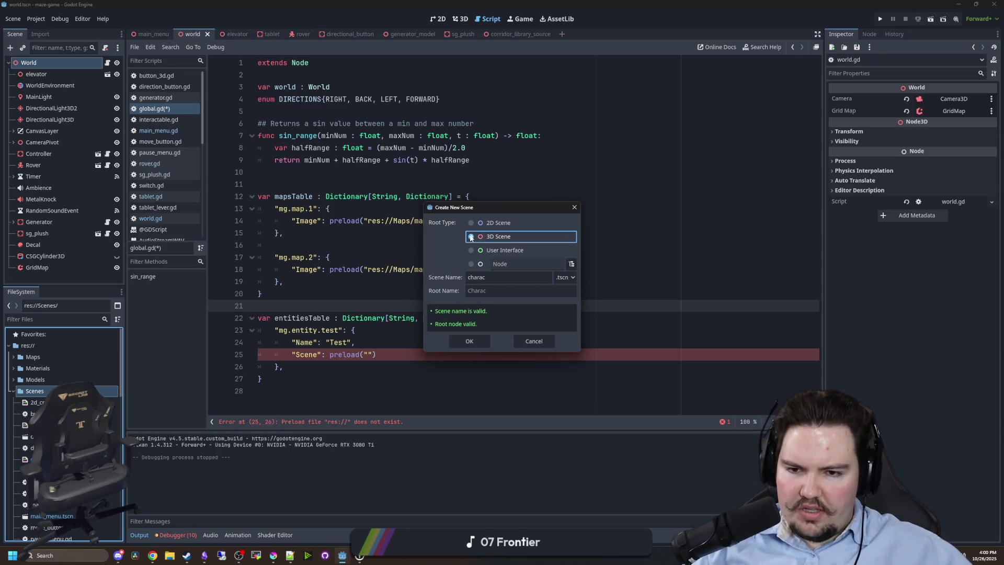
click(566, 279)
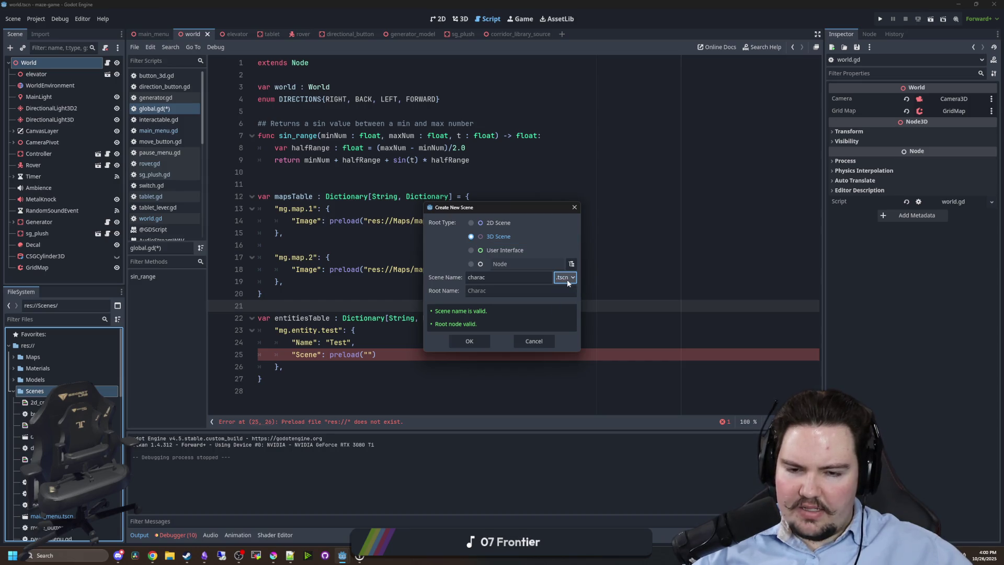
click(514, 272)
key(ctrl+a)
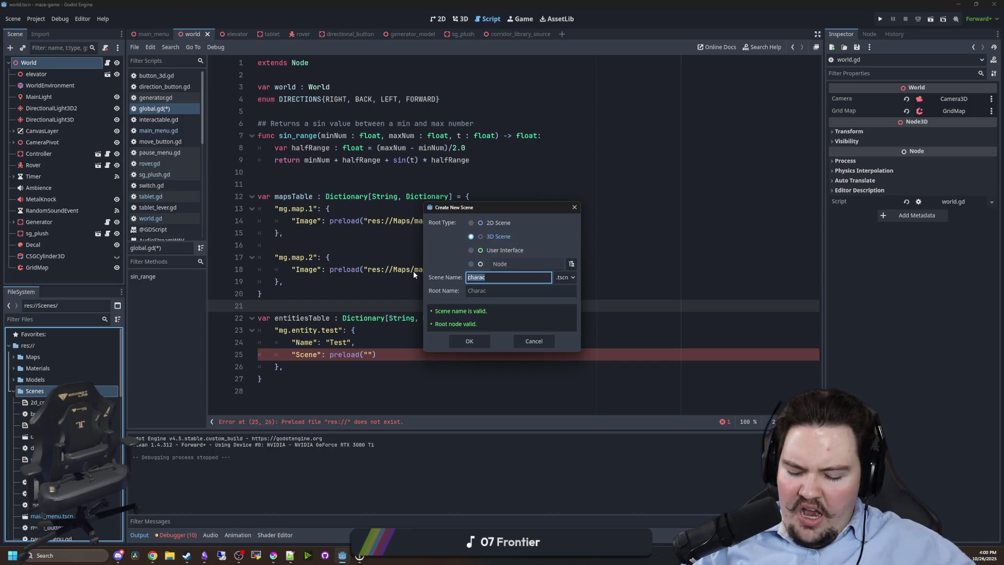
text(entity_test)
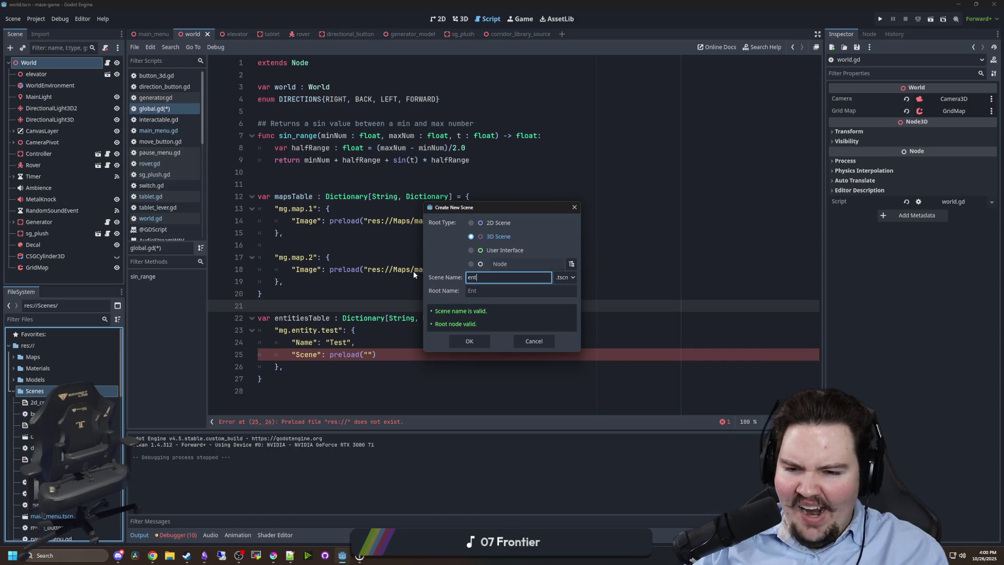
click(571, 264)
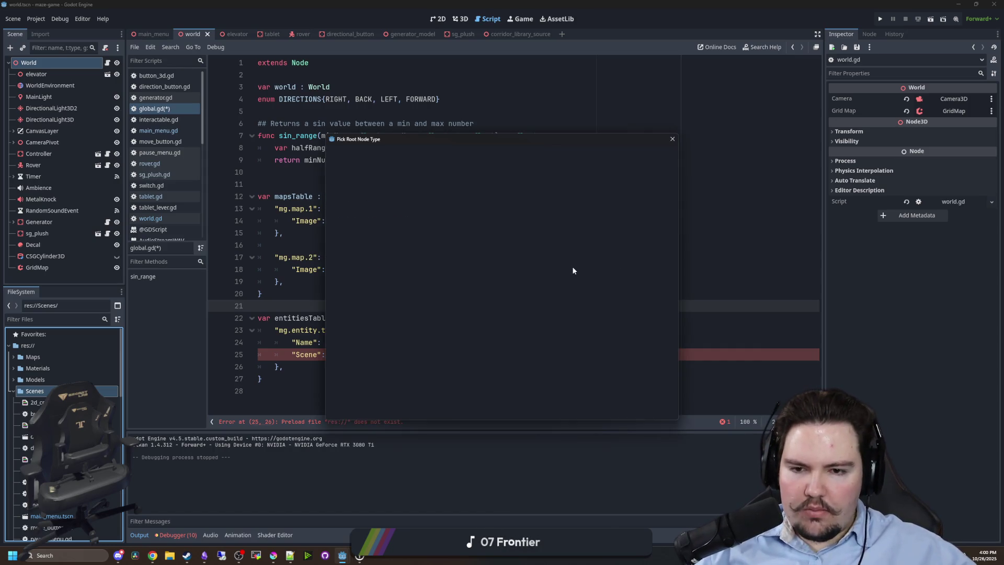
text(charac)
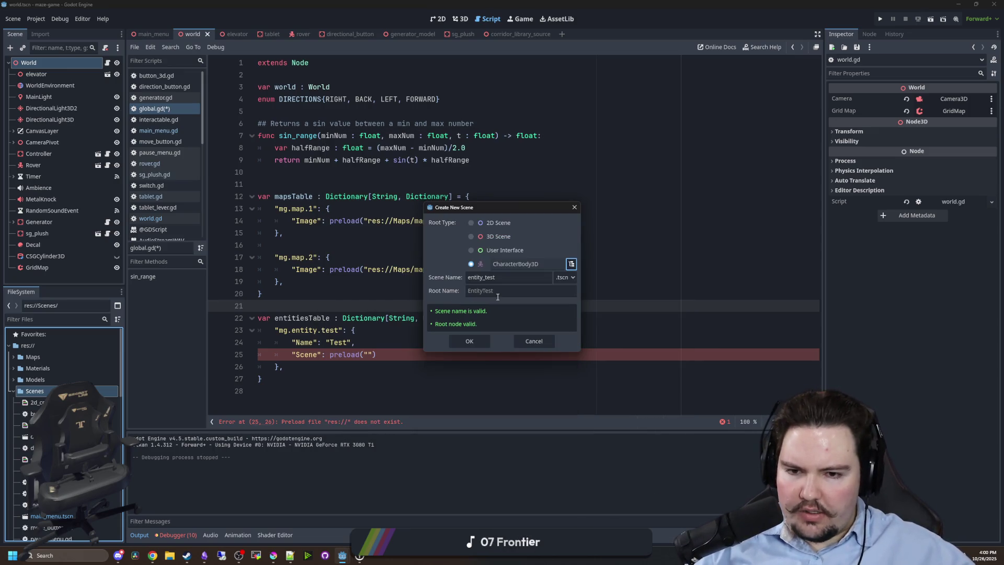
click(475, 346)
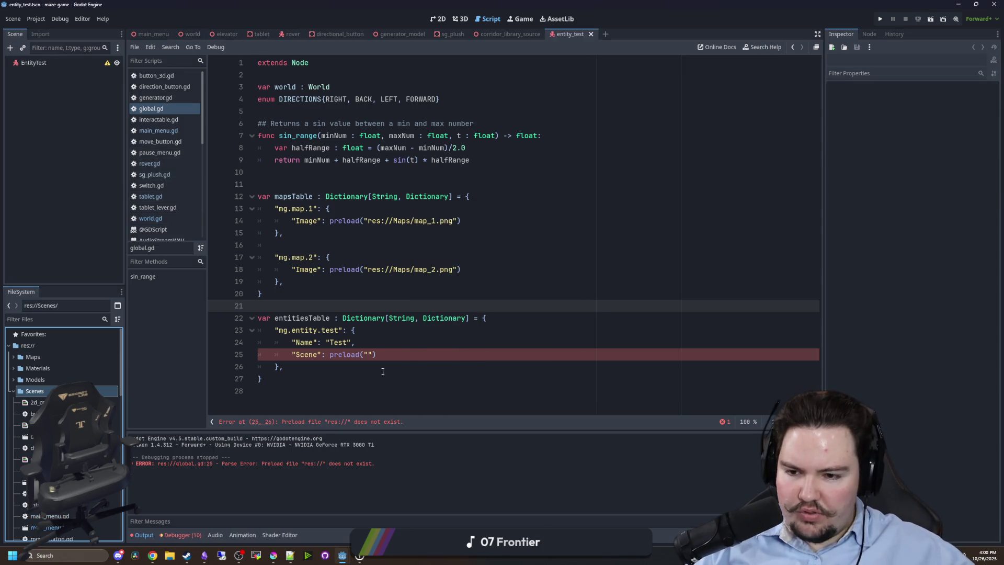
Point the Scene preload at res://Scenes/entity_test.tscn and save the script.
click(369, 355)
text(entity)
key(Return)
click(381, 306)
key(ctrl+s)
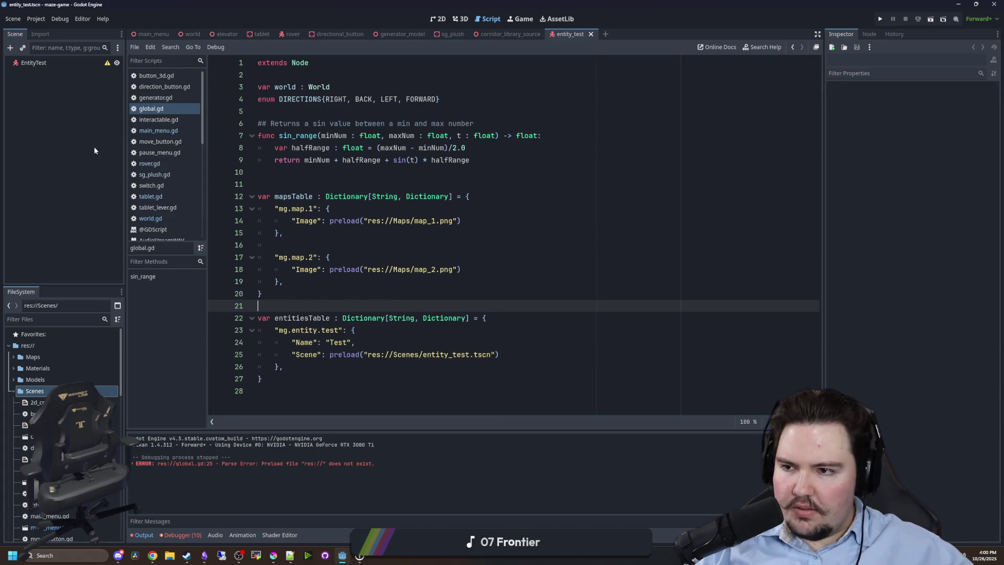
Add a Sprite3D child node under the EntityTest root in the 3D view.
click(90, 62)
click(460, 19)
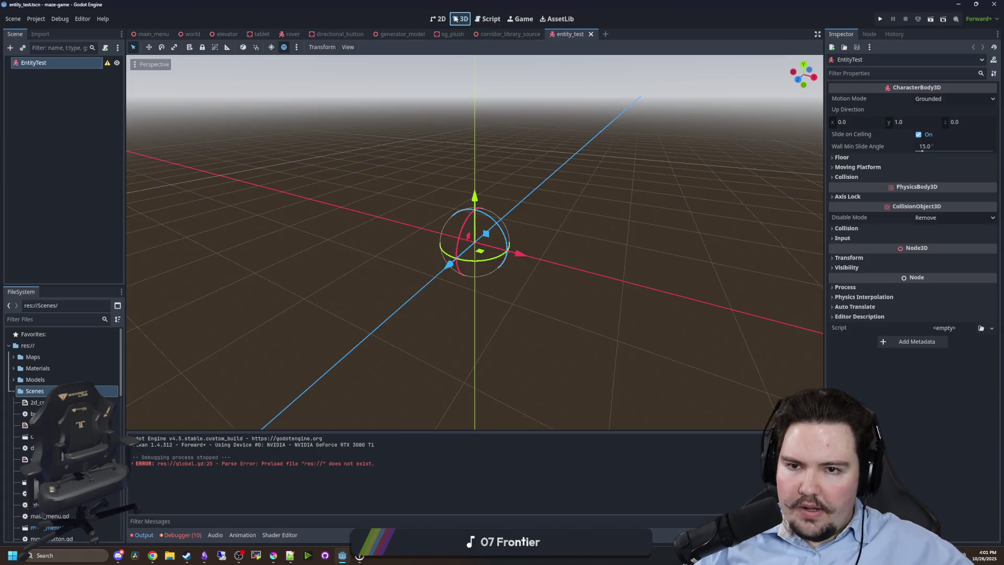
right_click(41, 62)
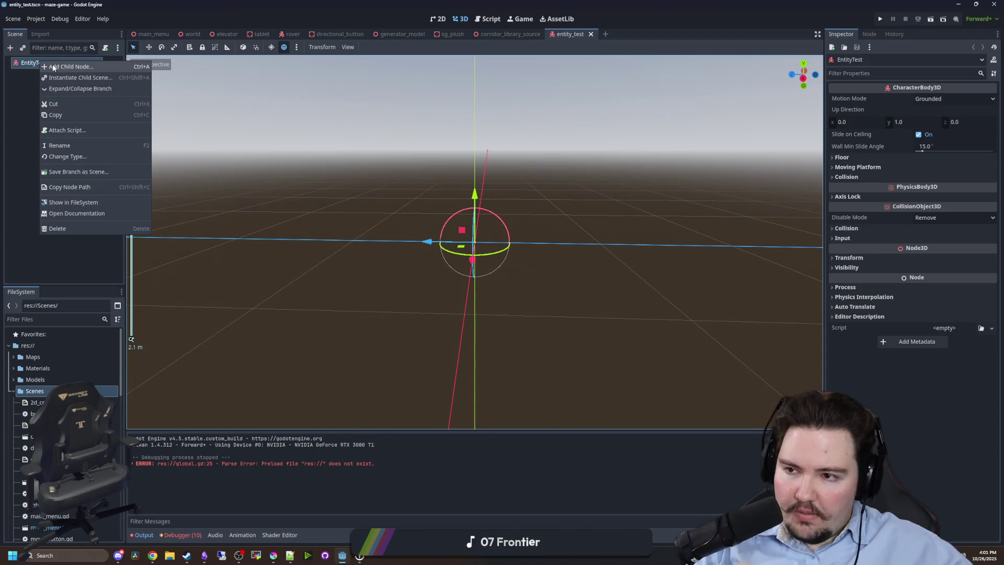
click(63, 68)
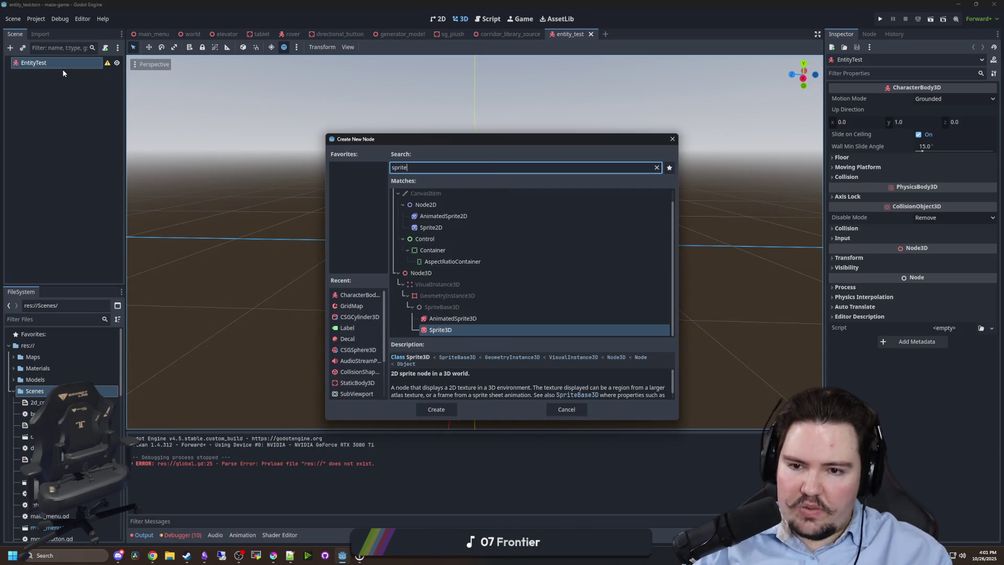
key(Escape)
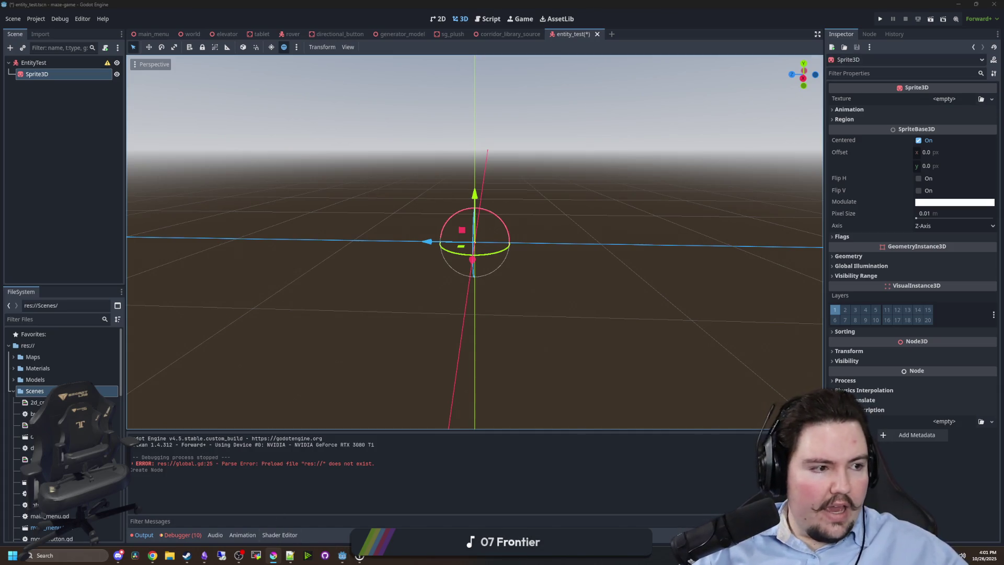
Switch to Krita and start a new document.
key(alt+Tab)
click(8, 13)
click(16, 28)
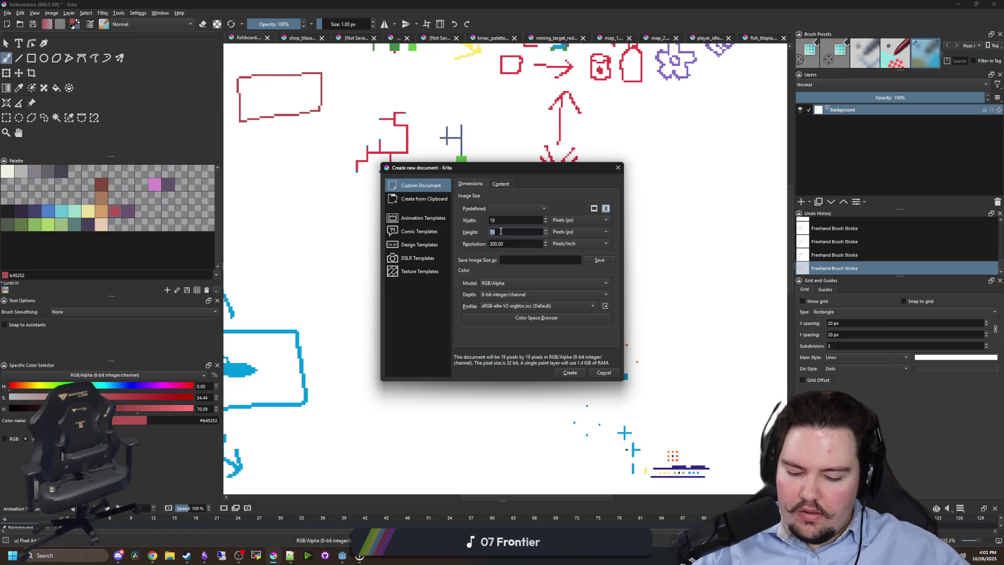
Create a 128×128 pixel document and clear its white canvas to transparency.
text(128)
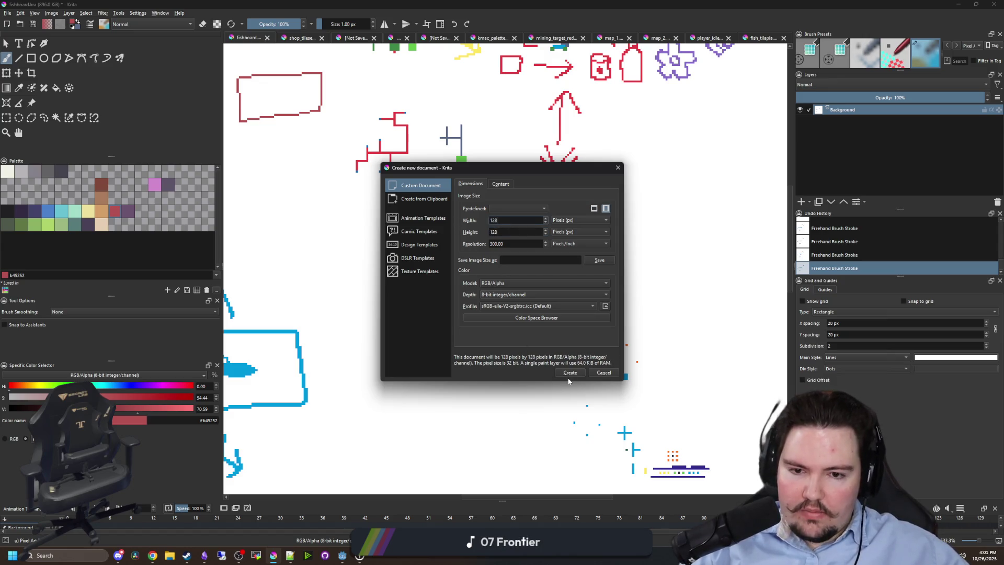
click(570, 374)
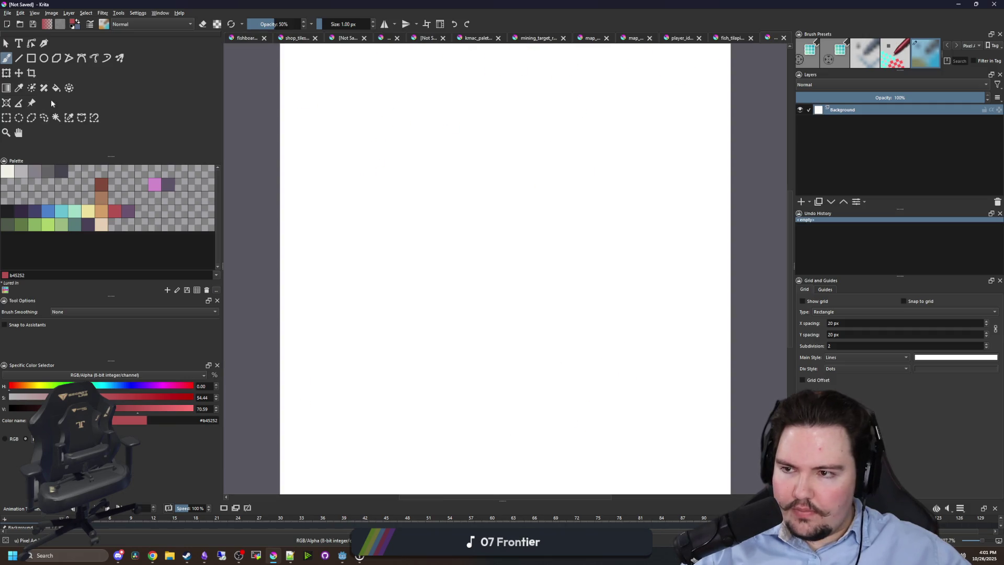
click(56, 117)
click(395, 207)
key(Delete)
key(ctrl+shift+a)
scroll(404, 207, down, 2)
scroll(405, 208, up, 2)
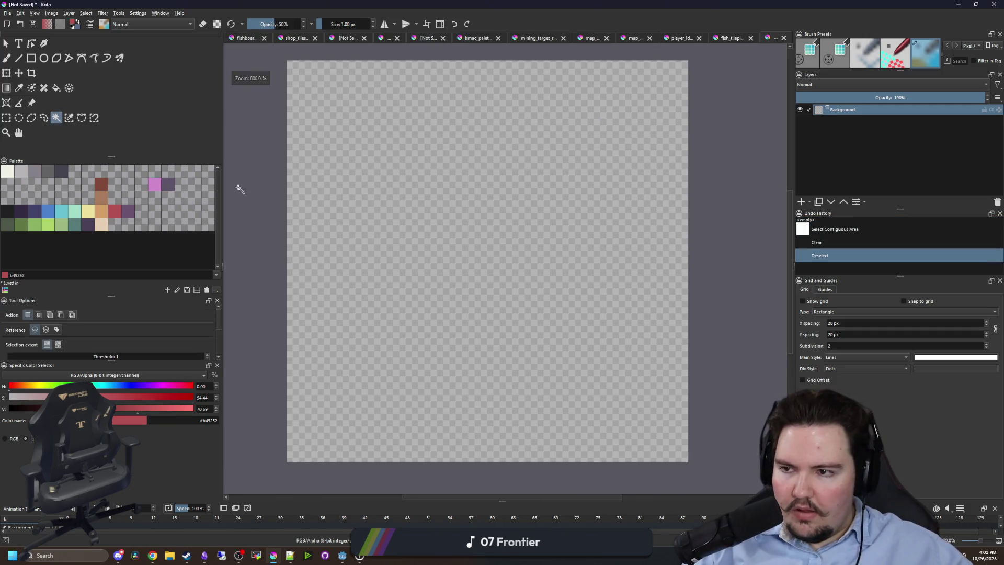
Paint one large light-green circle at full opacity in the canvas centre, undoing stray dabs.
key(b)
click(128, 211)
key(bracketright)
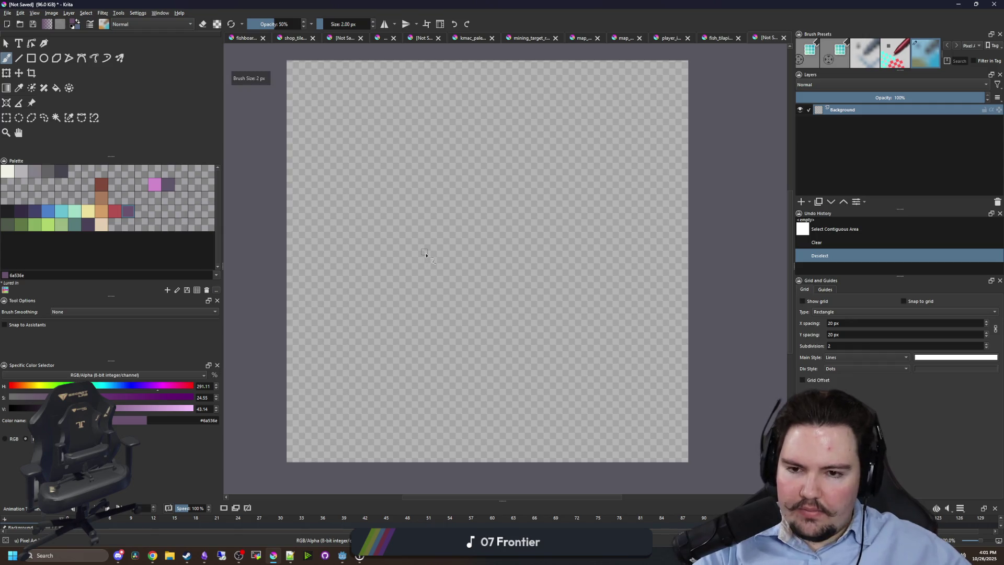
key(bracketright)
key(bracketright)
key(bracketright)
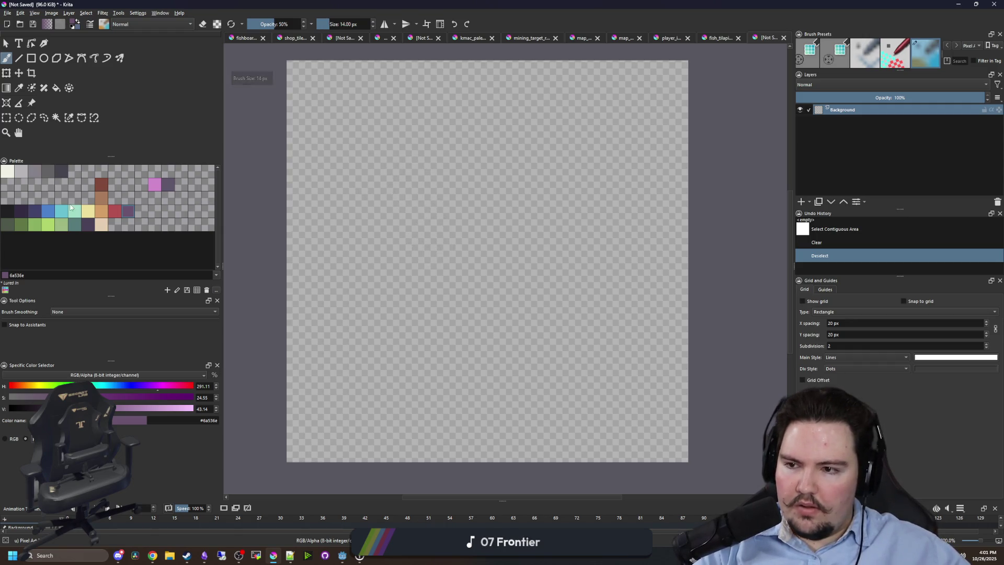
click(47, 224)
key(bracketright)
key(bracketright)
key(bracketright)
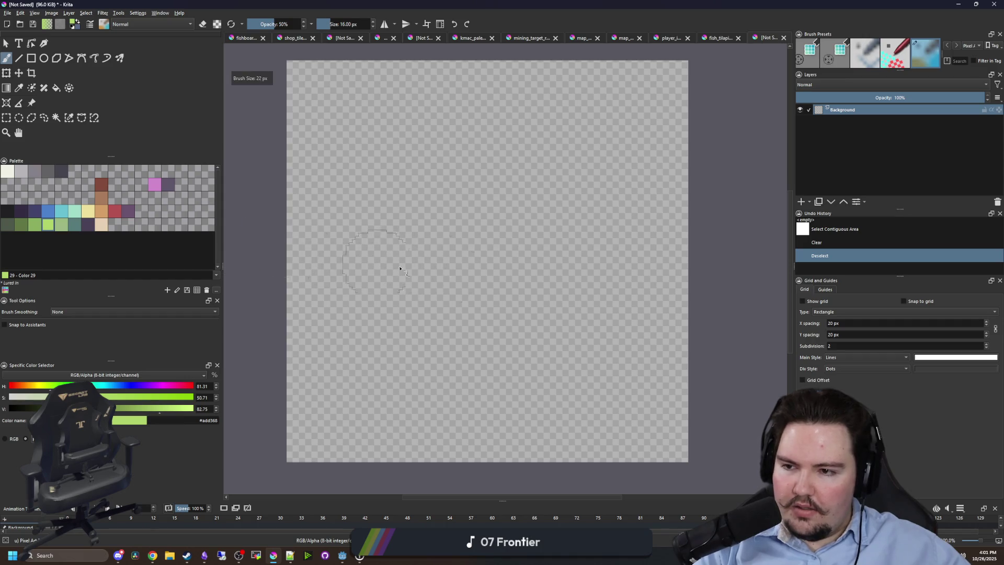
key(bracketright)
key(bracketright)
key(bracketright)
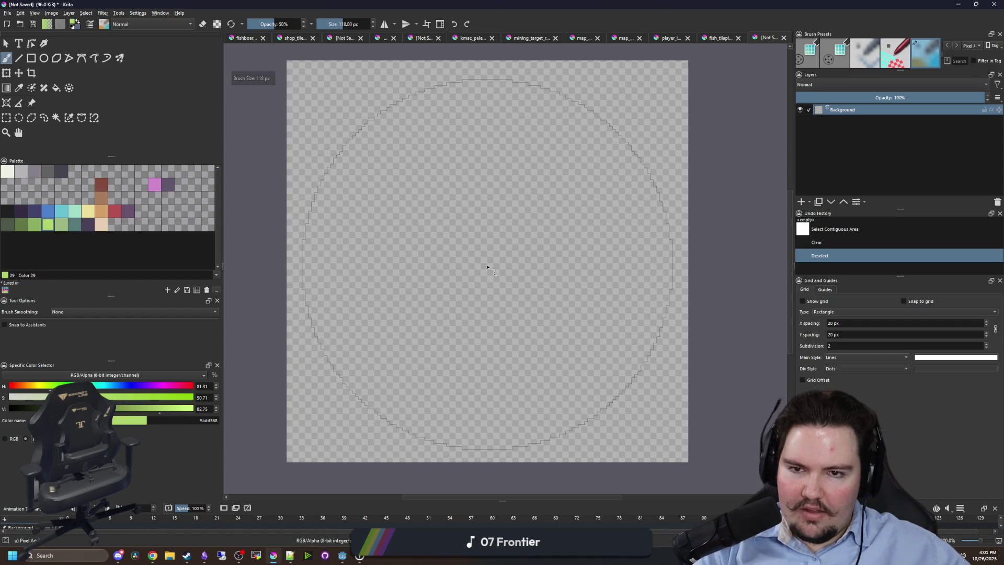
click(487, 267)
key(ctrl+z)
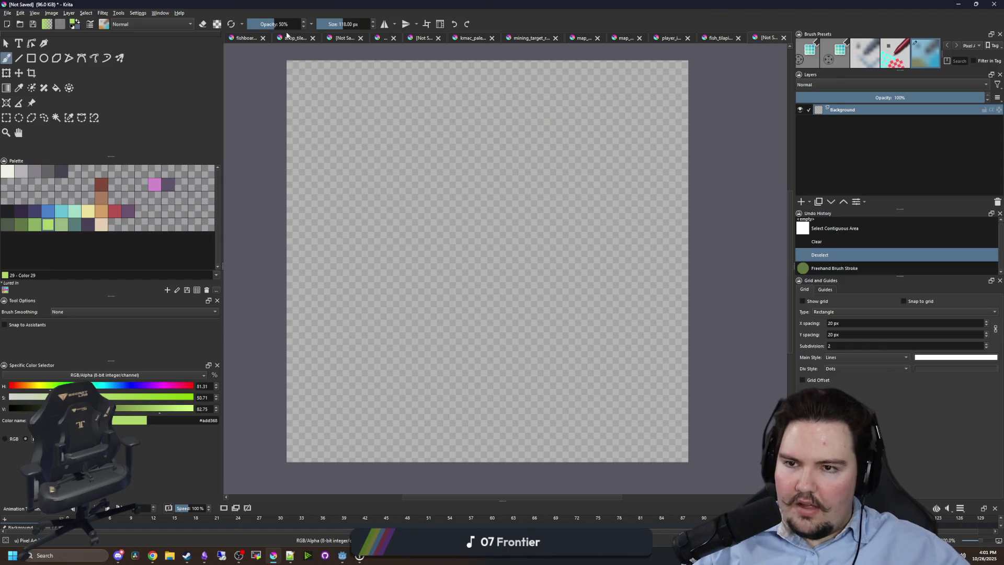
key(o)
key(o)
key(o)
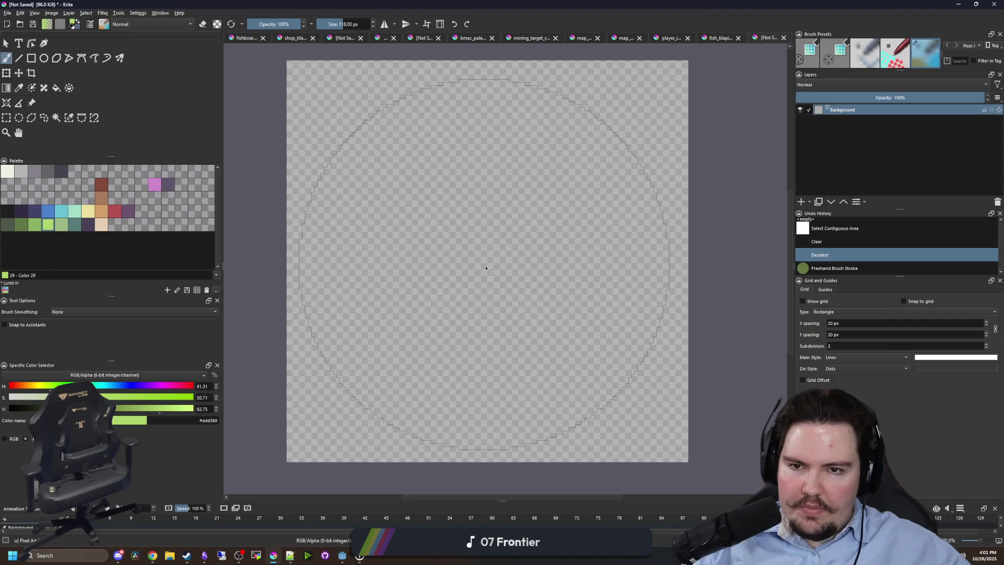
click(486, 267)
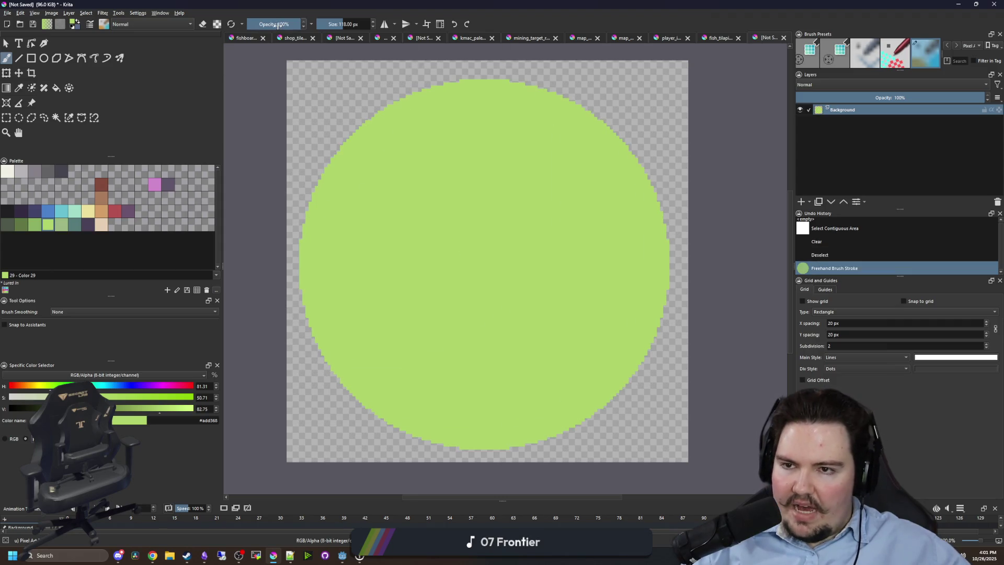
click(248, 101)
key(ctrl+z)
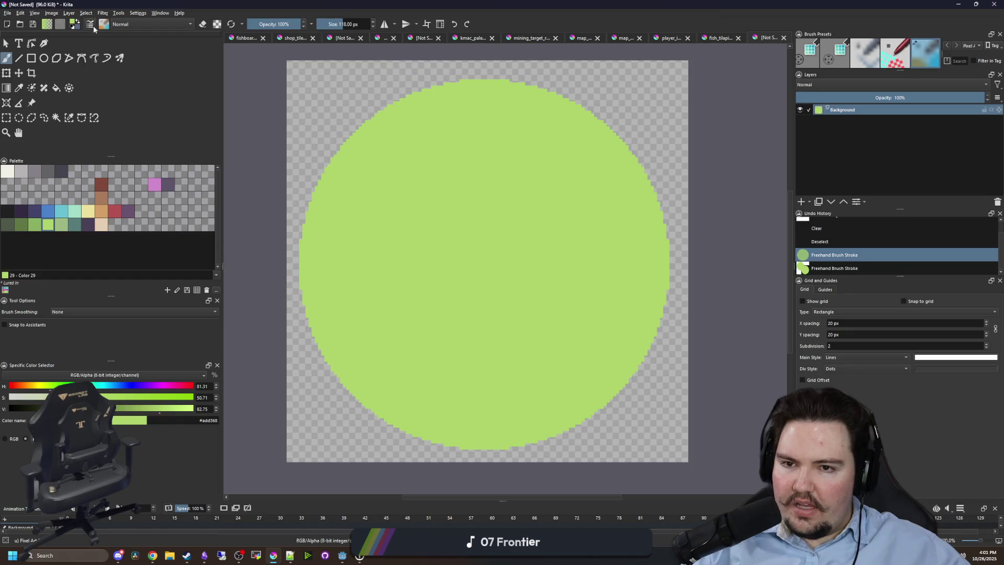
click(135, 14)
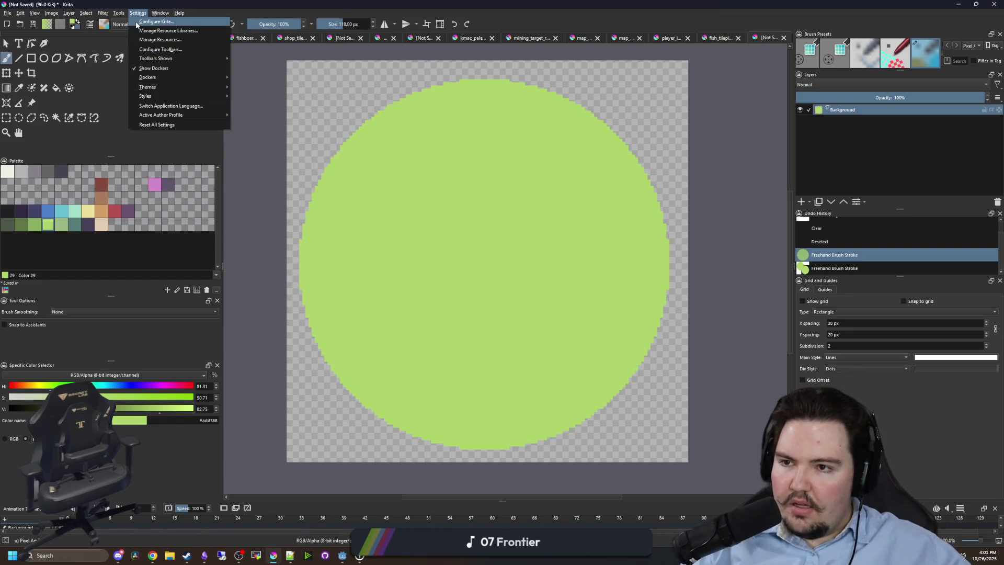
key(Escape)
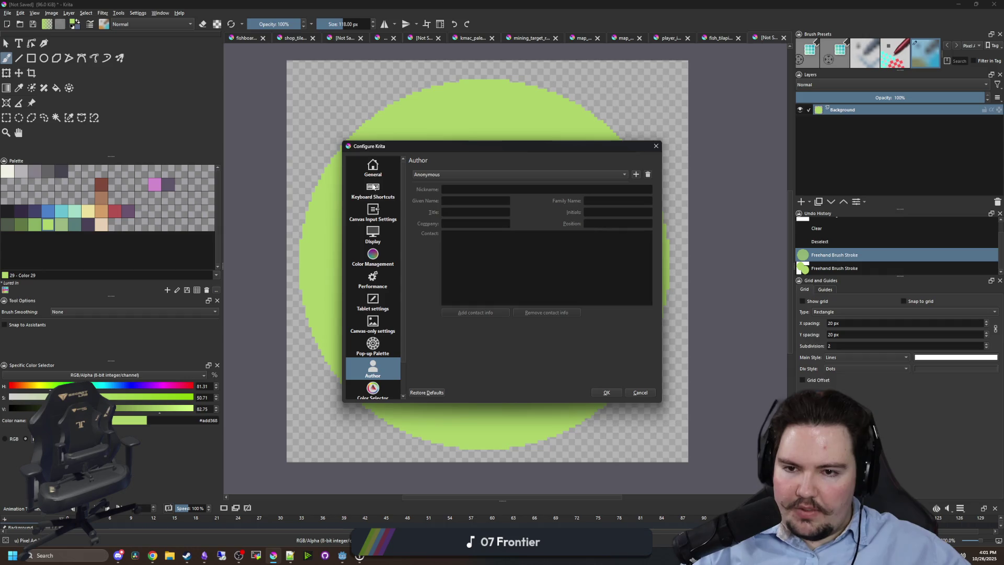
click(378, 162)
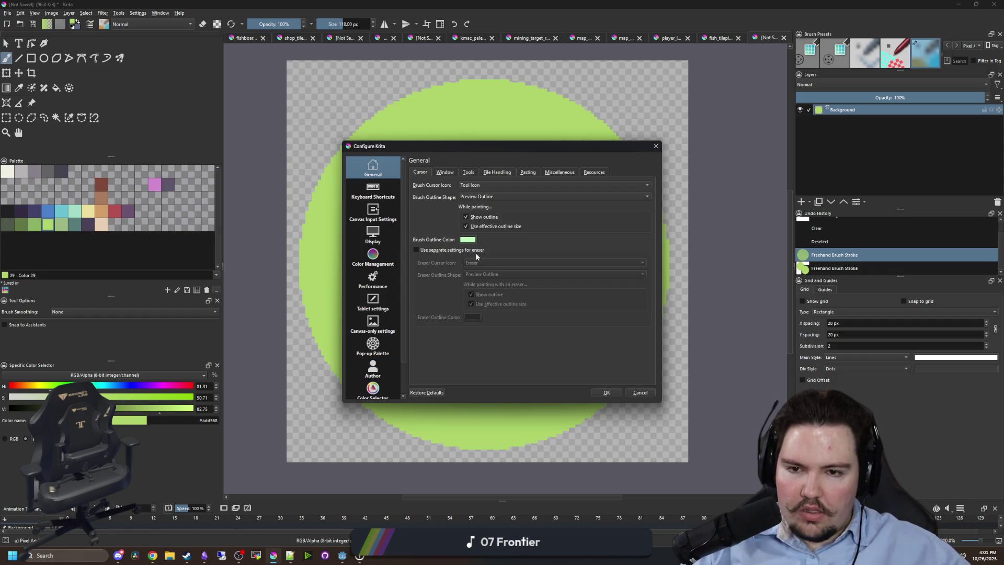
click(469, 173)
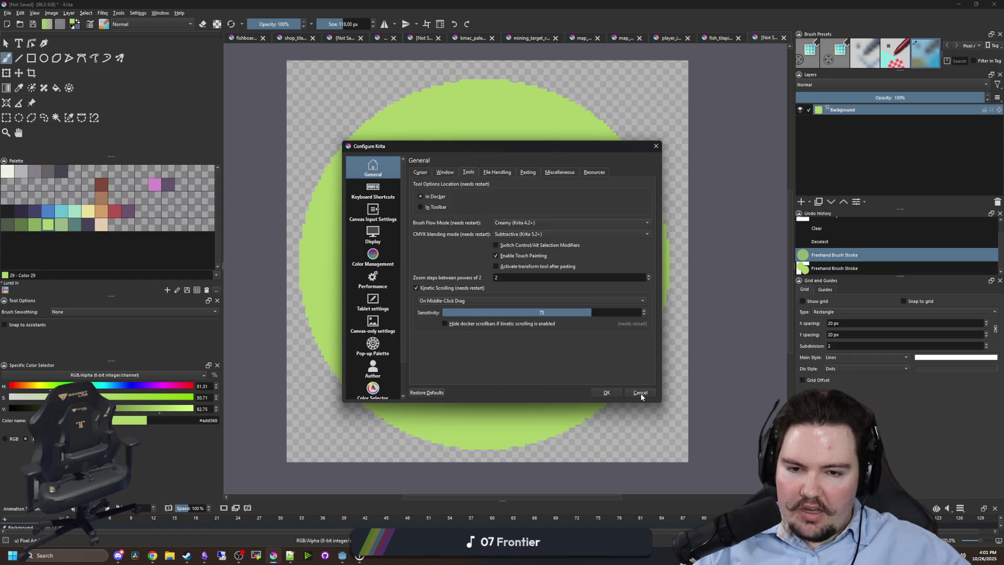
click(497, 172)
click(528, 172)
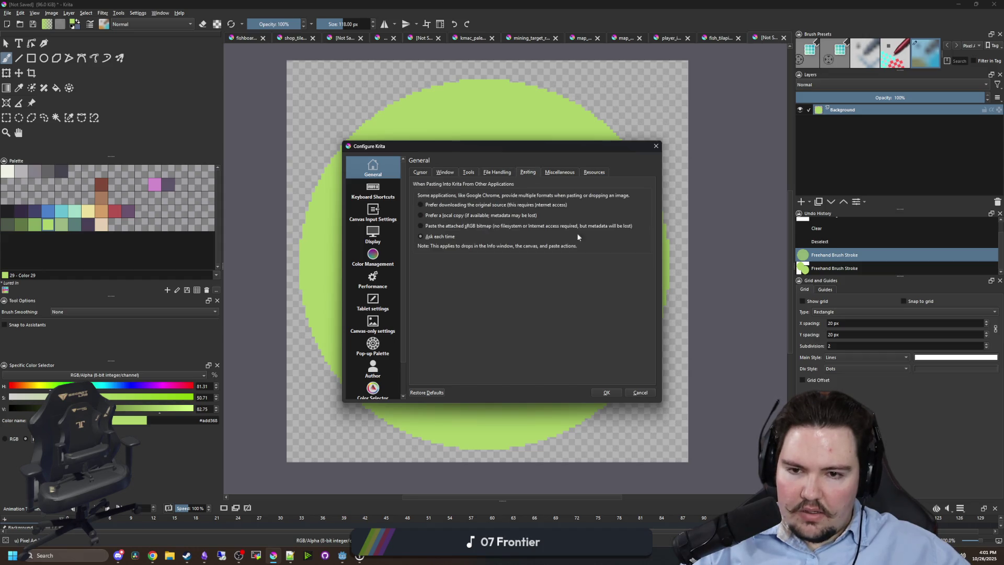
click(638, 391)
drag(601, 445, 488, 291)
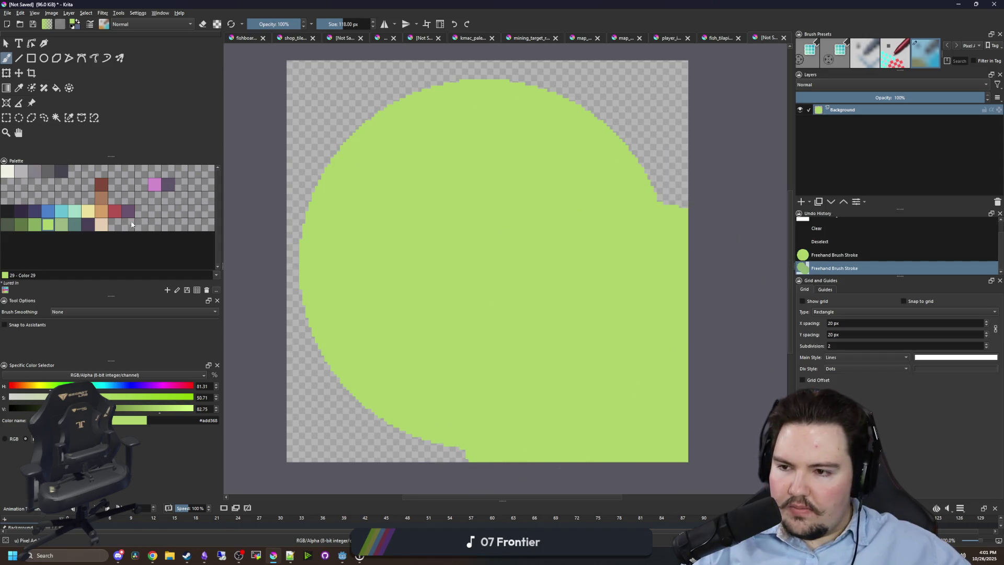
Undo the stray green stroke, then paint two near-black eyes and an off-white smile.
key(ctrl+z)
click(7, 211)
key(bracketleft)
key(bracketleft)
key(bracketleft)
key(bracketleft)
click(406, 195)
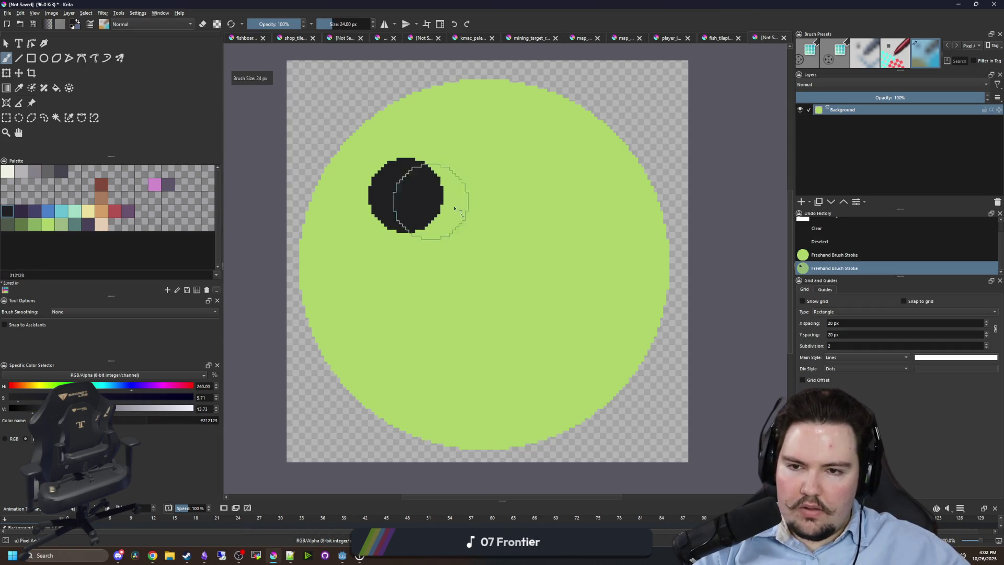
click(565, 198)
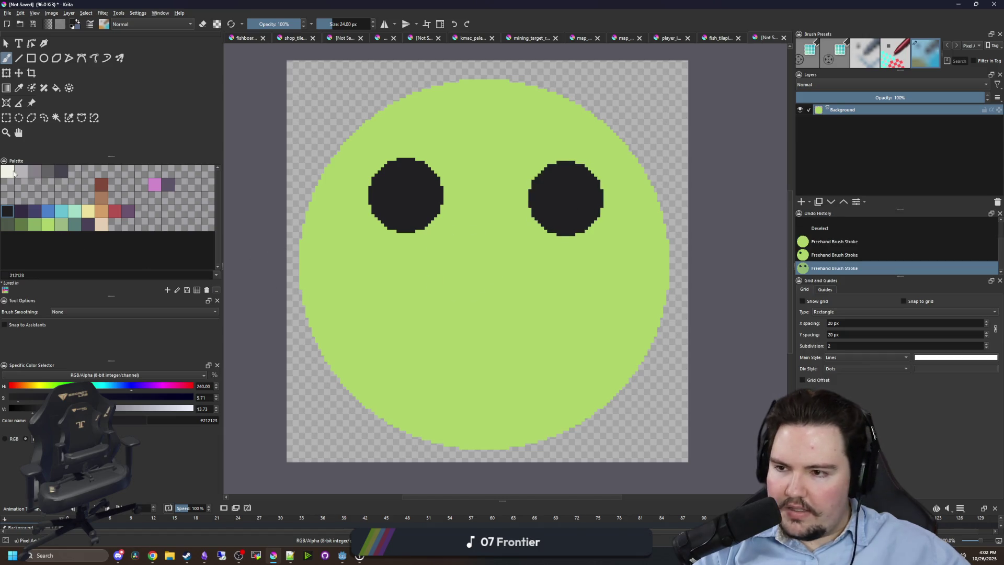
click(11, 171)
mouse_move(382, 282)
mouse_down()
mouse_move(478, 343)
mouse_move(563, 317)
mouse_move(582, 294)
mouse_up()
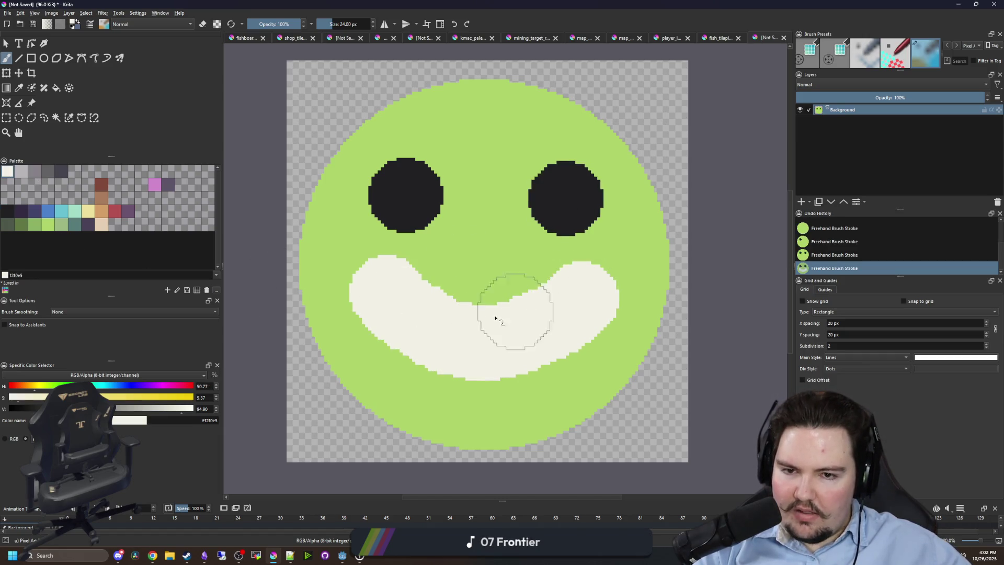
Pick a dark colour, shrink the brush, and select the white smile with Contiguous Select.
click(13, 216)
key(bracketleft)
key(bracketleft)
key(bracketleft)
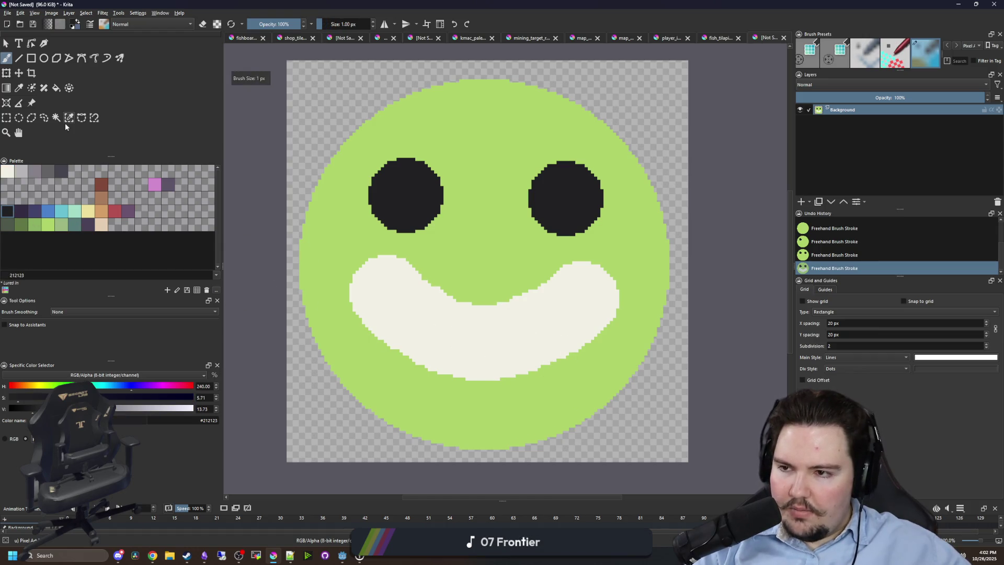
click(56, 117)
click(473, 322)
scroll(473, 322, up, 1)
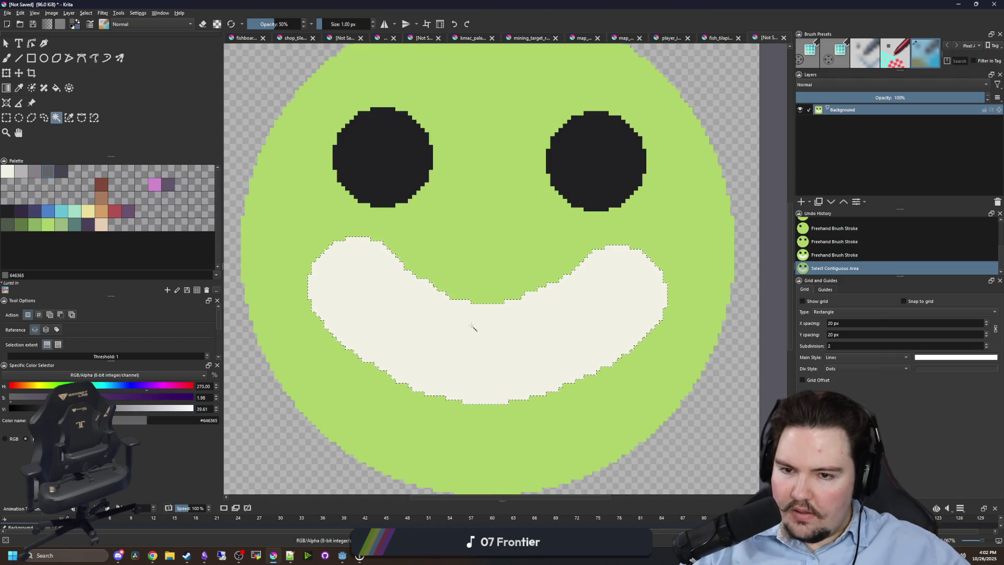
Draw five grey tooth gaps inside the smile with a 2 px brush, then deselect.
key(b)
key(bracketright)
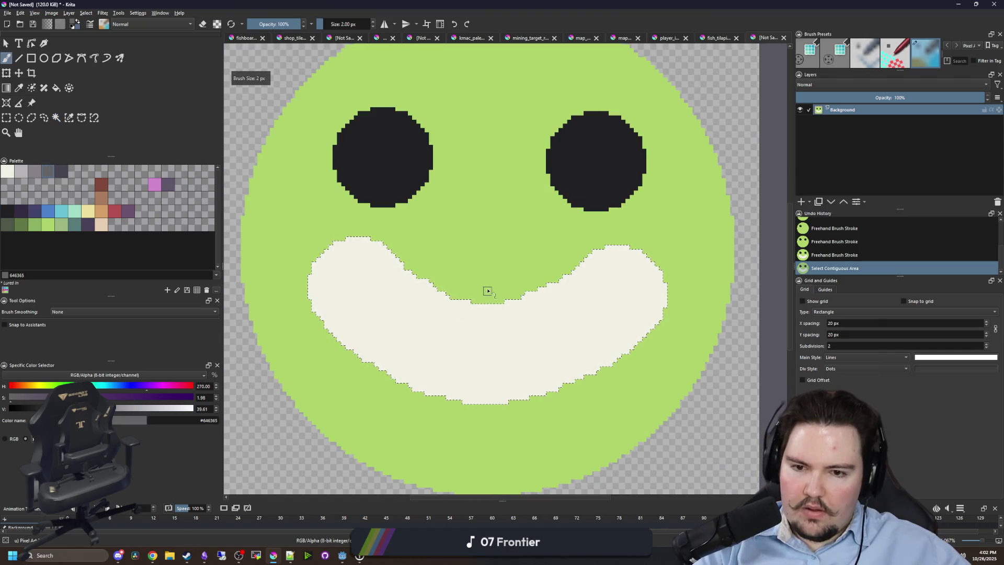
drag(487, 304, 484, 402)
drag(424, 280, 413, 389)
drag(352, 239, 337, 338)
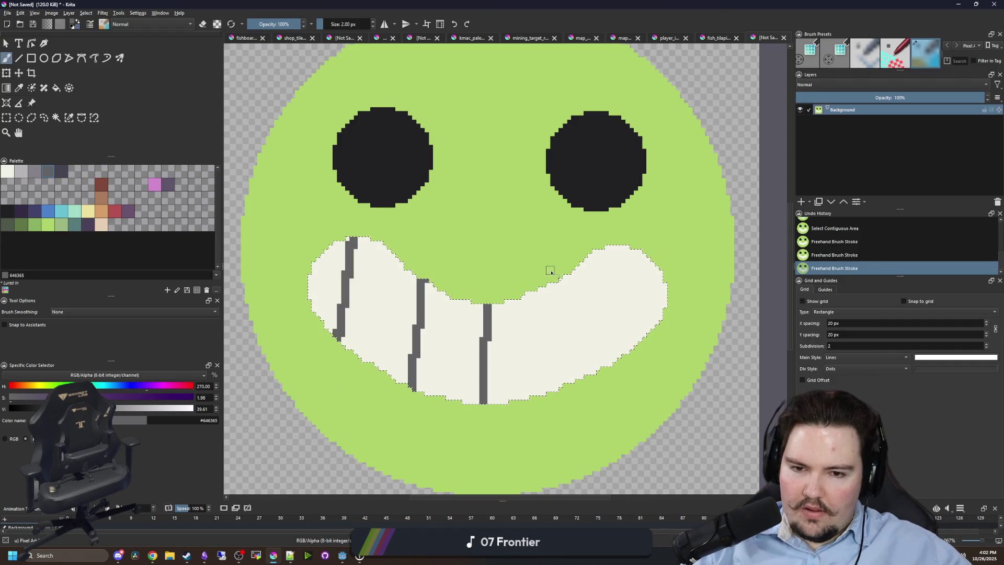
drag(550, 273, 538, 395)
drag(609, 233, 596, 366)
scroll(470, 267, down, 10)
key(ctrl+shift+a)
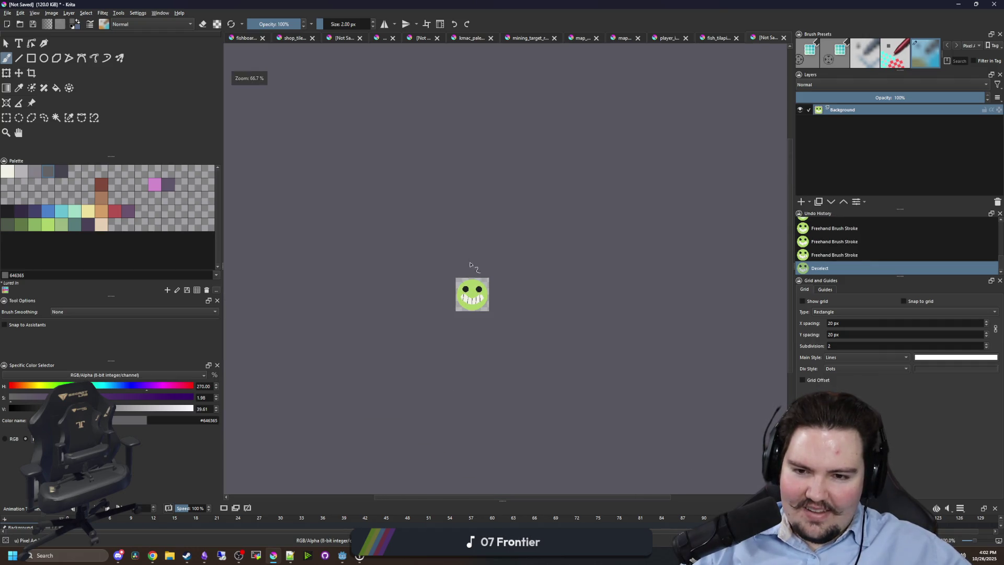
scroll(473, 295, up, 7)
Start Save As and browse to Documents/maze-game/Sprites.
click(7, 13)
click(24, 58)
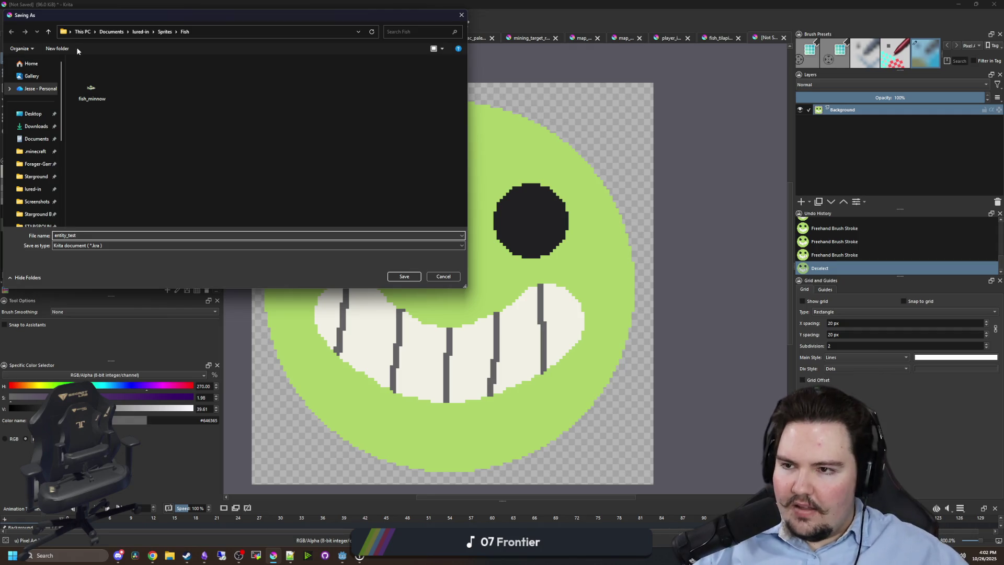
click(112, 32)
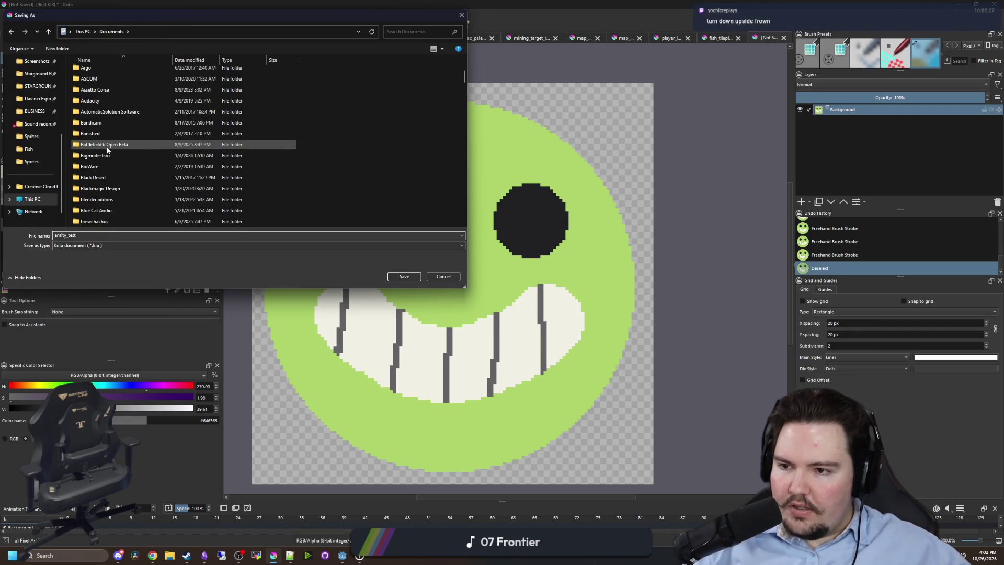
scroll(107, 151, down, 15)
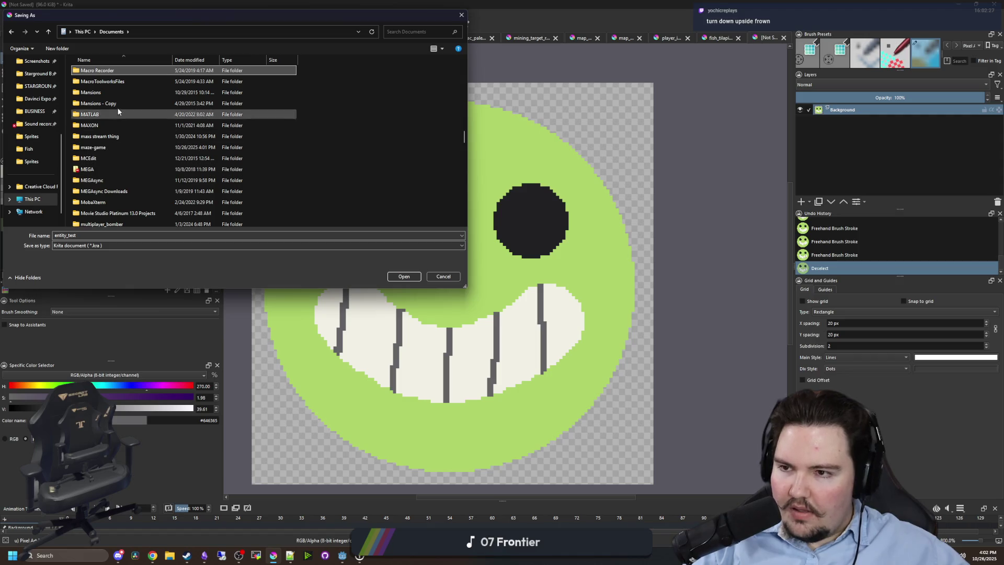
double_click(105, 150)
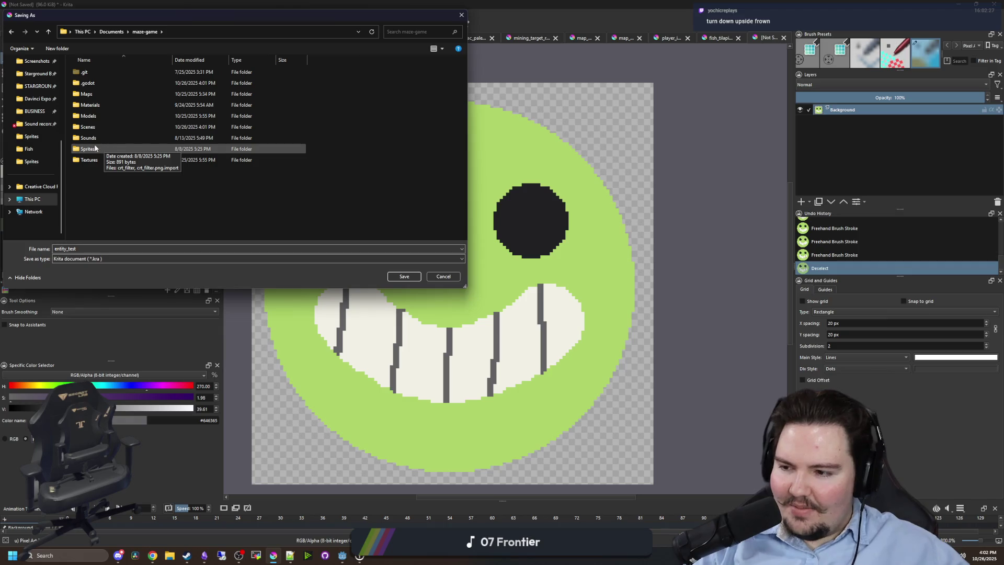
double_click(104, 149)
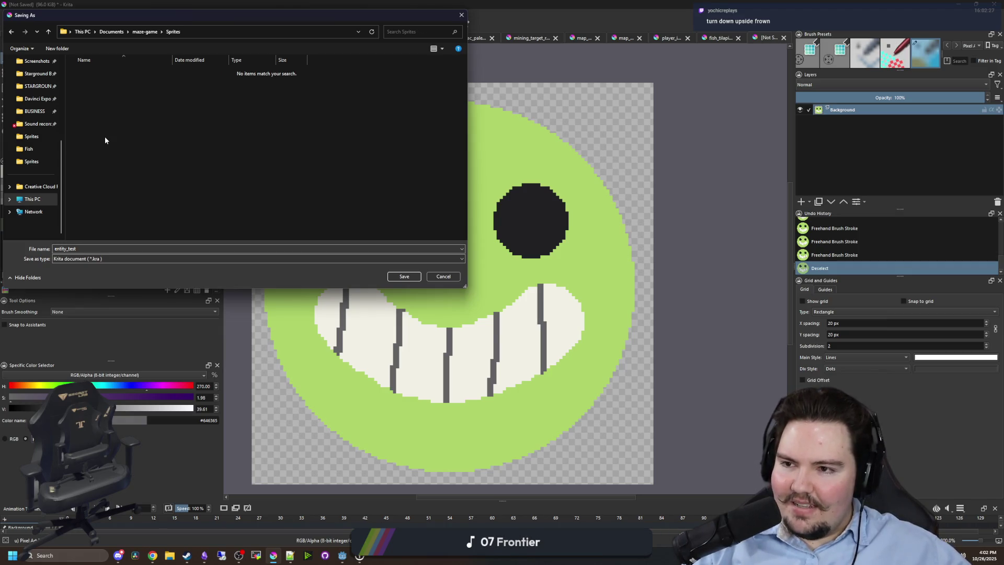
Create a new folder named Entities inside Sprites and open it.
right_click(104, 137)
mouse_move(148, 238)
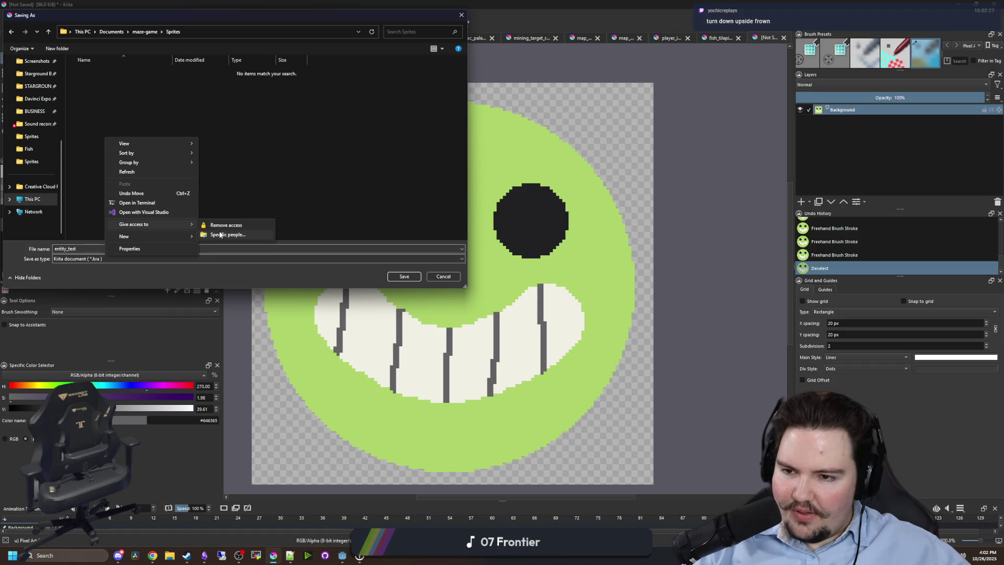
click(210, 239)
text(E)
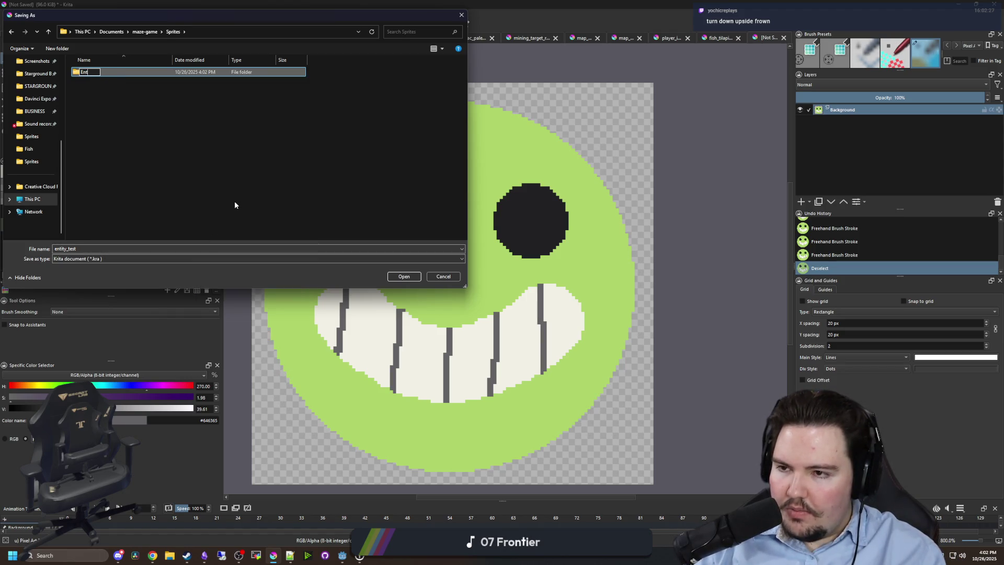
text(ntities)
key(Return)
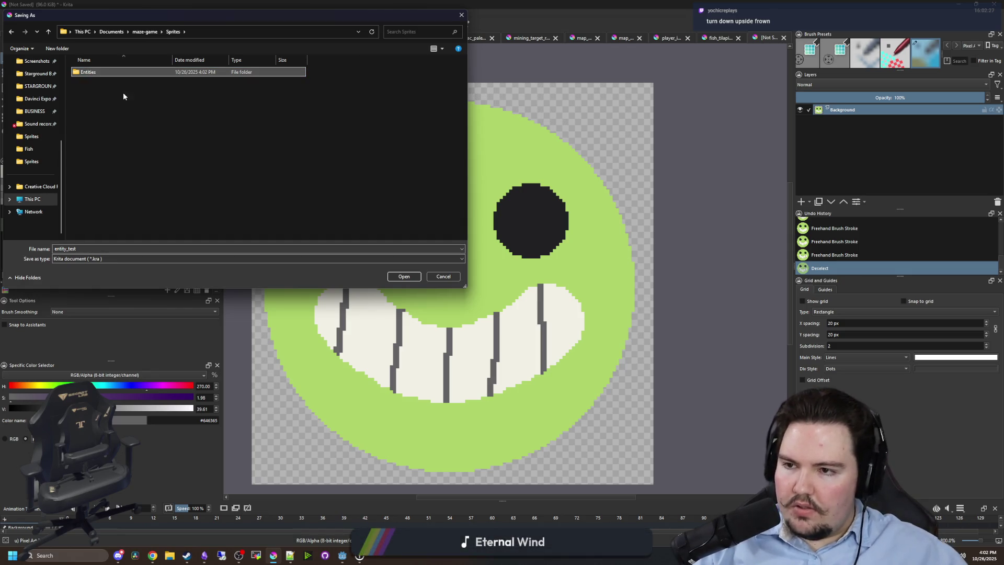
double_click(117, 73)
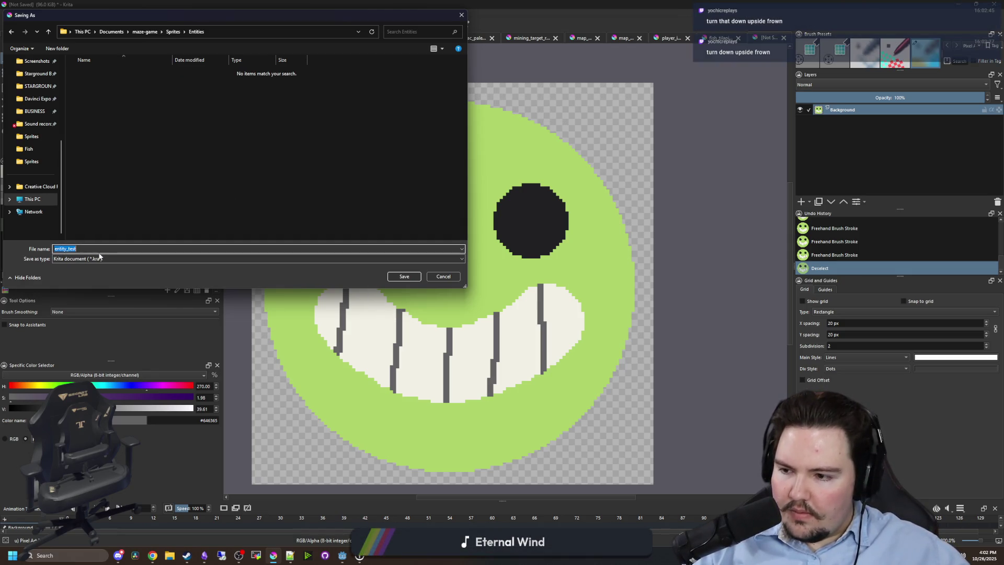
Save the image as a PNG, accepting the default PNG export options.
click(89, 260)
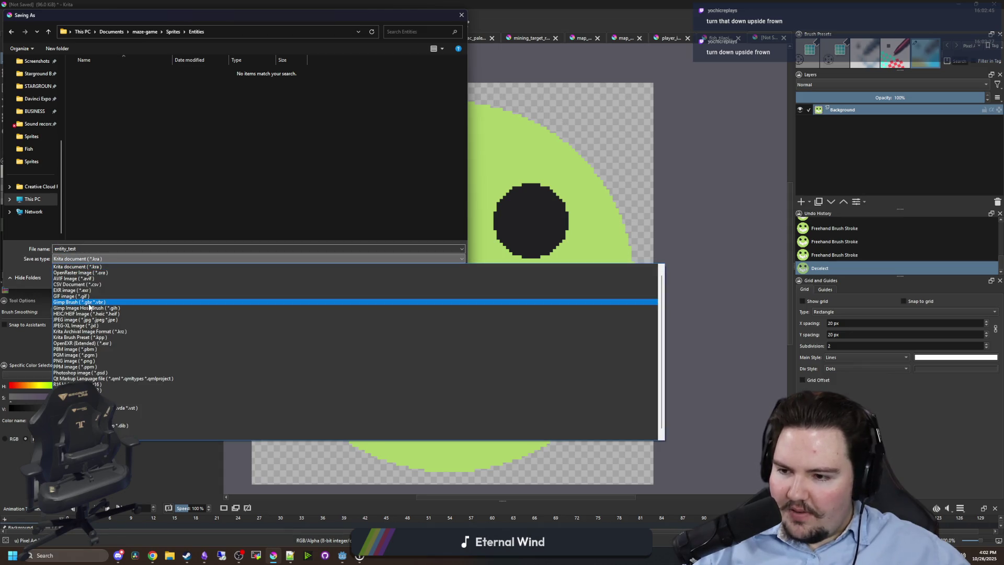
click(219, 361)
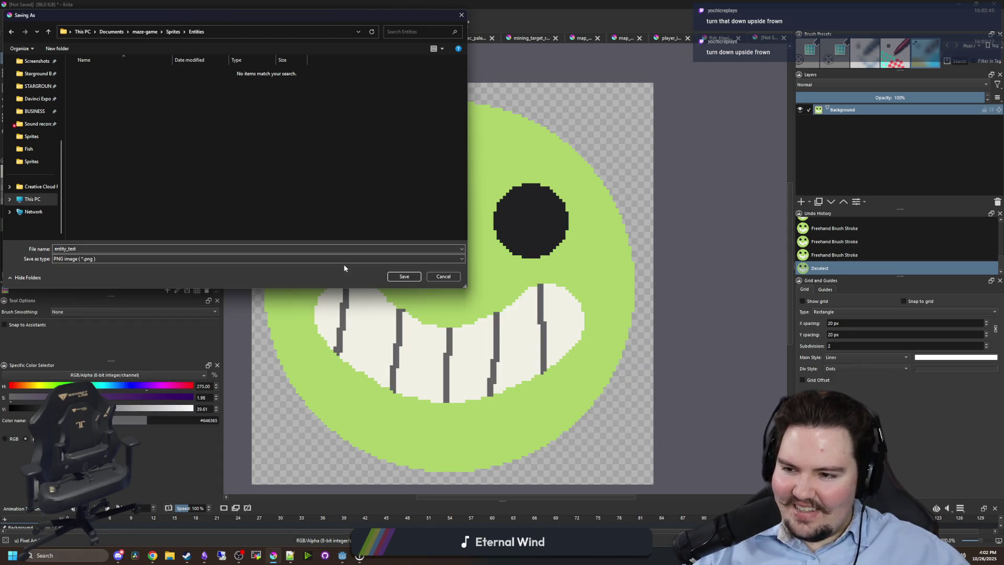
click(395, 275)
key(Return)
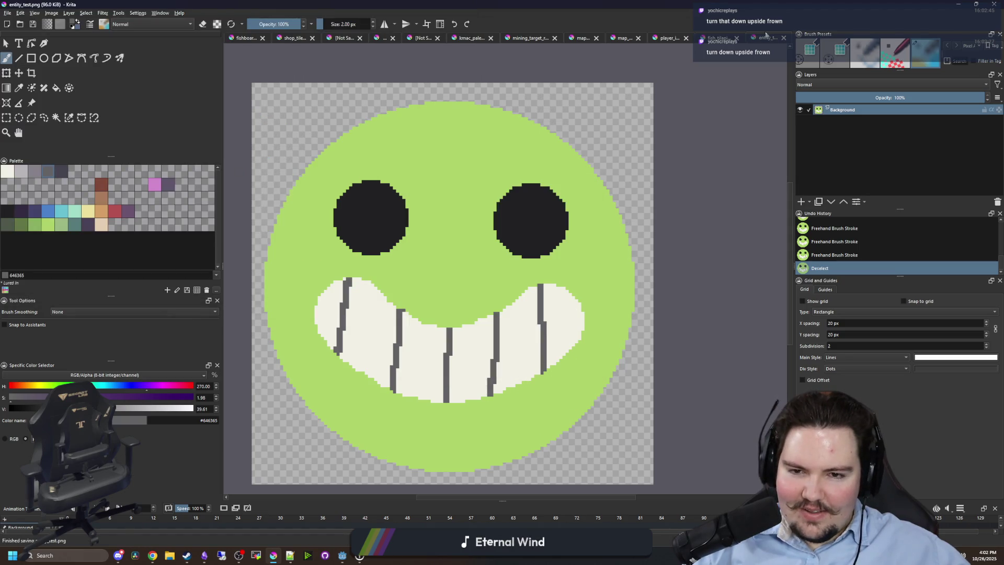
drag(763, 5, 612, 316)
Quick Load entity_test.png into the Sprite3D's Texture and view the smiley head-on.
click(708, 327)
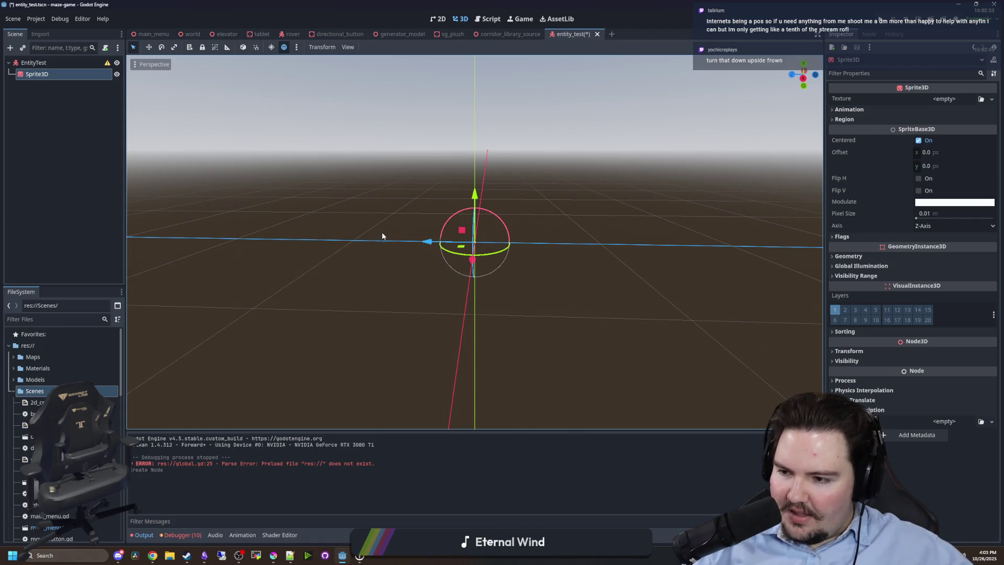
click(935, 101)
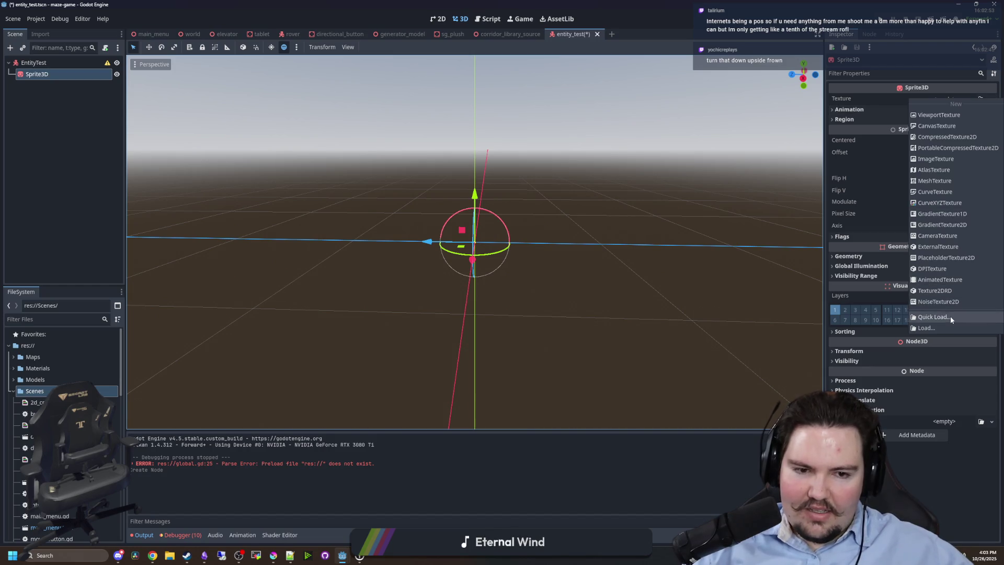
click(949, 316)
double_click(544, 271)
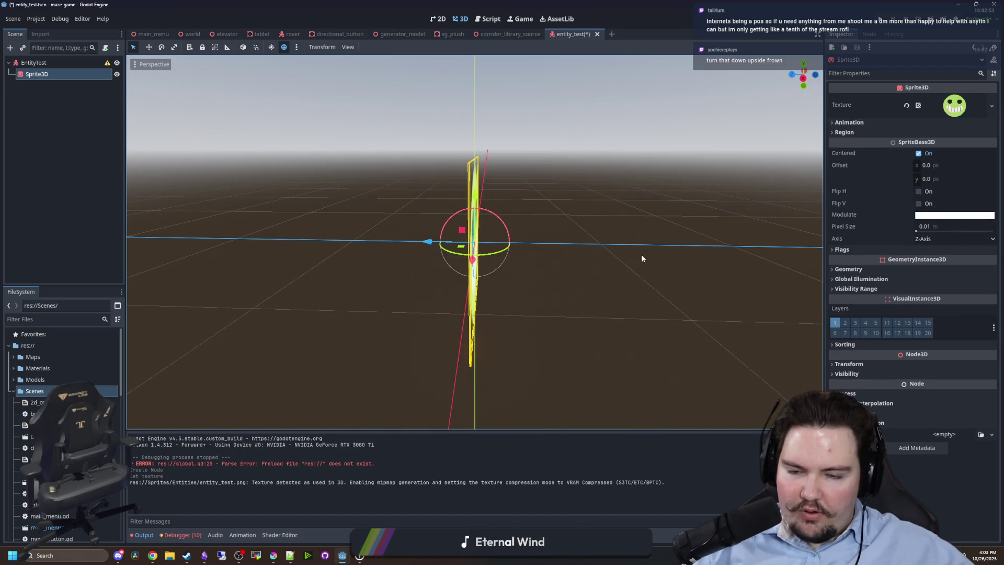
scroll(544, 271, up, 2)
mouse_move(668, 197)
mouse_down()
mouse_move(670, 259)
mouse_move(601, 251)
mouse_move(653, 246)
mouse_up()
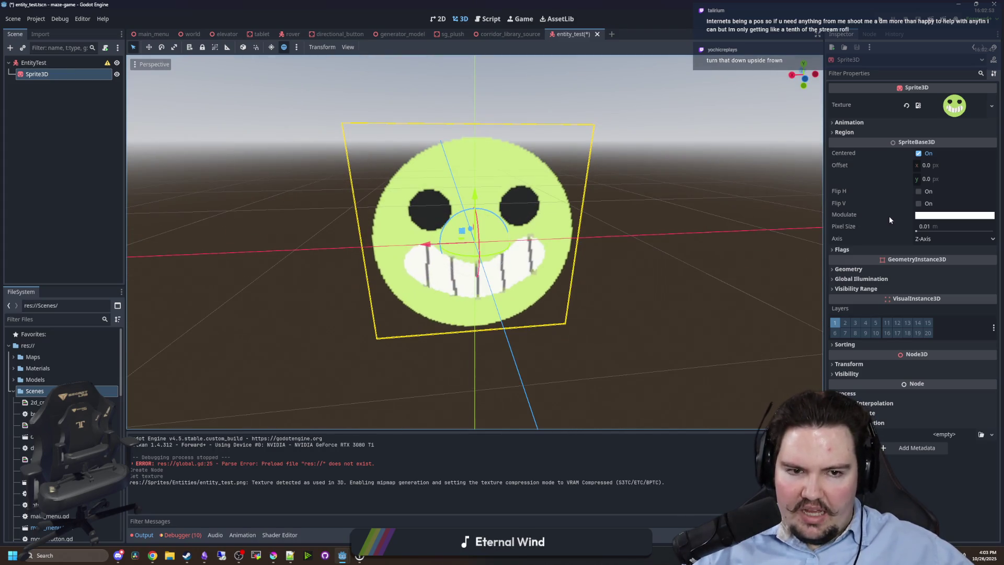
Expand the Sprite3D's Flags and set Billboard to Y-Billboard.
mouse_move(889, 215)
click(843, 250)
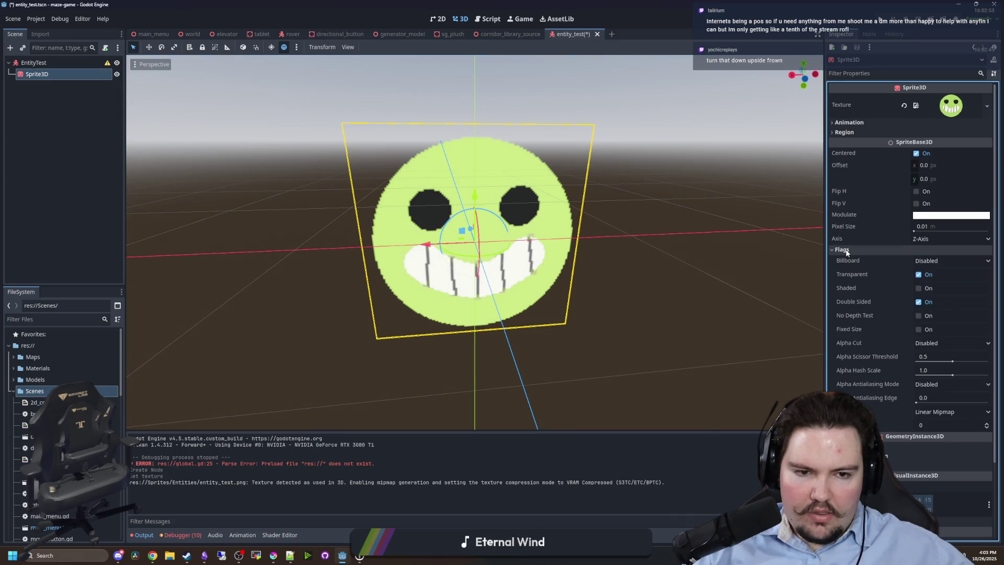
click(941, 261)
click(941, 296)
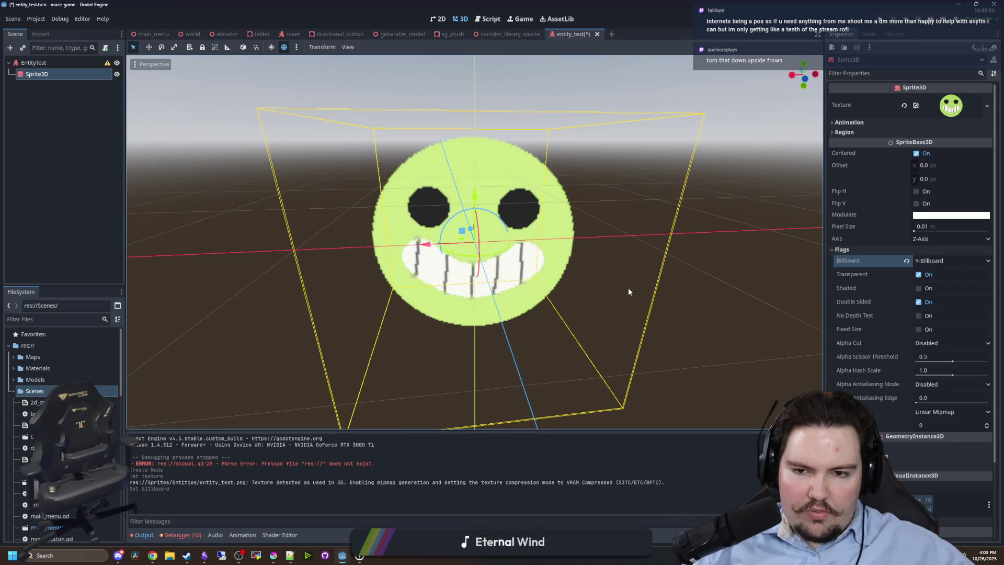
scroll(711, 277, down, 5)
drag(728, 280, 636, 274)
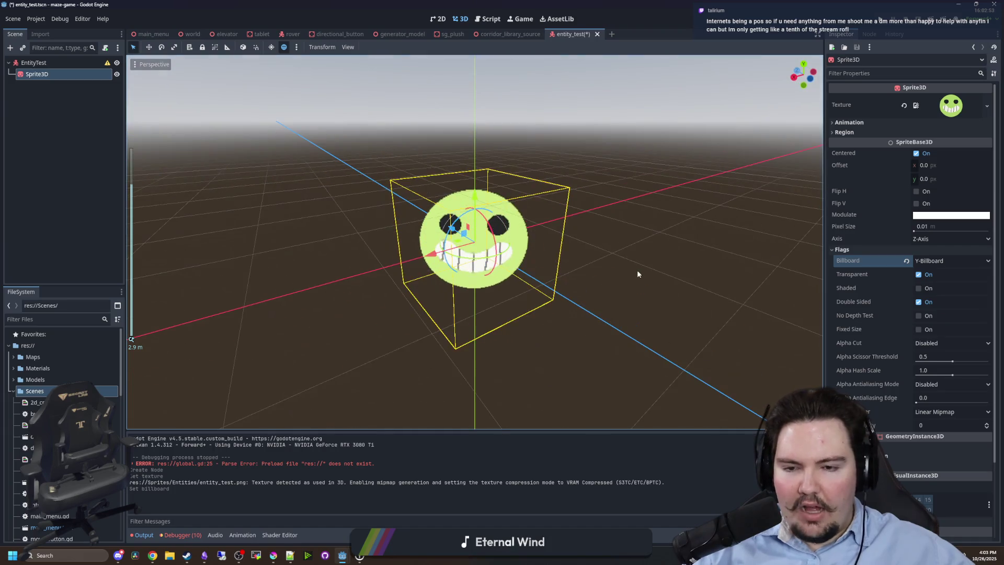
click(637, 270)
click(496, 245)
scroll(574, 259, up, 5)
mouse_move(574, 259)
mouse_down()
mouse_move(613, 258)
mouse_move(630, 238)
mouse_move(625, 281)
mouse_move(663, 273)
mouse_up()
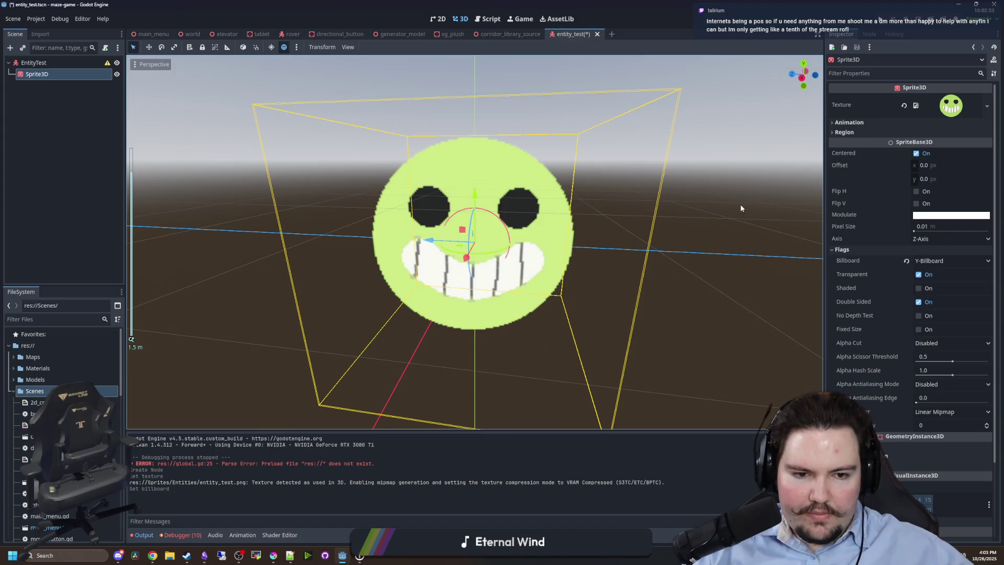
Toggle Double Sided, enable Shaded, and try the No Depth Test and Fixed Size flags.
click(919, 303)
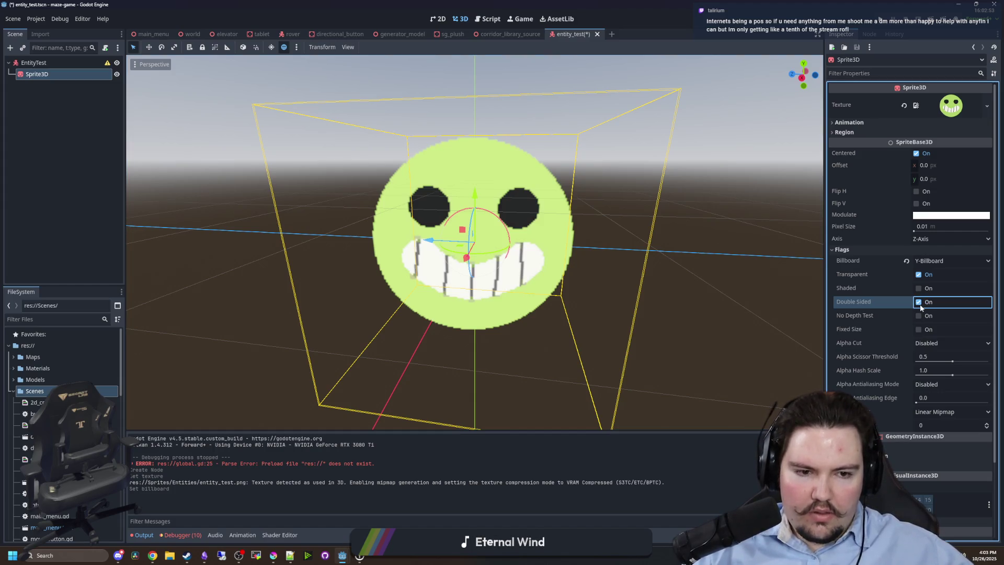
click(919, 289)
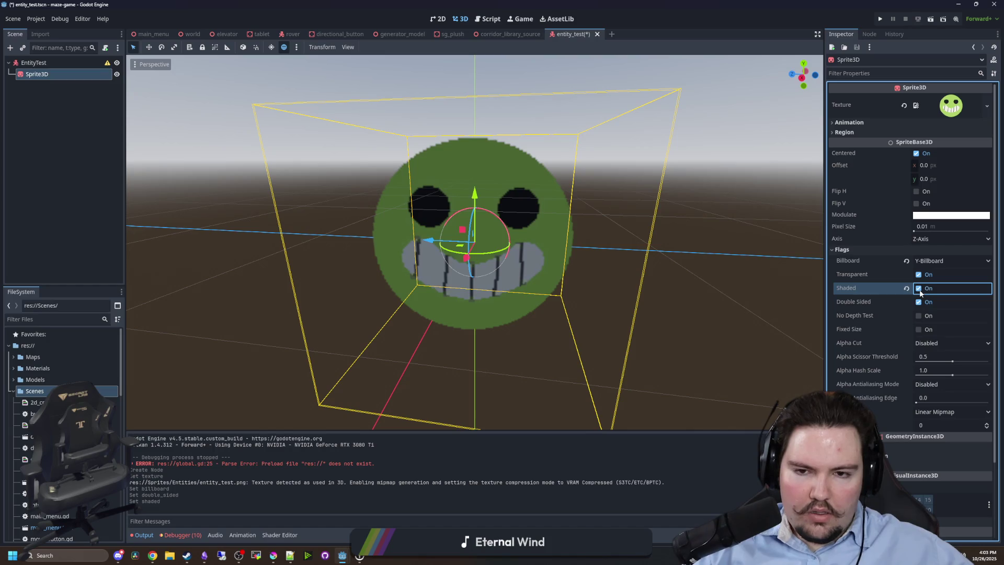
mouse_move(732, 272)
mouse_down()
mouse_move(586, 230)
mouse_move(817, 276)
mouse_up()
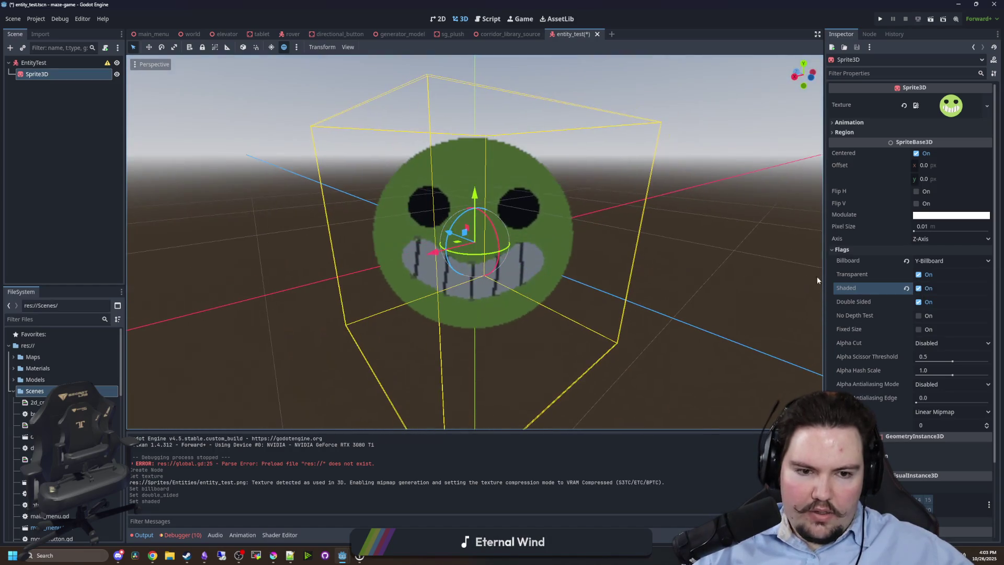
click(918, 316)
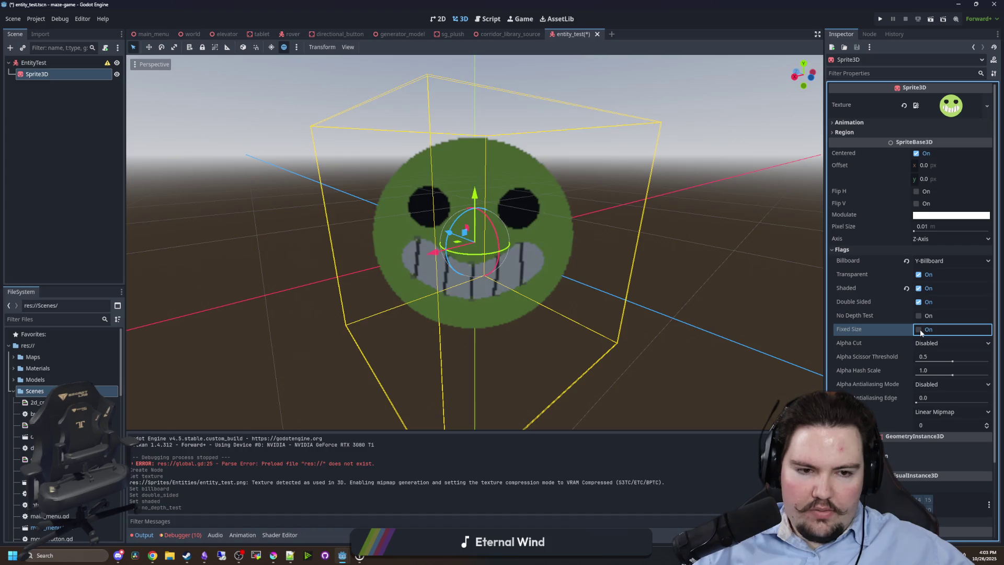
click(918, 329)
click(919, 329)
mouse_move(758, 324)
mouse_down()
mouse_move(626, 308)
mouse_move(641, 425)
mouse_move(749, 409)
mouse_move(879, 319)
mouse_move(744, 340)
mouse_move(499, 245)
mouse_up()
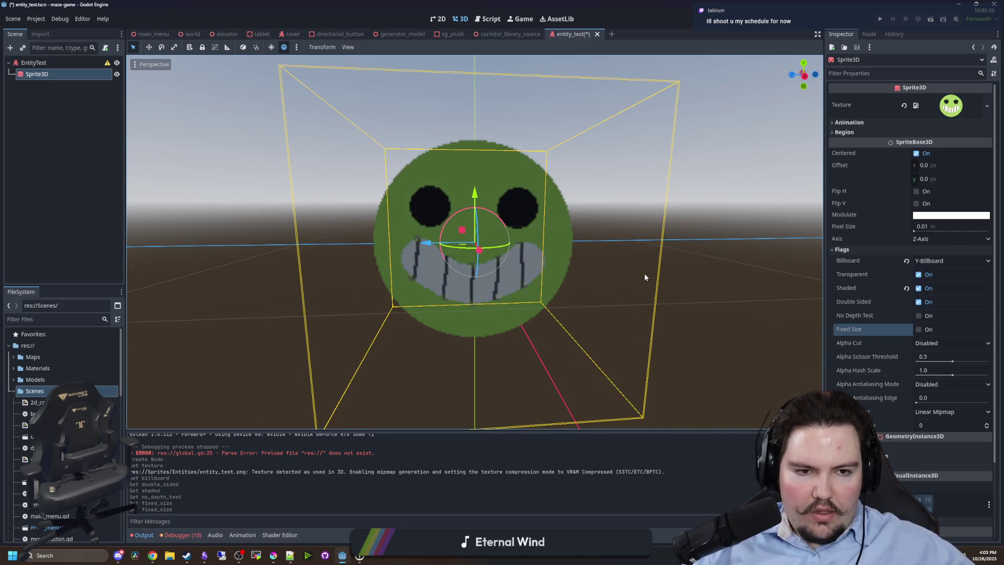
Orbit around the sprite from front and angled views to watch the Y-billboard turn.
mouse_move(706, 276)
mouse_down()
mouse_move(557, 272)
mouse_move(672, 291)
mouse_move(685, 278)
mouse_up()
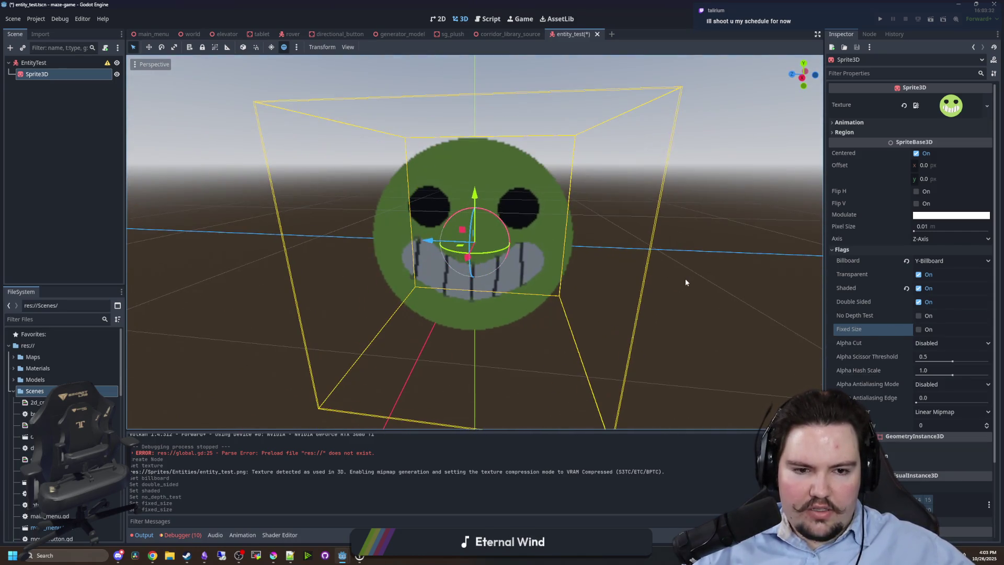
key(KP_1)
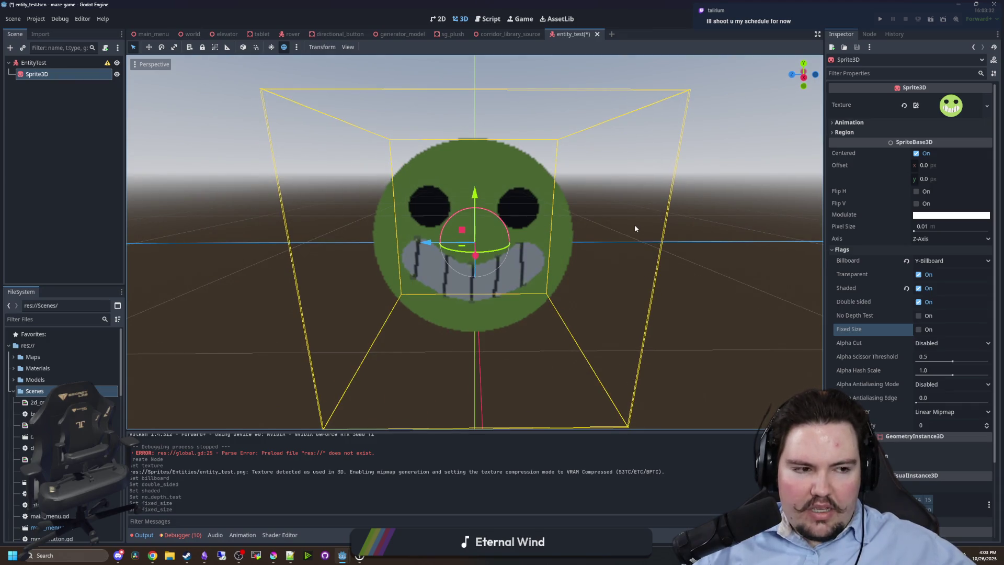
mouse_move(634, 228)
mouse_down()
mouse_move(560, 269)
mouse_move(661, 277)
mouse_move(365, 276)
mouse_move(758, 309)
mouse_move(381, 324)
mouse_move(511, 192)
mouse_move(672, 230)
mouse_move(470, 269)
mouse_move(307, 271)
mouse_up()
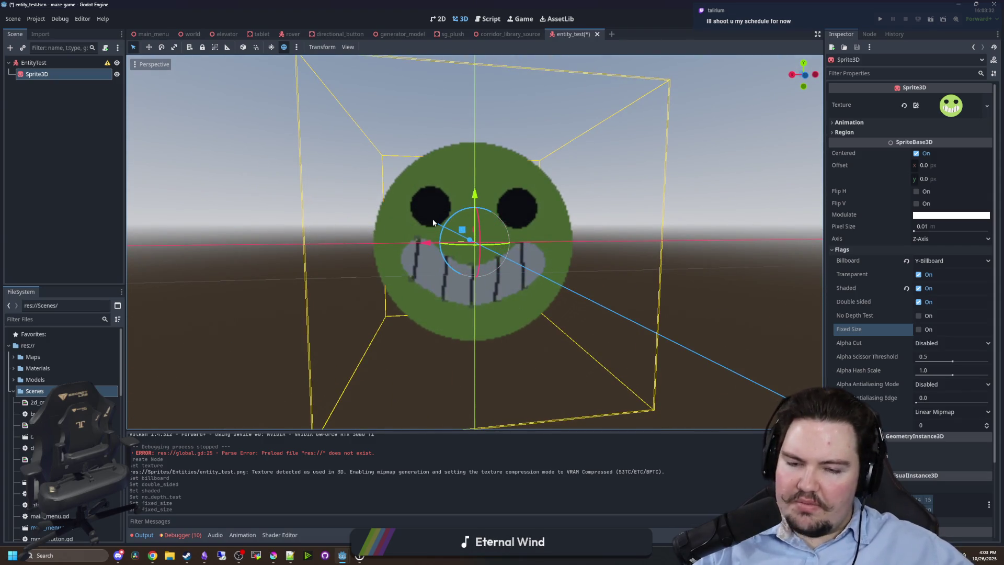
scroll(531, 243, down, 3)
mouse_move(544, 233)
mouse_down()
mouse_move(510, 365)
mouse_move(551, 341)
mouse_move(658, 309)
mouse_move(565, 253)
mouse_up()
scroll(635, 297, up, 5)
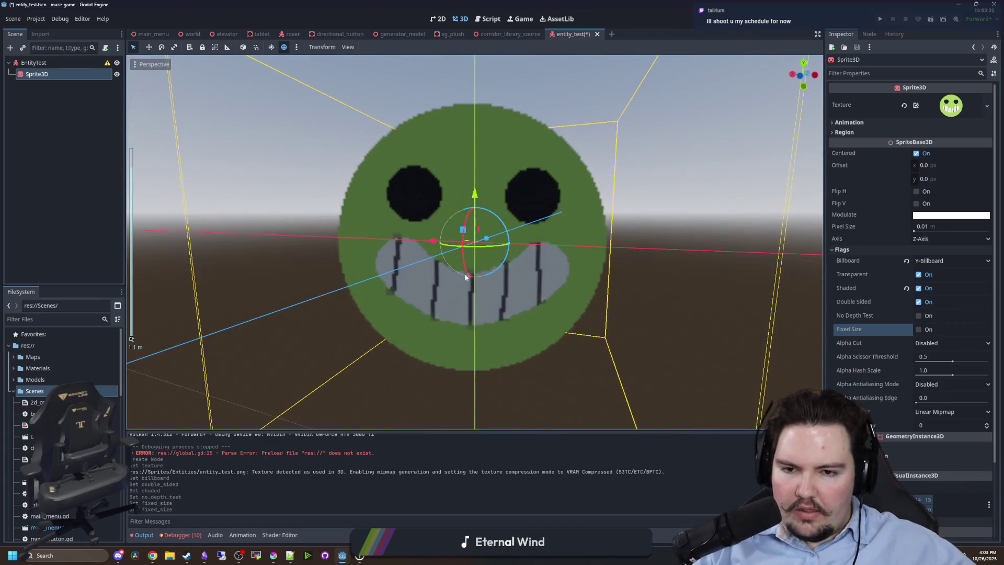
mouse_move(634, 293)
mouse_down()
mouse_move(374, 274)
mouse_move(564, 284)
mouse_move(477, 300)
mouse_up()
scroll(562, 294, down, 3)
drag(562, 294, 478, 318)
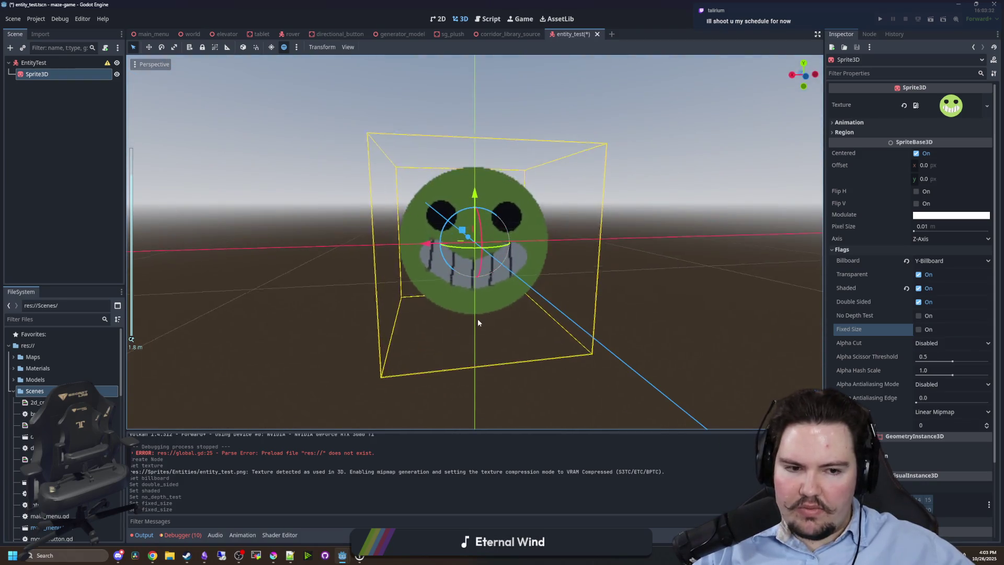
scroll(478, 318, up, 3)
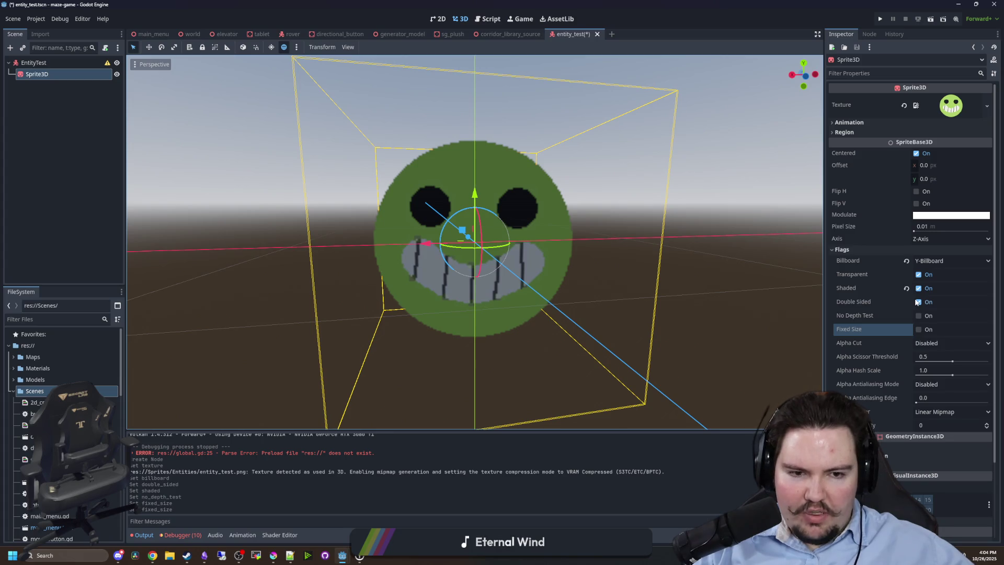
Set Billboard back to Disabled and orbit to confirm the sprite stays a flat plane.
click(936, 264)
click(936, 270)
mouse_move(624, 256)
mouse_down()
mouse_move(510, 288)
mouse_move(576, 281)
mouse_move(619, 321)
mouse_move(482, 315)
mouse_up()
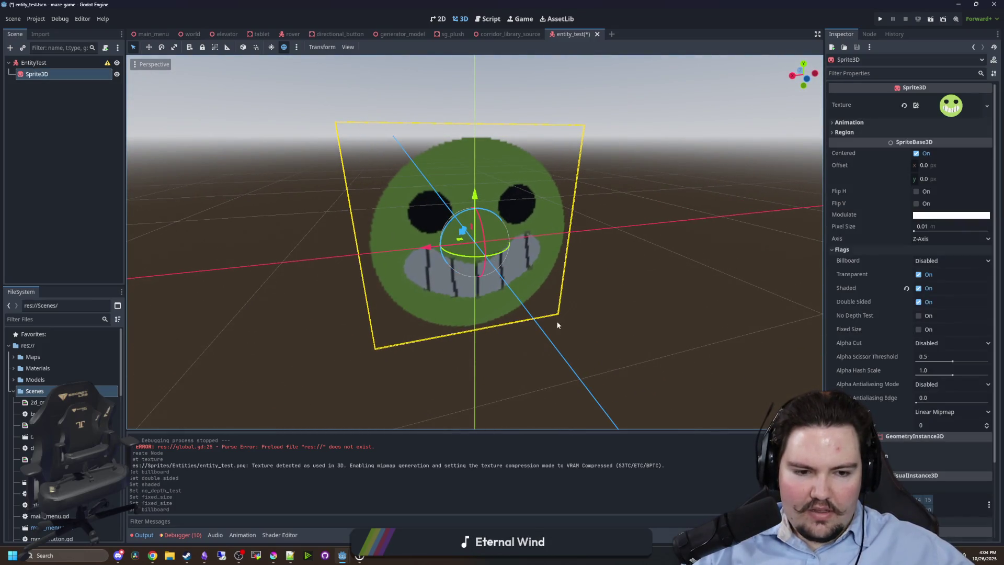
drag(274, 300, 336, 301)
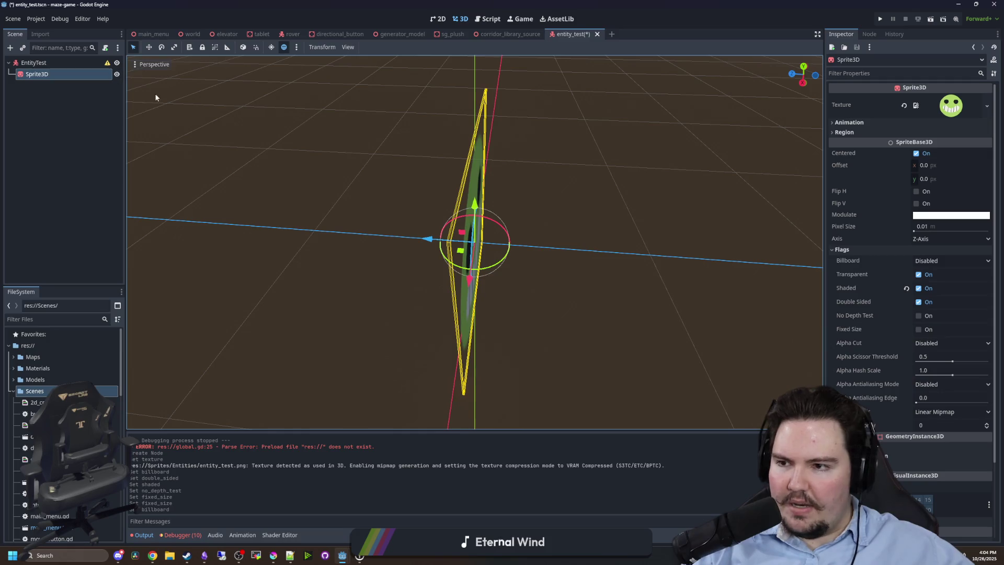
drag(283, 233, 340, 178)
click(340, 177)
mouse_move(484, 181)
mouse_down()
mouse_move(499, 232)
mouse_move(343, 238)
mouse_move(279, 216)
mouse_up()
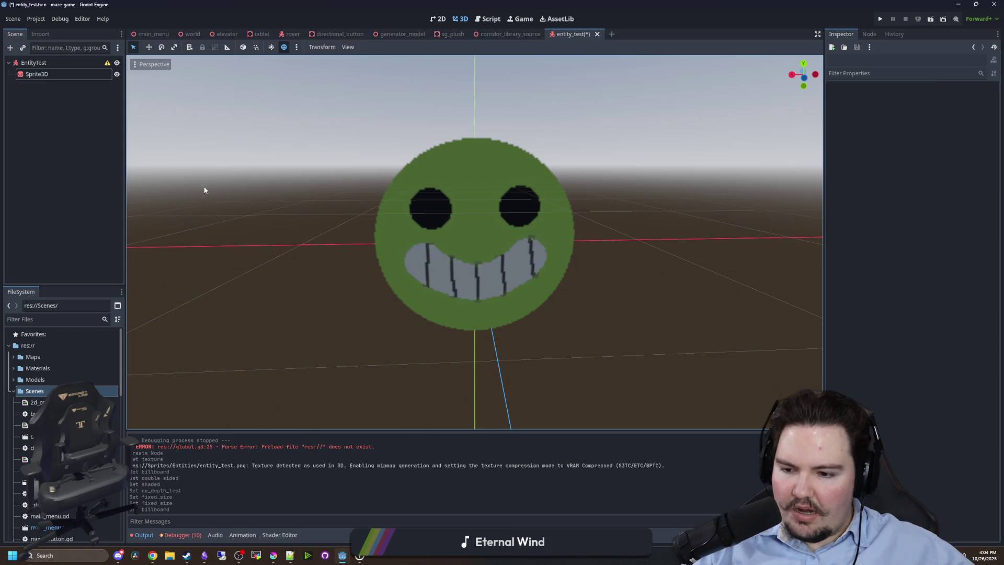
Add a CollisionShape3D child node under EntityTest.
double_click(40, 65)
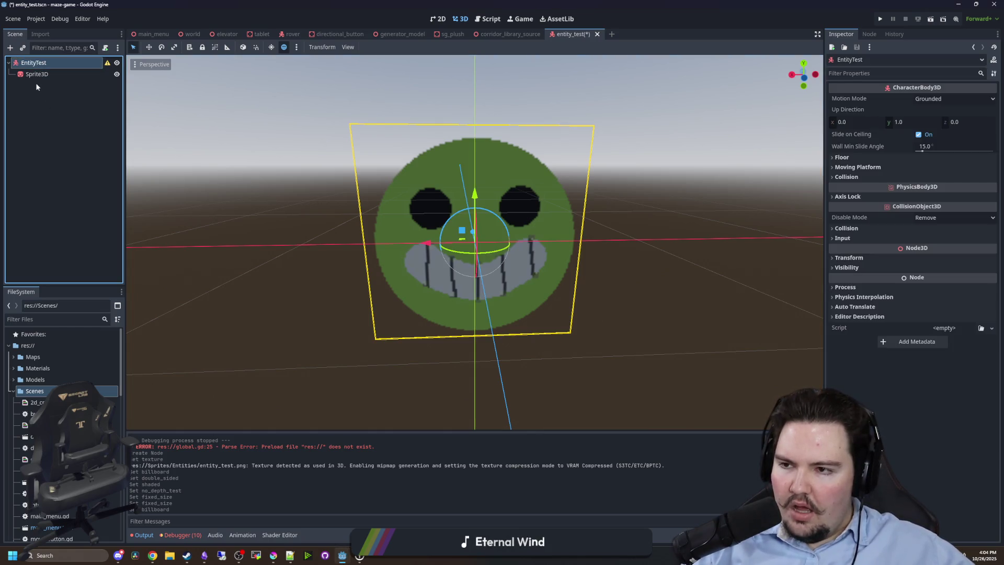
right_click(54, 64)
click(77, 66)
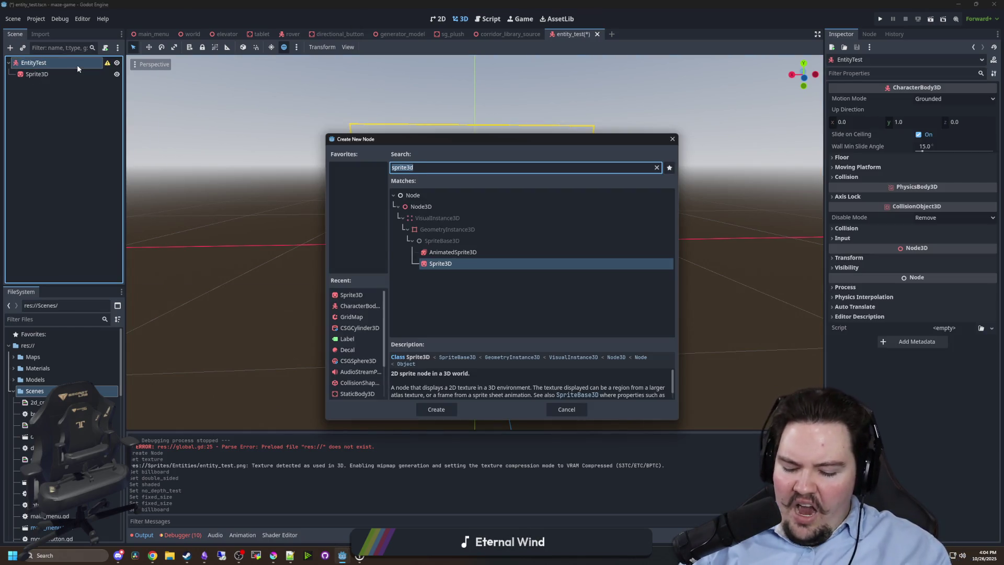
text(collision)
key(Return)
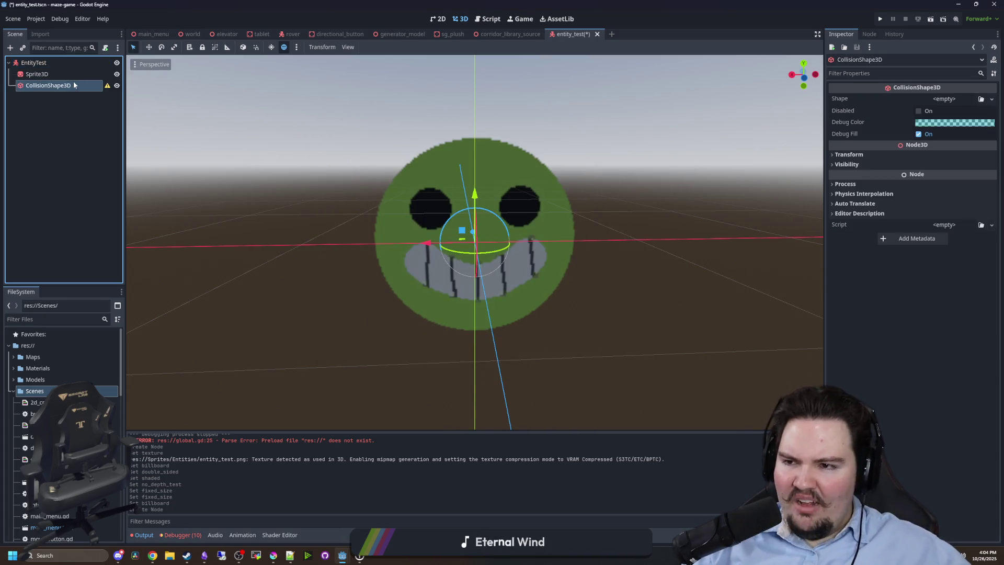
Give the collision node a capsule shape with height 1 and radius 0.2.
click(939, 99)
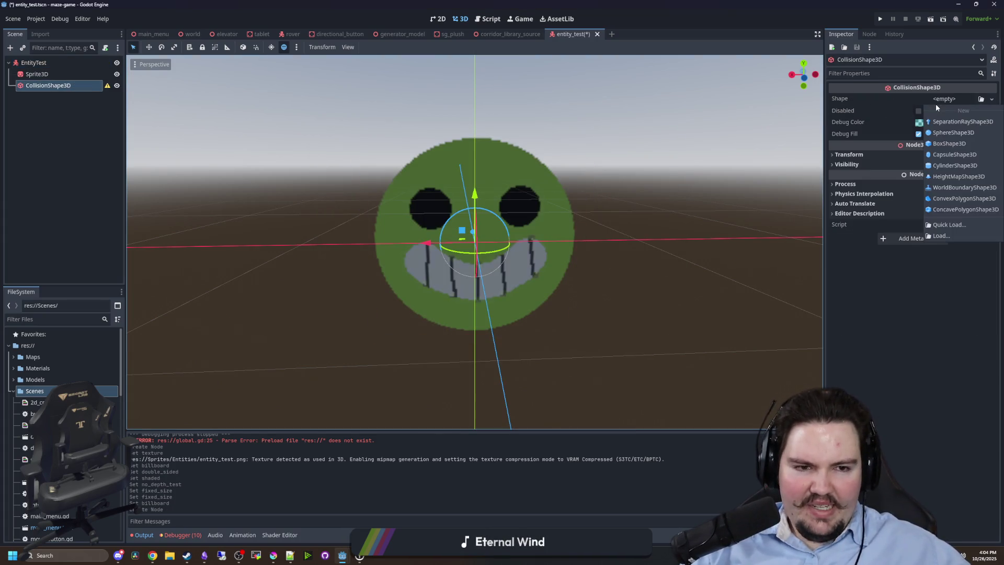
click(953, 154)
drag(716, 228, 614, 218)
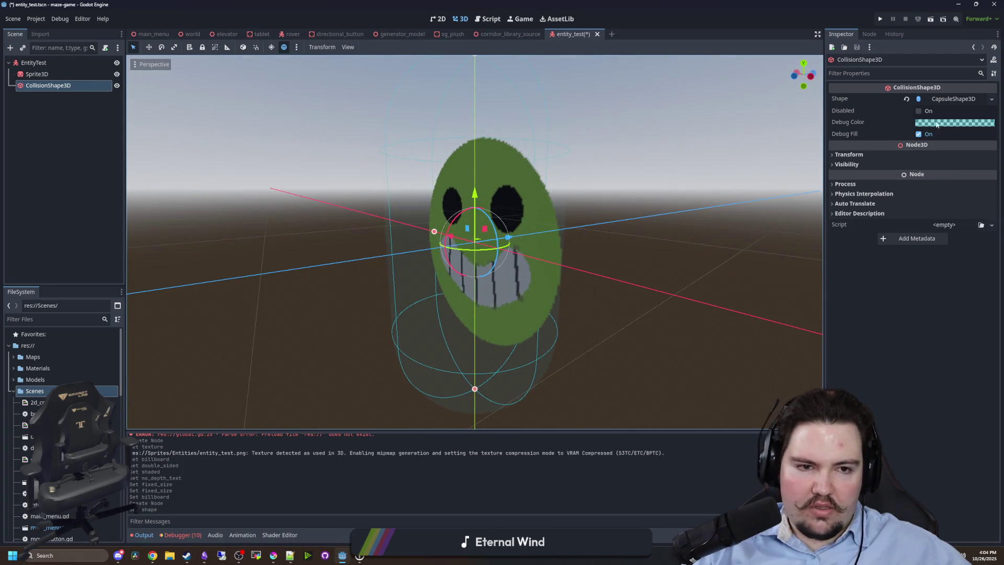
click(951, 99)
click(938, 124)
text(1)
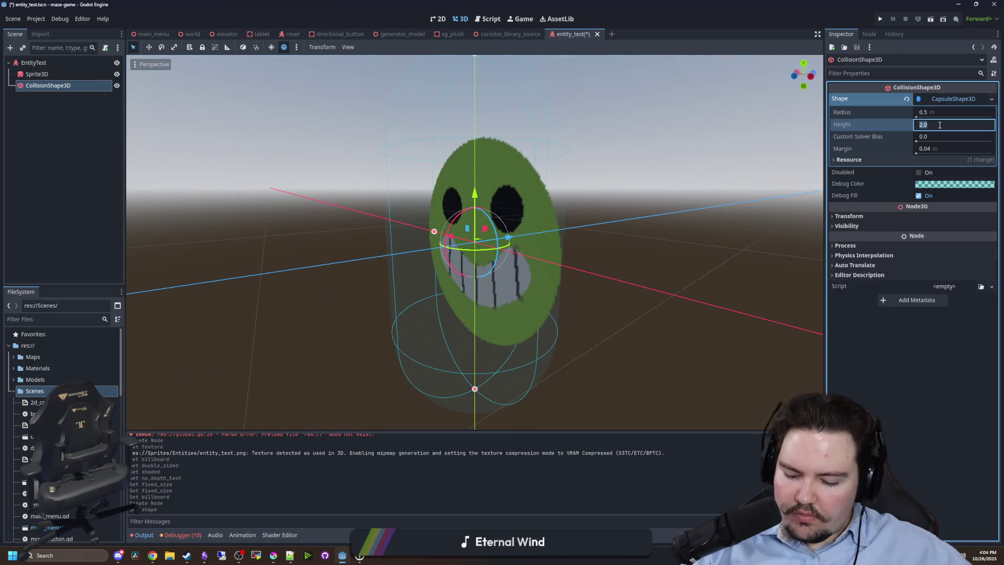
key(Return)
drag(695, 246, 606, 245)
click(936, 113)
text(0.2)
key(Return)
mouse_move(387, 298)
mouse_down()
mouse_move(582, 296)
mouse_move(340, 268)
mouse_up()
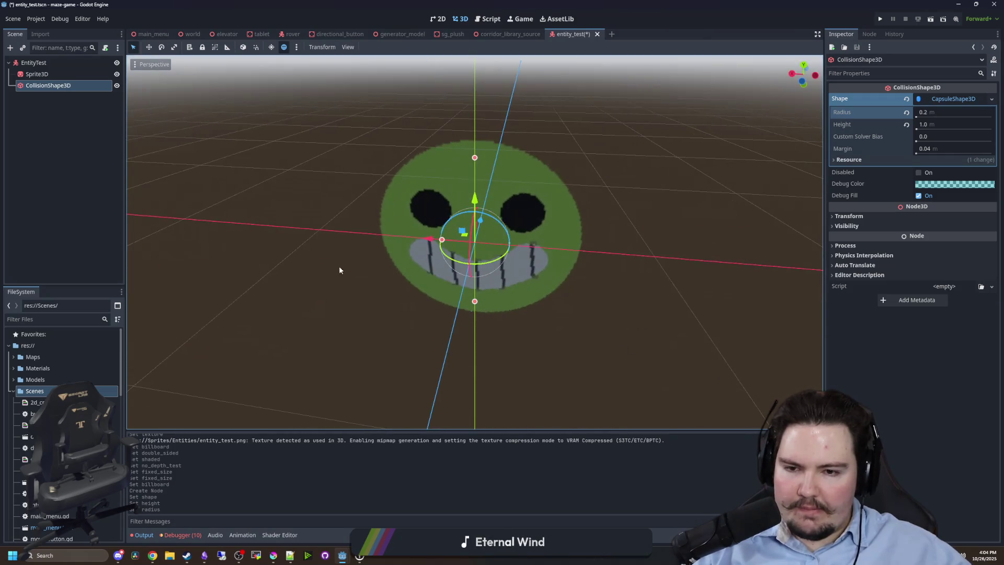
Select the Sprite3D, try Fixed Size on, then leave it unchecked.
click(62, 74)
mouse_move(464, 244)
mouse_down()
mouse_move(529, 287)
mouse_move(893, 368)
mouse_up()
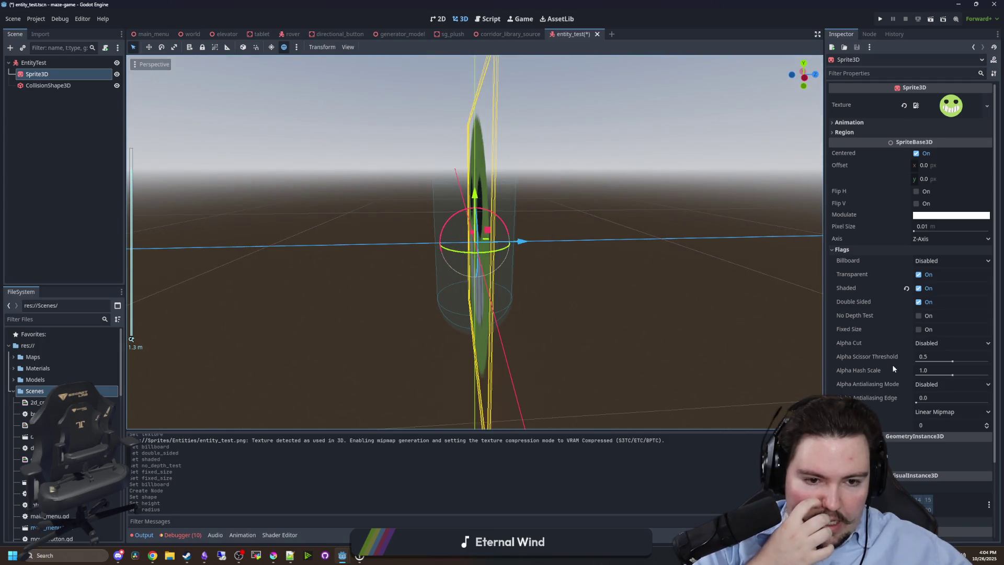
click(918, 329)
drag(637, 284, 613, 284)
scroll(910, 313, down, 3)
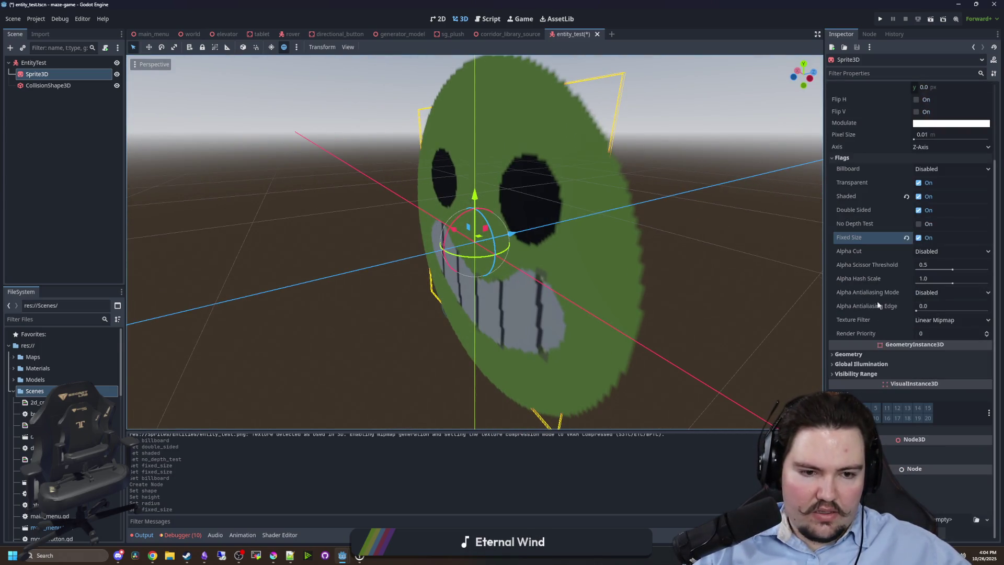
click(857, 449)
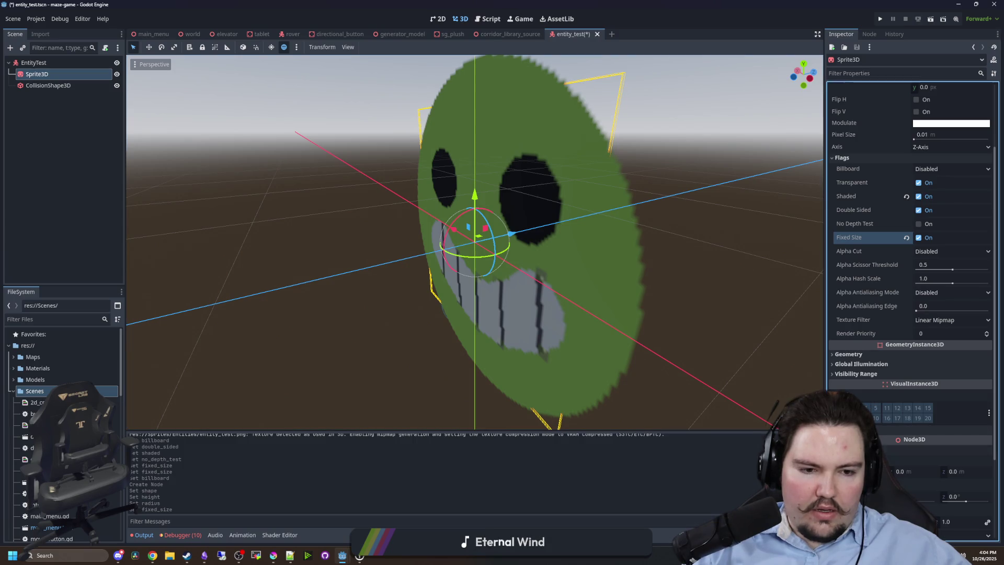
scroll(870, 374, up, 3)
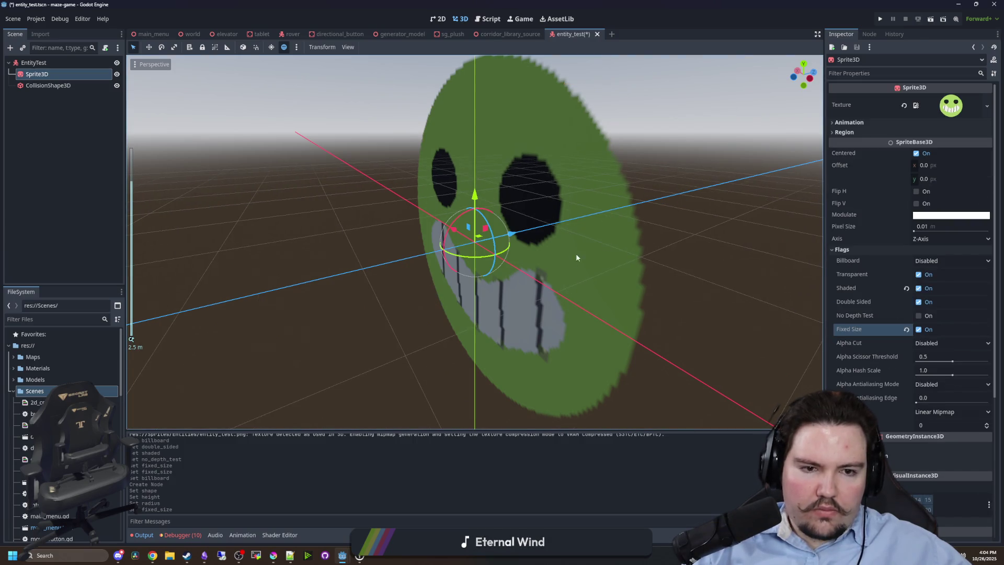
scroll(705, 293, up, 3)
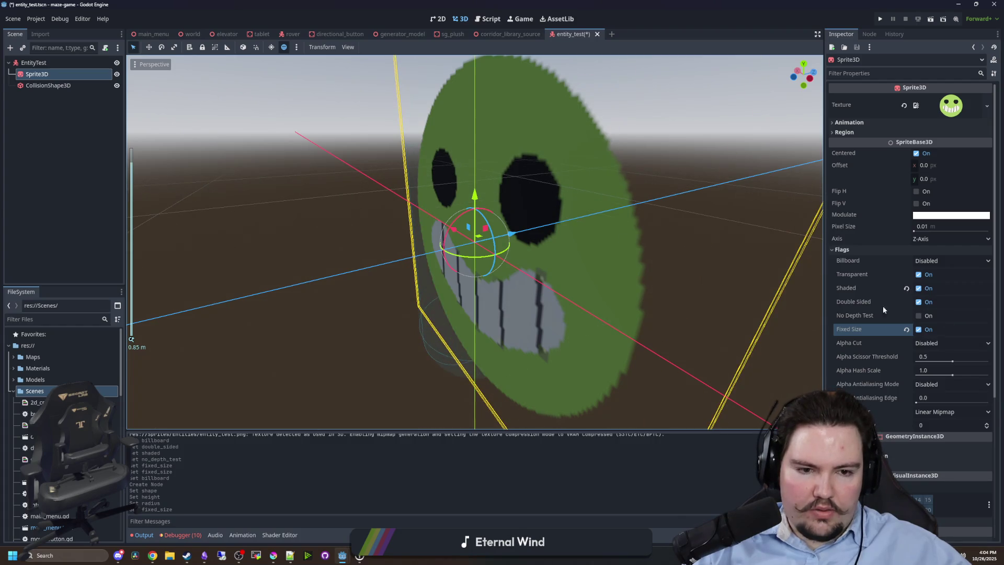
click(918, 329)
scroll(617, 298, down, 3)
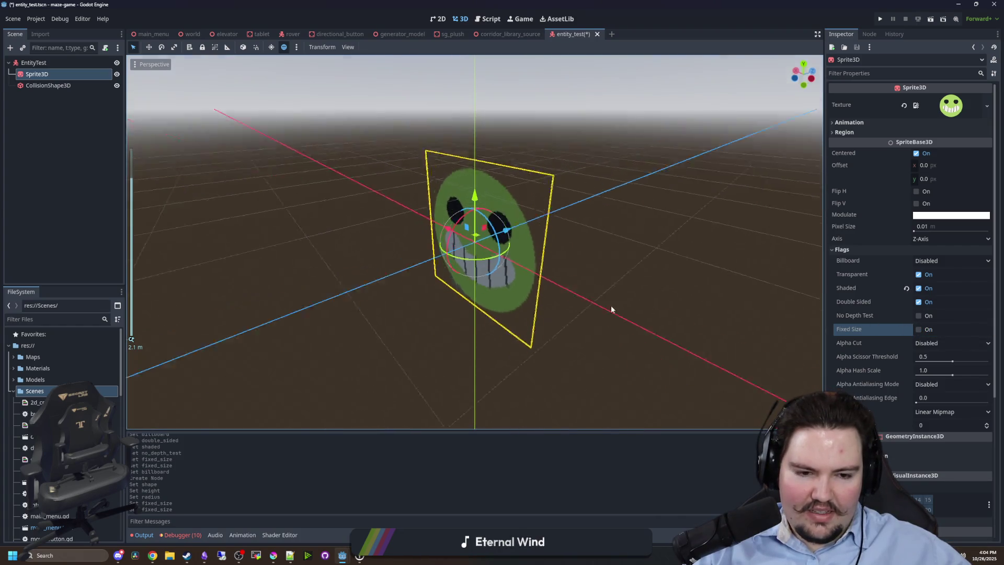
drag(611, 309, 732, 304)
scroll(889, 314, down, 3)
scroll(873, 294, up, 3)
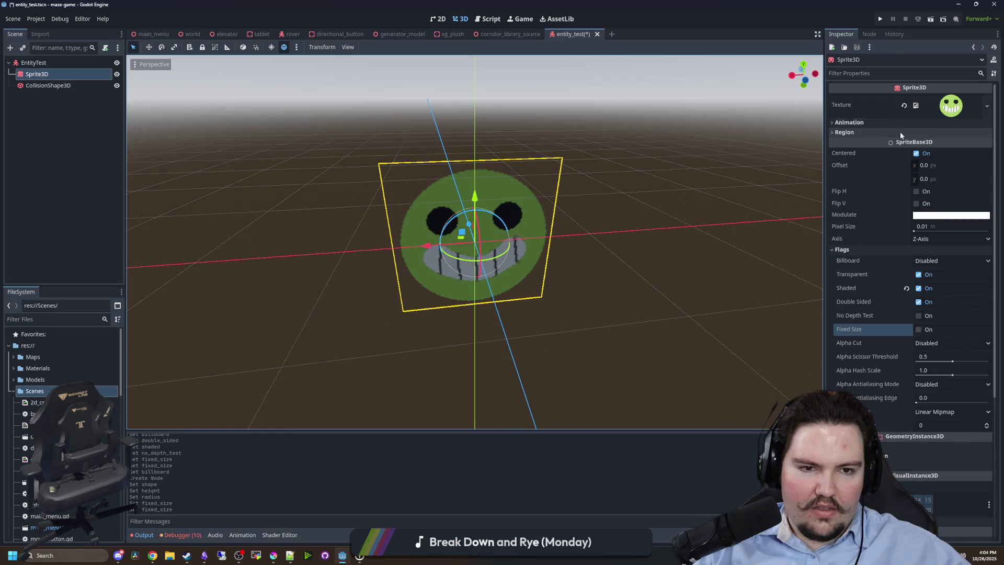
Set the Sprite3D's Pixel Size to 0.005 after trying 0.02 and 0.001.
scroll(676, 260, up, 2)
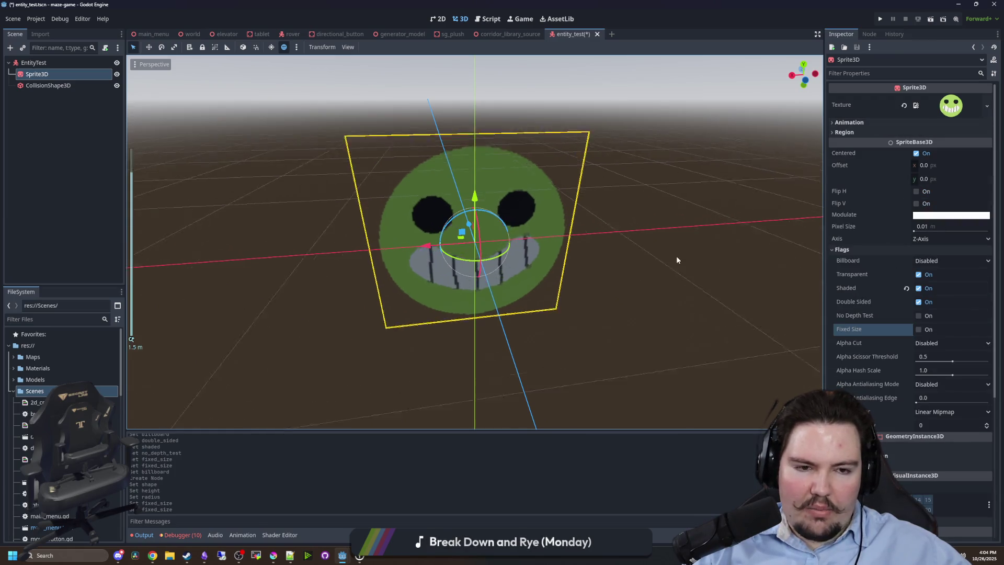
click(933, 226)
text(0.02)
key(Return)
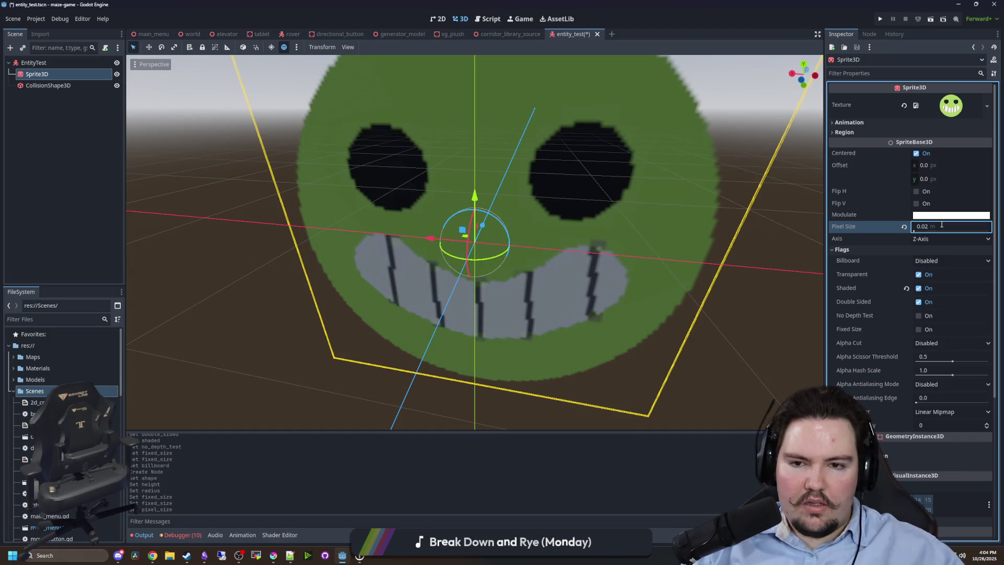
text(0.00)
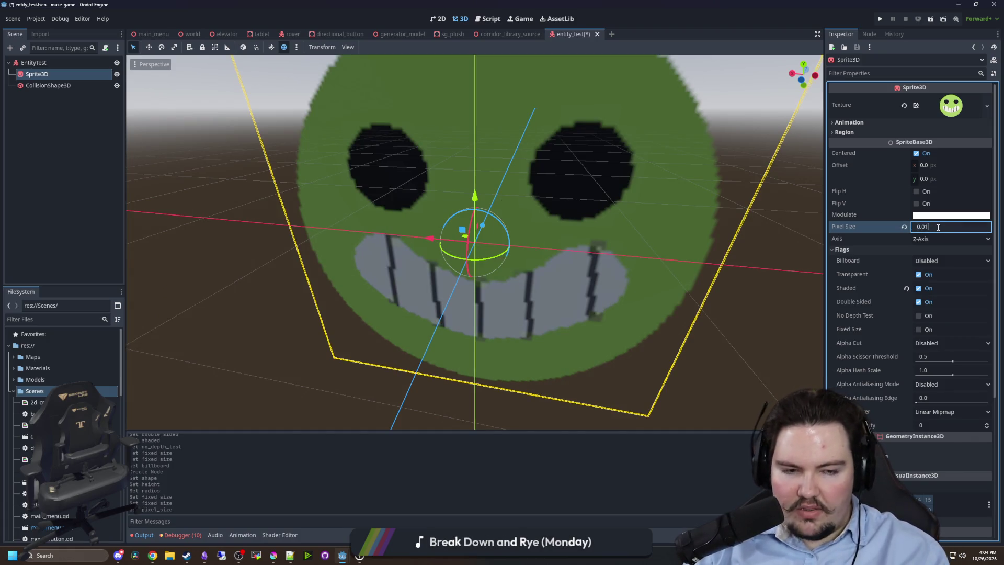
text(1)
key(Return)
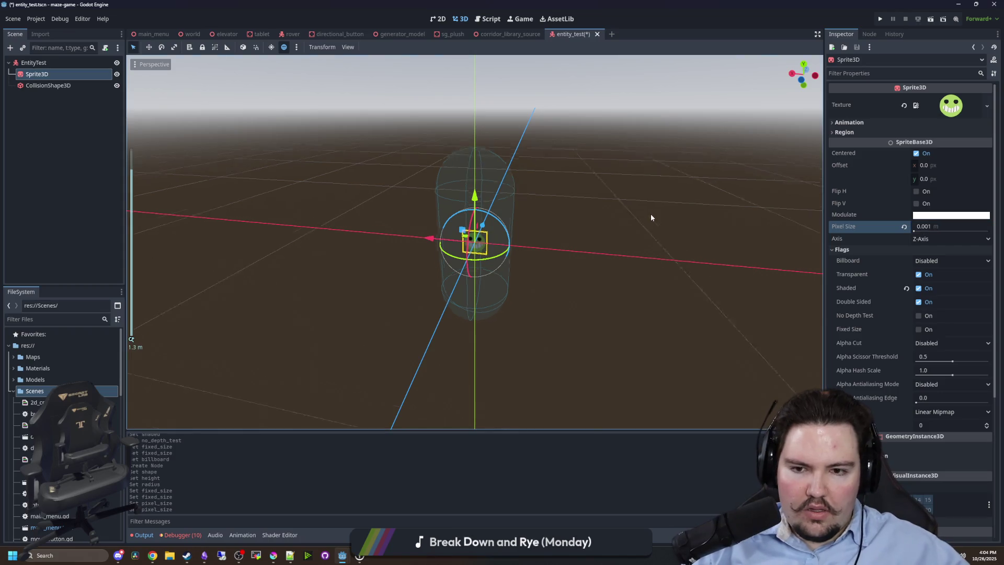
scroll(650, 214, up, 2)
key(BackSpace)
text(5)
key(Return)
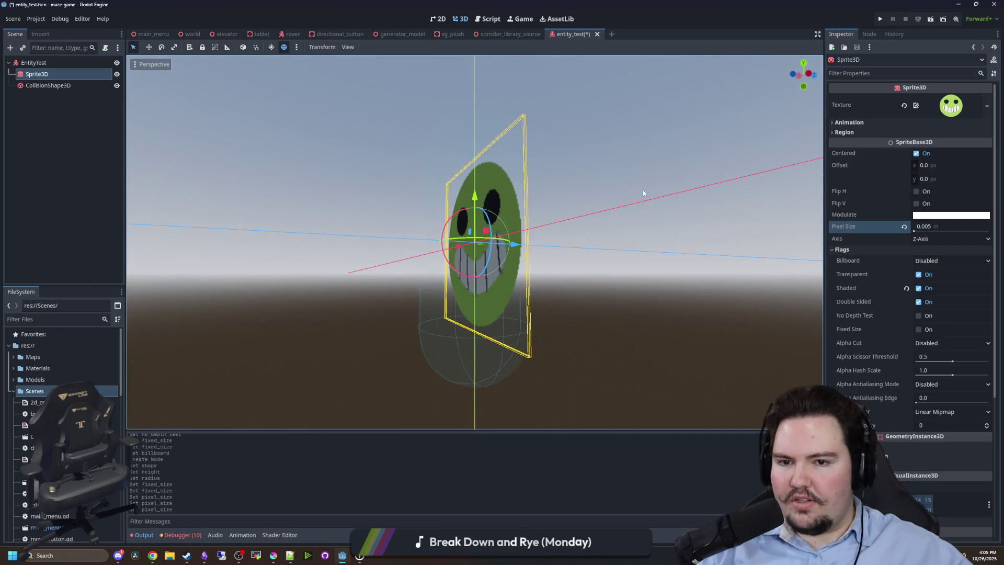
click(594, 204)
scroll(351, 209, down, 2)
Put the EntityTest body on collision layer 2 and save the scene.
click(33, 62)
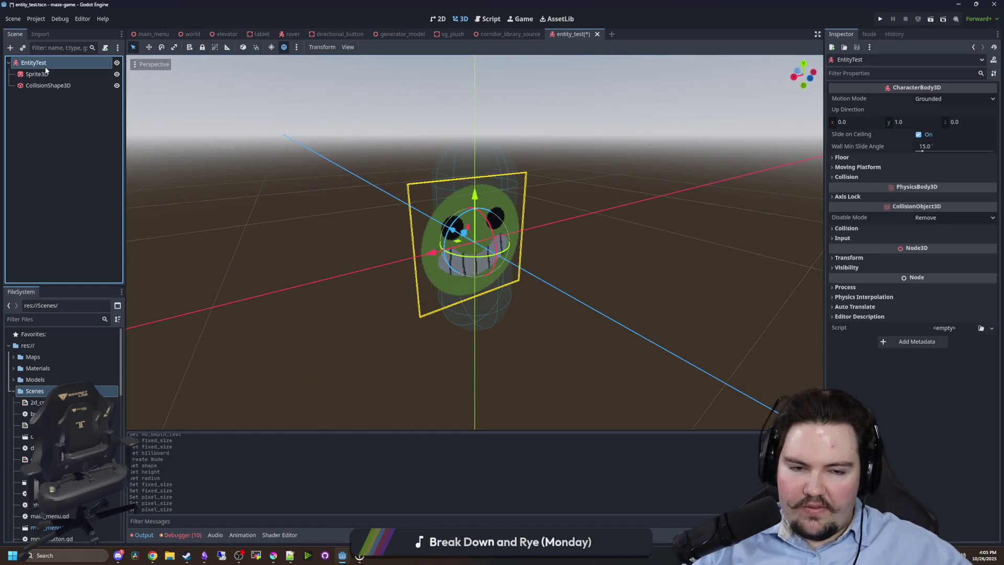
click(859, 227)
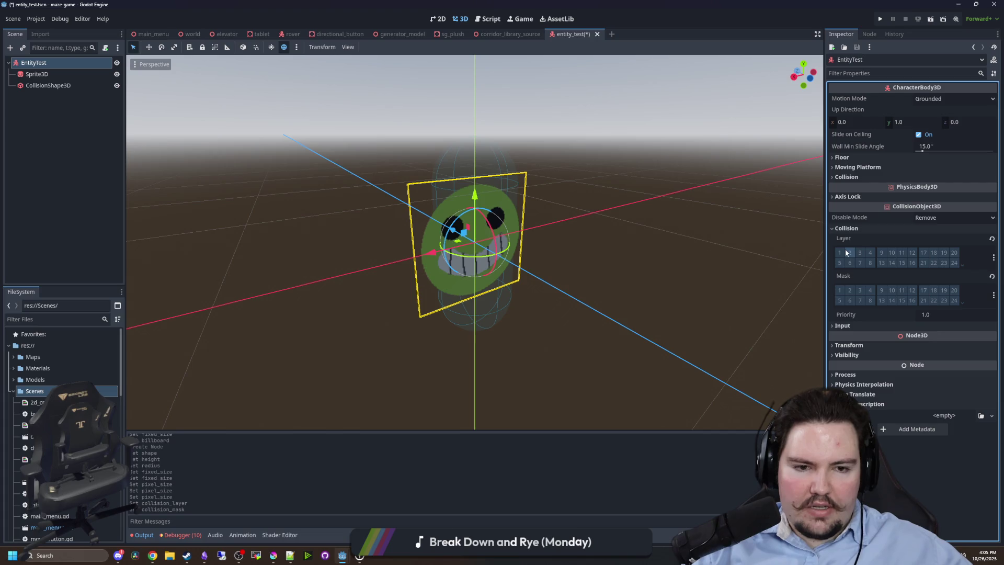
click(386, 225)
key(ctrl+s)
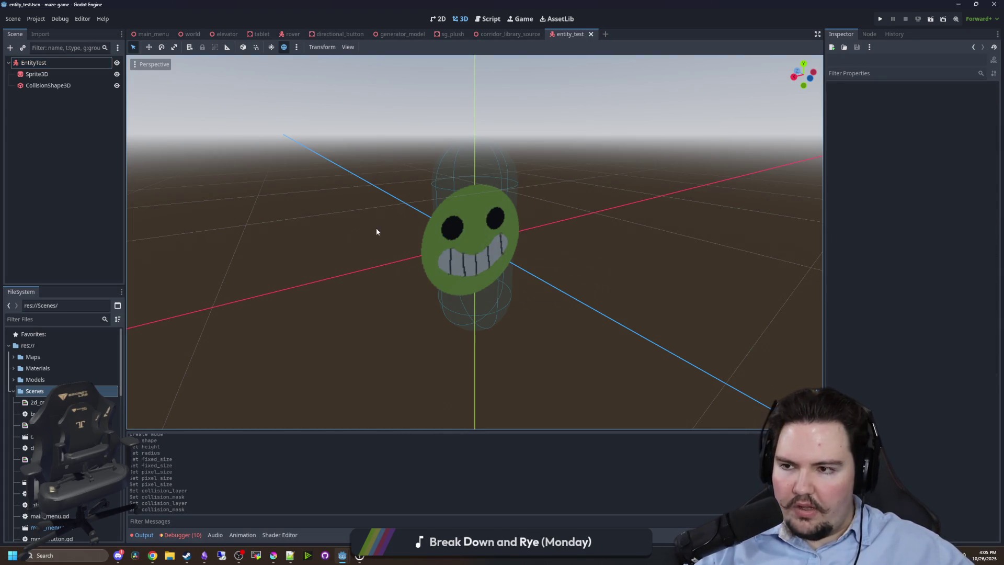
scroll(314, 209, up, 2)
click(89, 64)
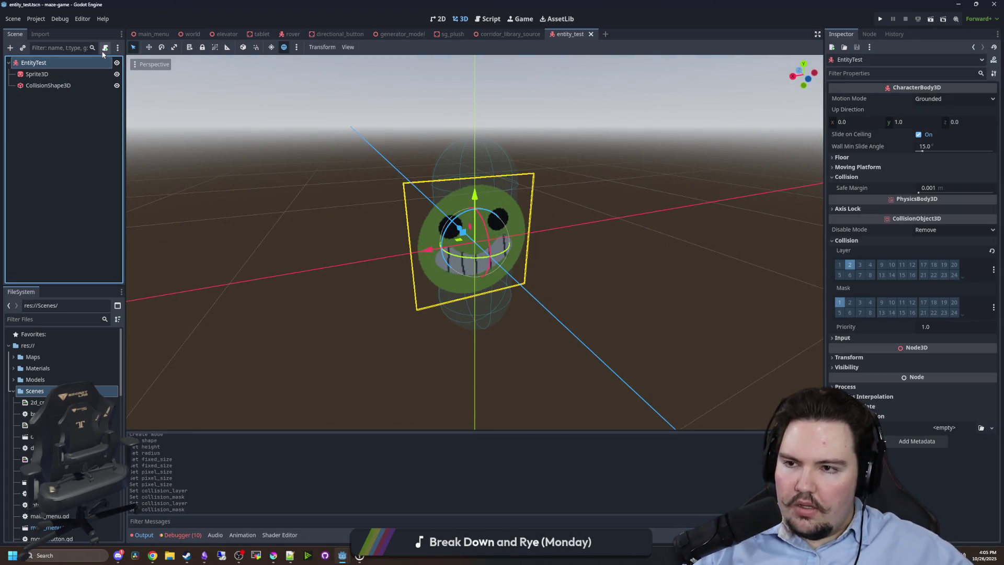
Attach a new script named entity.gd to the EntityTest node.
click(105, 47)
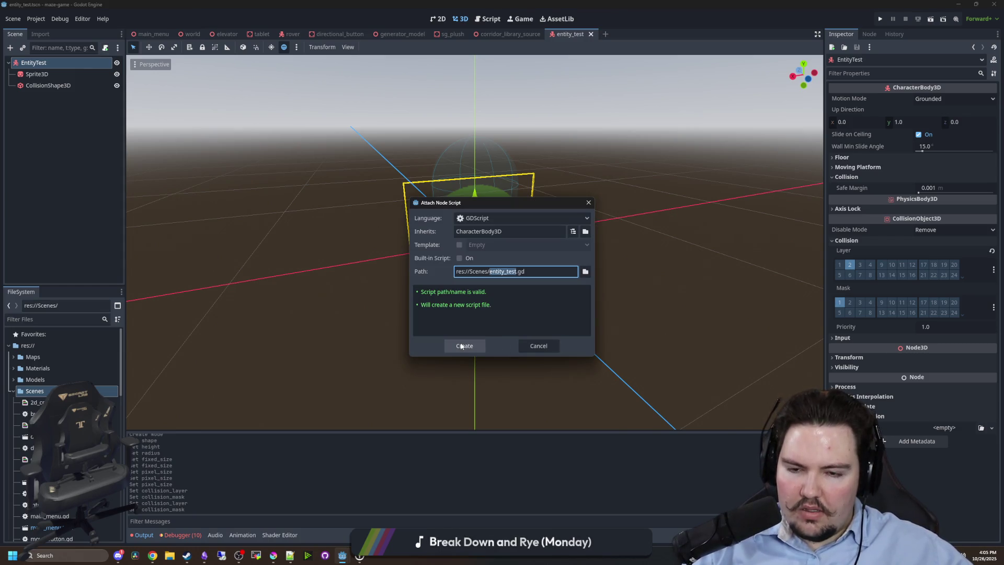
text(e)
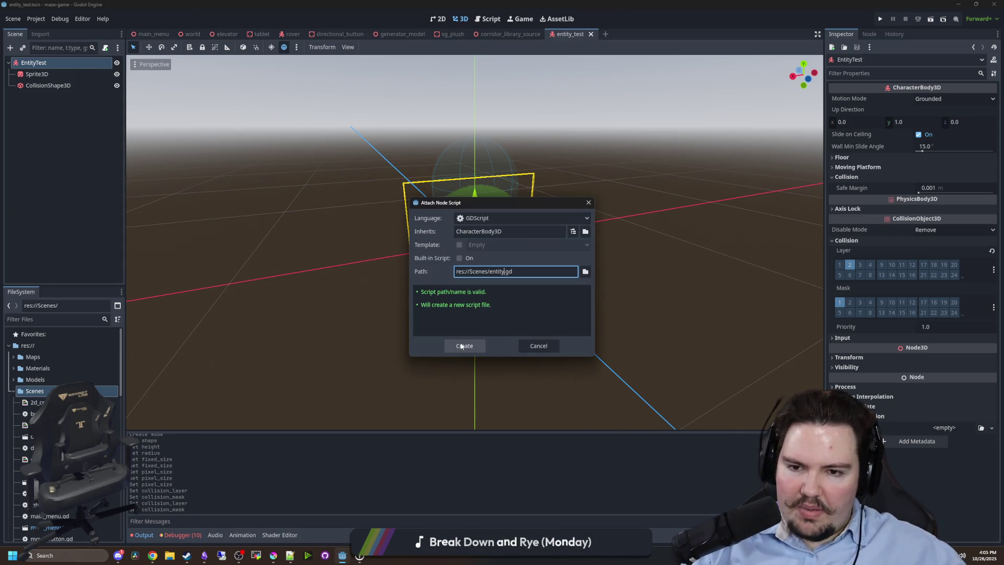
click(464, 348)
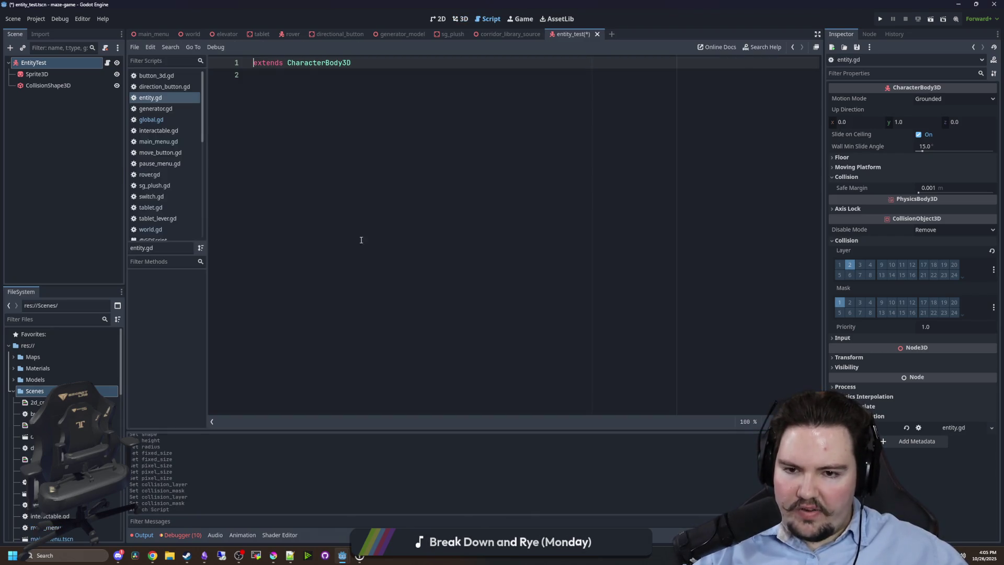
Write empty _ready and _process functions containing pass, then save the script.
key(Return)
text(r)
key(Return)
key(Return)
text(pass)
key(Return)
key(Return)
key(Return)
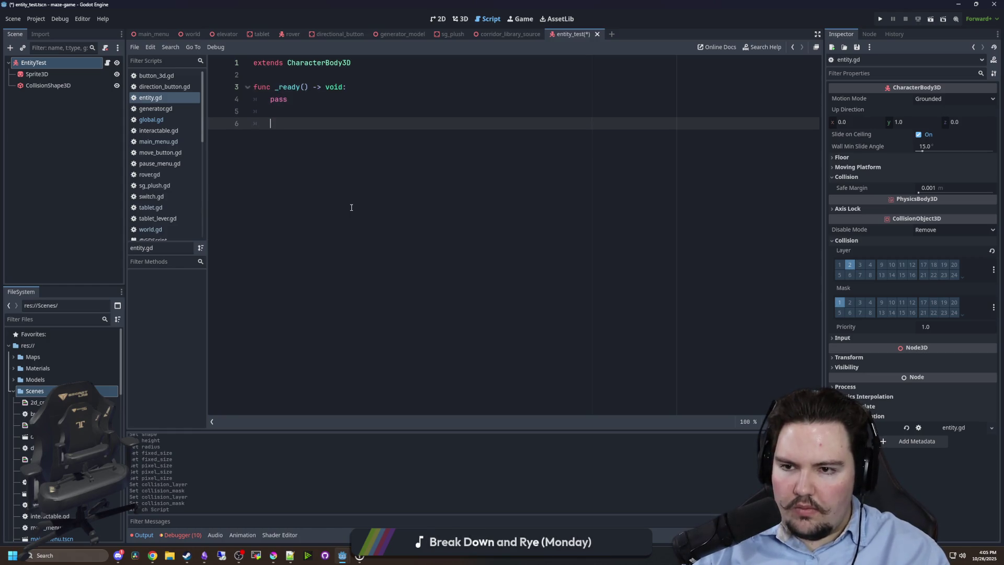
text(func _p)
key(Return)
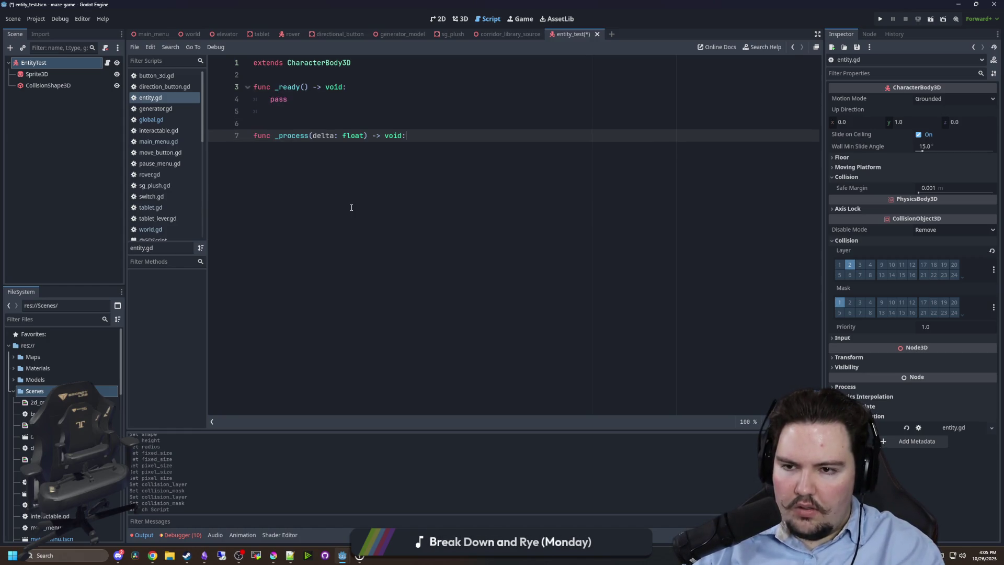
key(Up)
key(BackSpace)
key(Return)
key(ctrl+s)
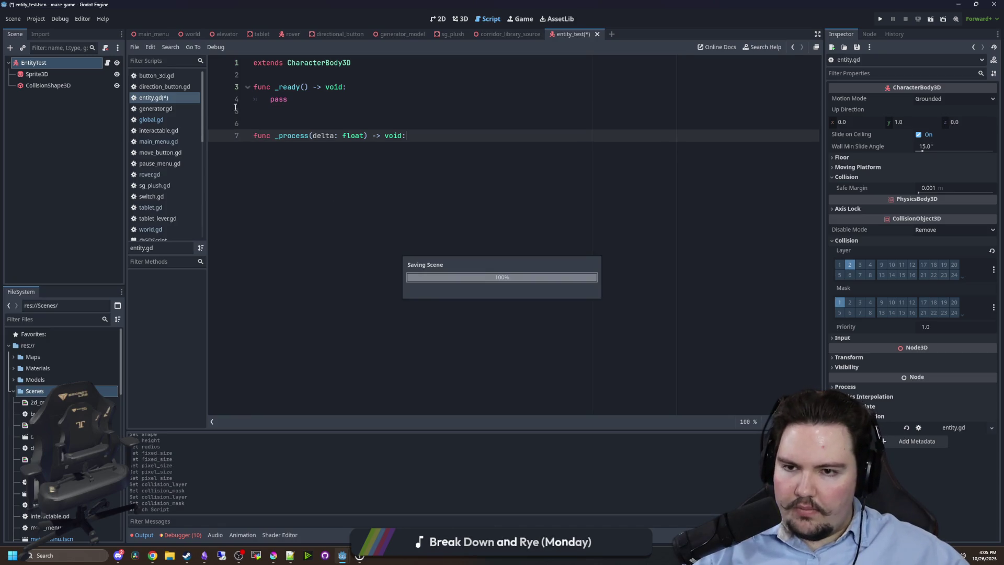
Tidy the blank lines between the functions and save entity.gd again.
click(277, 77)
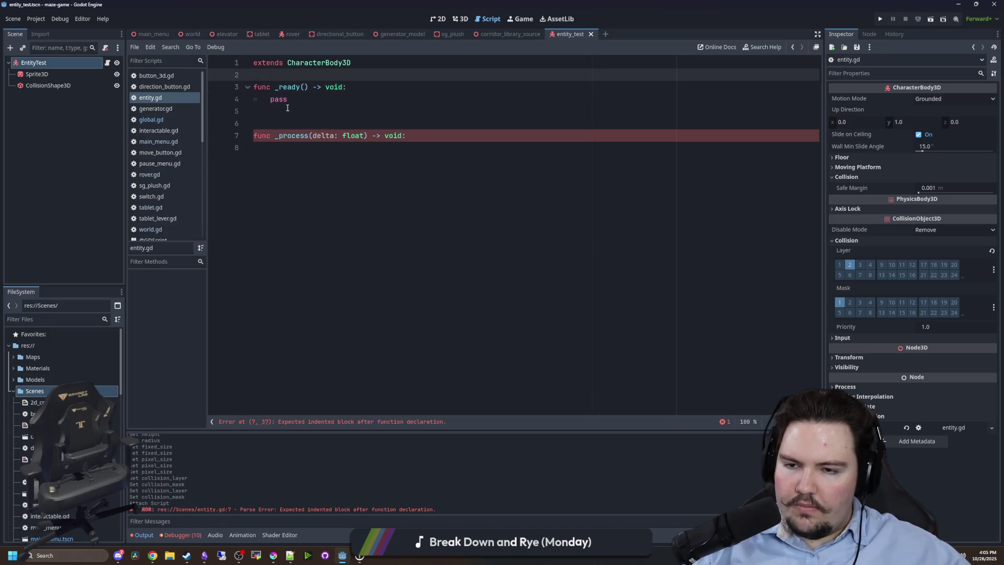
click(310, 156)
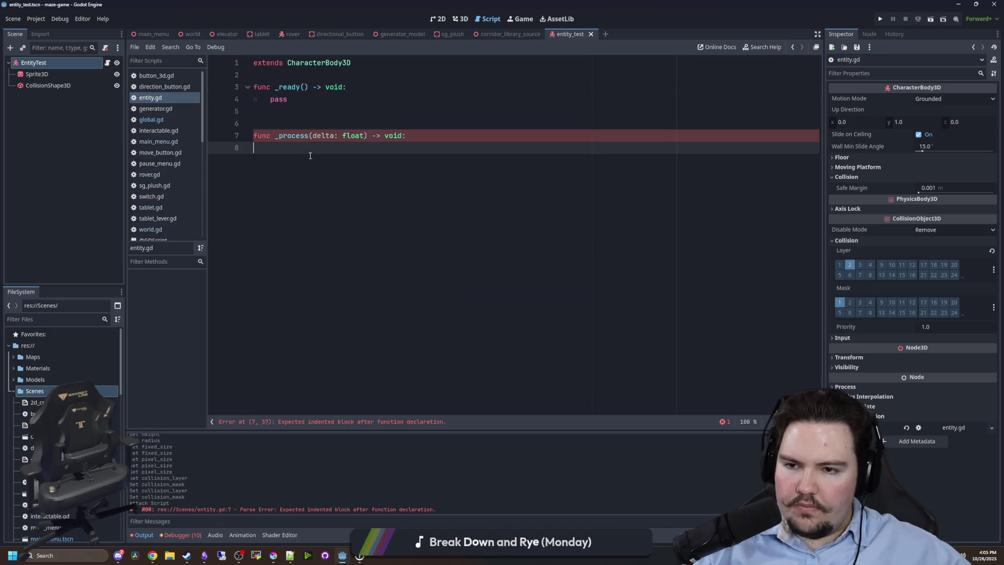
click(308, 116)
key(ctrl+s)
click(438, 18)
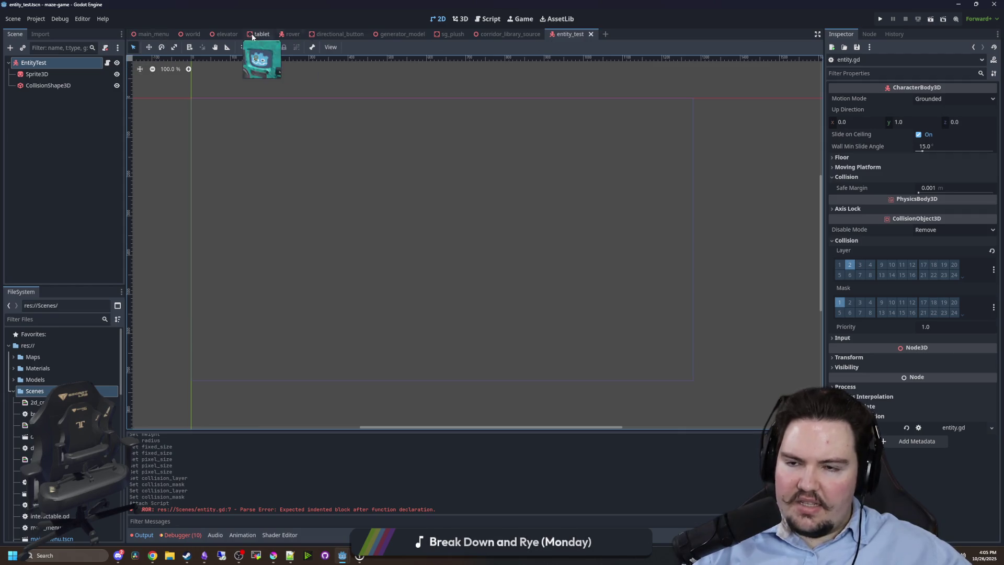
Open the corridor_library_source scene from the FileSystem filtered by 'co'.
click(94, 319)
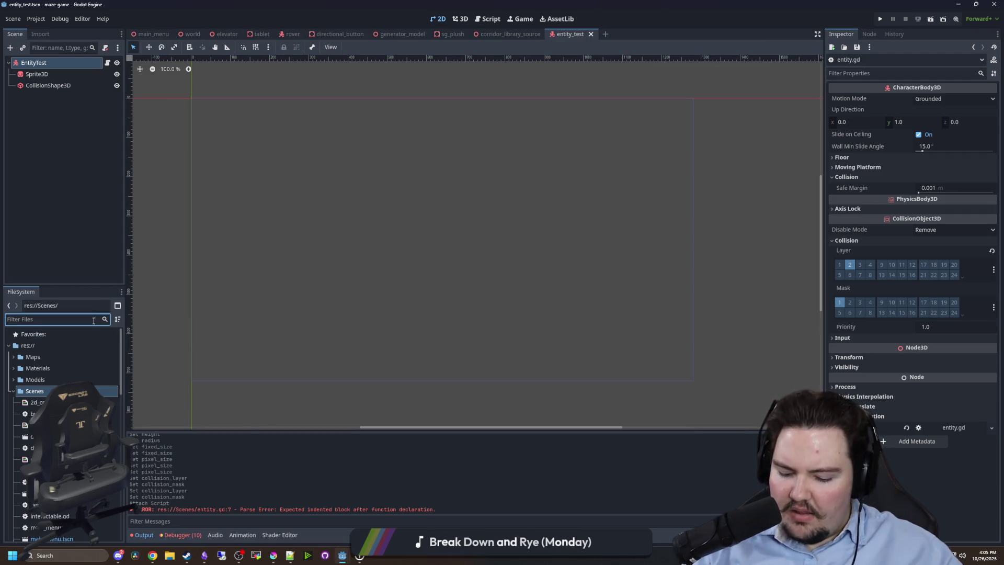
text(corr)
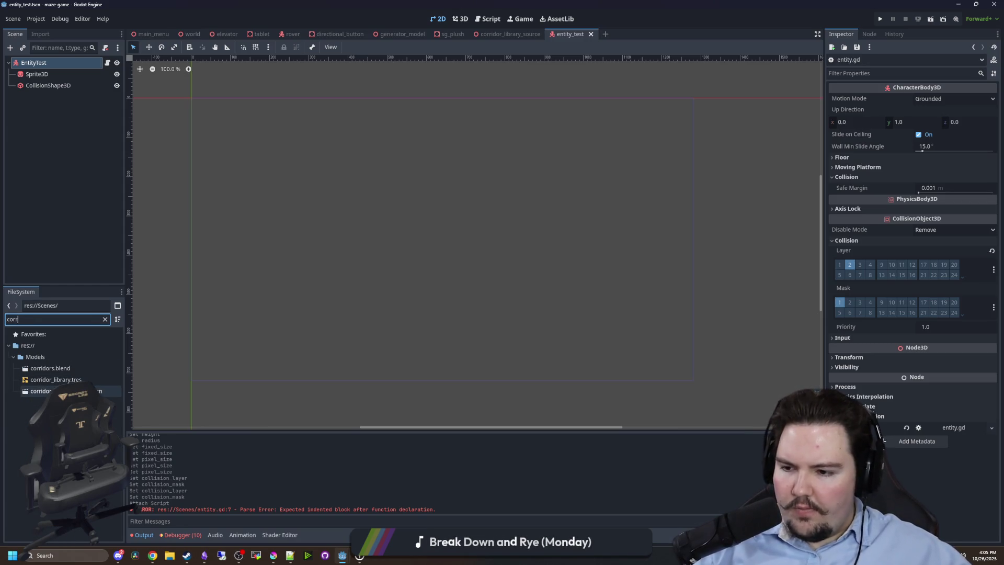
double_click(39, 390)
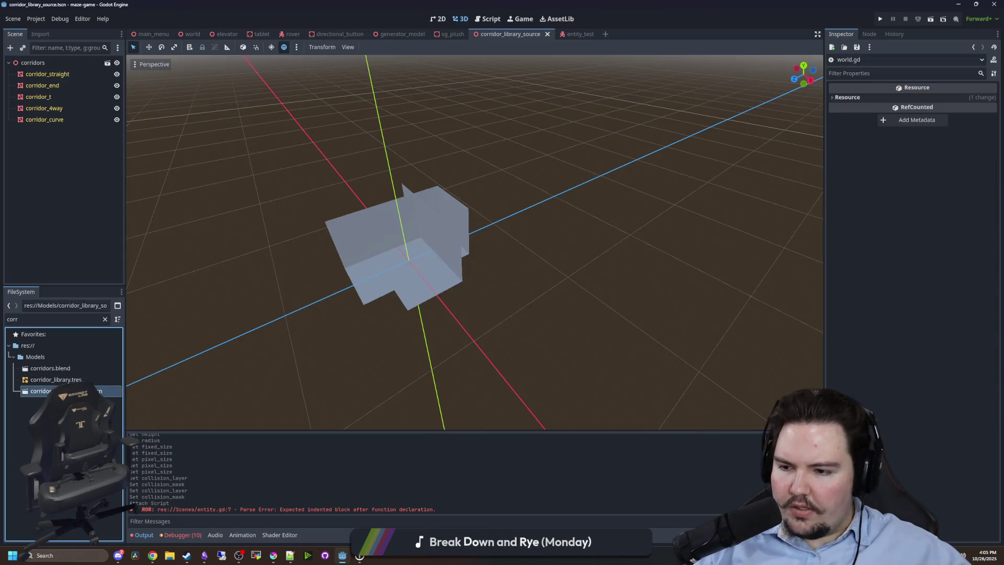
click(75, 74)
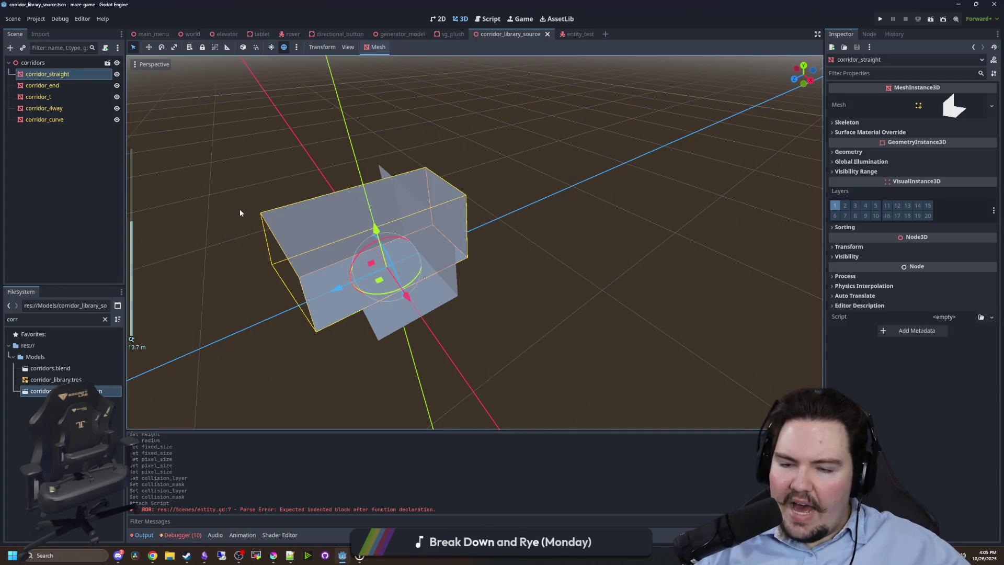
click(225, 229)
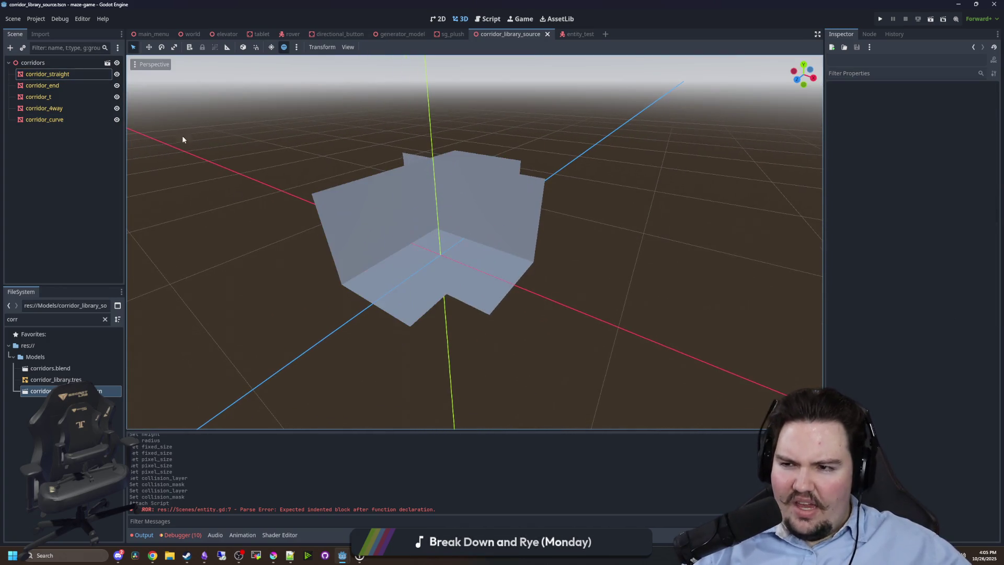
Add a StaticBody3D child node under corridor_straight.
right_click(44, 74)
click(70, 87)
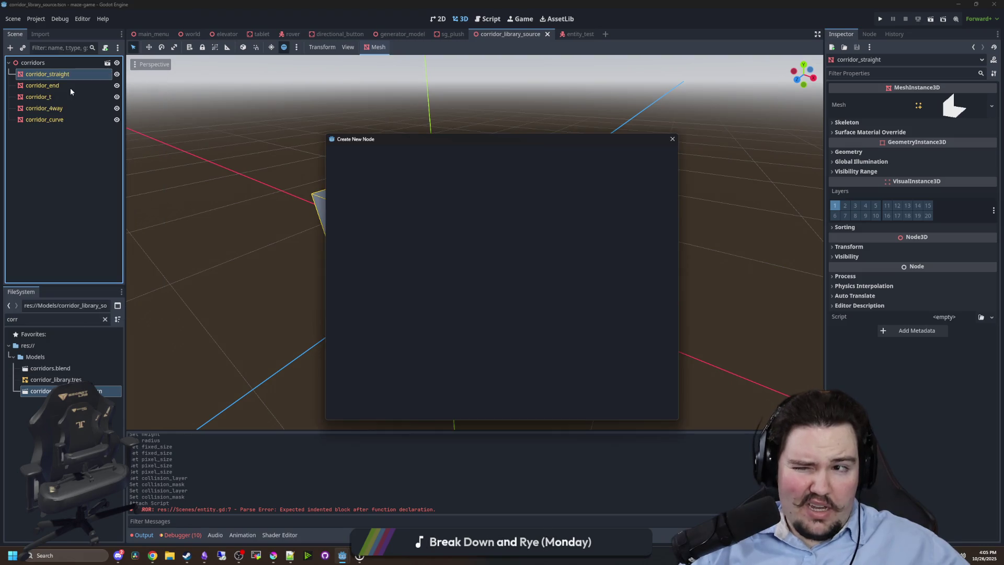
text(static)
key(Return)
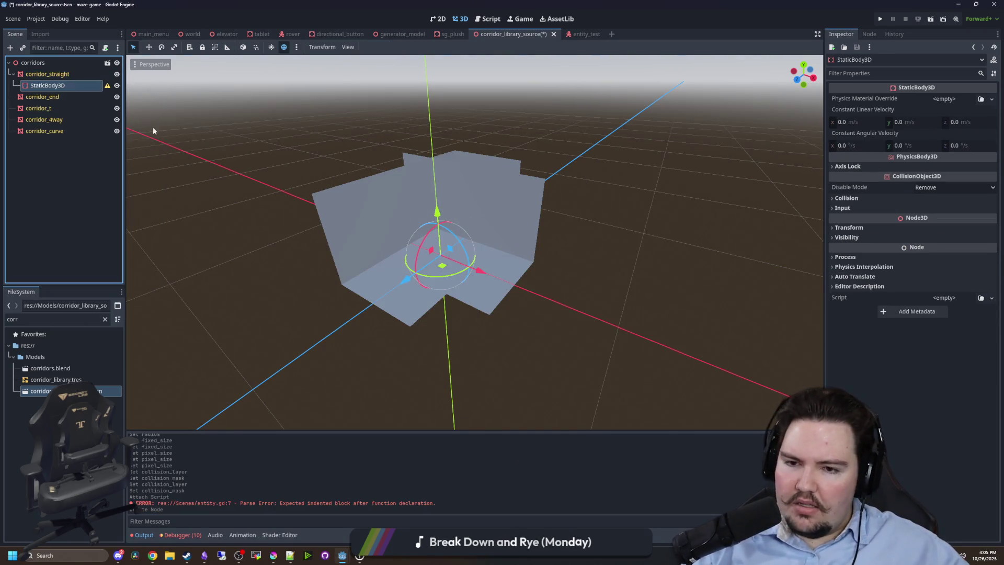
Add a CollisionShape3D under StaticBody3D and hide the corridor_end and corridor_t pieces.
right_click(51, 89)
click(70, 92)
text(coll)
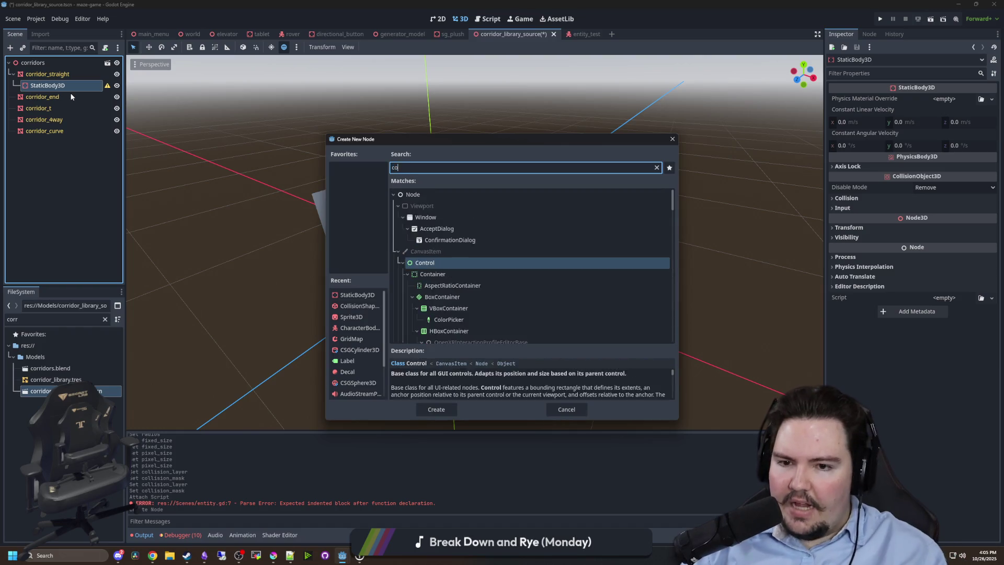
key(Return)
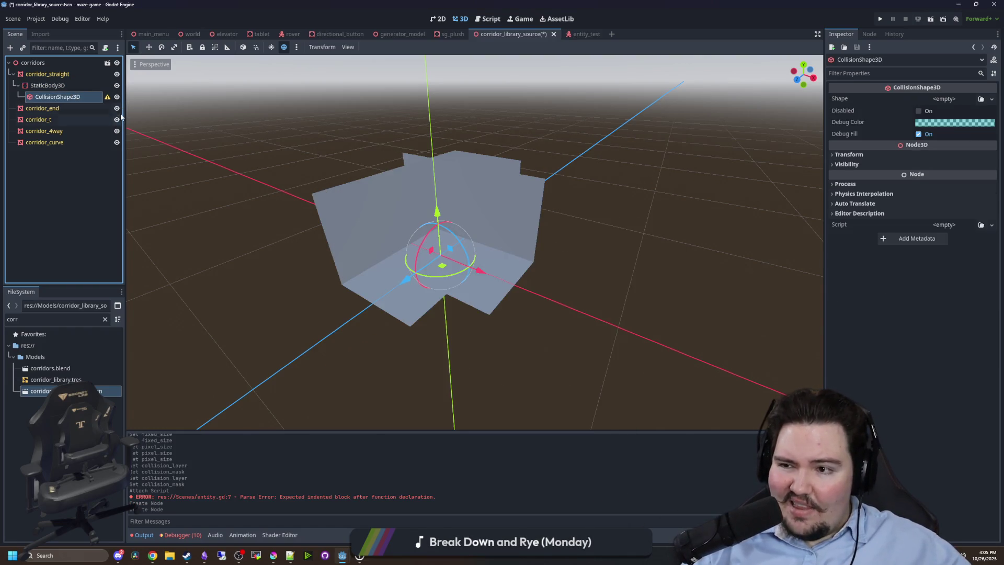
click(117, 109)
click(117, 119)
Hide corridor_4way and corridor_curve and give the collision shape a new BoxShape3D.
click(116, 131)
click(117, 142)
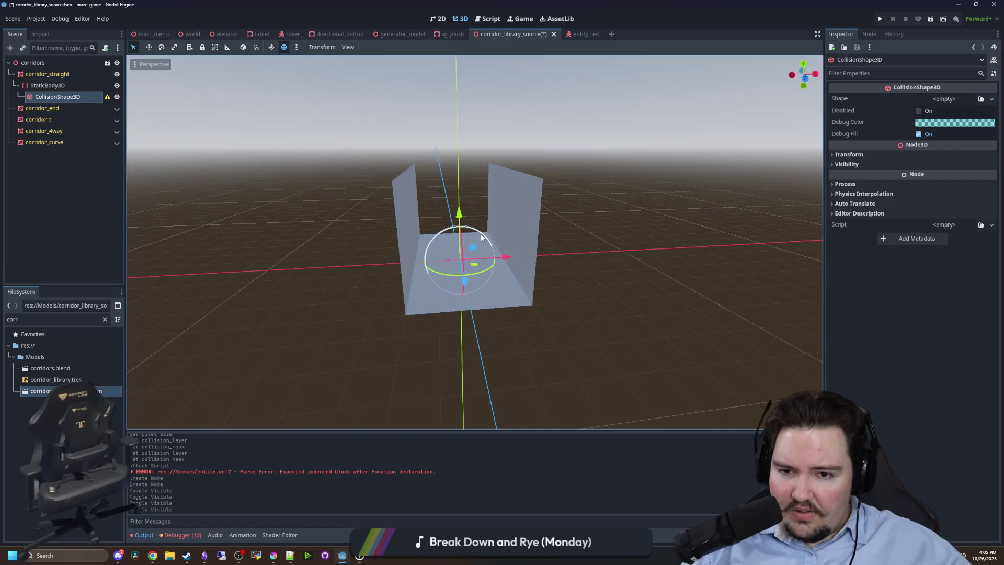
scroll(481, 237, up, 5)
click(957, 99)
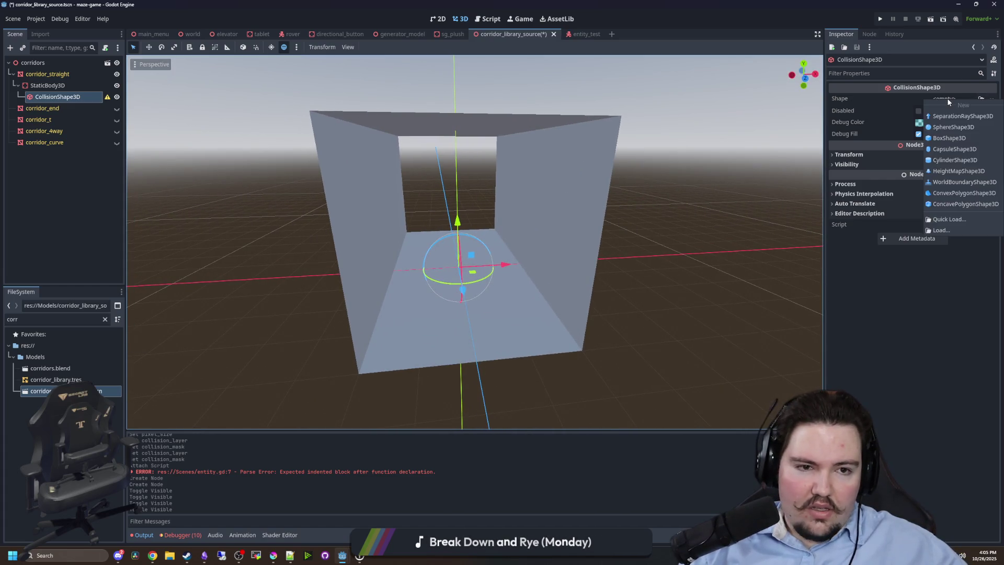
click(949, 138)
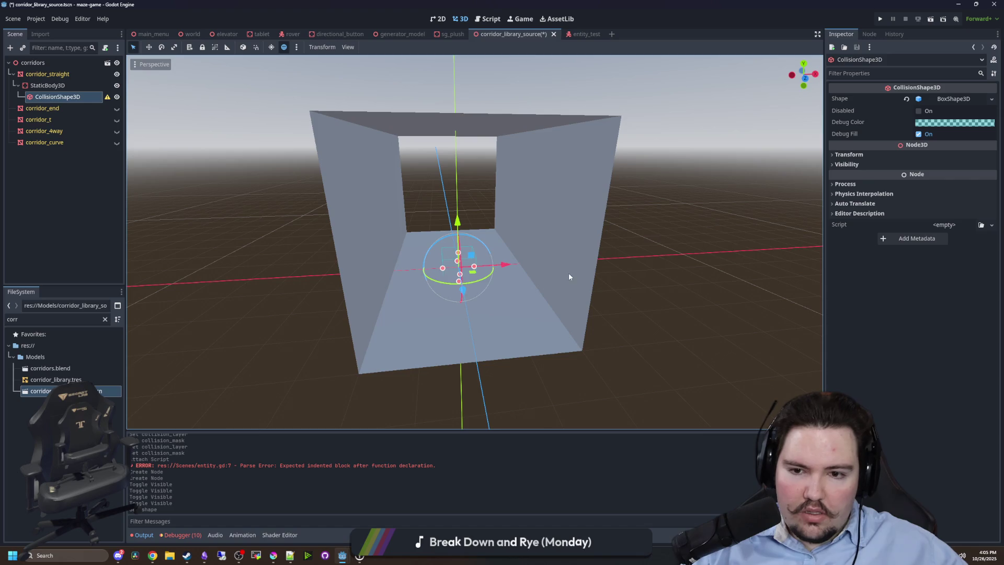
Move the collision box below the floor to position y -0.5.
scroll(457, 275, up, 5)
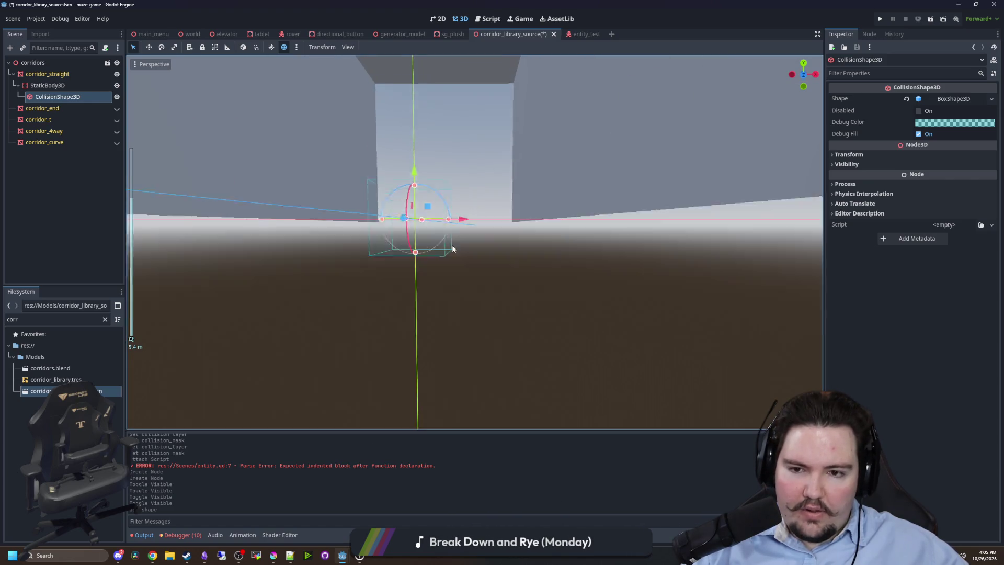
mouse_move(409, 189)
mouse_down()
mouse_move(404, 223)
mouse_move(406, 208)
mouse_up()
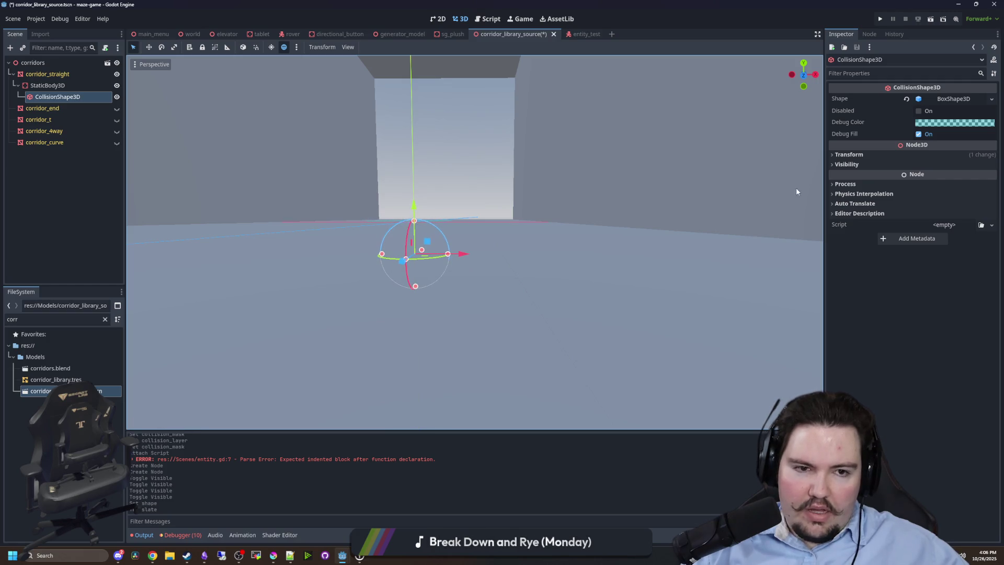
click(870, 152)
click(906, 178)
text(-0.5)
key(Return)
Size the floor box to 6 × 1 × 8 m.
scroll(499, 159, down, 5)
mouse_move(460, 270)
mouse_down()
mouse_move(467, 296)
mouse_move(749, 259)
mouse_up()
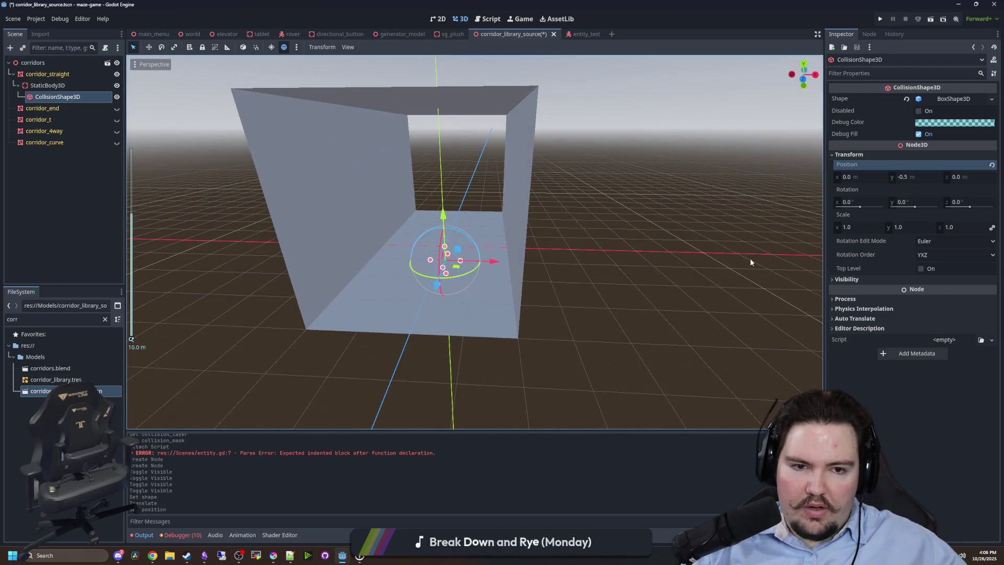
click(959, 97)
drag(857, 123, 889, 124)
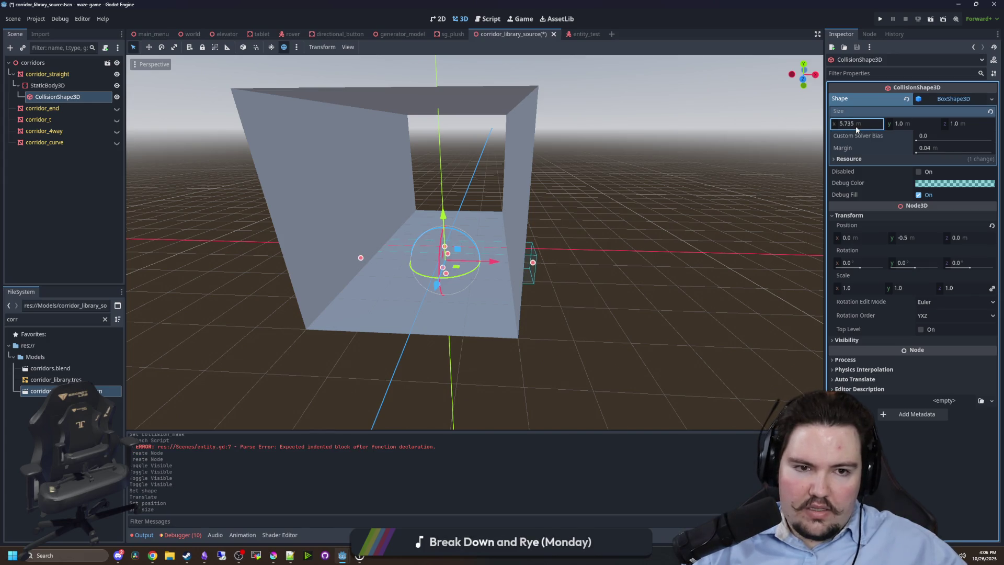
mouse_move(732, 173)
mouse_down()
mouse_move(610, 189)
mouse_move(640, 189)
mouse_up()
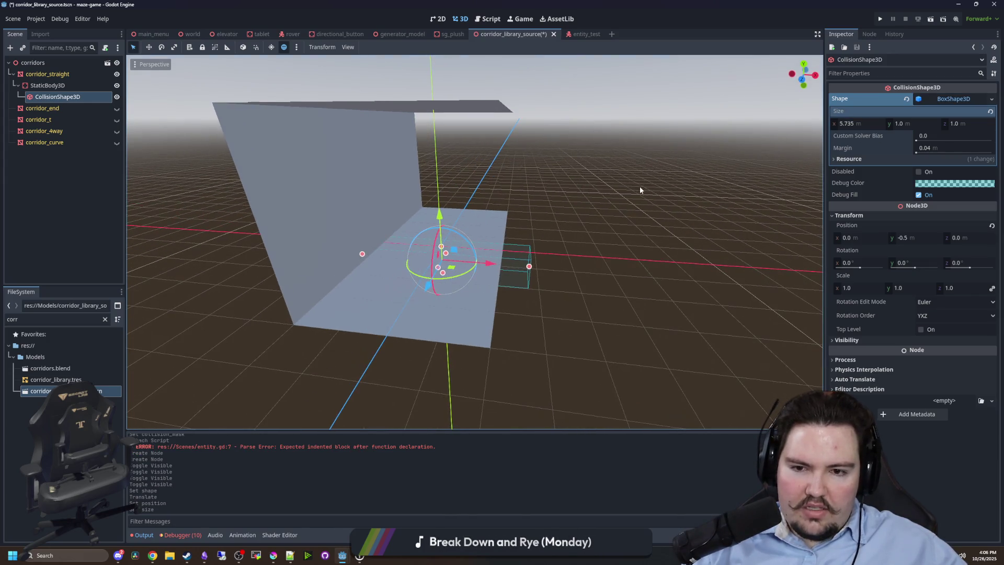
click(860, 125)
text(6.0)
key(Return)
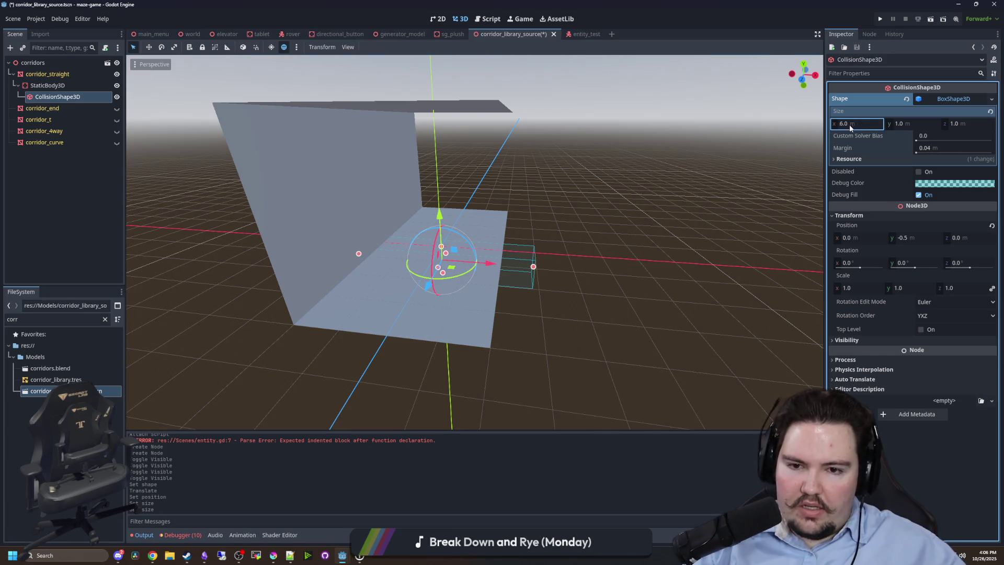
drag(909, 124, 889, 124)
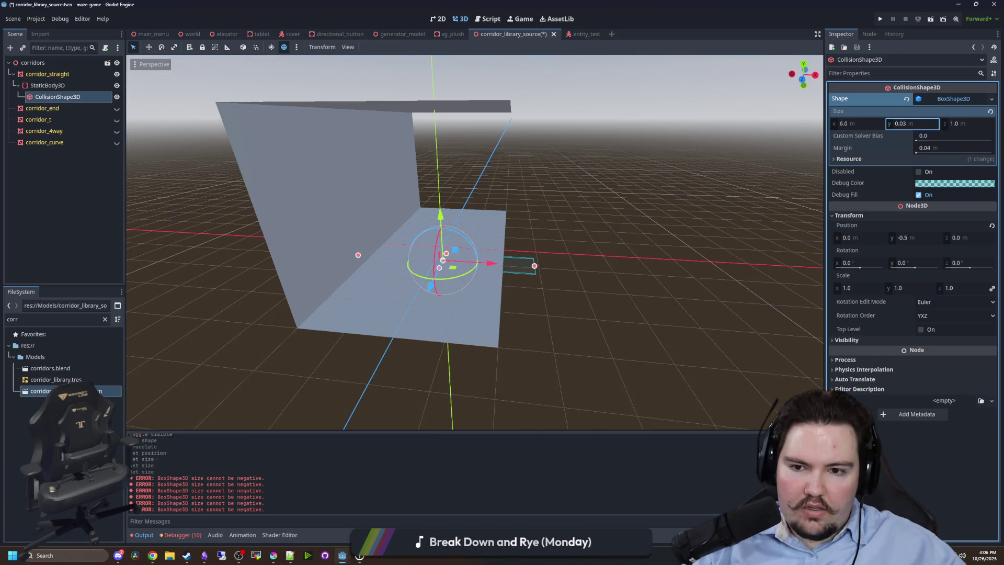
key(ctrl+z)
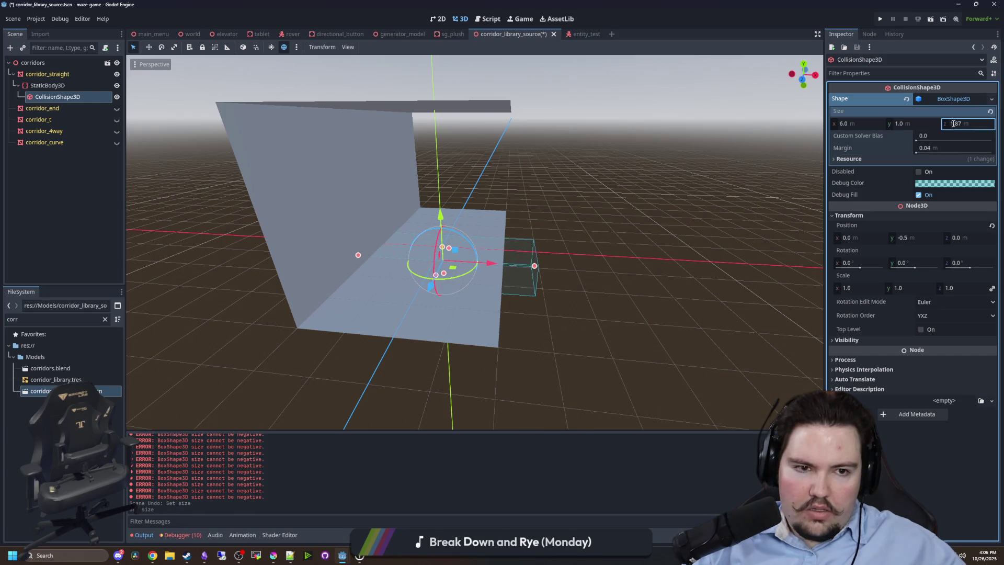
text(8)
key(Return)
mouse_move(586, 173)
mouse_down()
mouse_move(623, 179)
mouse_move(565, 157)
mouse_move(601, 177)
mouse_up()
Copy and paste the floor collision shape, deleting the extra nested copy.
right_click(57, 93)
click(77, 165)
right_click(58, 94)
click(78, 175)
right_click(61, 109)
key(Escape)
key(ctrl+v)
drag(62, 108, 58, 97)
right_click(62, 108)
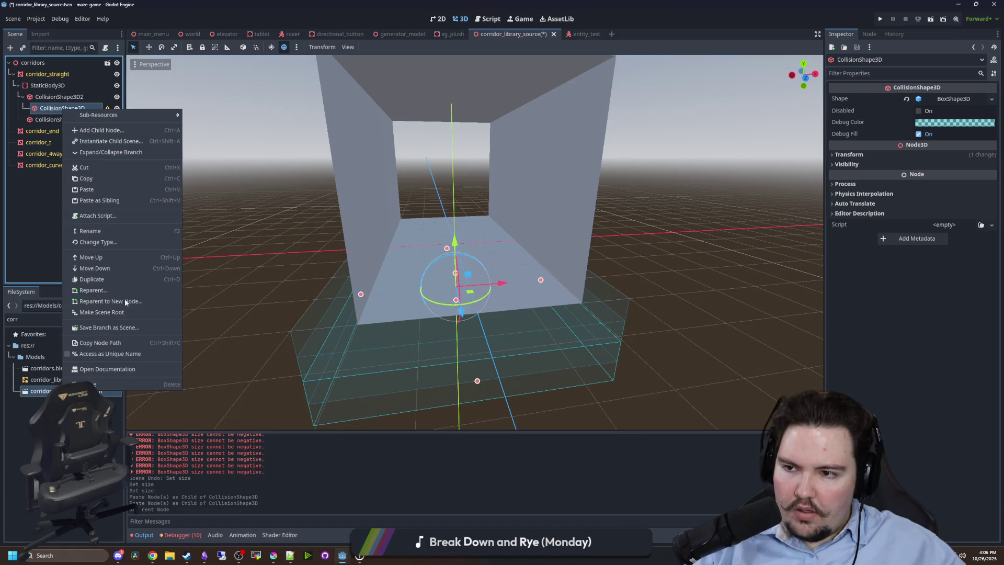
click(126, 384)
click(490, 297)
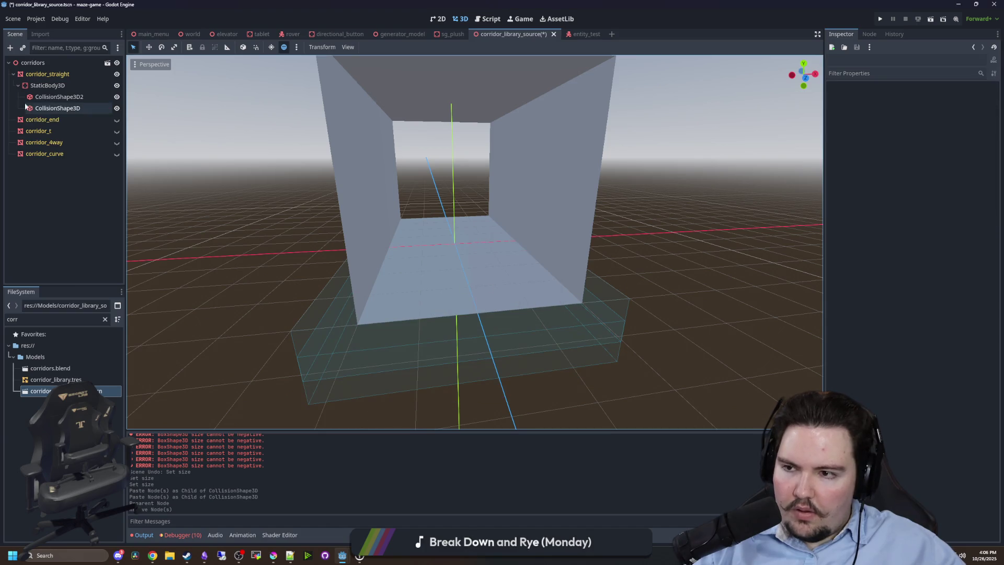
Raise the copied collision box upward, trying y positions 5 and then 4.
drag(453, 211, 454, 89)
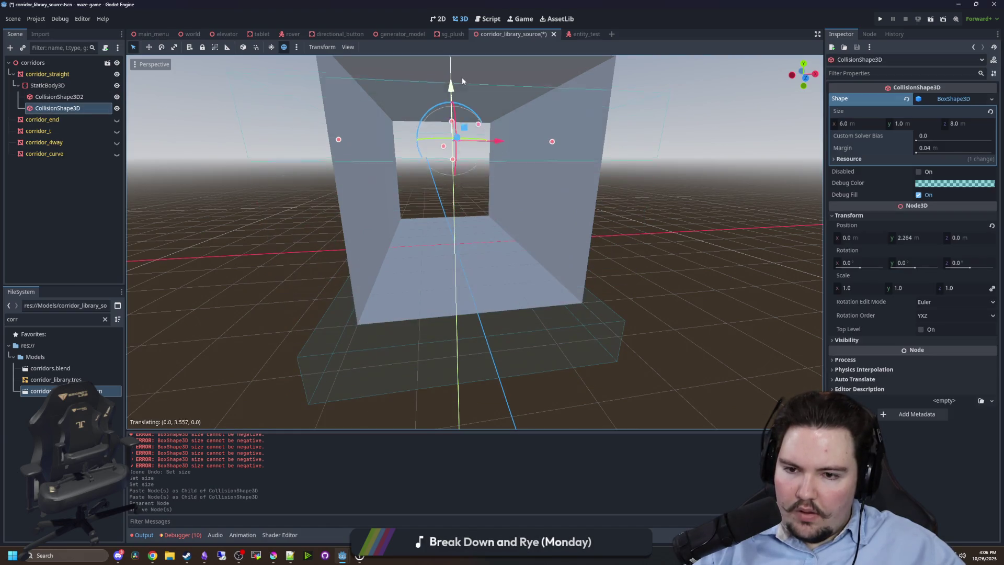
text(f5)
key(Return)
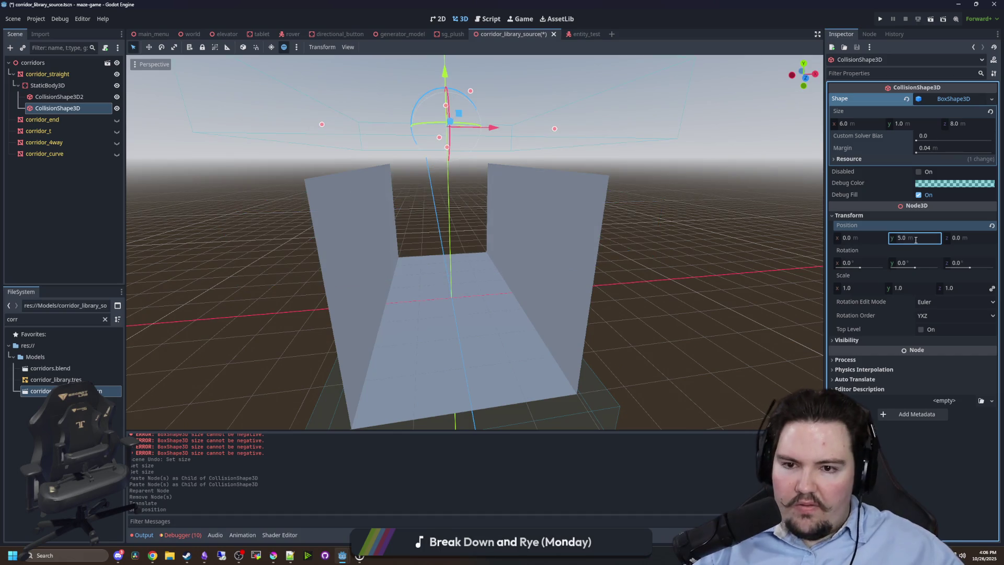
drag(680, 242, 623, 241)
click(901, 237)
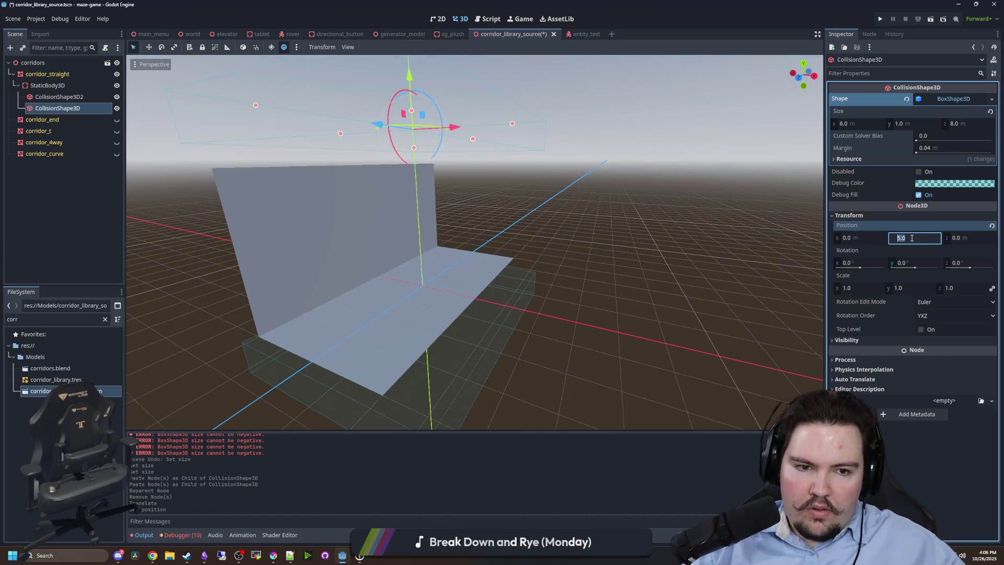
text(4)
key(Return)
Settle the ceiling box at y 4.5 and check the corridor from around.
drag(556, 210, 601, 208)
click(923, 236)
key(Return)
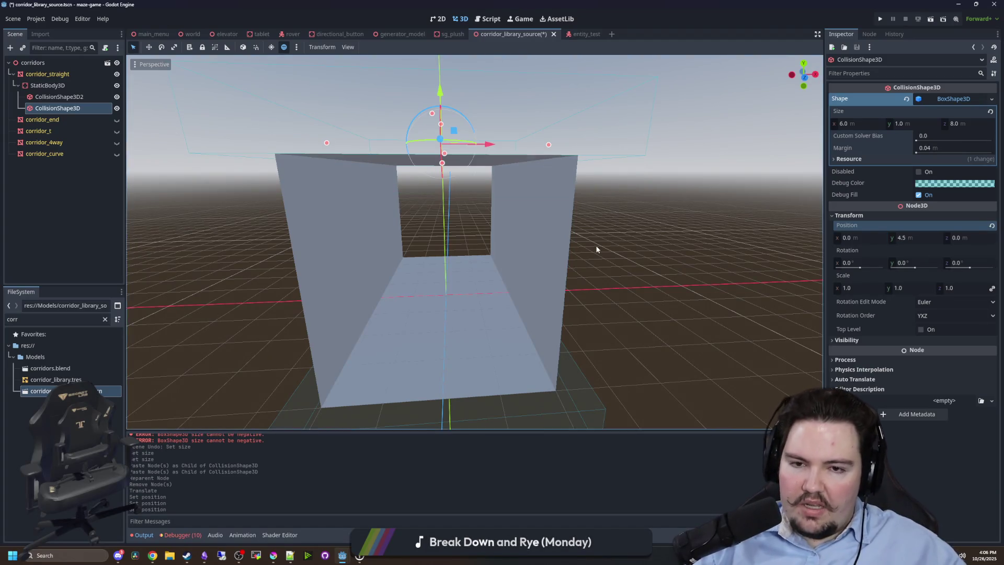
click(582, 248)
scroll(582, 249, down, 3)
mouse_move(582, 249)
mouse_down()
mouse_move(477, 278)
mouse_move(311, 253)
mouse_move(420, 265)
mouse_move(548, 260)
mouse_move(435, 251)
mouse_up()
scroll(435, 251, up, 3)
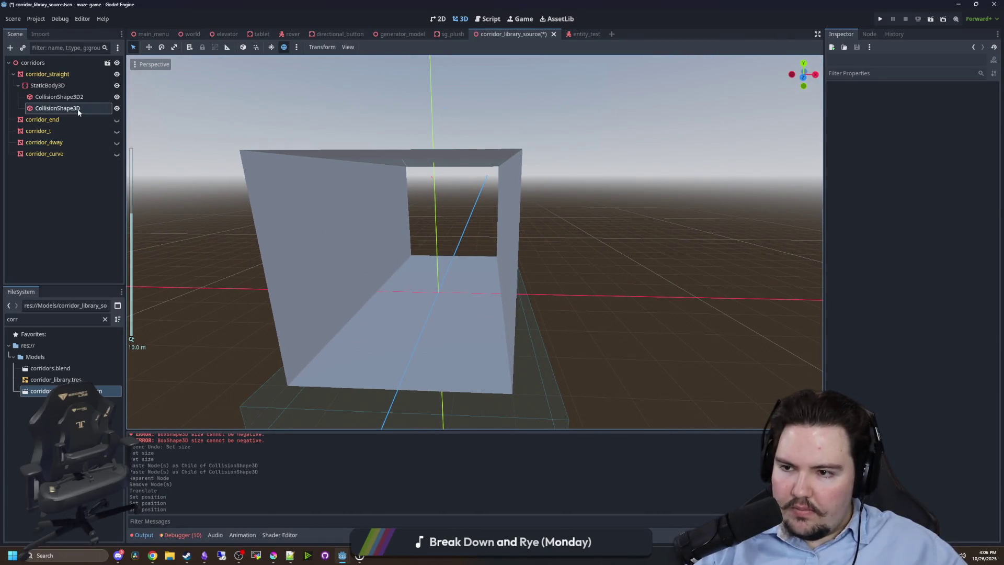
click(79, 111)
right_click(62, 86)
Add a third CollisionShape3D under StaticBody3D and give it a BoxShape3D.
click(86, 96)
text(collision)
key(Return)
scroll(342, 231, down, 2)
mouse_move(342, 231)
mouse_down()
mouse_move(355, 222)
mouse_move(327, 191)
mouse_up()
scroll(345, 209, up, 2)
drag(365, 233, 319, 236)
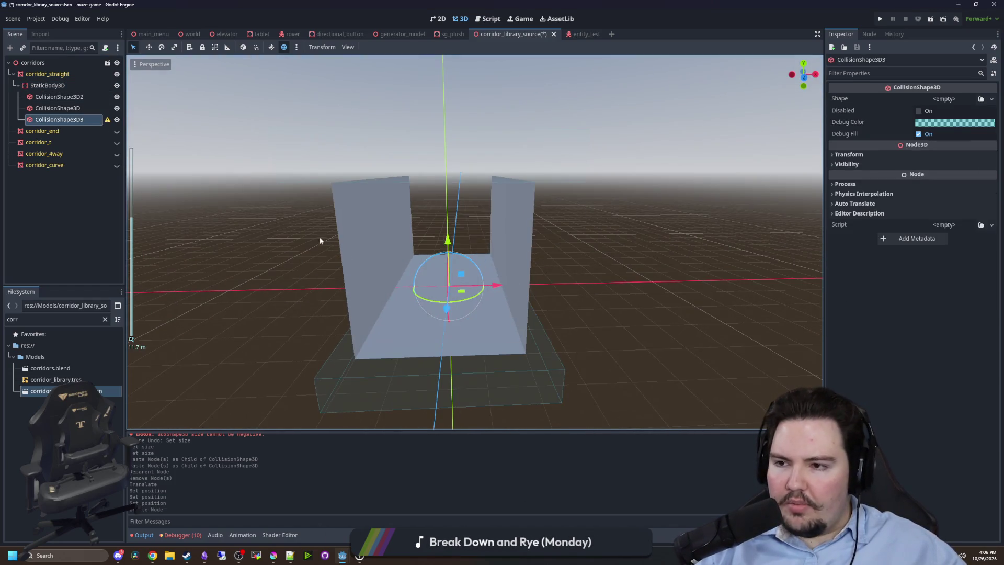
click(959, 98)
click(949, 135)
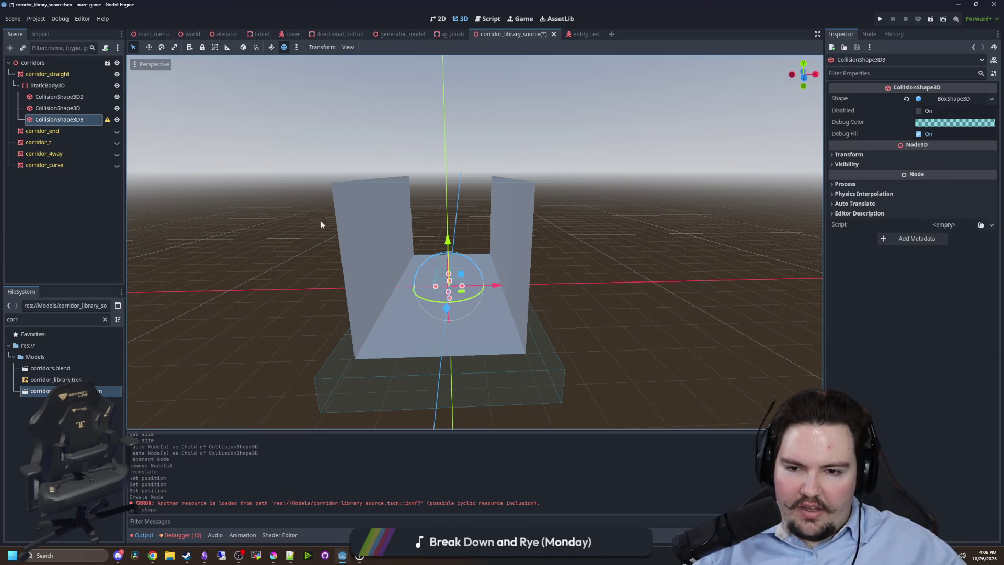
Place the new box at x -2.5 and y 2 beside the corridor.
scroll(496, 266, up, 2)
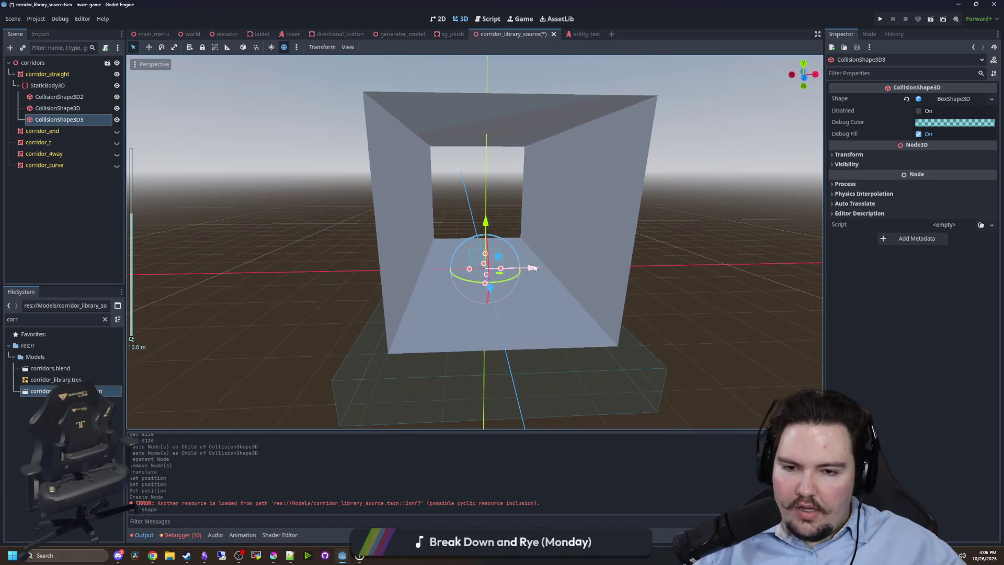
mouse_move(534, 267)
mouse_down()
mouse_move(442, 269)
mouse_move(527, 257)
mouse_up()
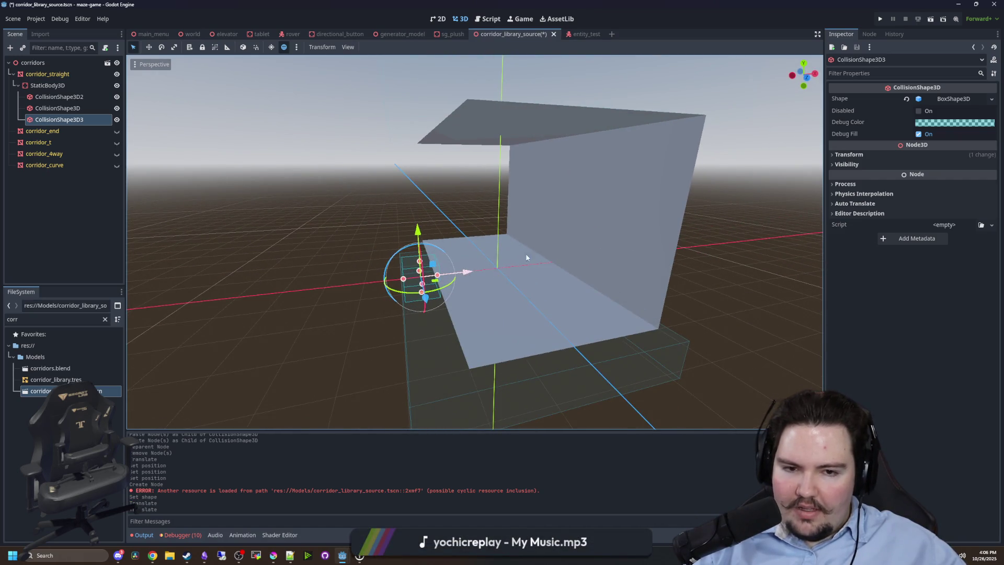
click(881, 154)
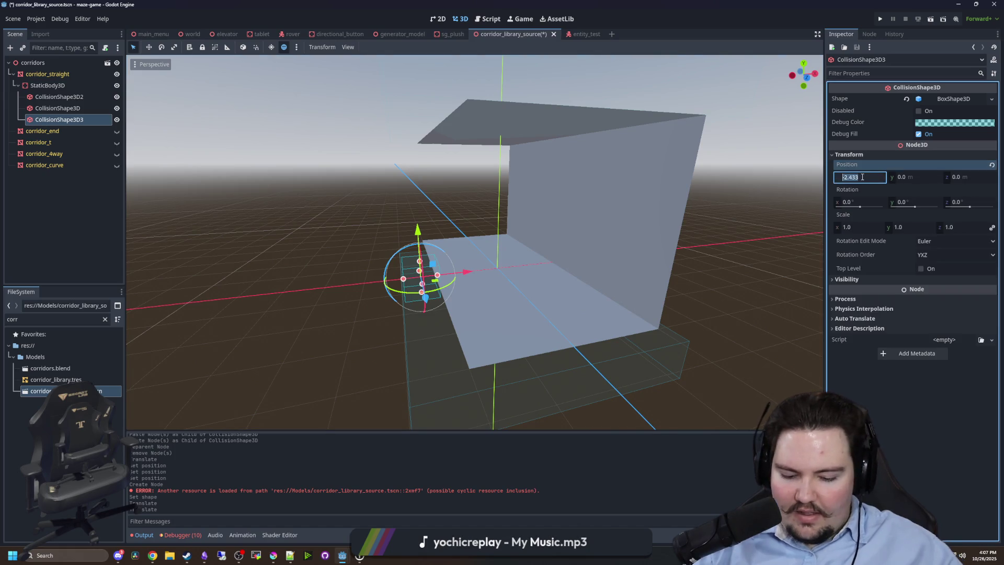
text(2.5)
key(Return)
mouse_move(474, 243)
mouse_down()
mouse_move(585, 212)
mouse_move(698, 244)
mouse_move(381, 205)
mouse_move(736, 275)
mouse_move(575, 260)
mouse_up()
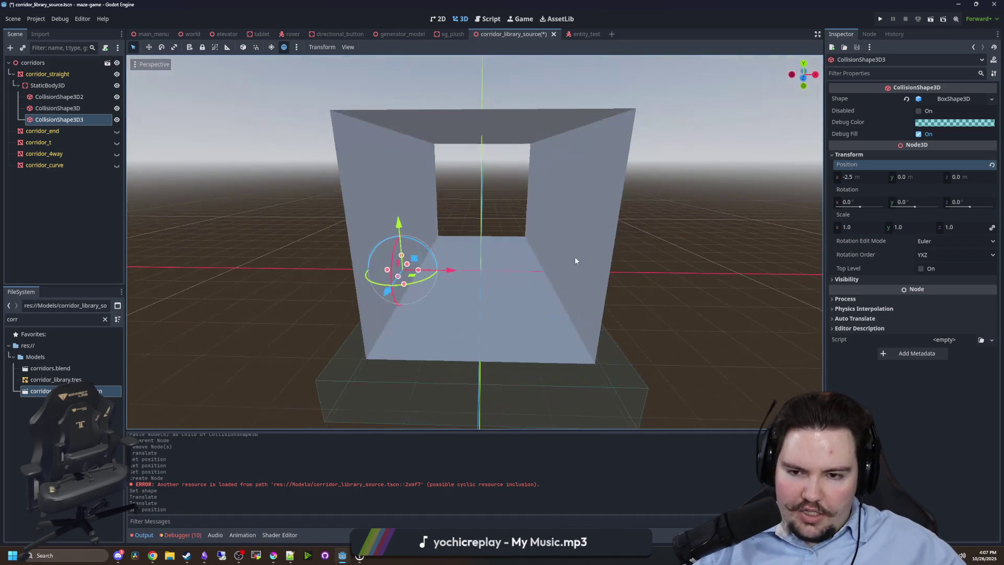
drag(778, 232, 675, 228)
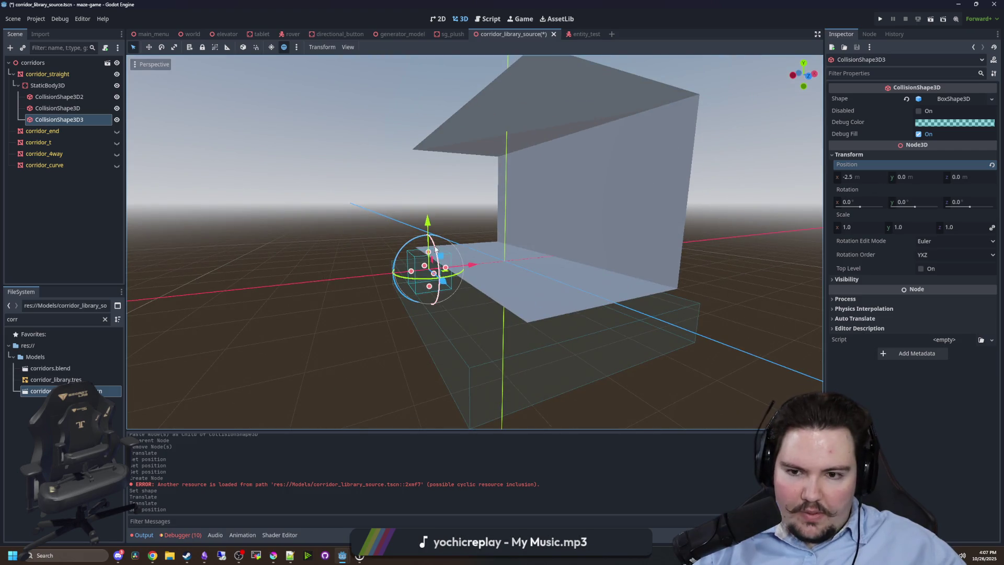
drag(428, 253, 439, 133)
mouse_move(497, 108)
mouse_down()
mouse_move(575, 152)
mouse_move(560, 139)
mouse_up()
click(907, 178)
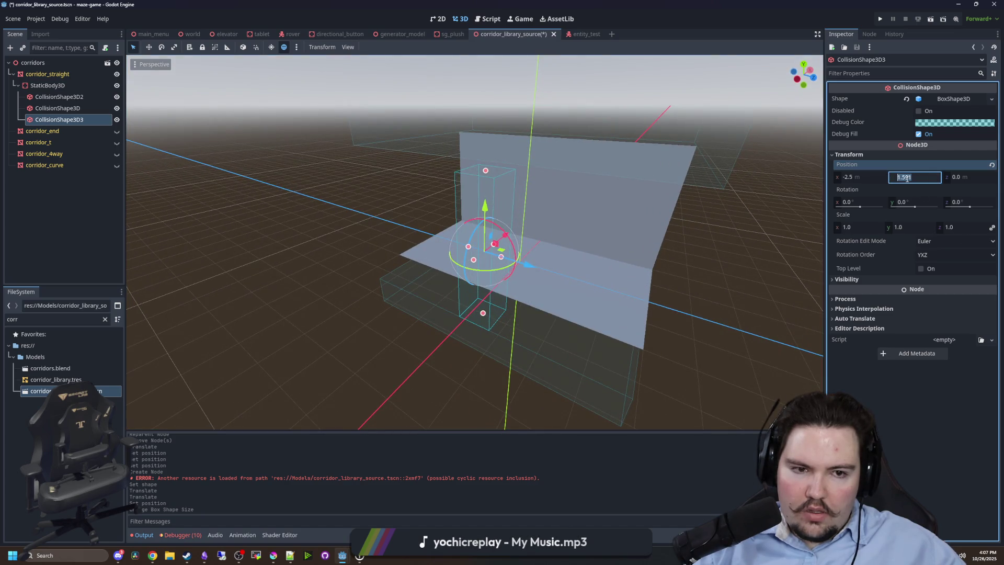
text(2)
key(Return)
Set the wall box's height to 4.5 m.
click(951, 99)
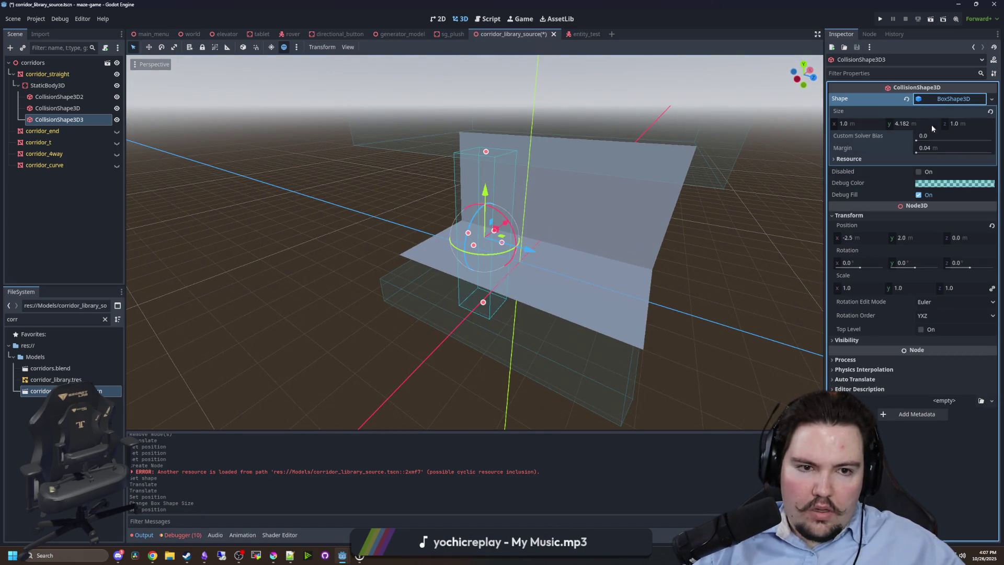
click(907, 123)
text(15)
key(Return)
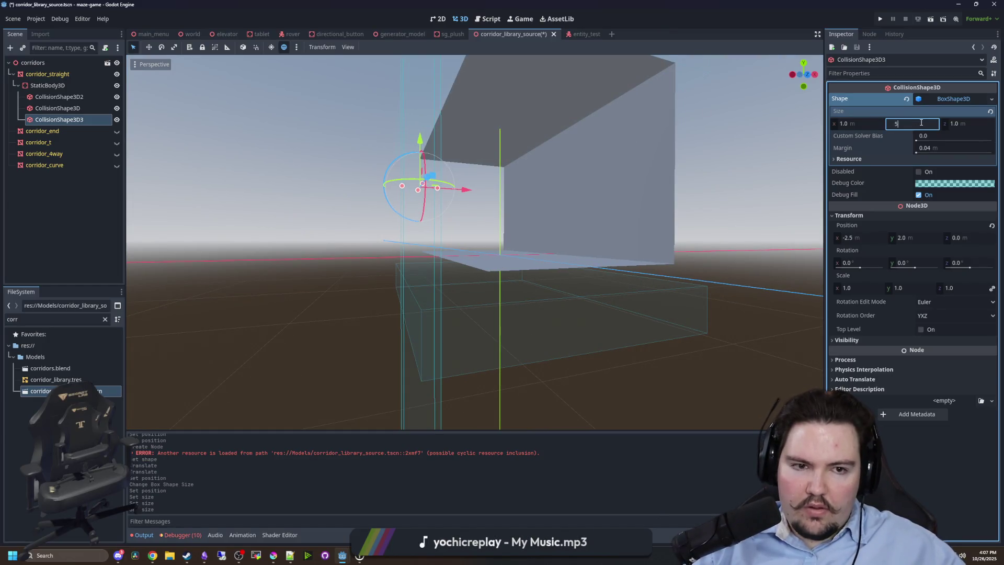
key(Return)
mouse_move(523, 230)
mouse_down()
mouse_move(585, 263)
mouse_move(562, 264)
mouse_move(996, 148)
mouse_up()
click(893, 122)
text(.5)
key(Return)
Lower the wall box to y position 1.75.
mouse_move(522, 219)
mouse_down()
mouse_move(616, 213)
mouse_move(882, 237)
mouse_up()
click(908, 237)
key(Return)
text(.75)
key(Return)
Make the wall 8 m long along z and copy the CollisionShape3D3 node.
drag(554, 293, 594, 316)
drag(967, 124, 973, 124)
text(8)
key(Return)
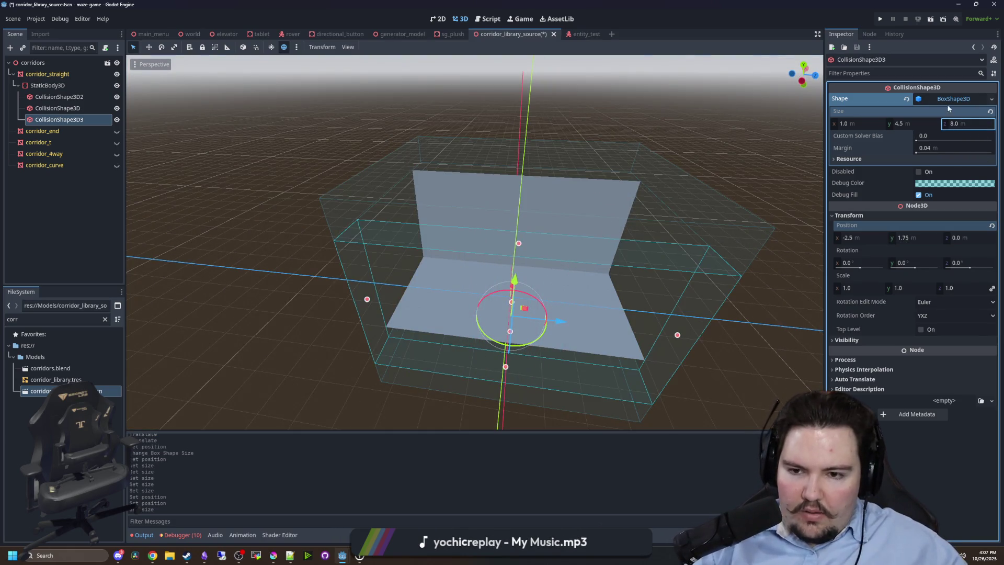
right_click(67, 123)
click(96, 194)
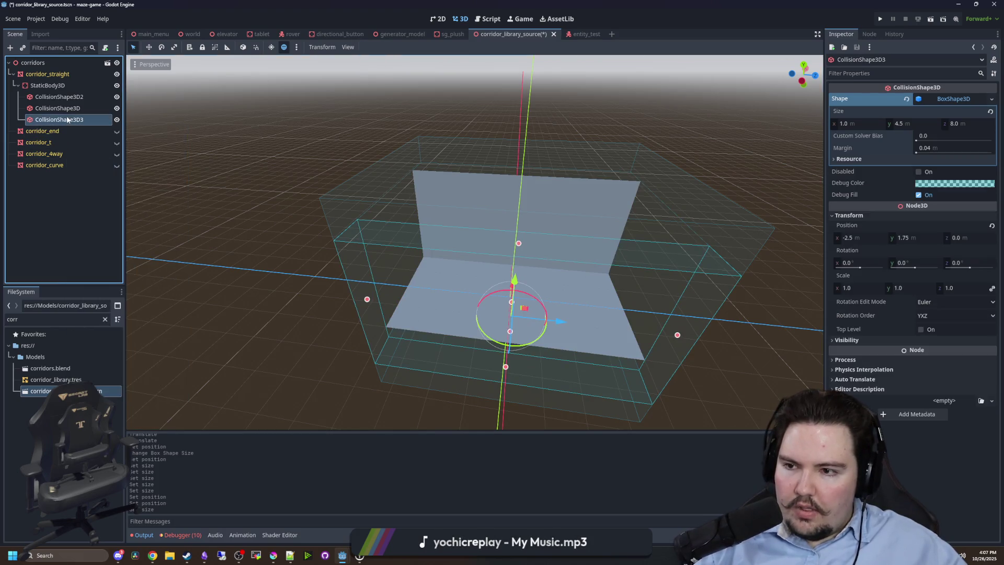
Paste a duplicate of the side wall collision shape as a sibling and set its X position to 2.5.
right_click(67, 117)
click(98, 207)
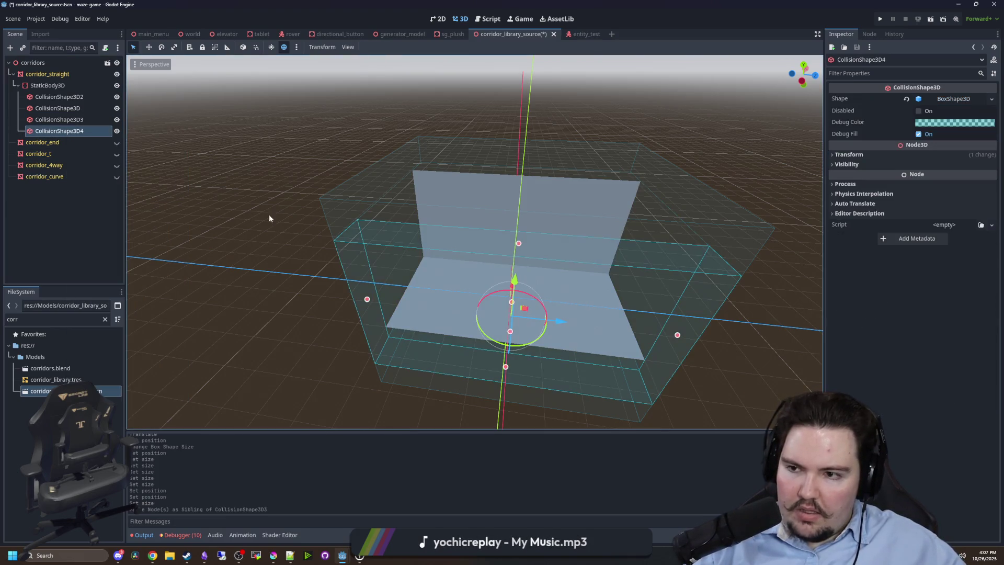
click(848, 154)
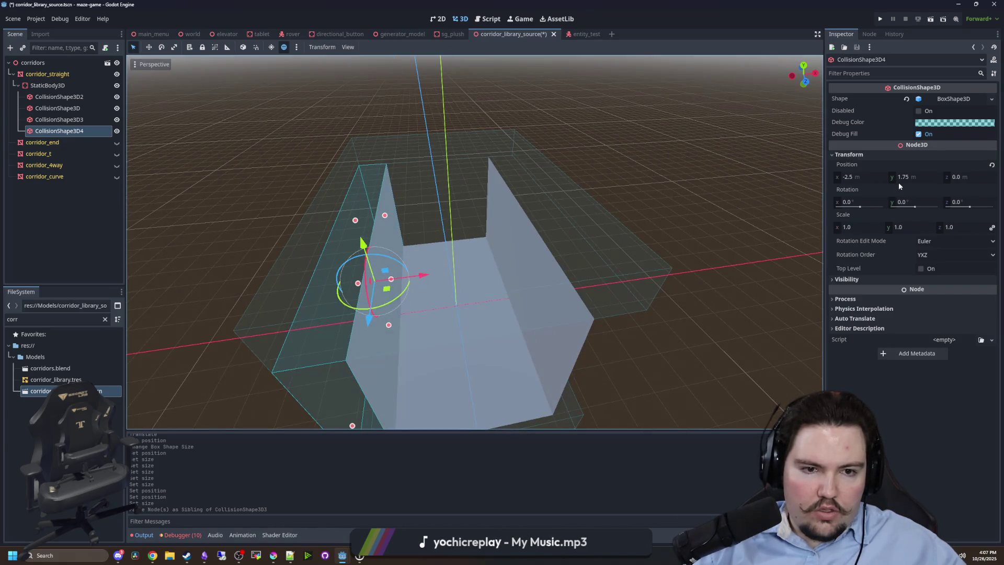
click(859, 177)
key(Return)
click(566, 171)
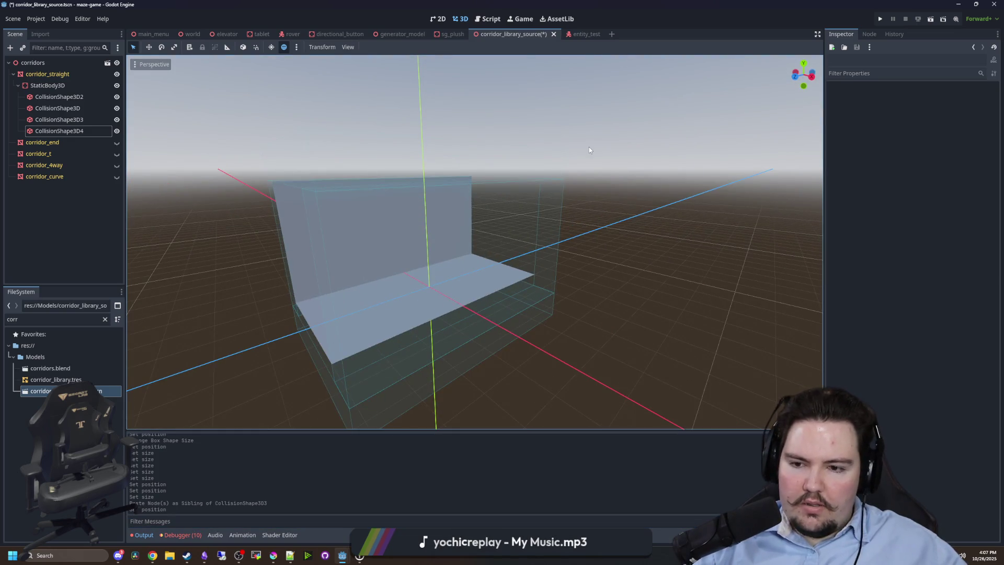
drag(589, 150, 668, 256)
mouse_move(194, 203)
mouse_down()
mouse_move(258, 153)
mouse_move(202, 168)
mouse_move(360, 272)
mouse_move(386, 316)
mouse_move(416, 303)
mouse_move(487, 330)
mouse_move(565, 340)
mouse_move(672, 303)
mouse_move(399, 332)
mouse_move(399, 320)
mouse_move(513, 332)
mouse_move(453, 324)
mouse_move(502, 311)
mouse_move(502, 293)
mouse_up()
Lower the floor box CollisionShape3D2 to Y position −0.5.
click(399, 320)
click(835, 154)
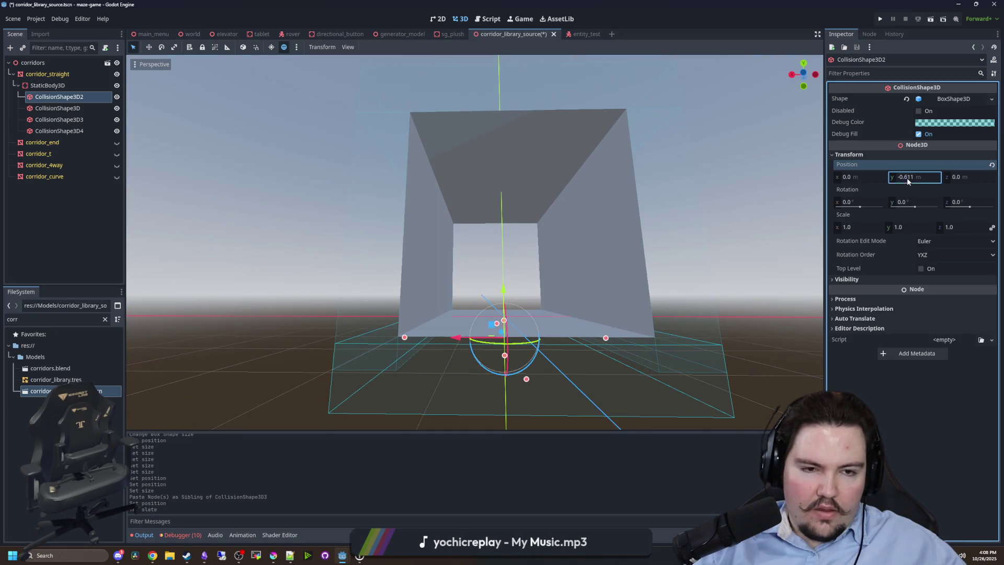
text(0)
key(Return)
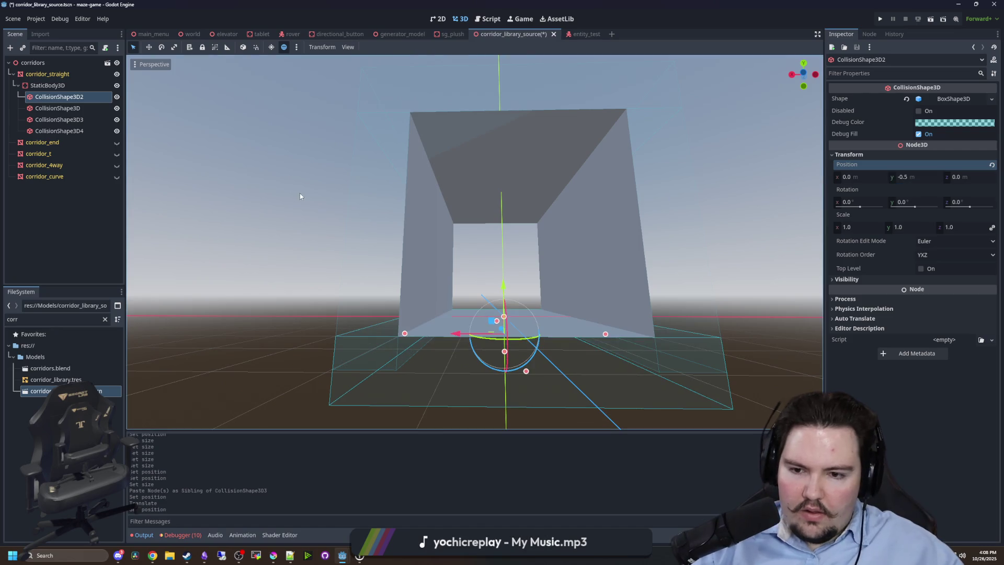
click(381, 219)
drag(381, 219, 343, 233)
Compare both side wall shapes, then delete the duplicate CollisionShape3D4.
click(59, 130)
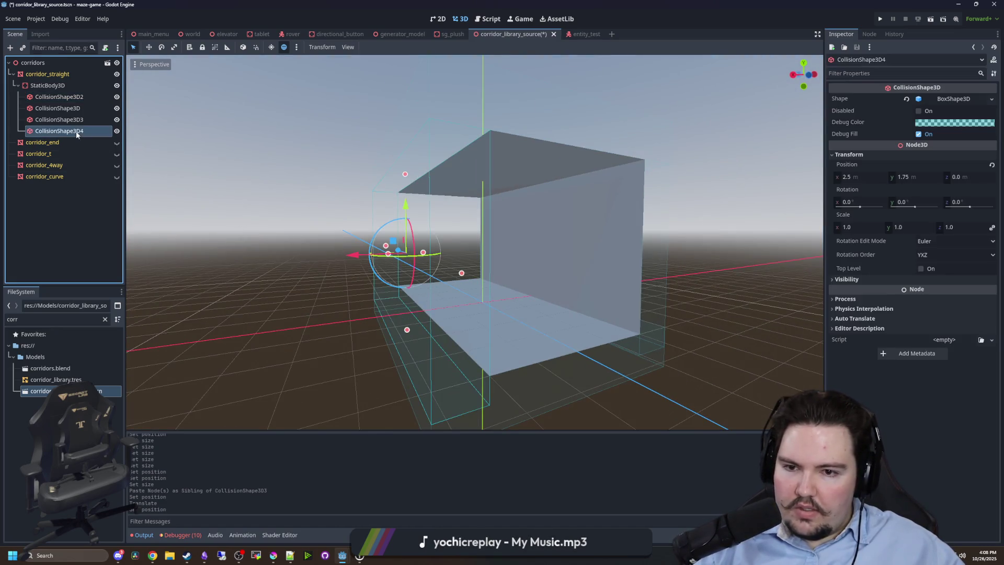
click(70, 109)
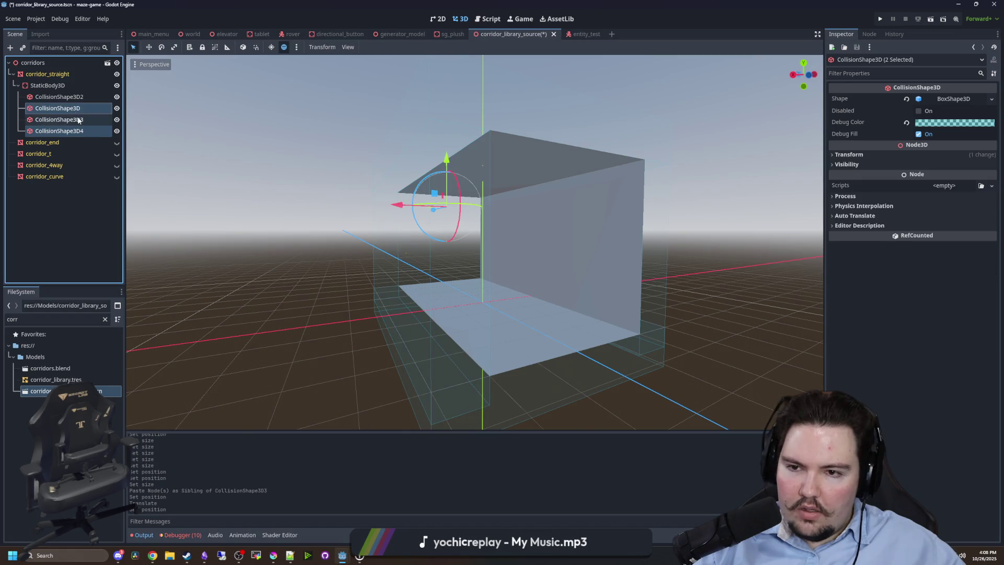
click(79, 131)
shift+click(73, 119)
key(f)
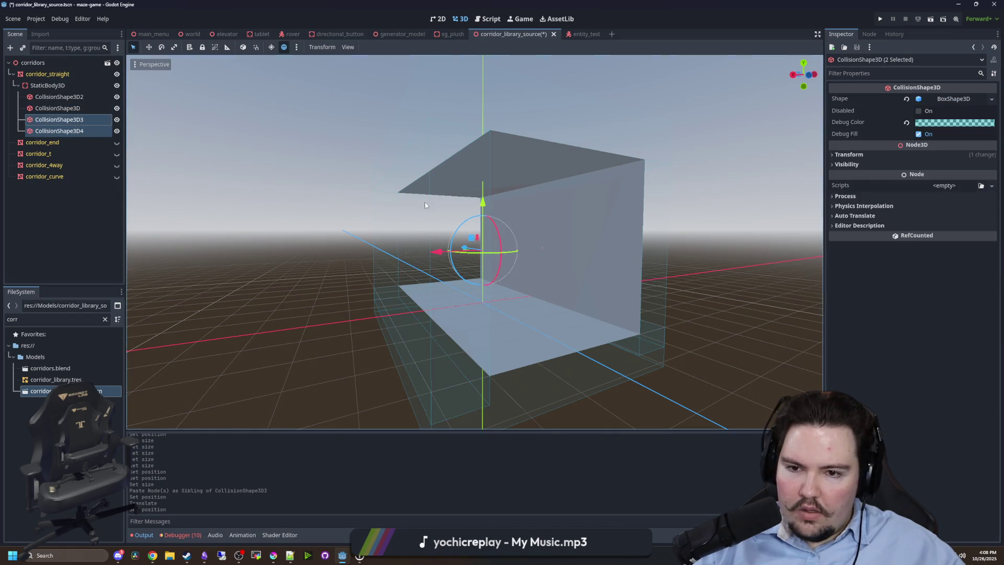
click(965, 100)
mouse_move(719, 138)
mouse_down()
mouse_move(615, 149)
mouse_move(570, 174)
mouse_move(647, 208)
mouse_move(585, 209)
mouse_move(715, 221)
mouse_up()
scroll(569, 174, down, 2)
click(431, 269)
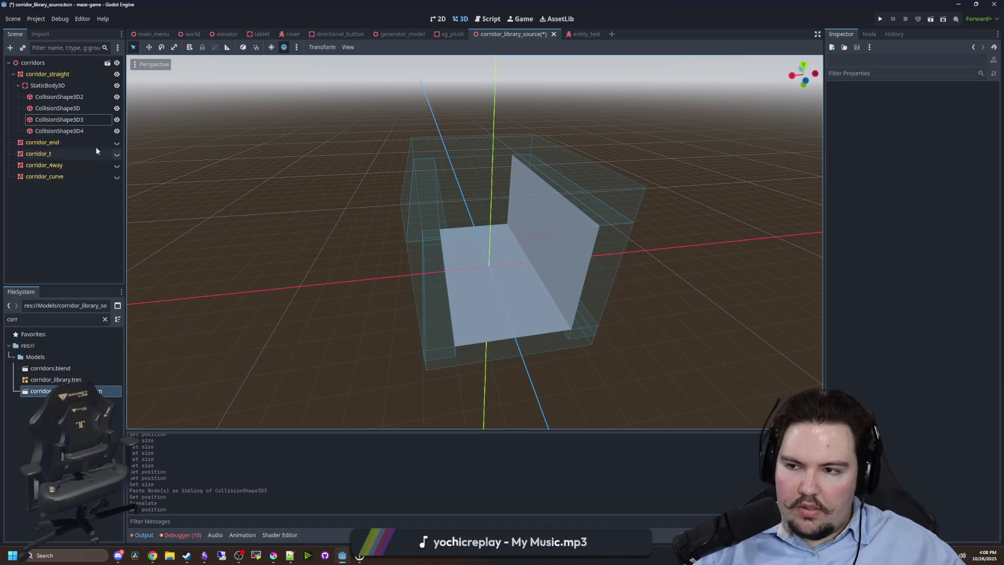
click(78, 131)
key(Delete)
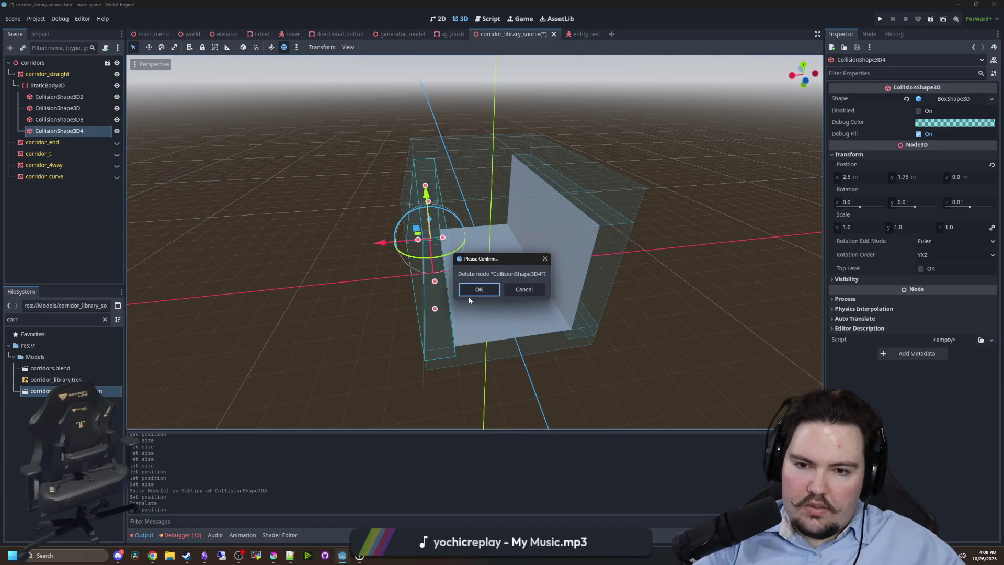
Confirm the deletion, then make CollisionShape3D3's box unique, 4 m tall, at Y 2.
click(474, 290)
click(77, 119)
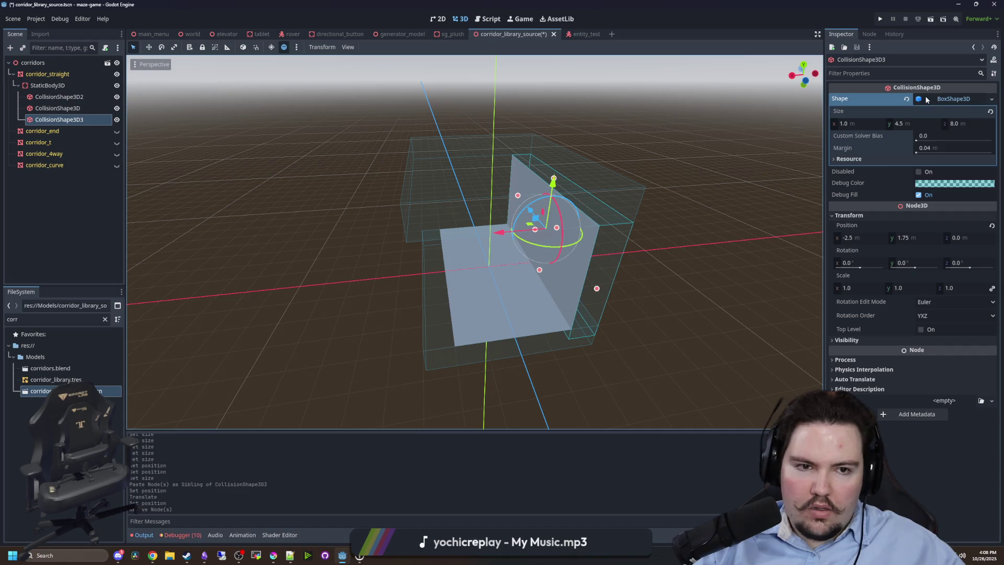
click(992, 98)
click(954, 263)
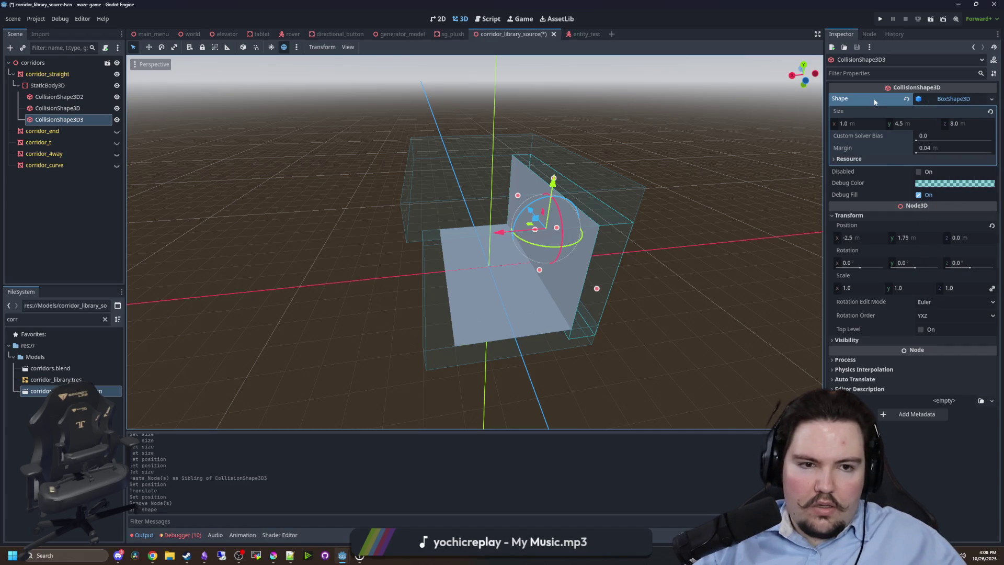
drag(627, 235, 682, 236)
key(Return)
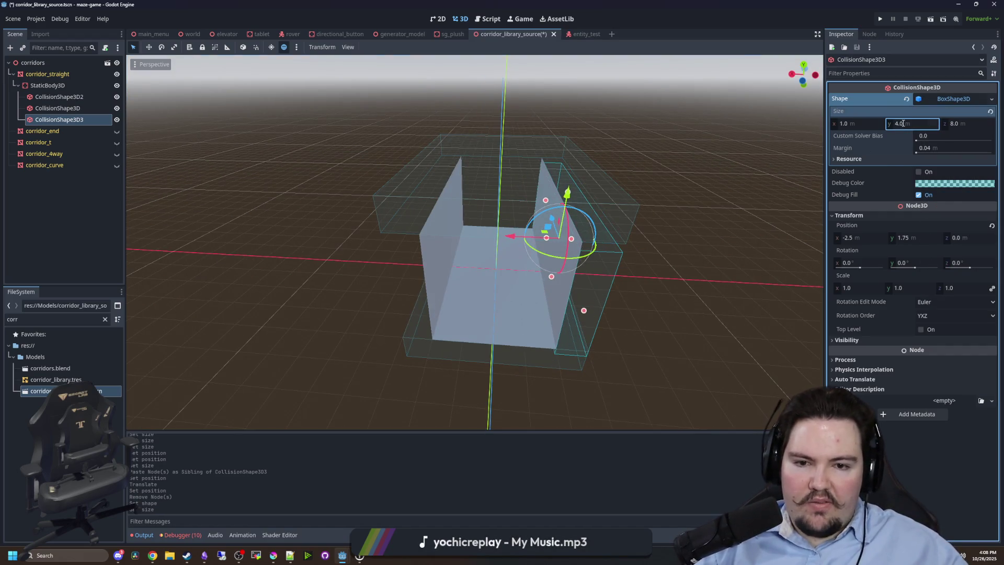
click(903, 237)
text(2)
key(Return)
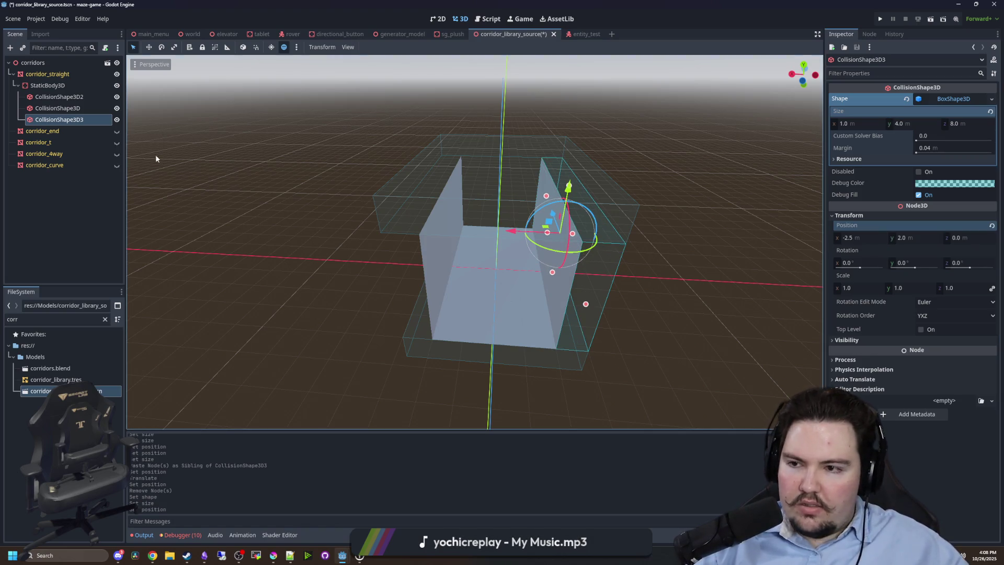
Paste a copy of the wall as a sibling and set its X position to 2.5.
right_click(58, 119)
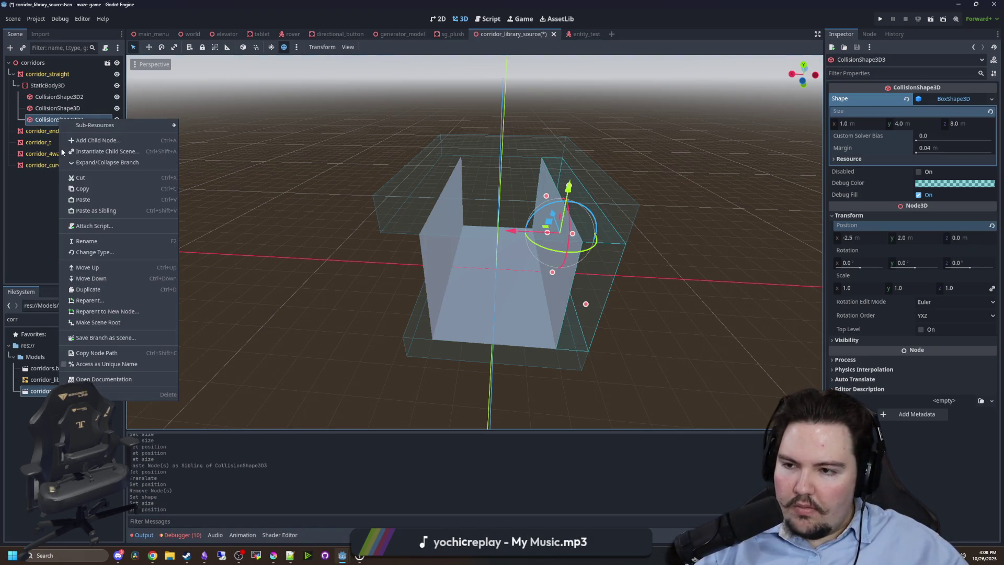
click(94, 210)
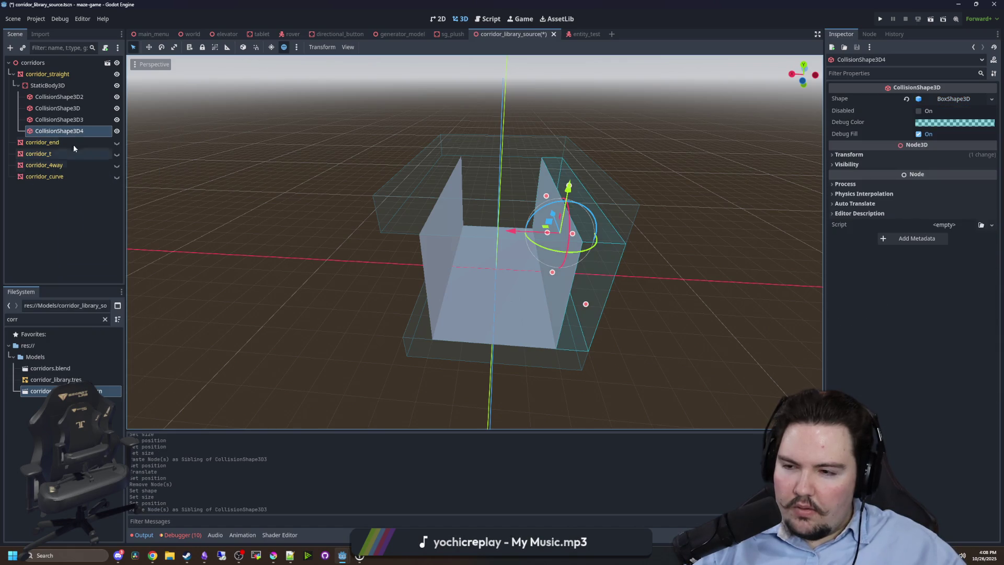
drag(516, 231, 384, 226)
click(848, 154)
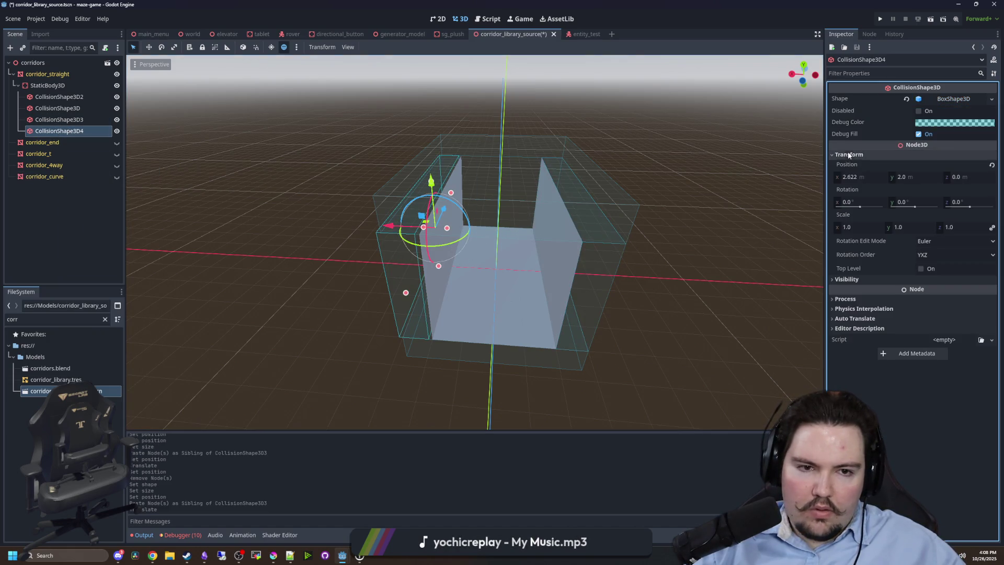
text(2.5)
key(Return)
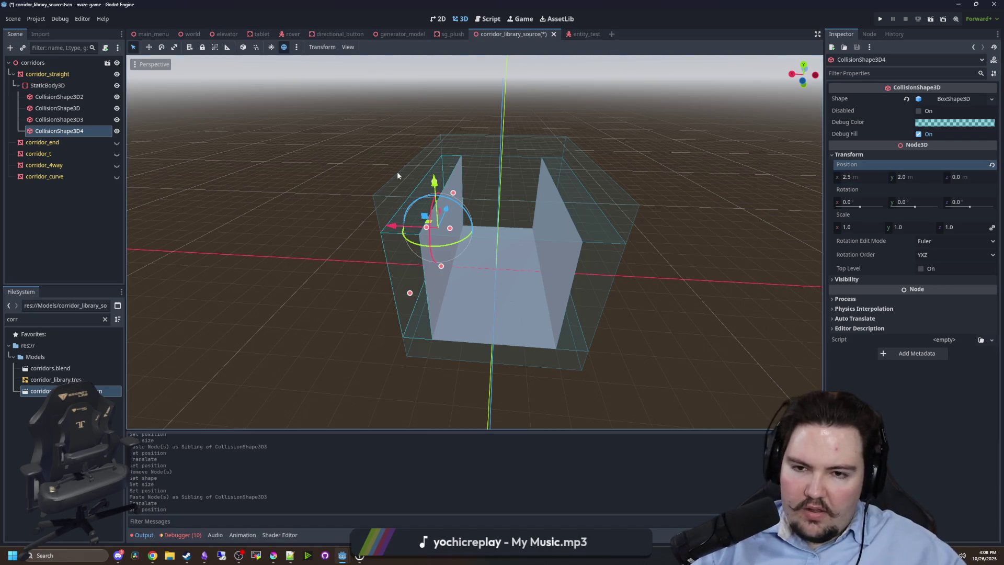
click(386, 152)
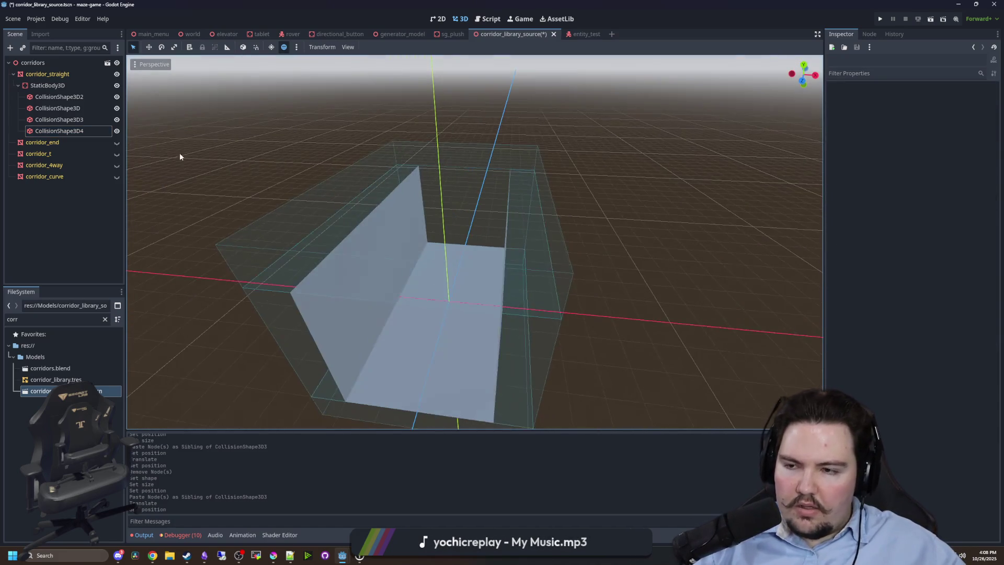
scroll(470, 235, down, 5)
Toggle a collision mask layer on the StaticBody3D and save the corridor scene.
click(47, 86)
click(851, 199)
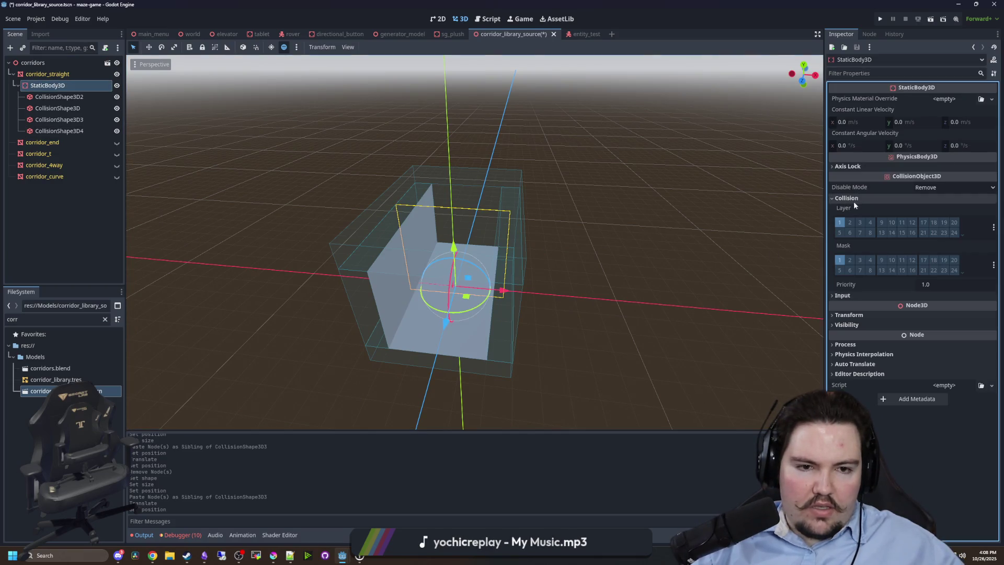
click(841, 259)
click(587, 192)
key(ctrl+s)
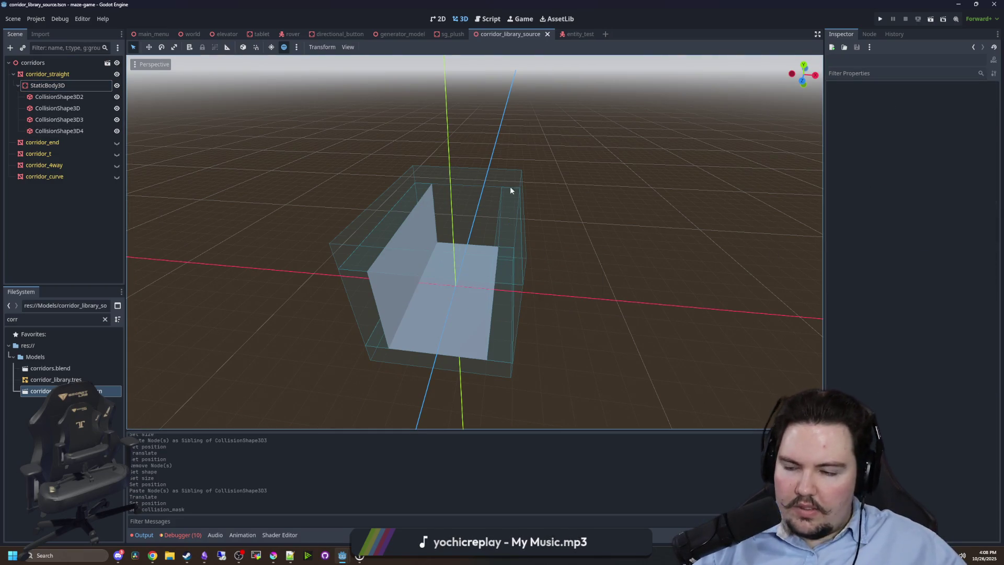
scroll(510, 186, down, 3)
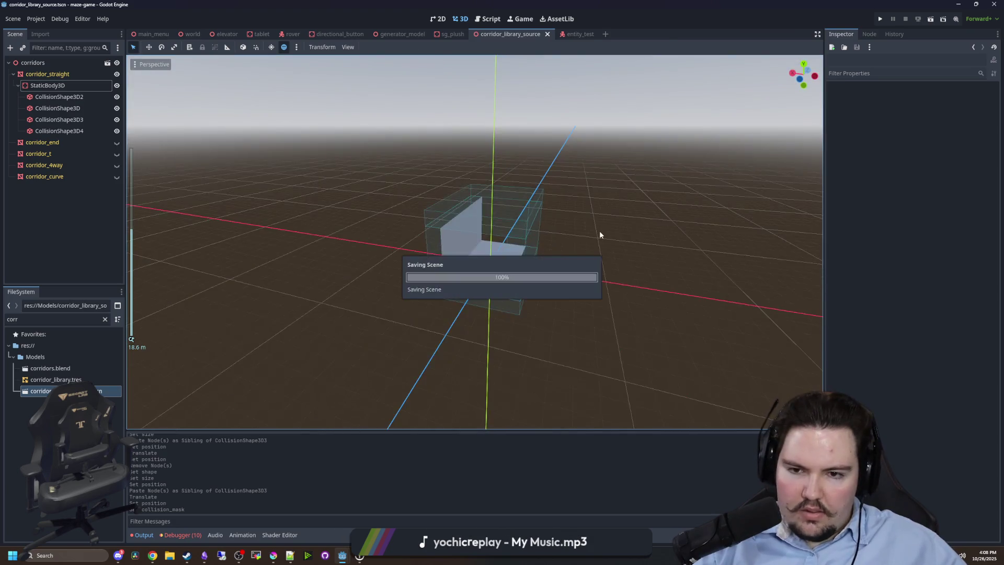
scroll(526, 256, up, 3)
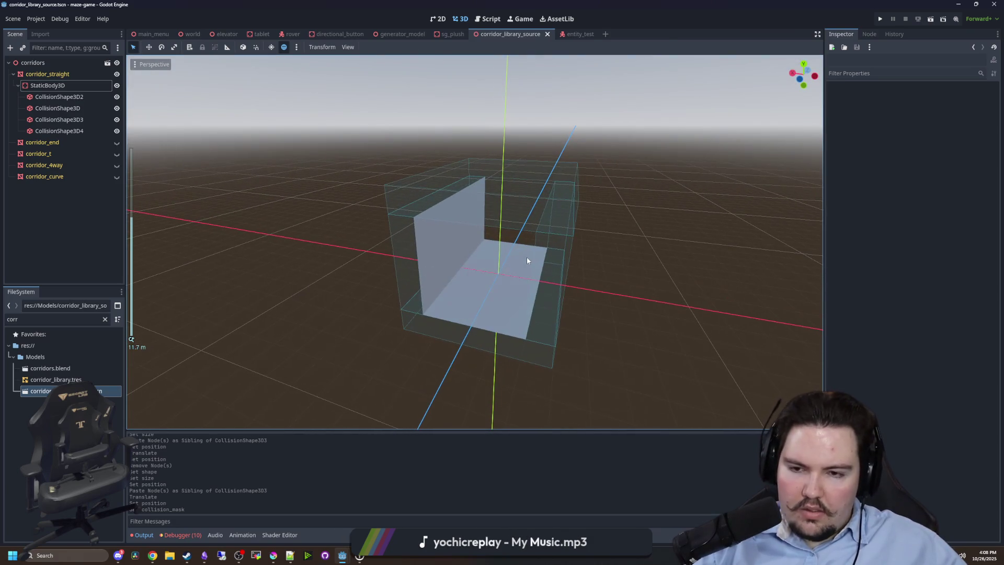
key(ctrl+s)
scroll(341, 208, up, 3)
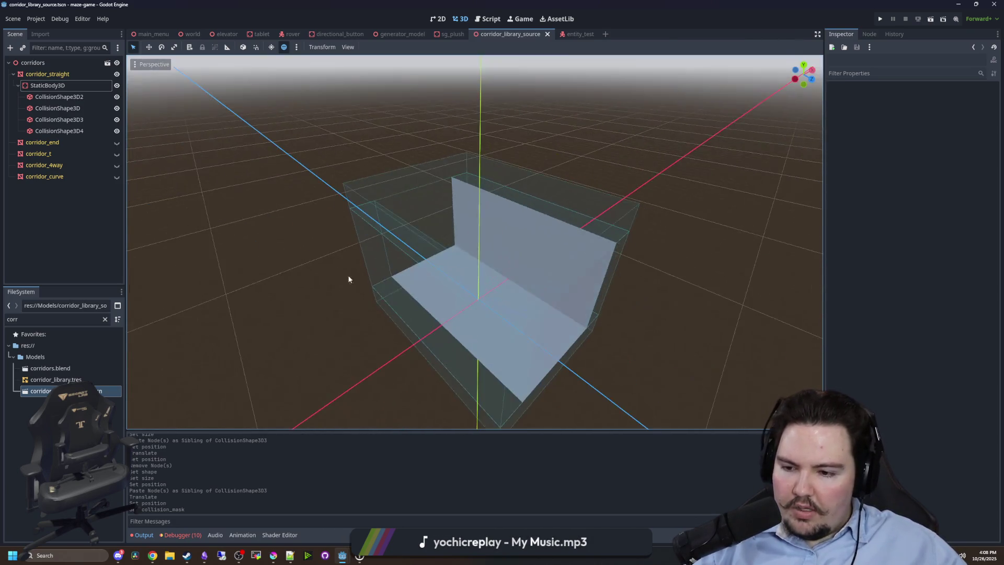
drag(348, 279, 315, 258)
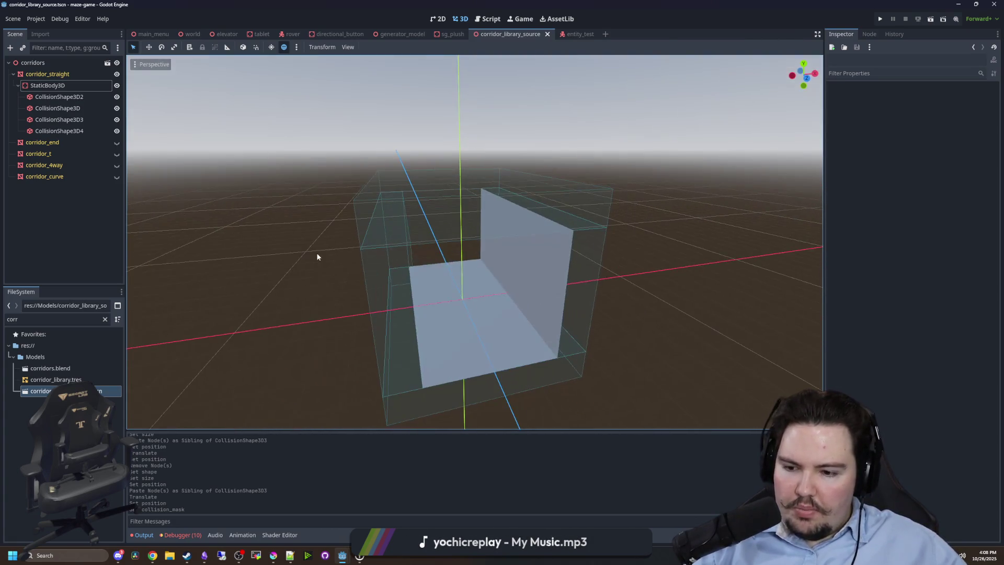
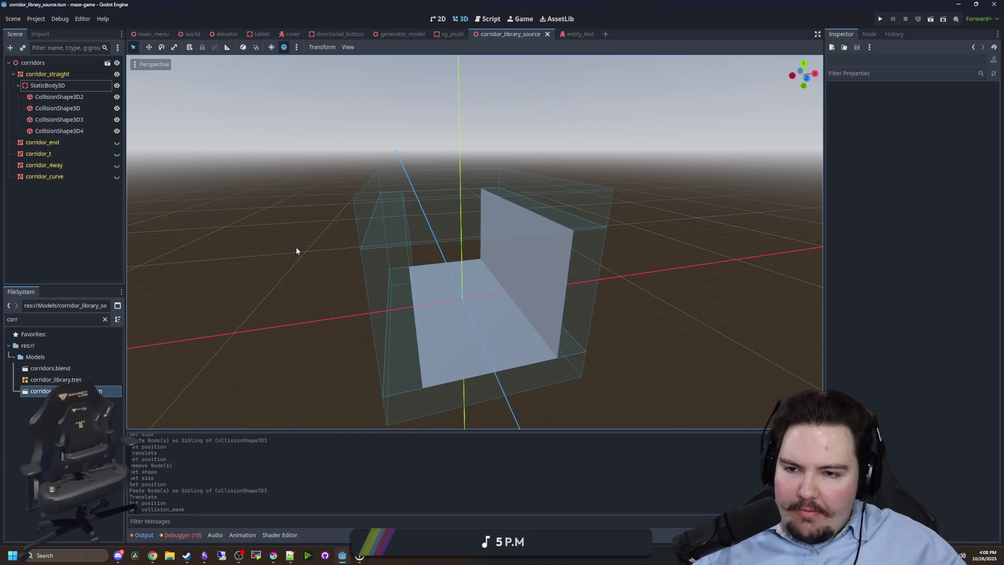
Overwrite corridor_library.tres with a fresh Mesh Library export, then view the world scene.
click(13, 19)
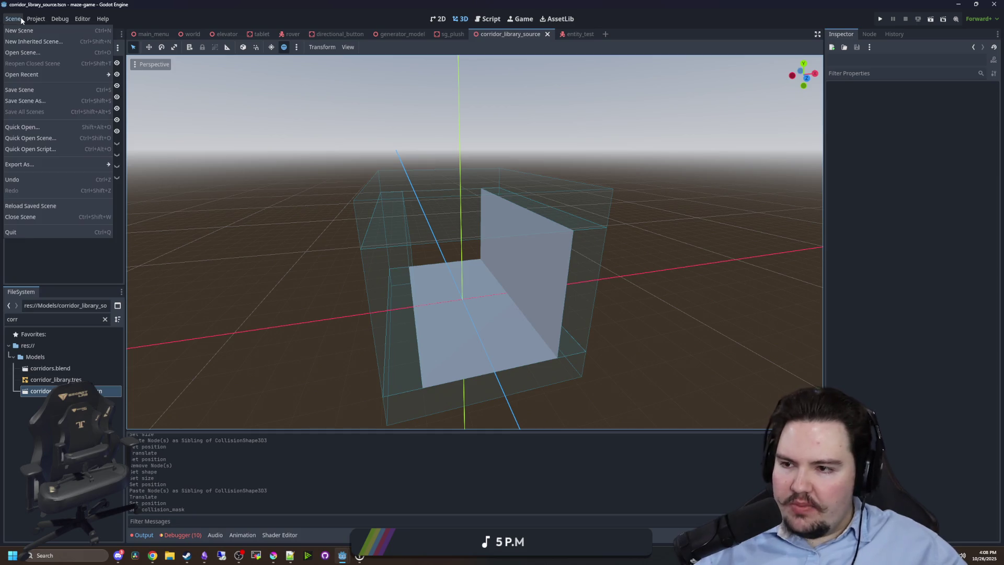
click(133, 165)
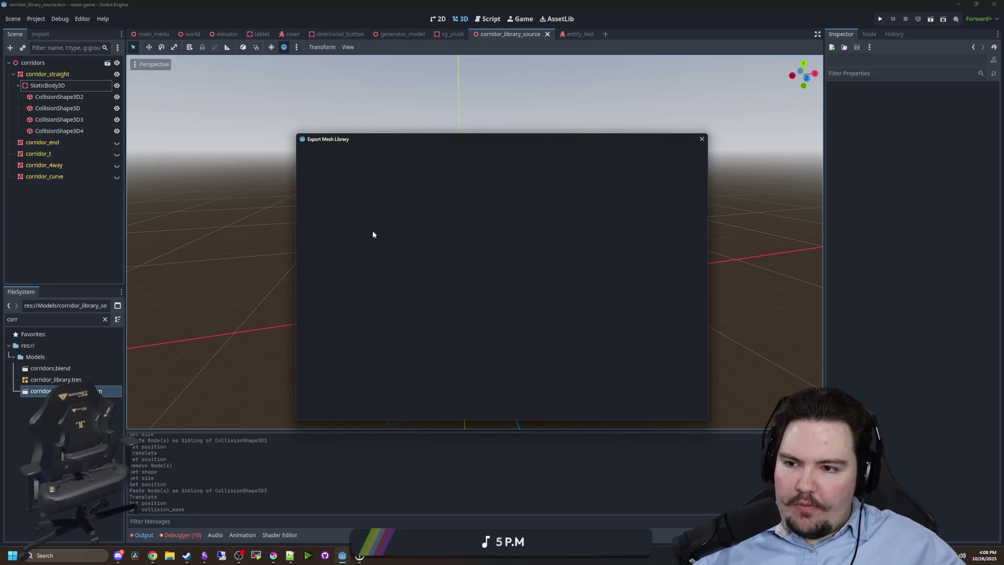
click(428, 408)
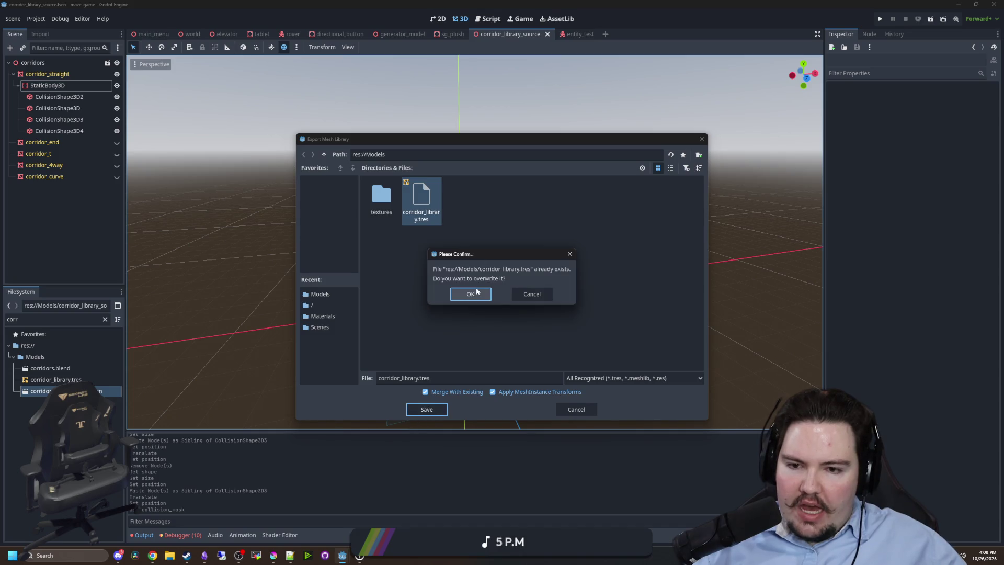
click(475, 288)
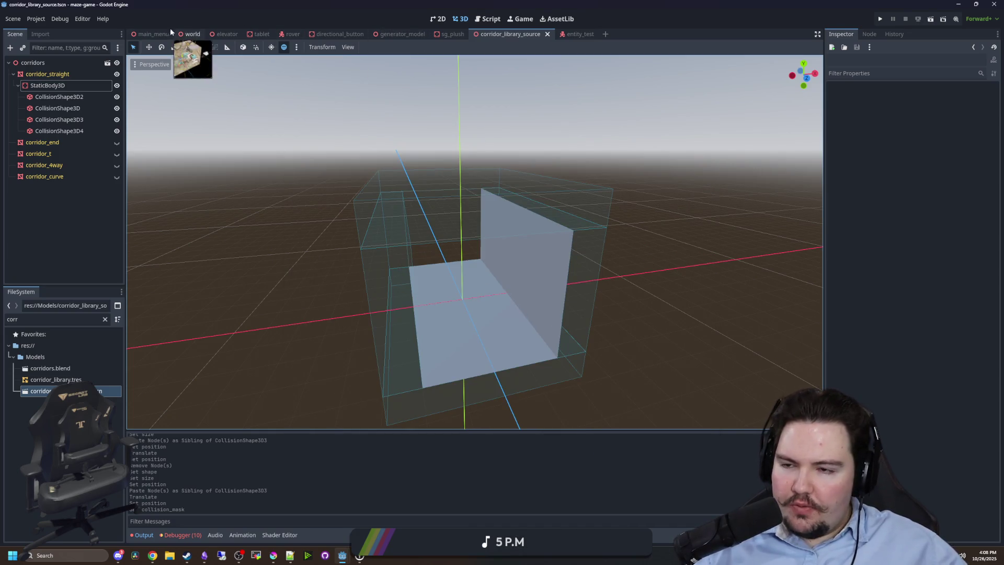
click(189, 34)
scroll(306, 197, down, 5)
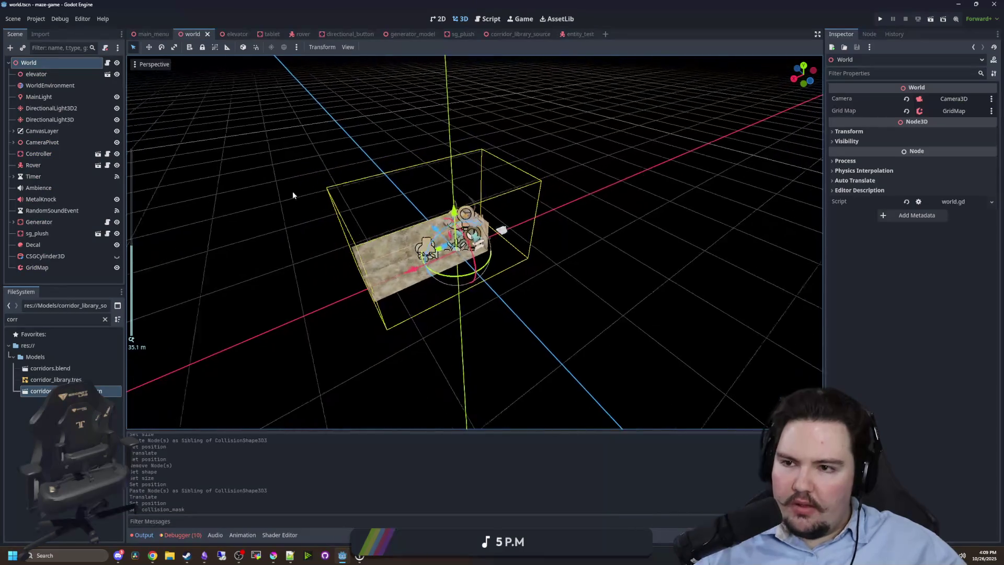
Paint a corridor_end tile into the world GridMap, then erase it again.
click(38, 267)
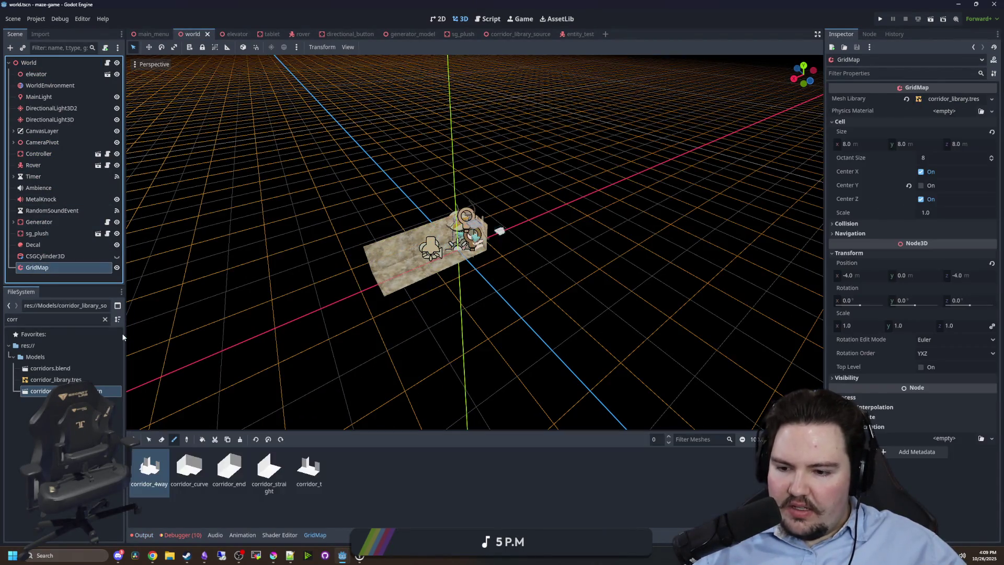
click(229, 468)
click(549, 242)
scroll(554, 266, up, 6)
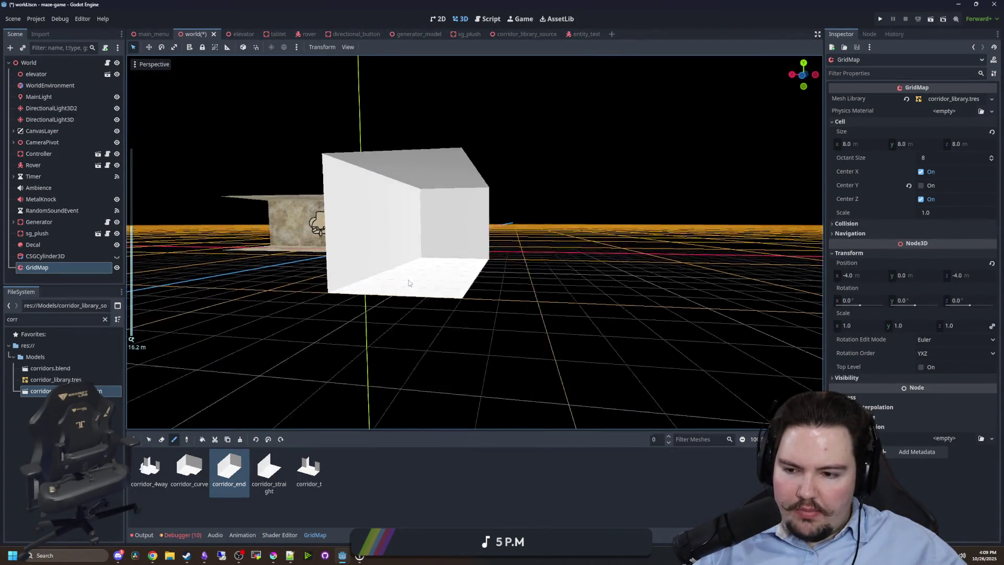
scroll(410, 285, down, 3)
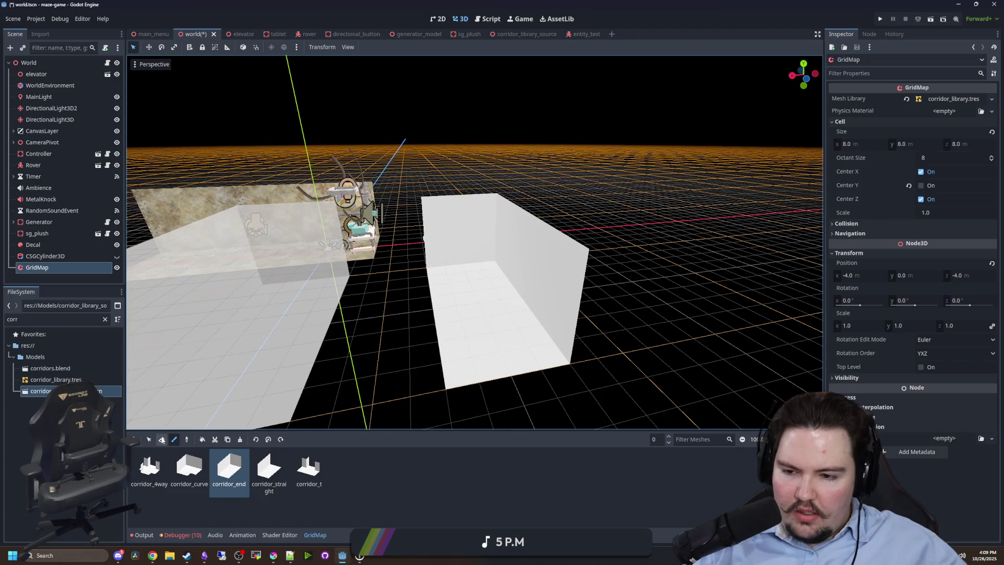
click(162, 439)
click(521, 330)
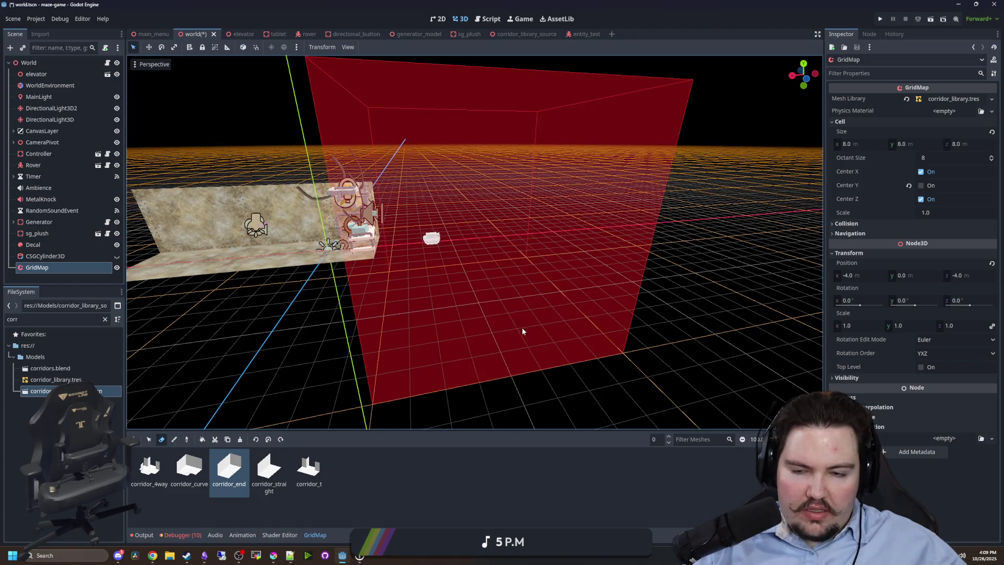
scroll(266, 424, up, 3)
click(174, 439)
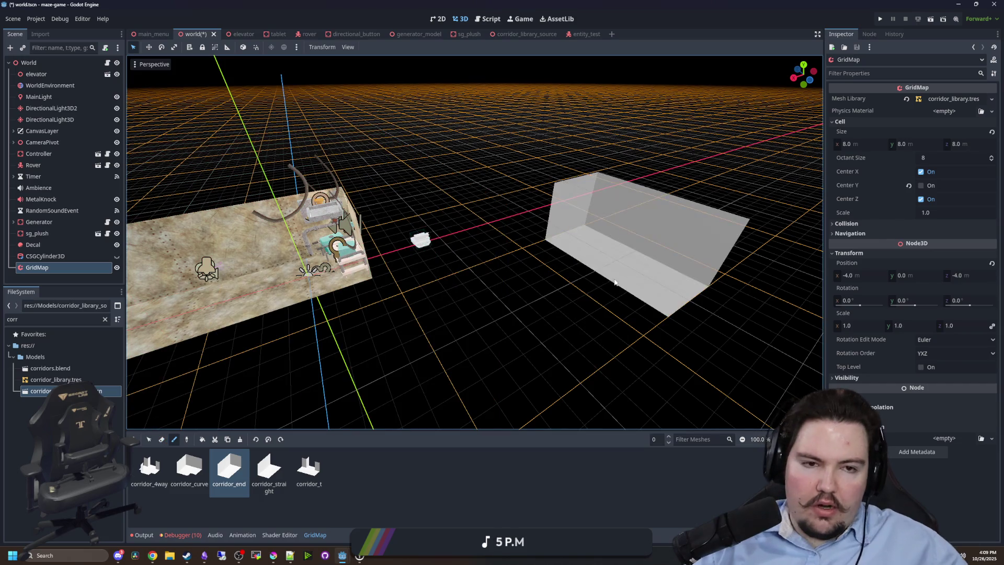
Look over the GridMap's physics material and collision settings without changing them.
click(943, 112)
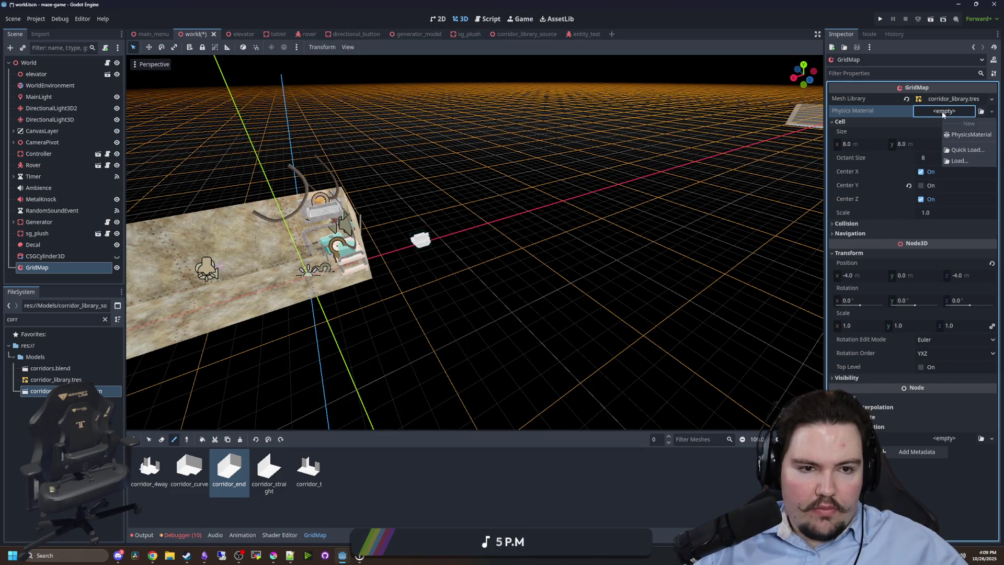
click(852, 111)
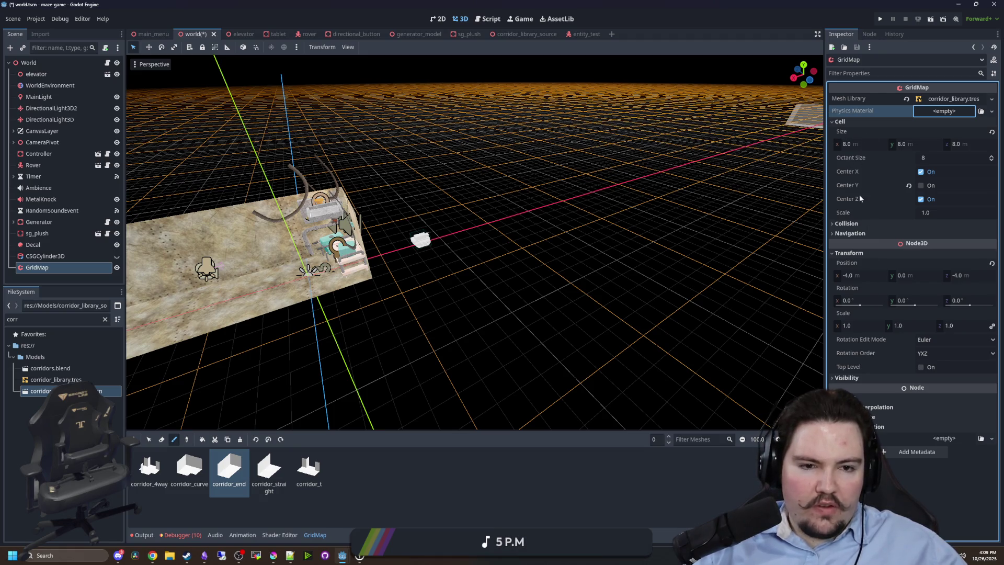
click(847, 224)
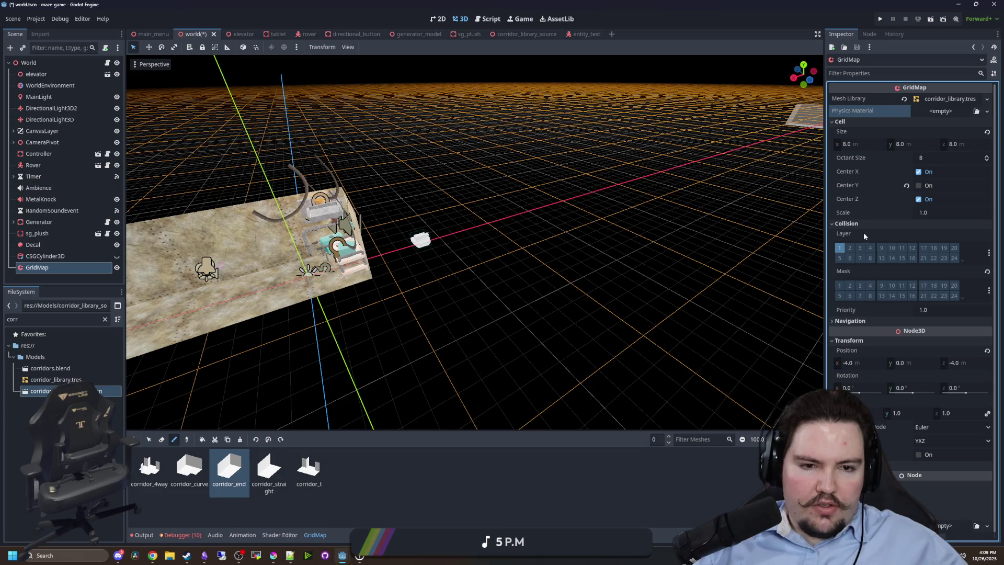
click(864, 224)
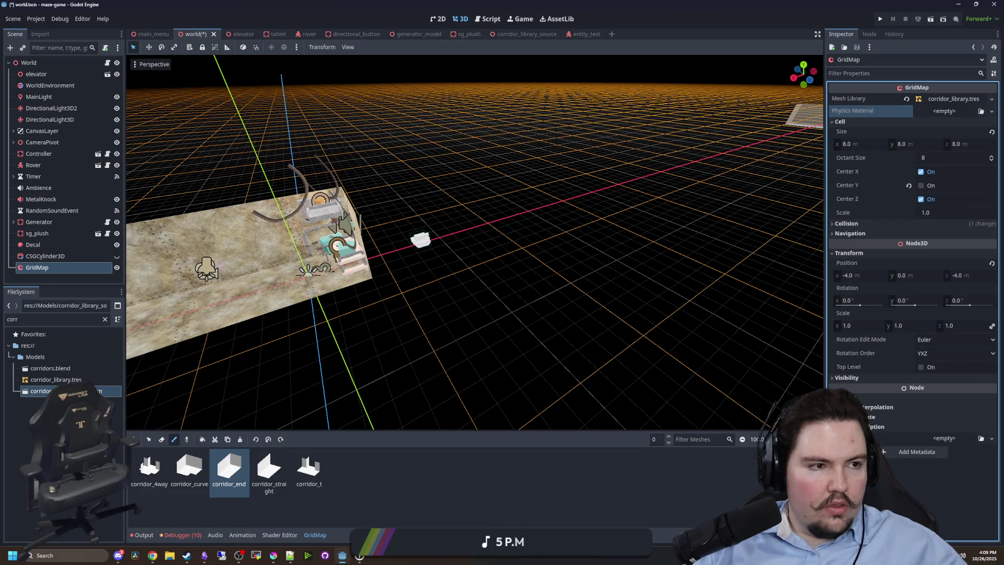
key(super+3)
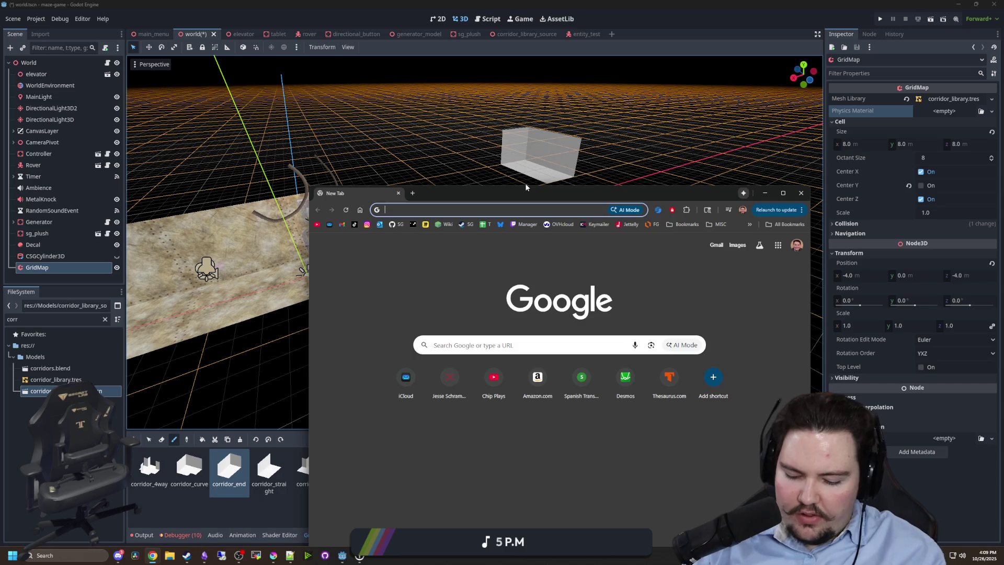
Search Google for 'godot meshlibrary collision' and open the GridMap collision tutorial video.
text(godot mesh)
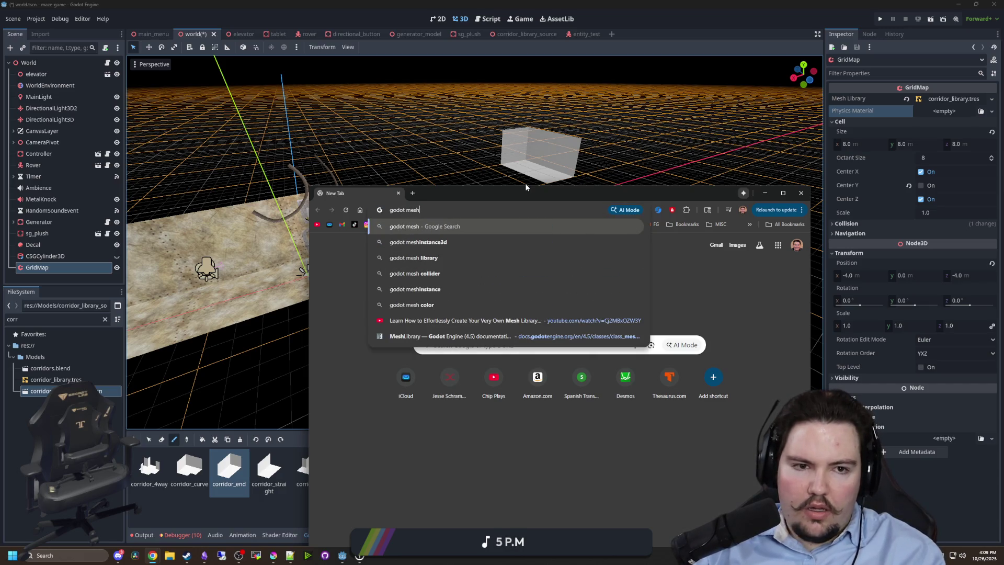
text(lib)
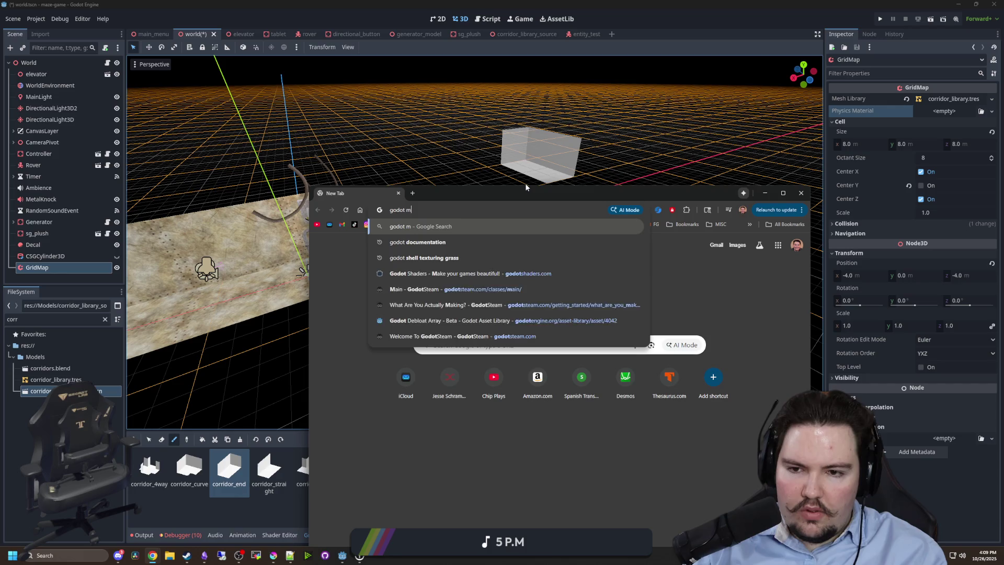
text(rary collision)
key(Return)
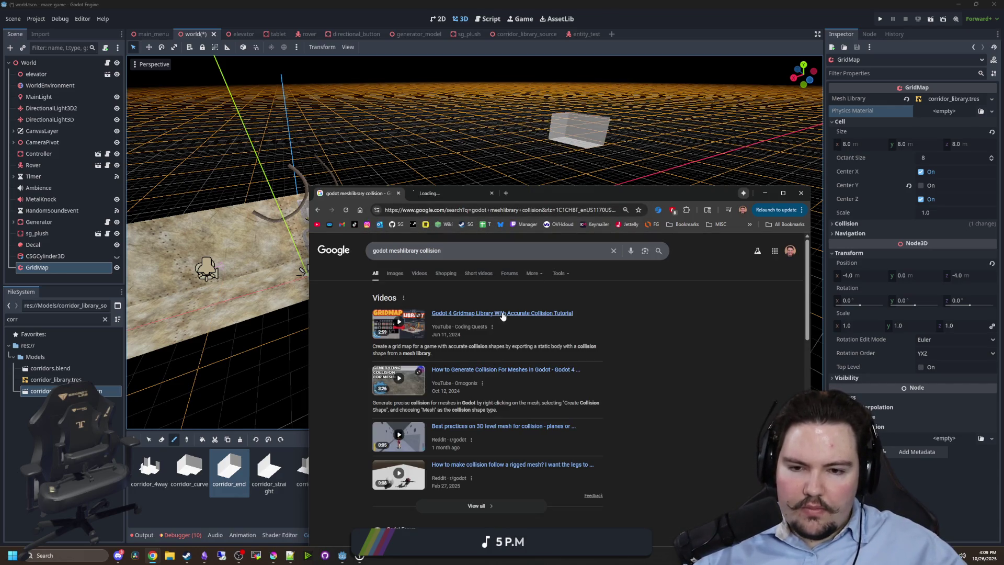
click(413, 192)
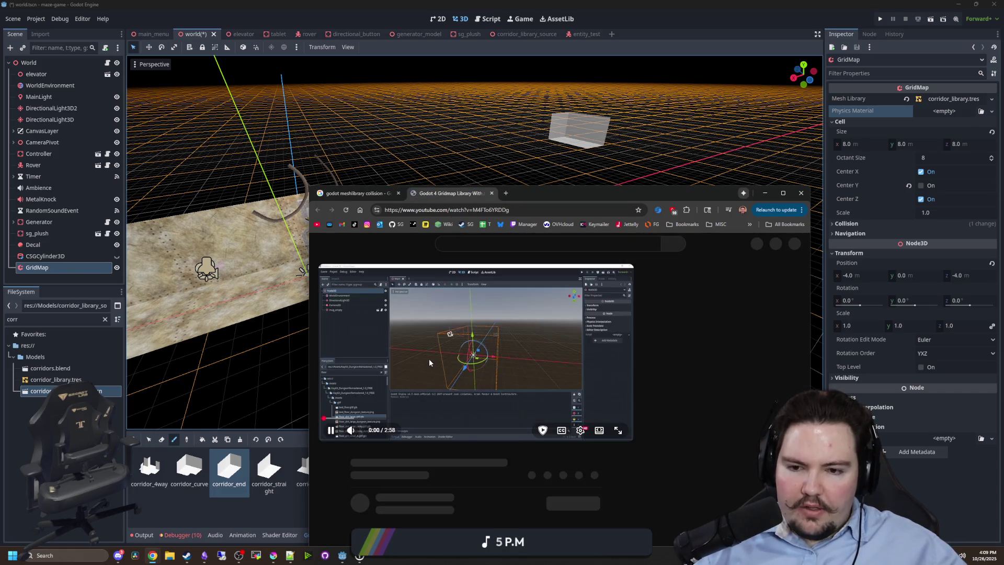
Skim the Gridmap collision tutorial full screen up to about 2:37, then pause it.
click(610, 427)
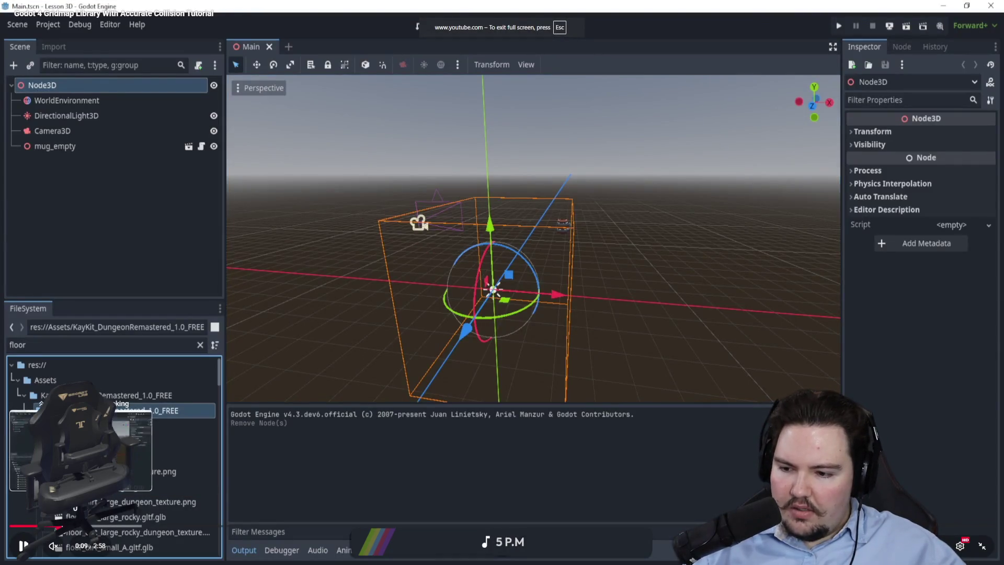
mouse_move(133, 525)
mouse_down()
mouse_move(461, 526)
mouse_move(434, 525)
mouse_up()
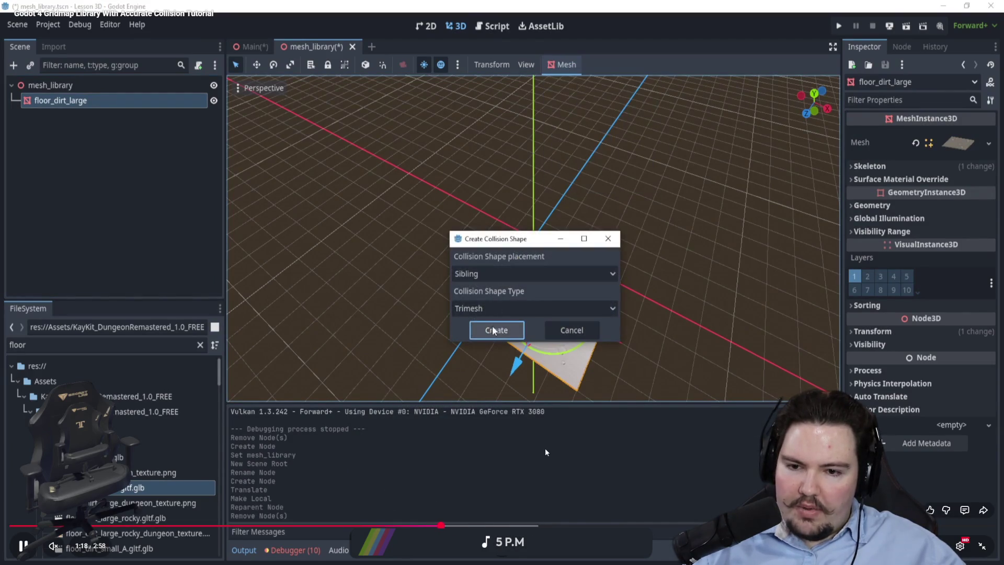
click(476, 525)
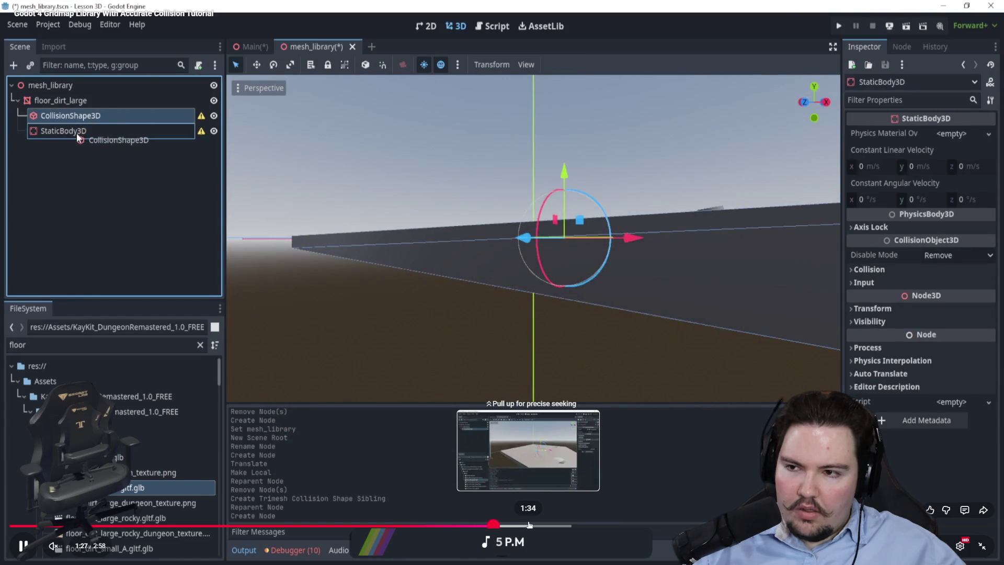
click(541, 524)
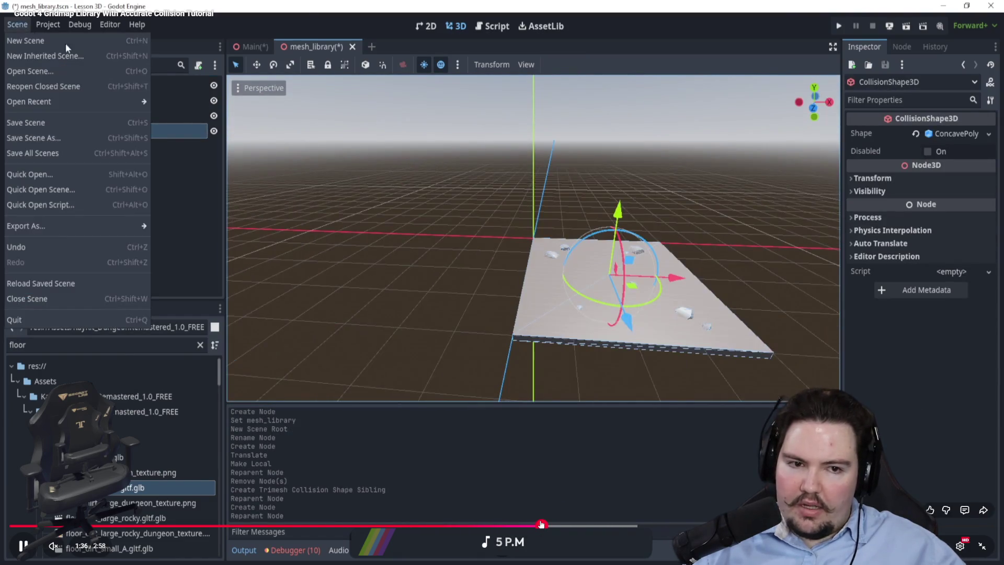
drag(542, 525, 599, 525)
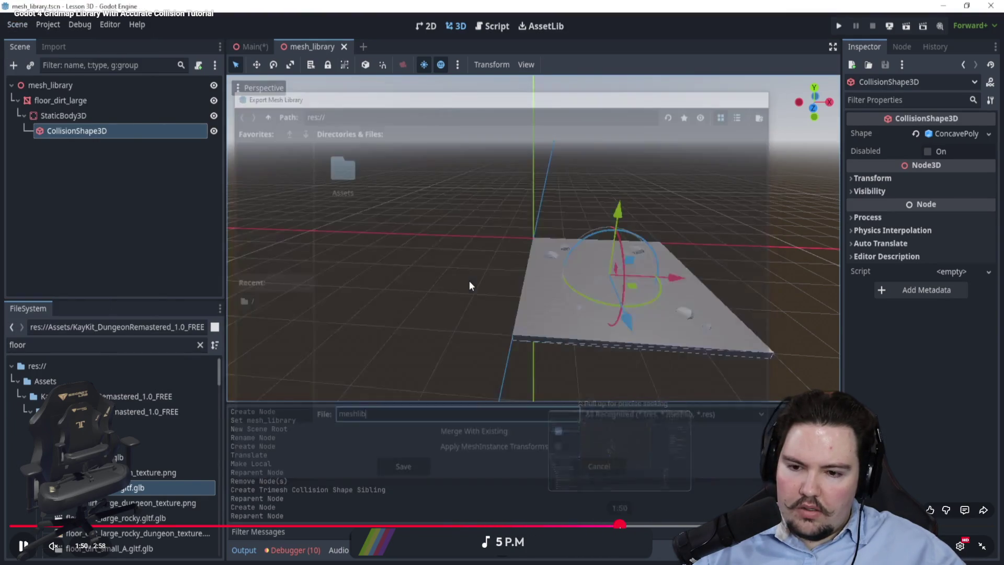
click(639, 524)
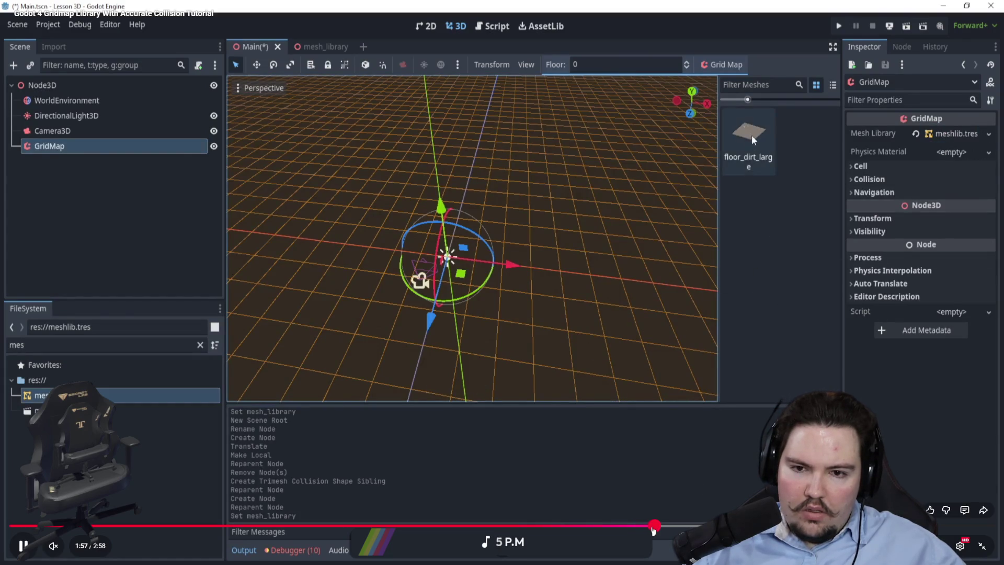
drag(653, 526, 734, 525)
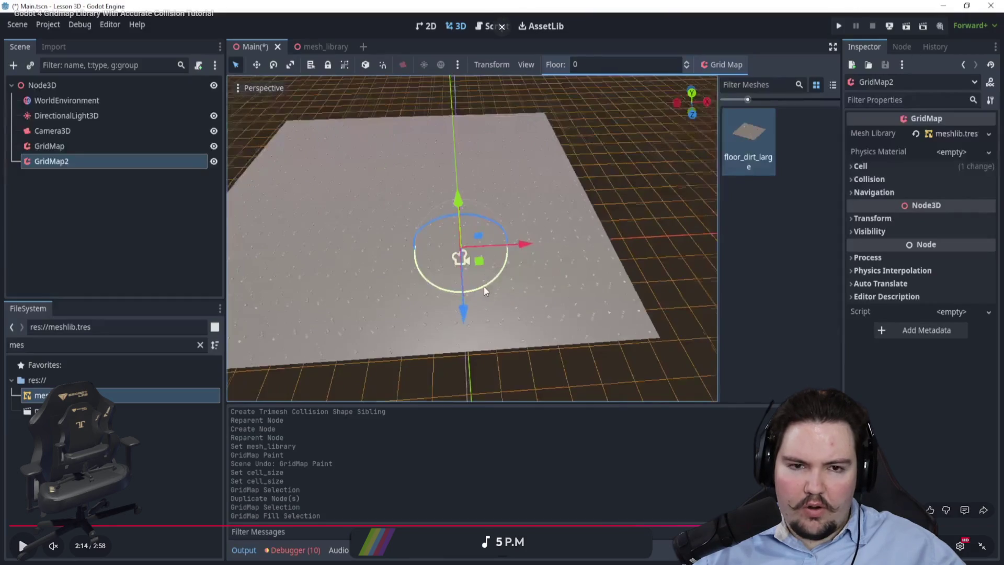
key(Escape)
drag(588, 414, 593, 412)
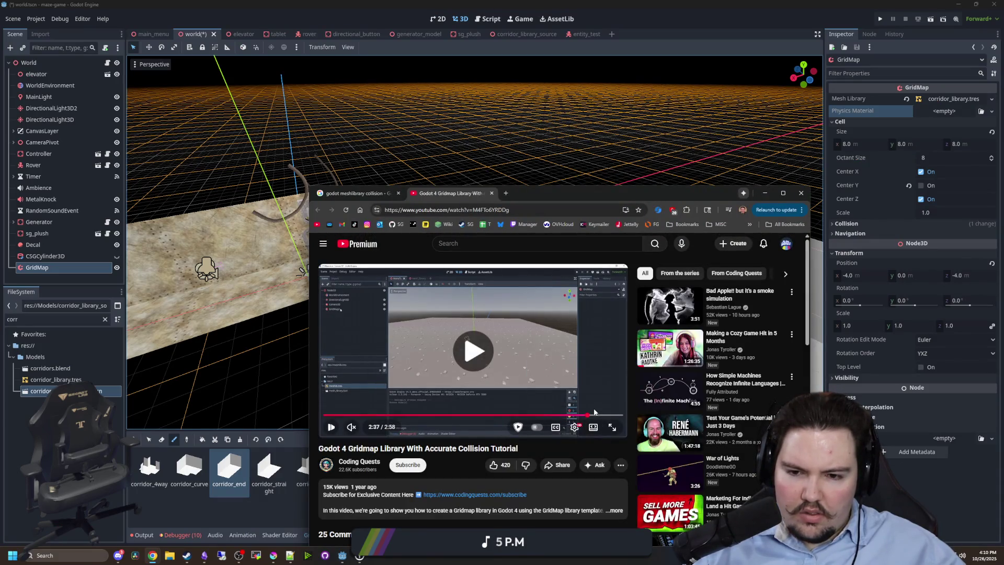
key(space)
key(alt+Tab)
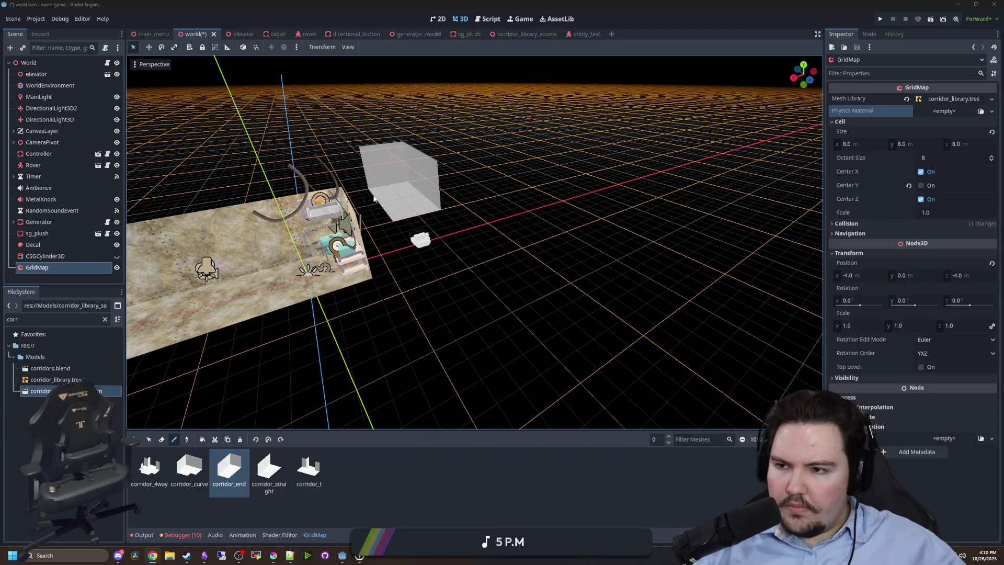
Open corridor_library_source and delete the old StaticBody3D with its collision shapes.
double_click(57, 390)
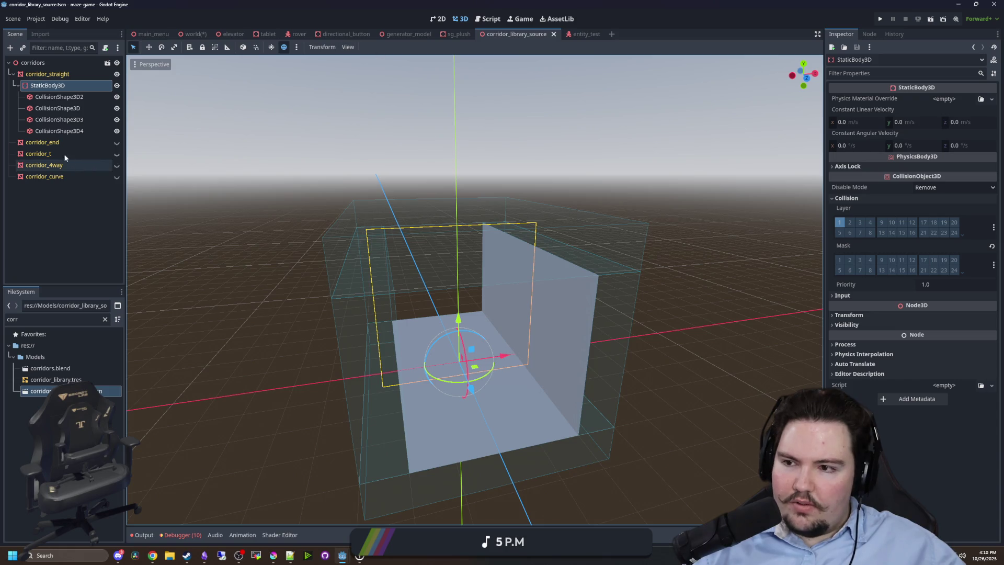
click(47, 142)
right_click(67, 85)
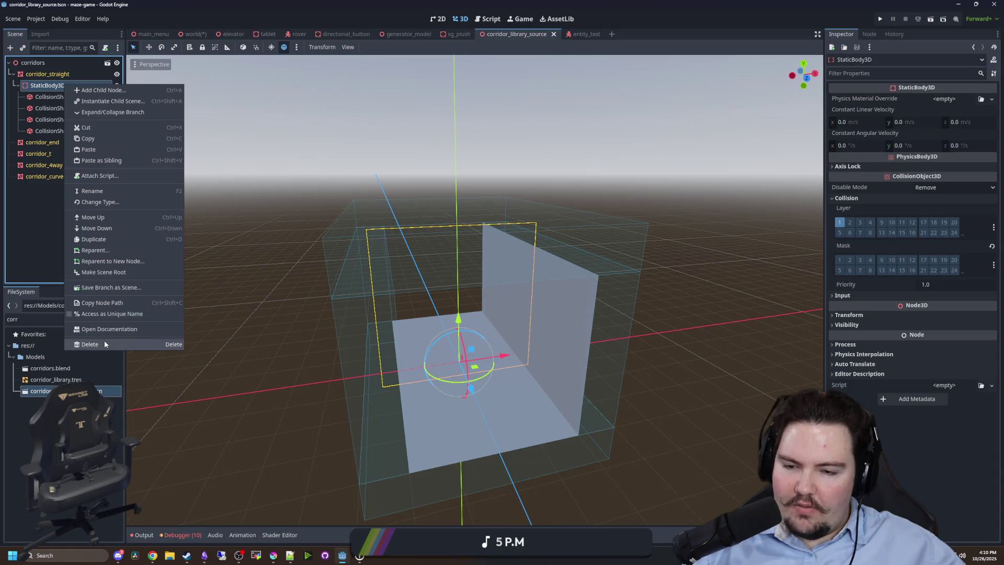
click(103, 343)
click(471, 287)
Generate a trimesh collision shape from corridor_straight's mesh.
click(62, 75)
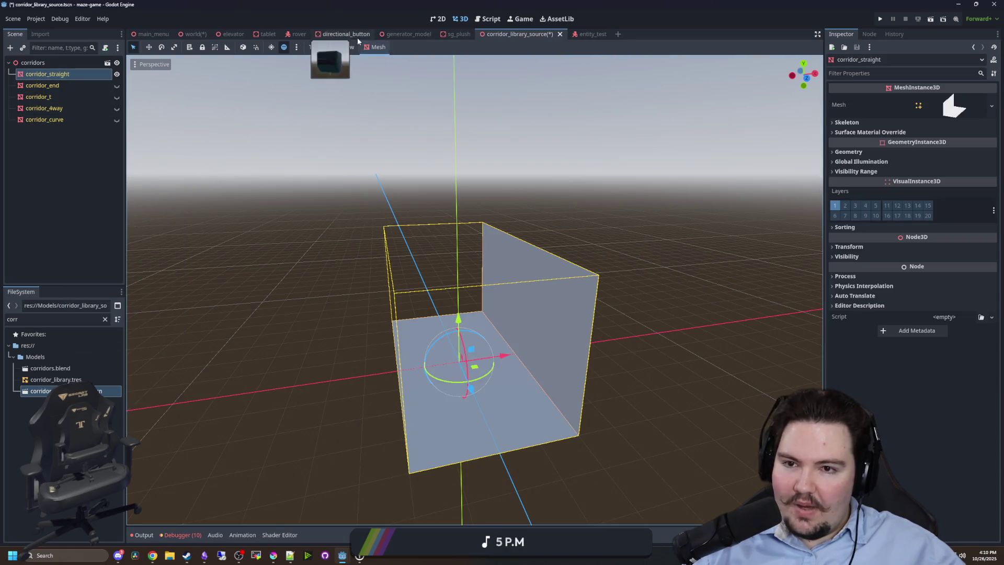
click(372, 46)
click(399, 59)
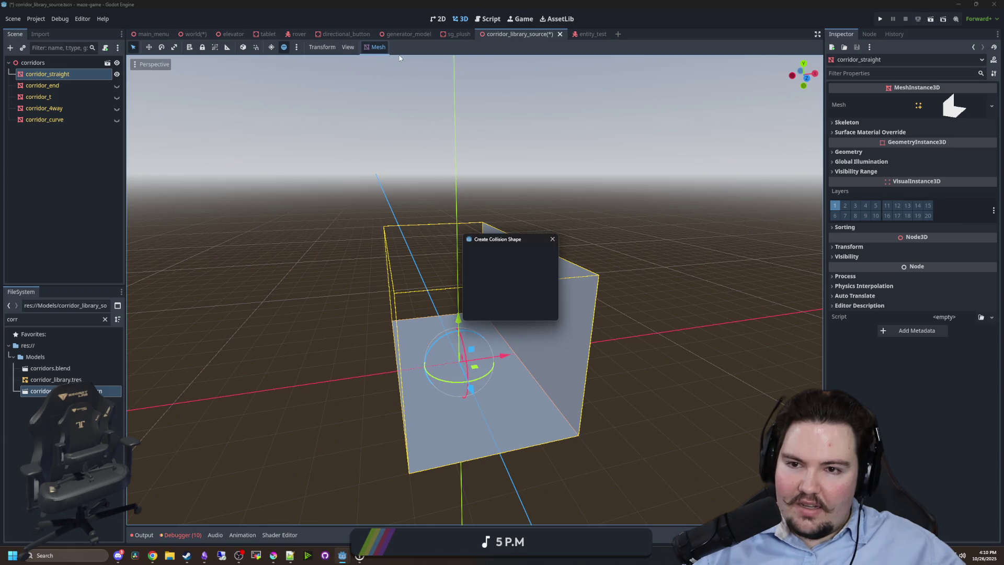
click(487, 309)
mouse_move(502, 319)
mouse_down()
mouse_move(515, 331)
mouse_move(471, 314)
mouse_move(484, 302)
mouse_move(460, 292)
mouse_up()
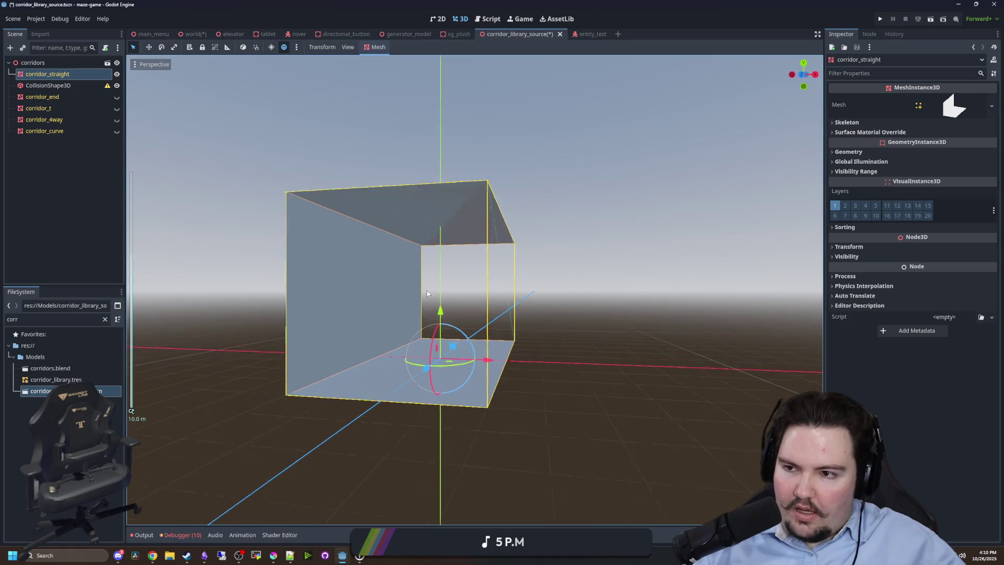
scroll(318, 260, up, 4)
Add a StaticBody3D under corridor_straight and move the collision shape into it.
right_click(52, 75)
click(84, 95)
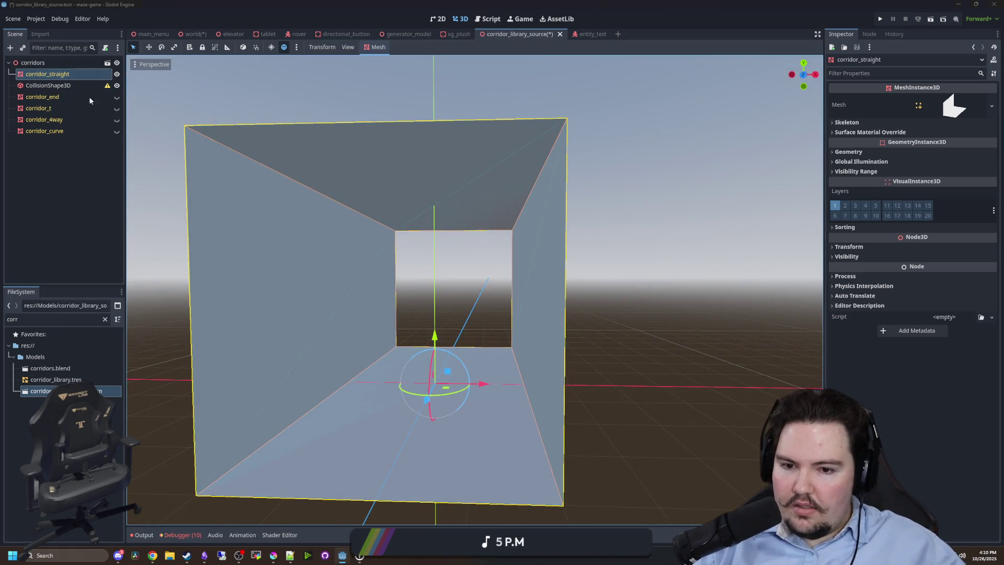
double_click(458, 319)
drag(41, 98, 66, 85)
Select corridor_end, corridor_t, corridor_4way and corridor_curve together in the scene tree.
click(67, 108)
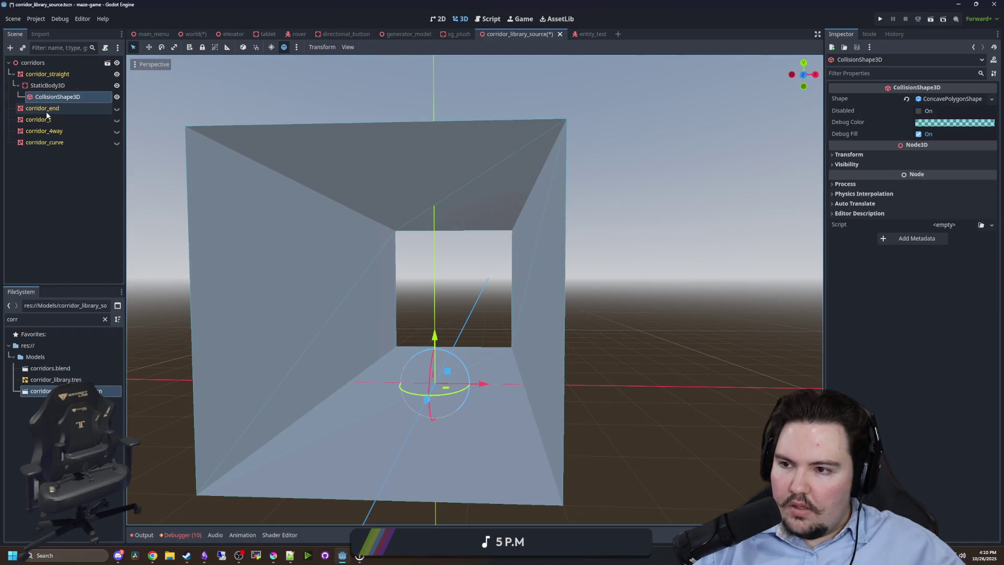
click(101, 74)
click(13, 74)
click(65, 87)
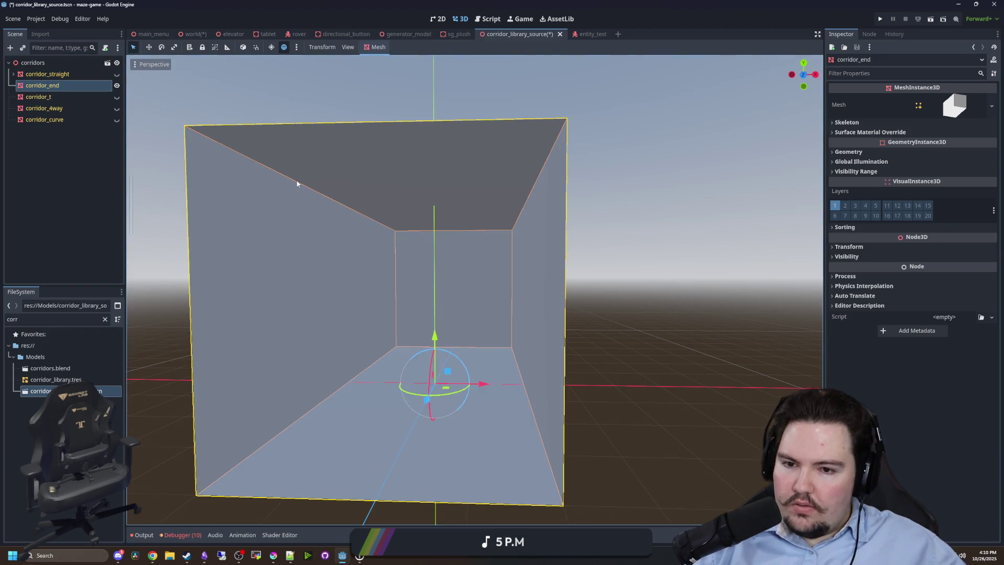
scroll(296, 184, down, 5)
shift+click(79, 119)
click(238, 131)
click(39, 85)
shift+click(43, 119)
click(376, 47)
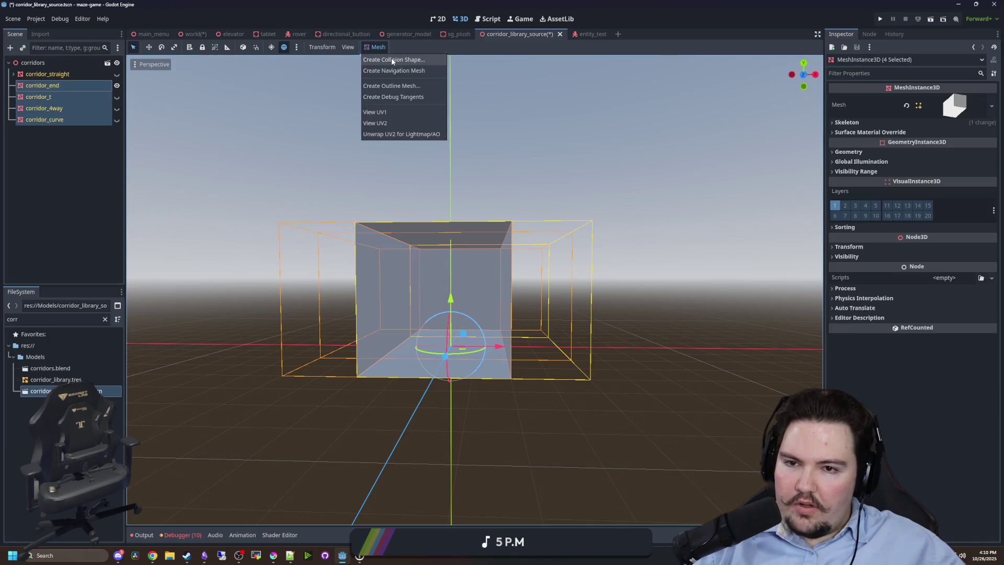
Generate collision shapes for the four selected corridors and hide their collision boxes.
click(400, 61)
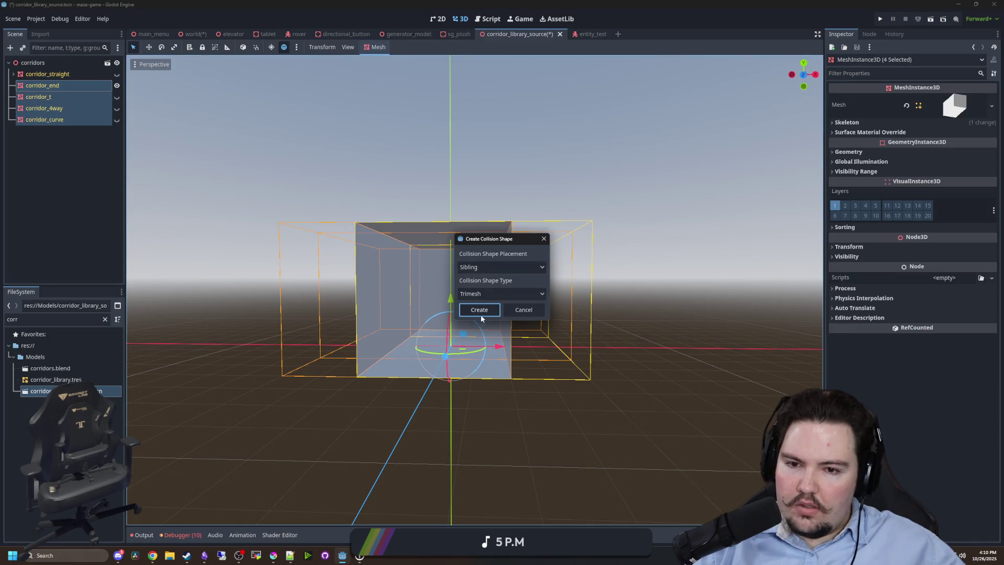
click(481, 311)
mouse_move(357, 276)
mouse_down()
mouse_move(369, 309)
mouse_move(207, 224)
mouse_up()
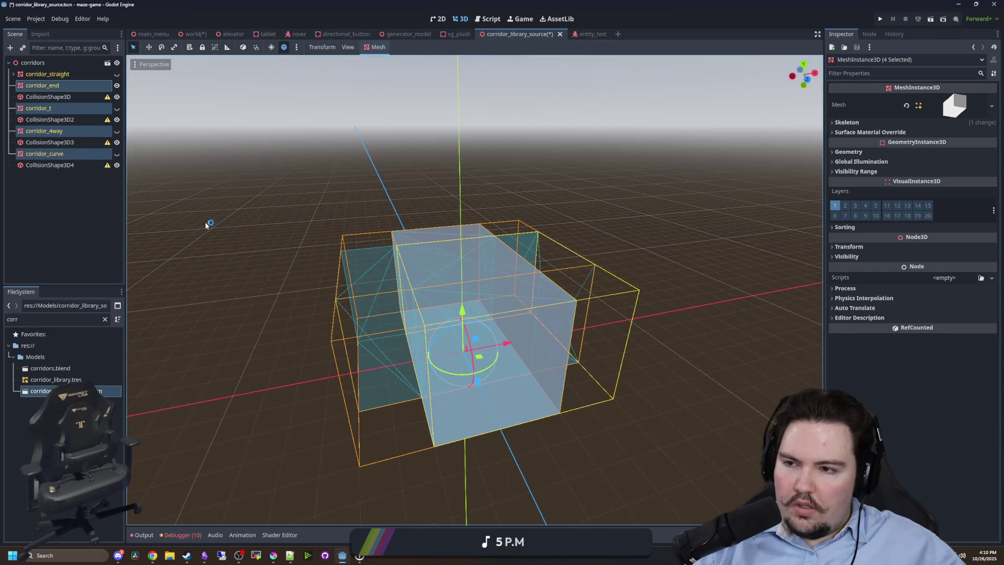
click(71, 169)
drag(171, 177, 181, 212)
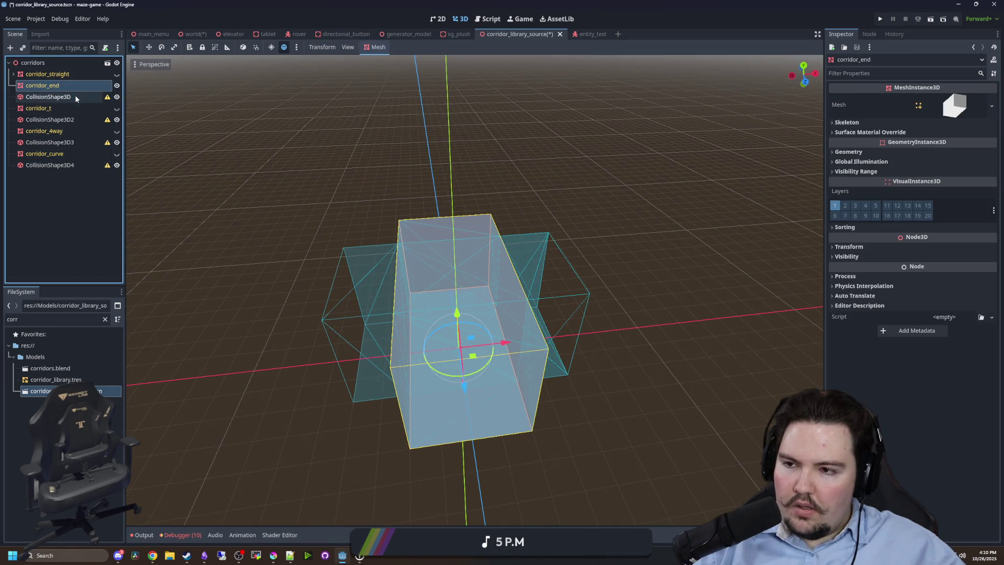
click(116, 119)
click(117, 142)
click(116, 166)
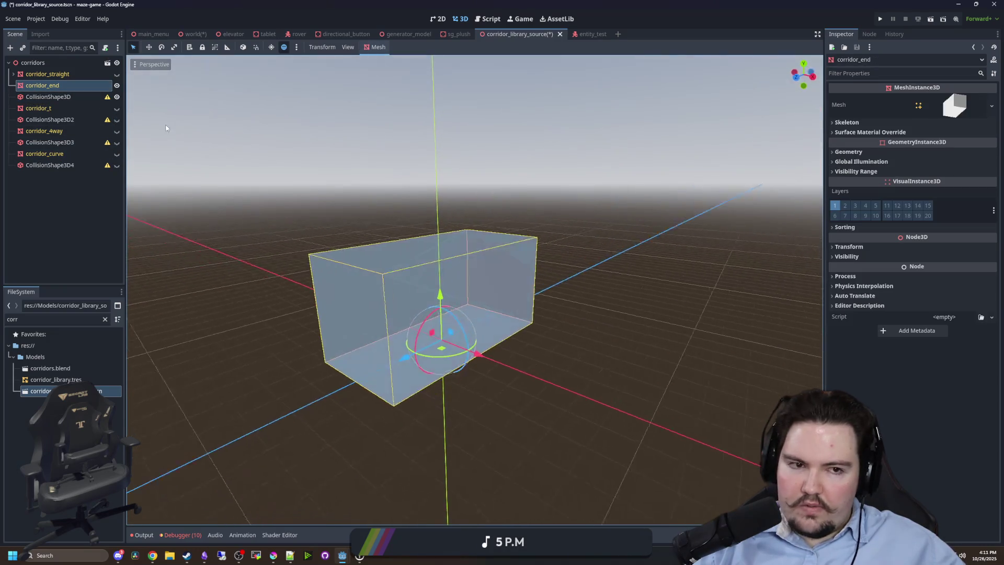
Move each CollisionShape3D under corridor_end, corridor_t, corridor_4way and corridor_curve respectively.
scroll(146, 141, up, 3)
drag(48, 97, 42, 86)
mouse_move(50, 120)
mouse_down()
mouse_move(42, 107)
mouse_move(45, 131)
mouse_up()
drag(49, 166, 45, 153)
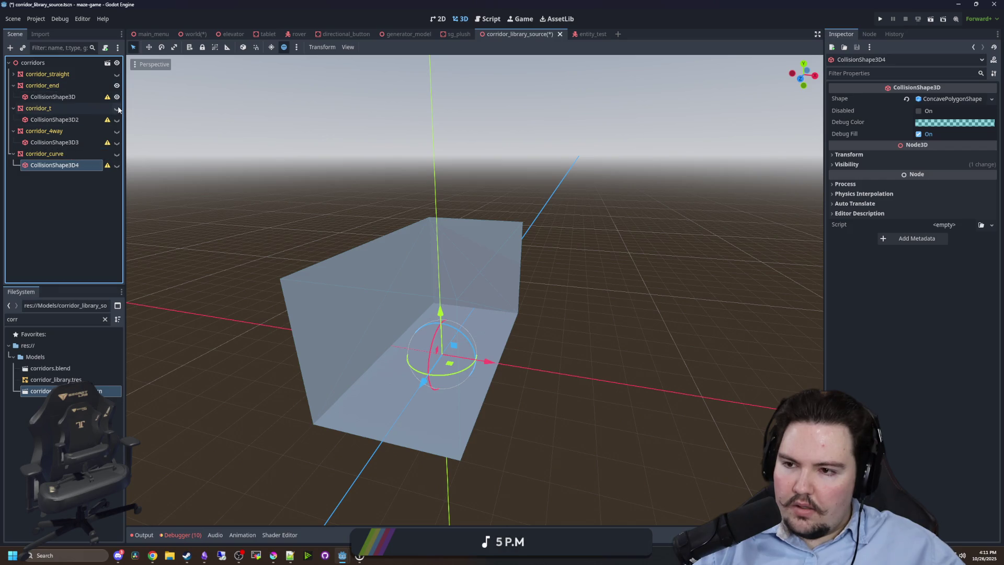
Toggle corridor mesh and collision visibility and collapse the corridors in the scene tree.
click(116, 108)
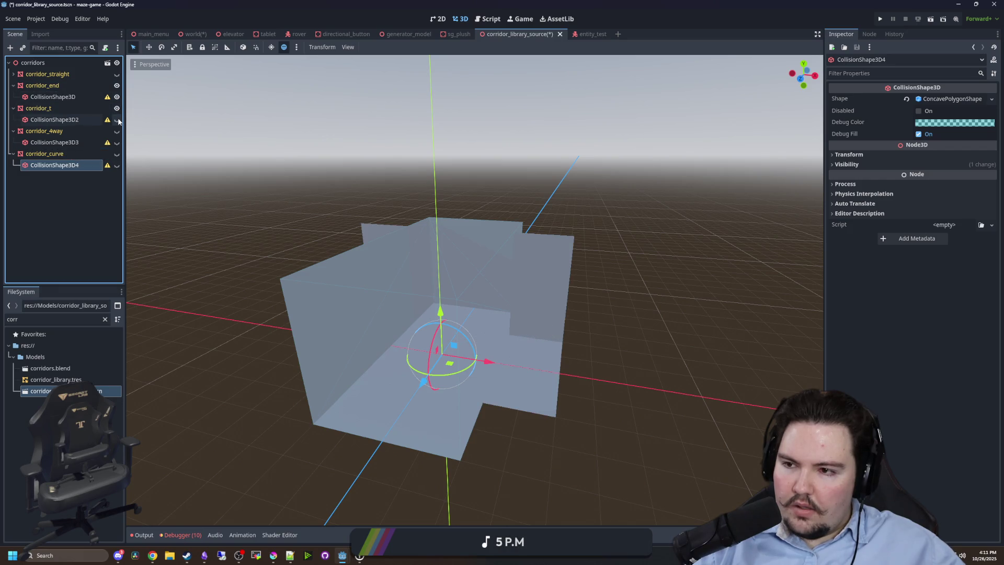
click(117, 155)
click(116, 155)
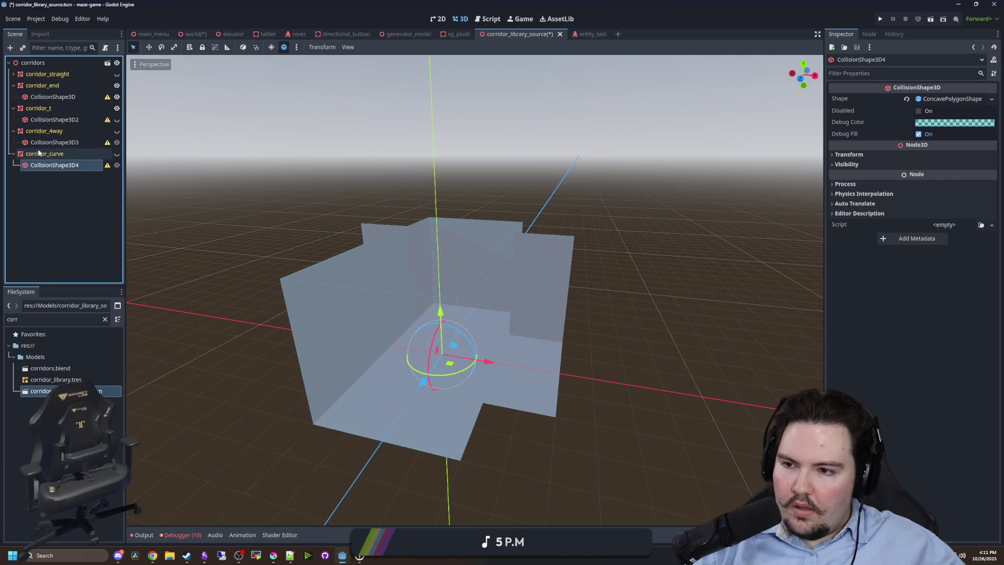
click(14, 154)
click(14, 131)
click(117, 119)
click(14, 108)
click(117, 108)
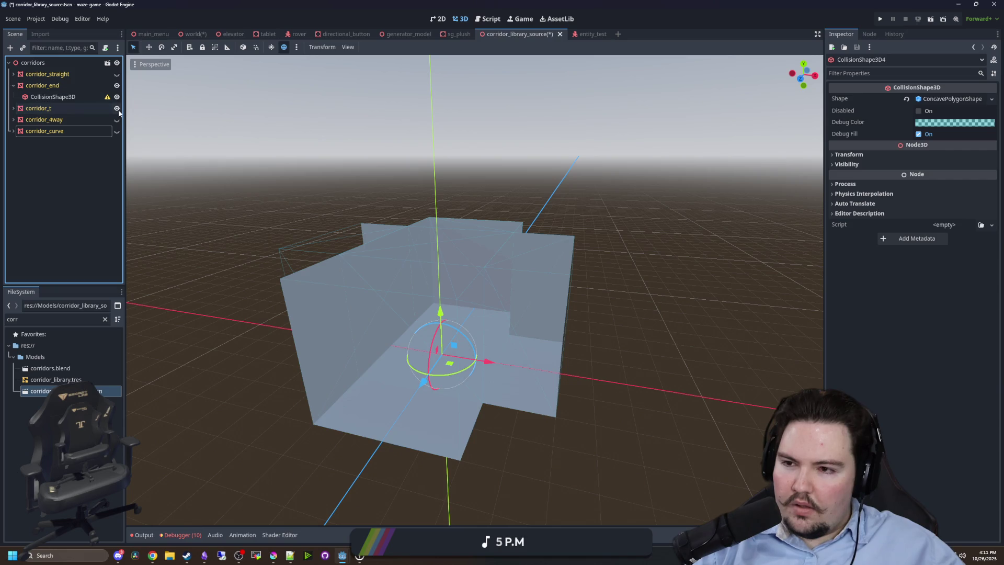
click(13, 86)
Check corridor_straight's children, then show corridor_t alone and orbit to inspect it.
click(14, 74)
click(13, 74)
click(42, 85)
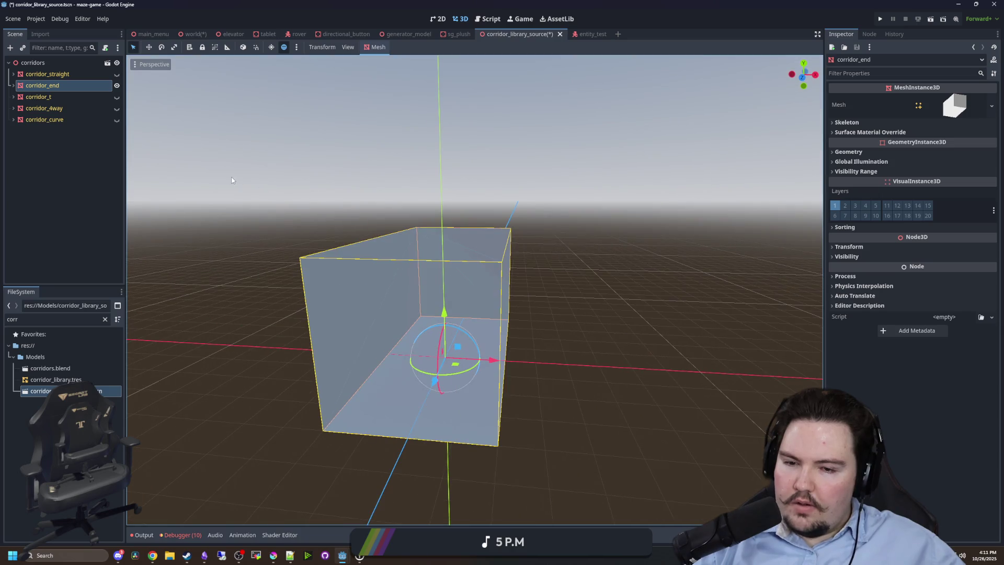
click(119, 90)
click(116, 85)
click(117, 97)
mouse_move(265, 153)
mouse_down()
mouse_move(231, 197)
mouse_move(368, 223)
mouse_move(522, 176)
mouse_move(241, 134)
mouse_up()
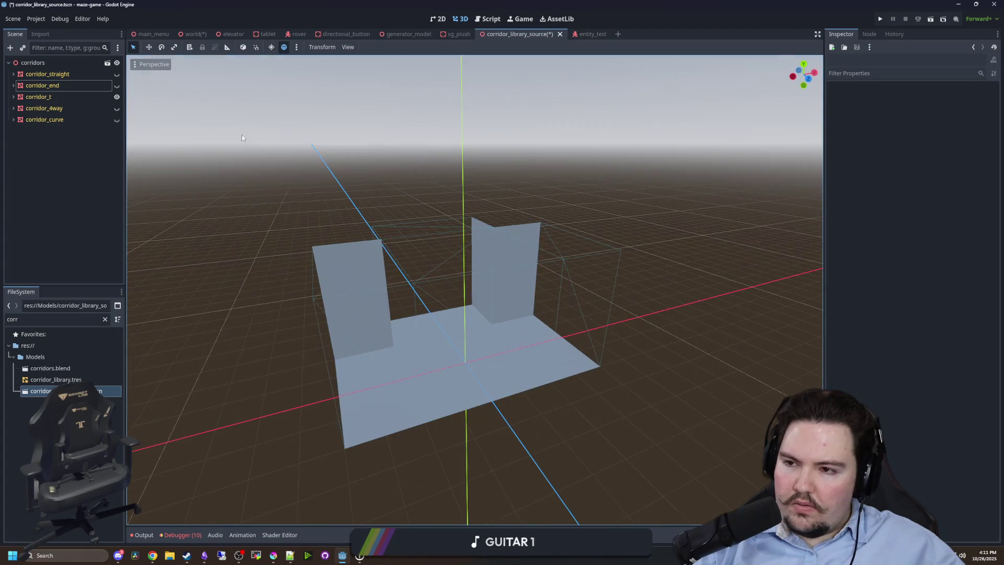
click(30, 97)
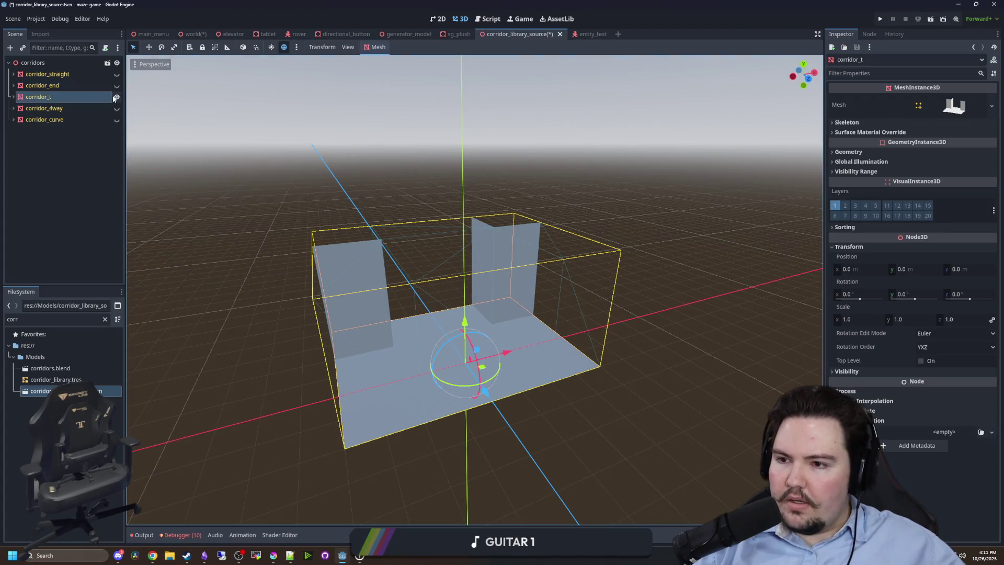
click(117, 97)
Inspect corridor_4way and corridor_curve one at a time, then select corridor_curve.
click(117, 109)
drag(325, 197, 231, 218)
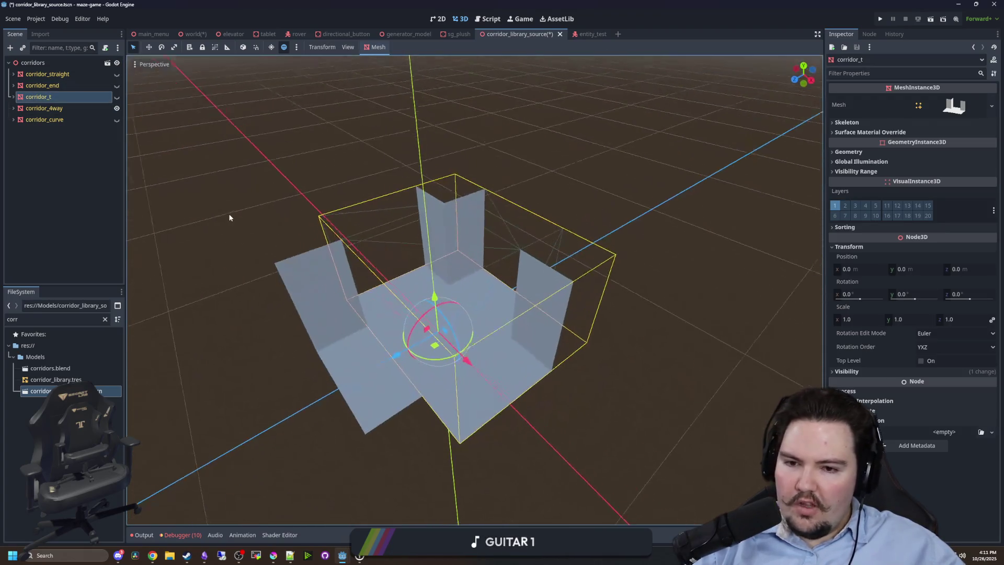
click(116, 109)
click(116, 119)
drag(191, 181, 240, 161)
click(9, 121)
click(30, 120)
click(63, 134)
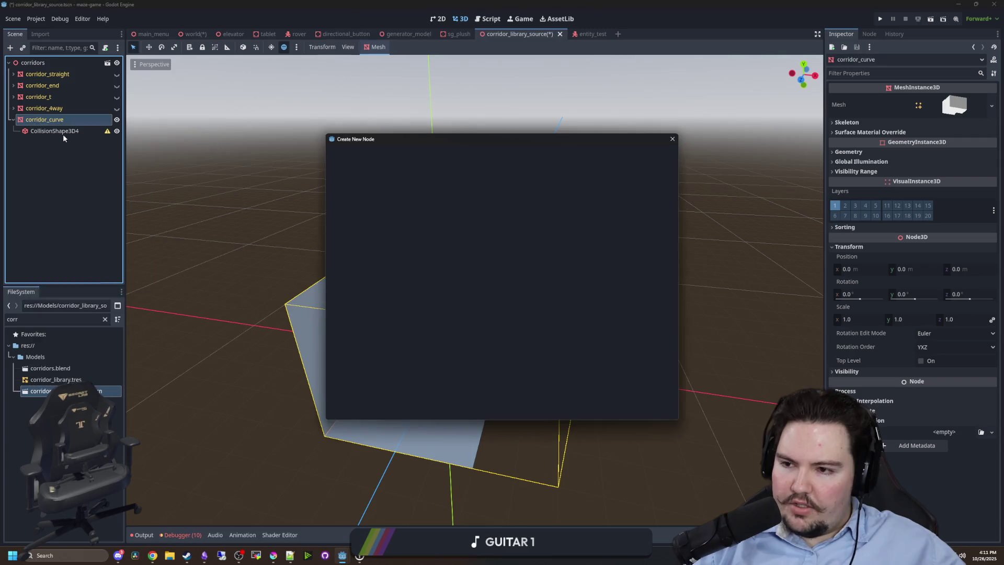
Add a StaticBody3D to corridor_curve with collision mask bit 1 off and CollisionShape3D4 inside.
key(Escape)
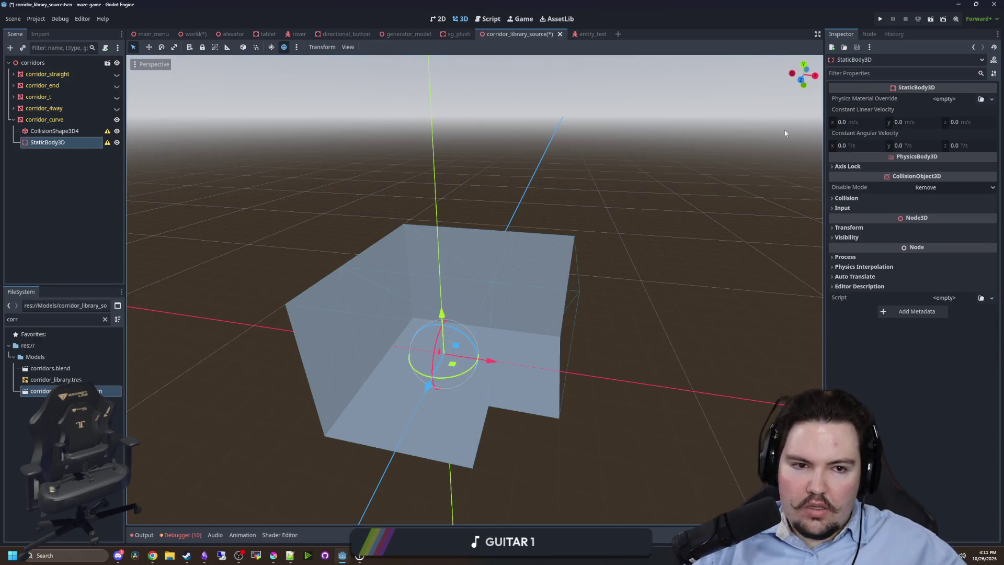
click(851, 198)
click(839, 260)
right_click(61, 139)
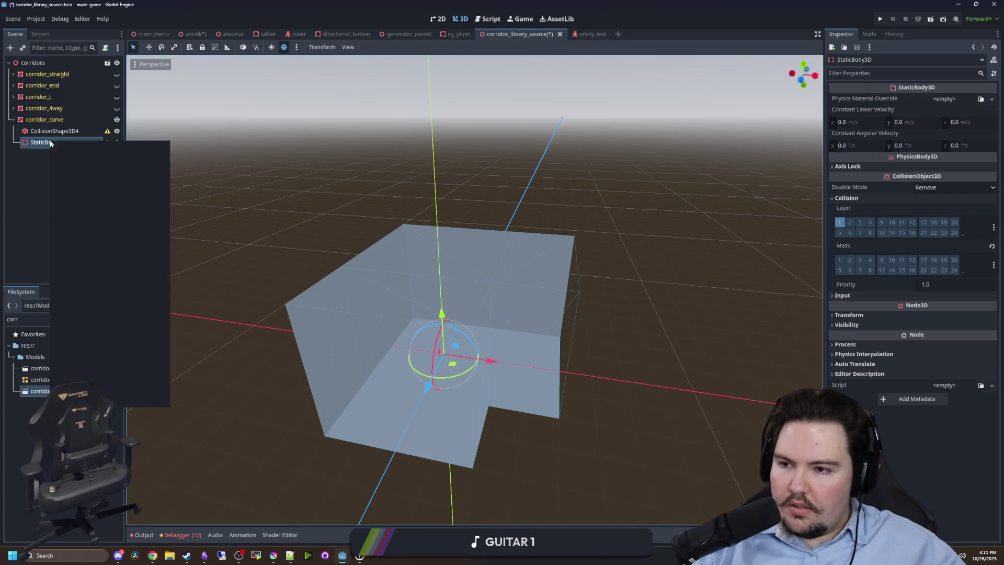
drag(53, 131, 46, 141)
Paste copies of the StaticBody3D under corridor_4way, corridor_t and corridor_end.
click(14, 120)
click(14, 108)
right_click(32, 108)
click(59, 189)
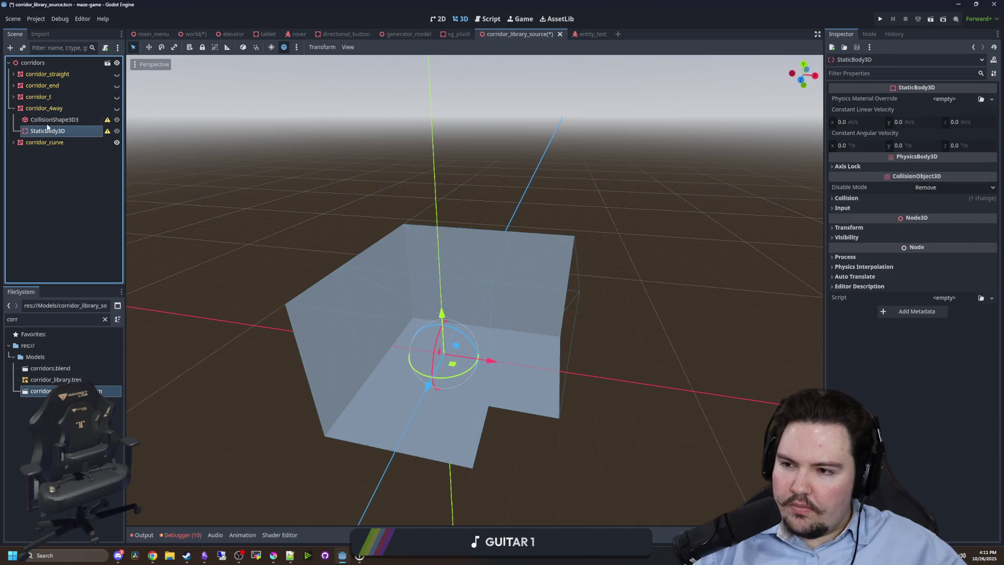
click(13, 108)
click(14, 97)
right_click(32, 98)
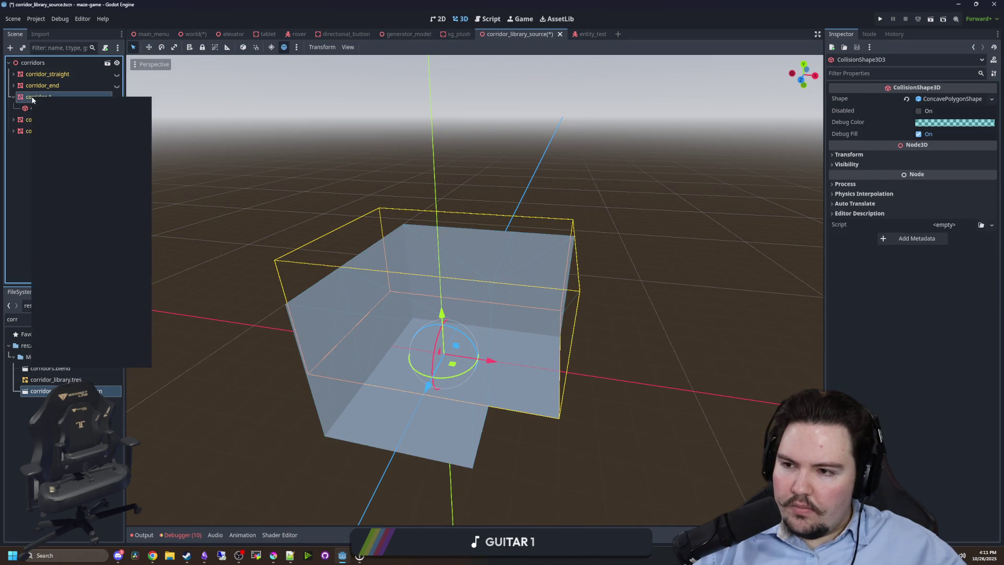
click(59, 178)
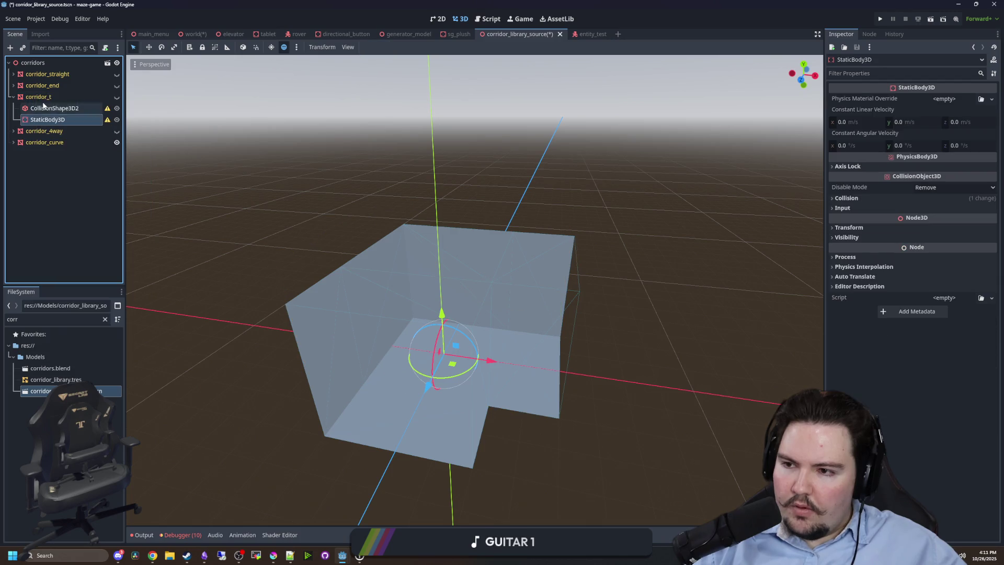
click(13, 97)
click(14, 86)
right_click(41, 86)
click(58, 165)
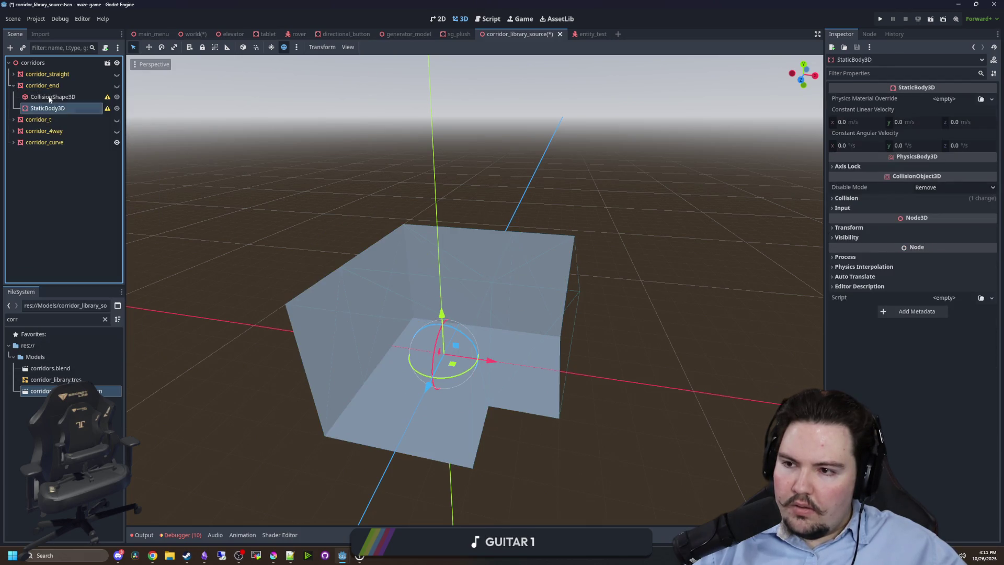
click(14, 86)
Hide the corridor_curve mesh, save the corridor library and return to the world scene.
click(13, 74)
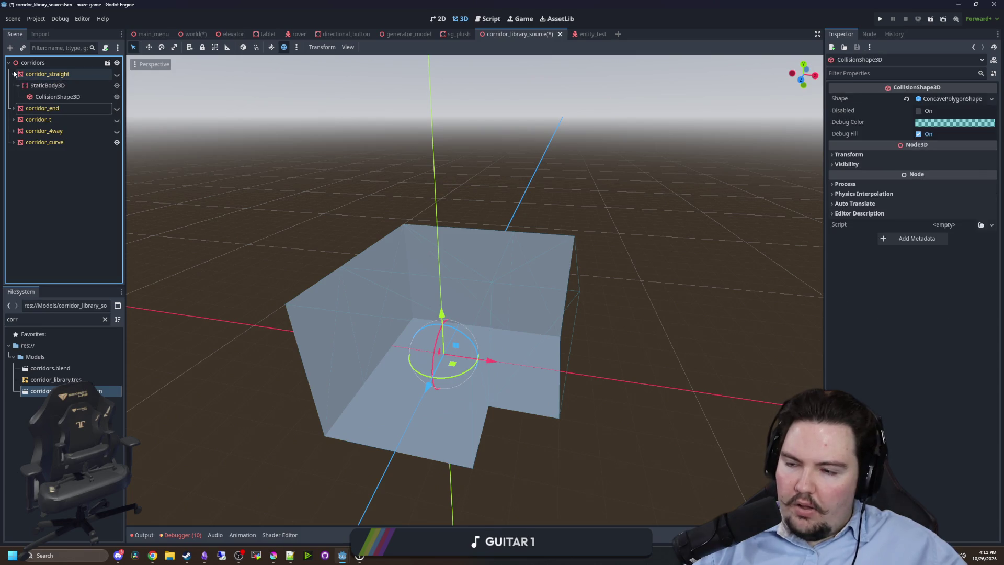
click(13, 75)
click(116, 121)
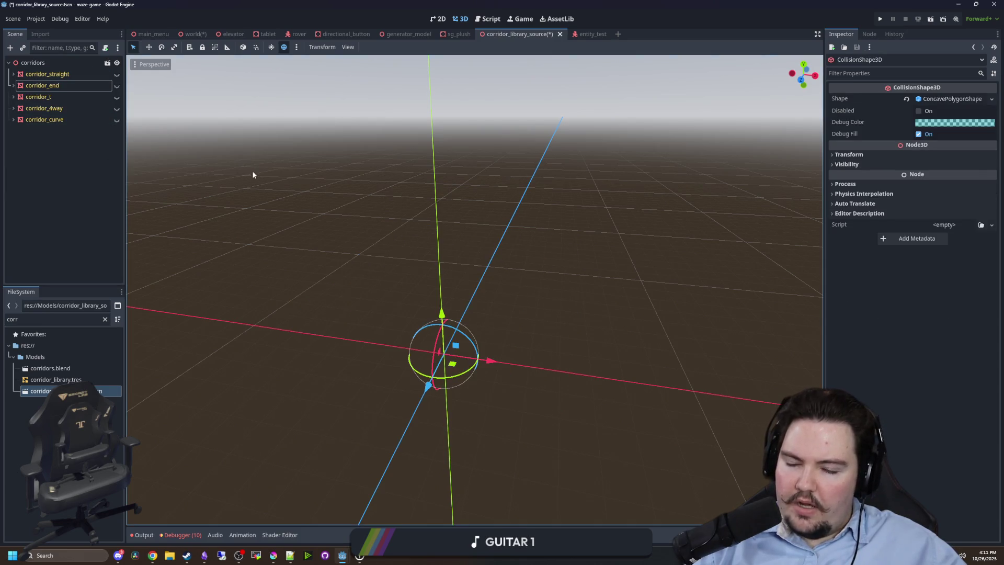
key(ctrl+s)
click(208, 34)
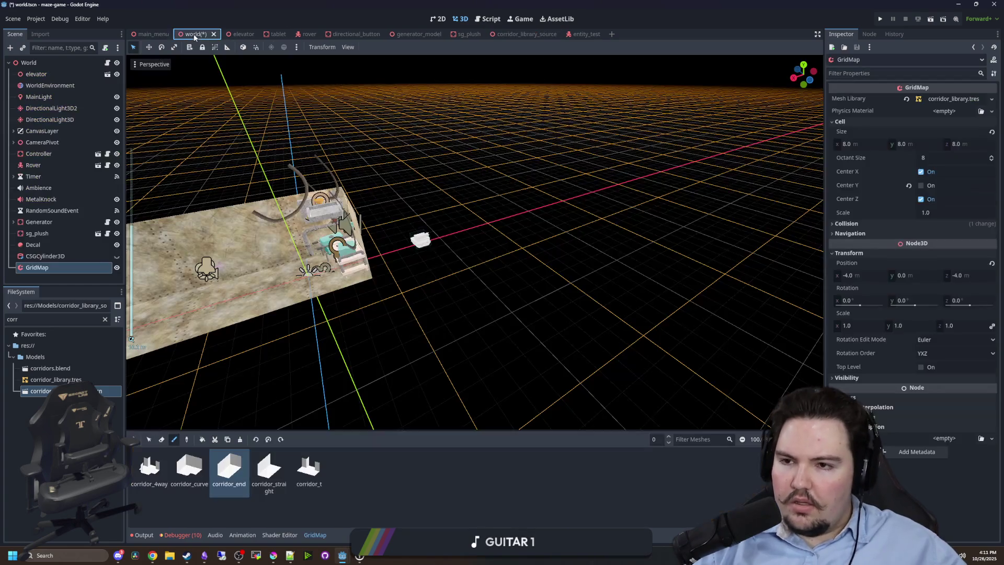
Filter the FileSystem dock by 'ent' and open entity.gd in the script editor.
scroll(366, 293, up, 3)
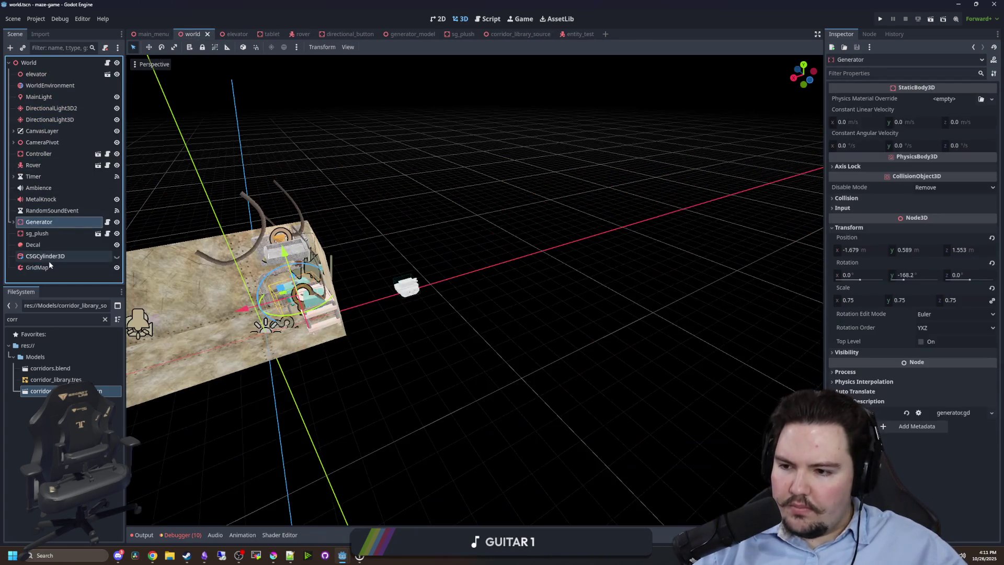
scroll(376, 391, down, 5)
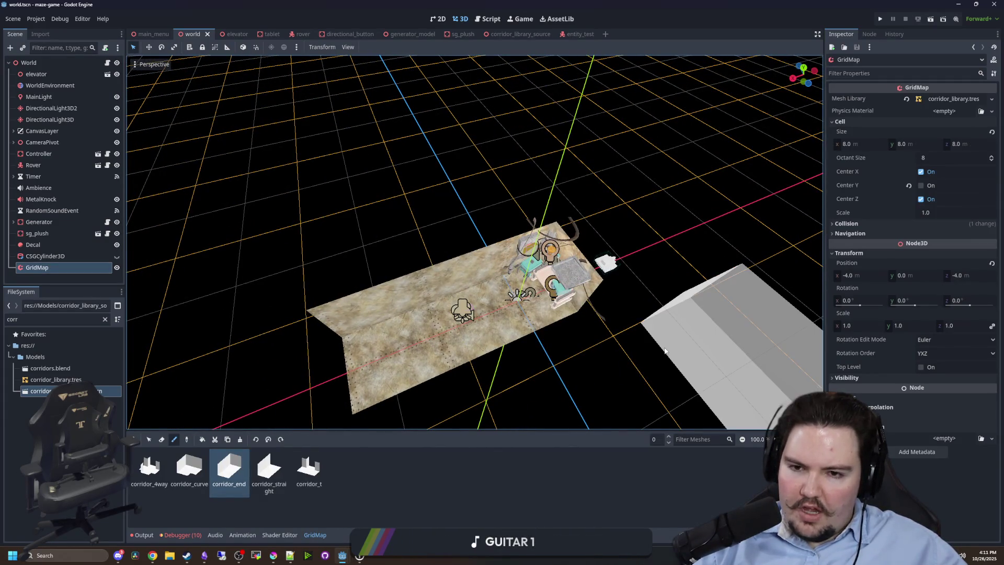
scroll(477, 287, up, 3)
double_click(92, 319)
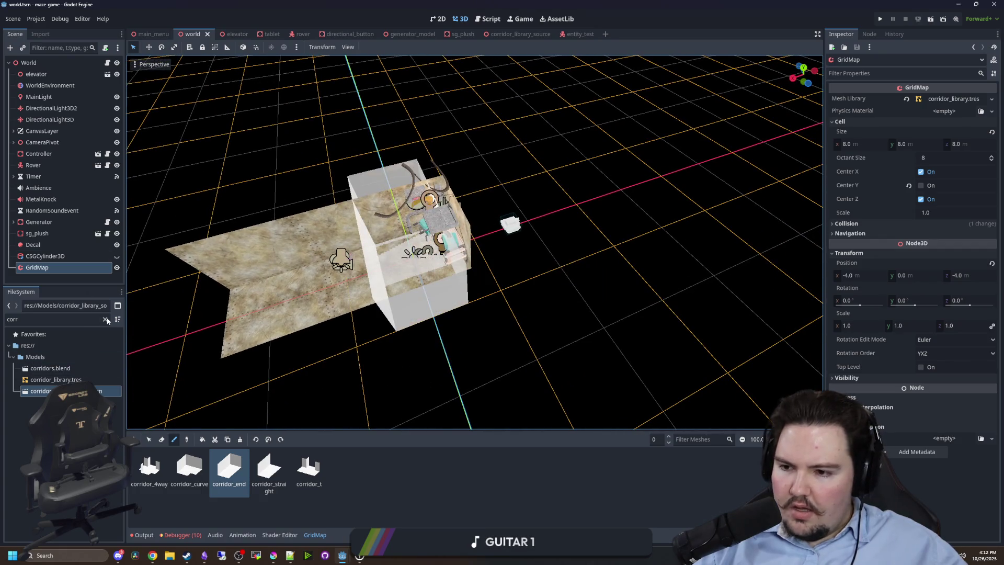
text(entit)
double_click(42, 368)
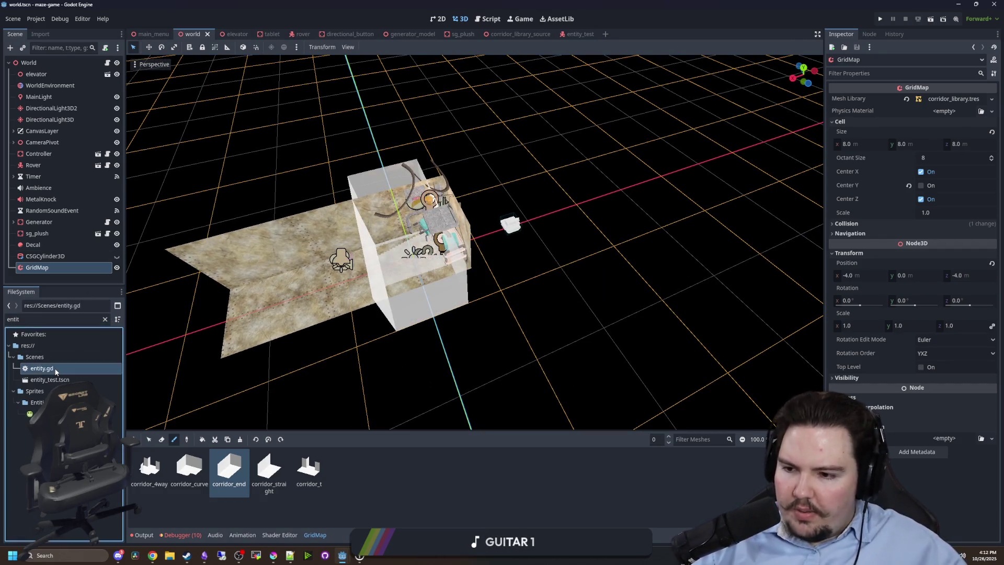
click(418, 237)
key(Up)
key(Up)
key(Up)
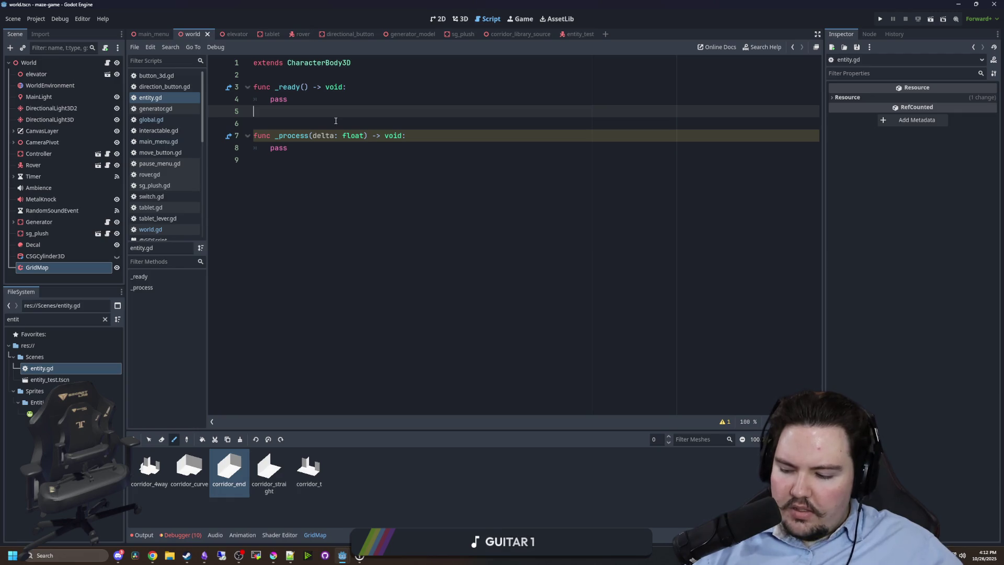
key(Down)
click(326, 108)
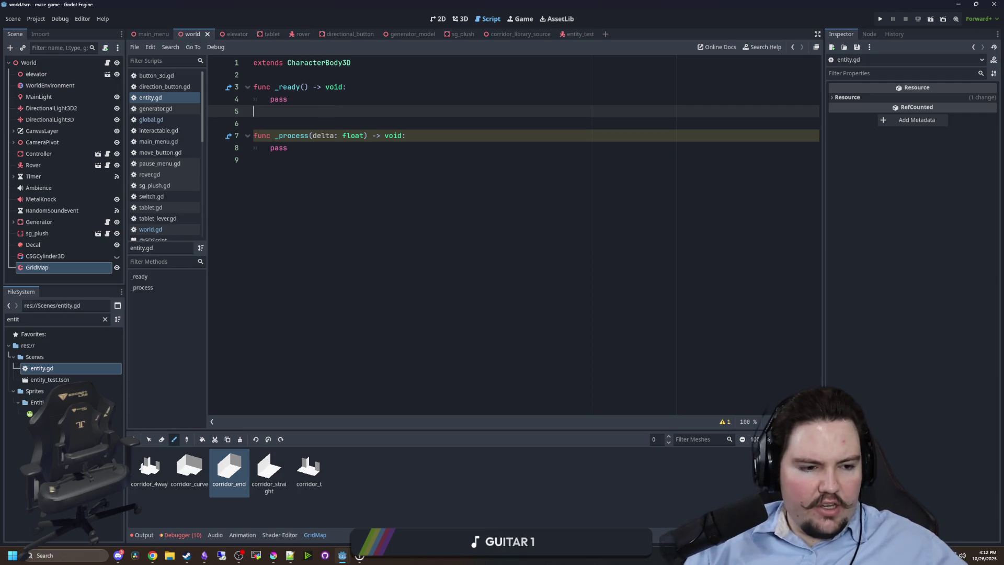
key(alt+Tab)
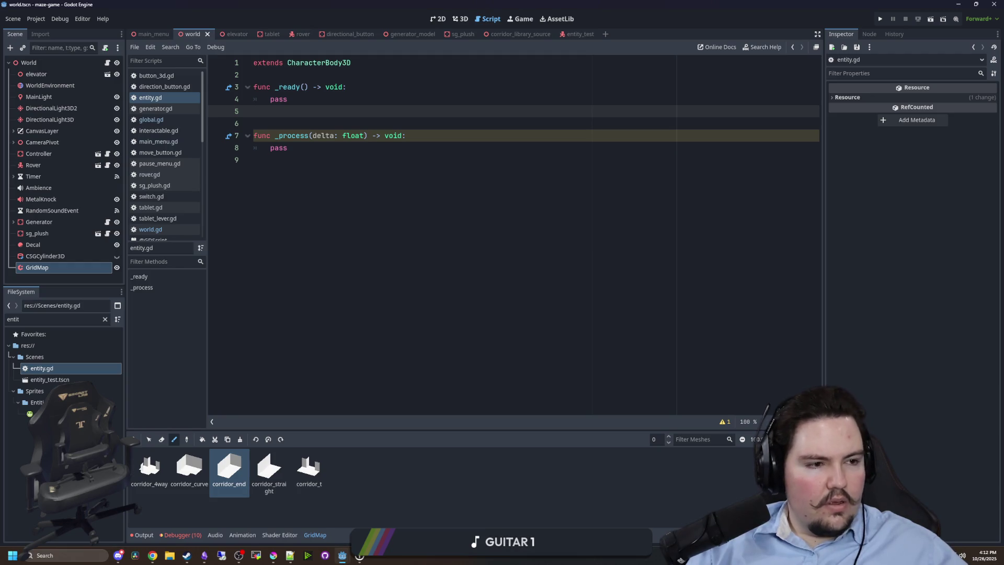
click(344, 240)
click(38, 63)
right_click(39, 69)
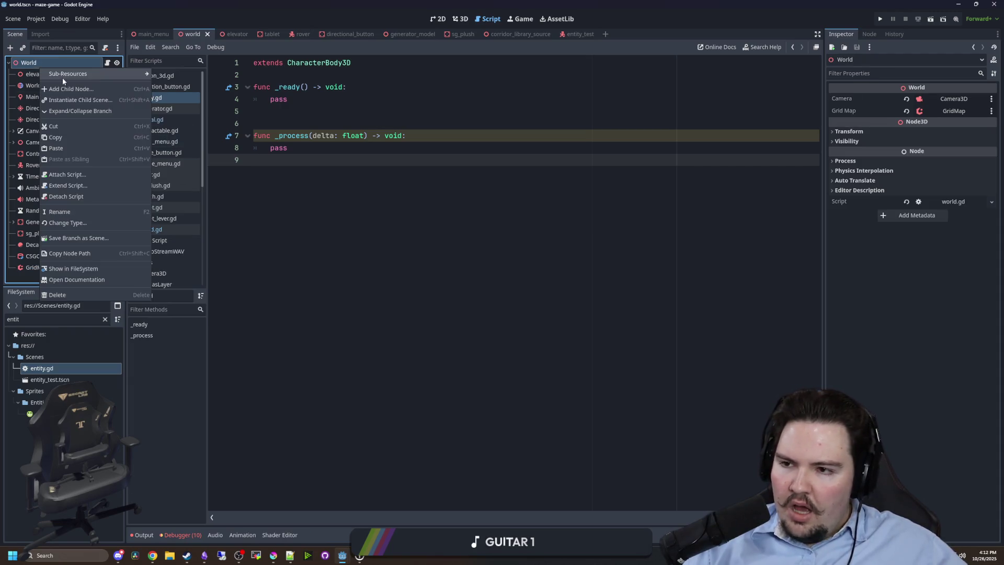
Add a NavigationRegion3D child node under World by searching 'navig'.
click(62, 77)
text(navig)
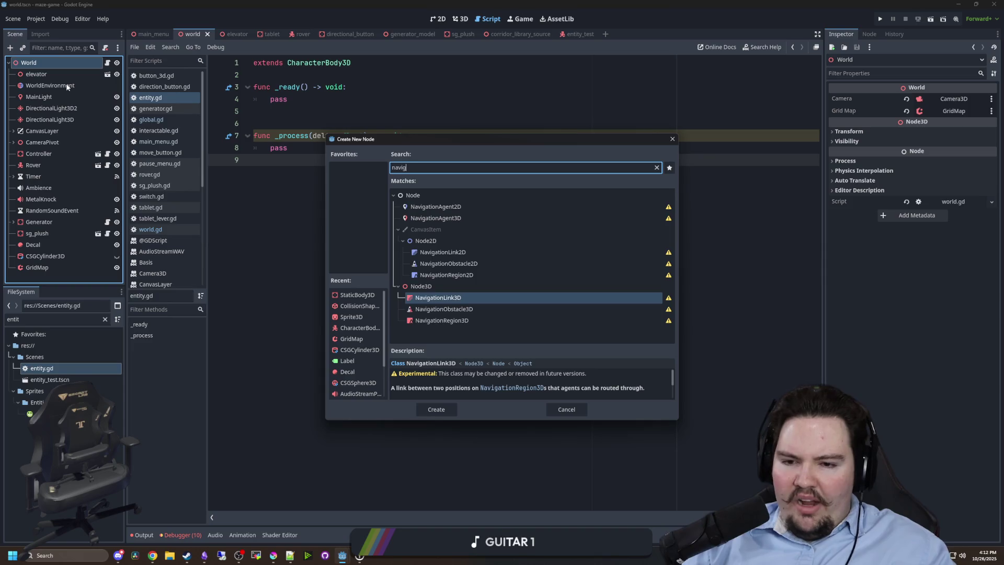
key(Down)
key(Down)
key(Return)
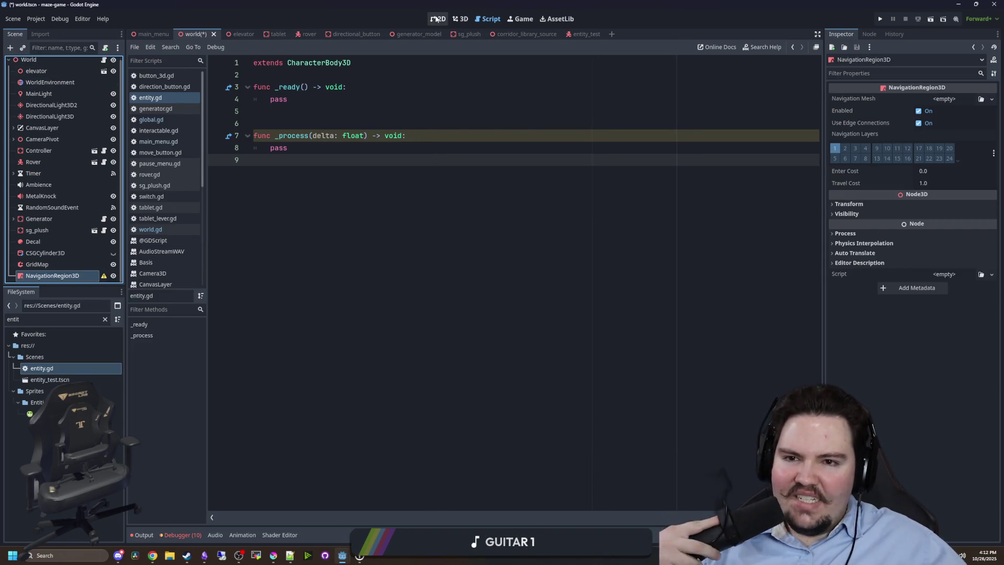
Assign a new NavigationMesh resource to the region's Navigation Mesh property.
click(438, 19)
click(943, 102)
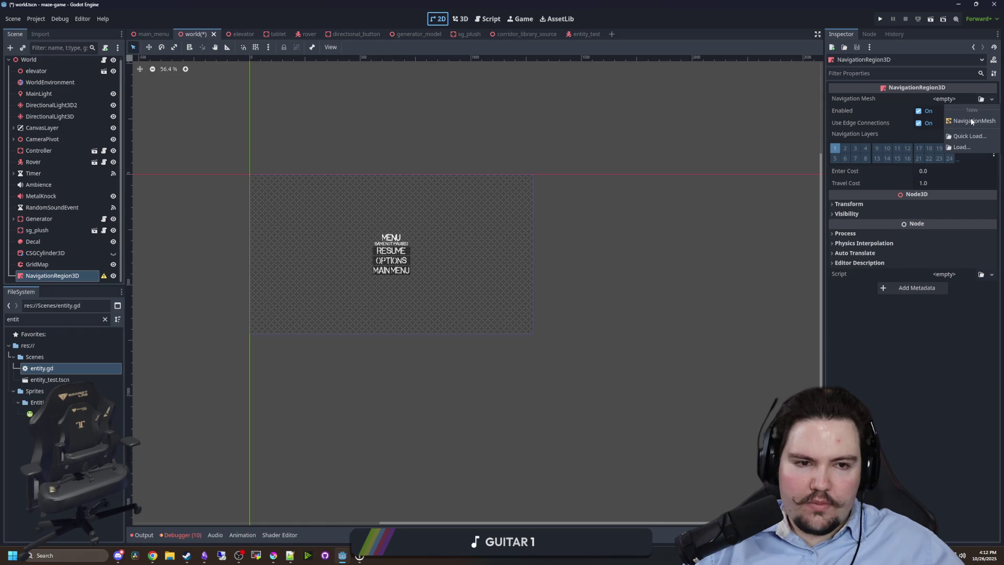
click(967, 112)
click(460, 19)
scroll(454, 224, up, 5)
scroll(506, 277, down, 5)
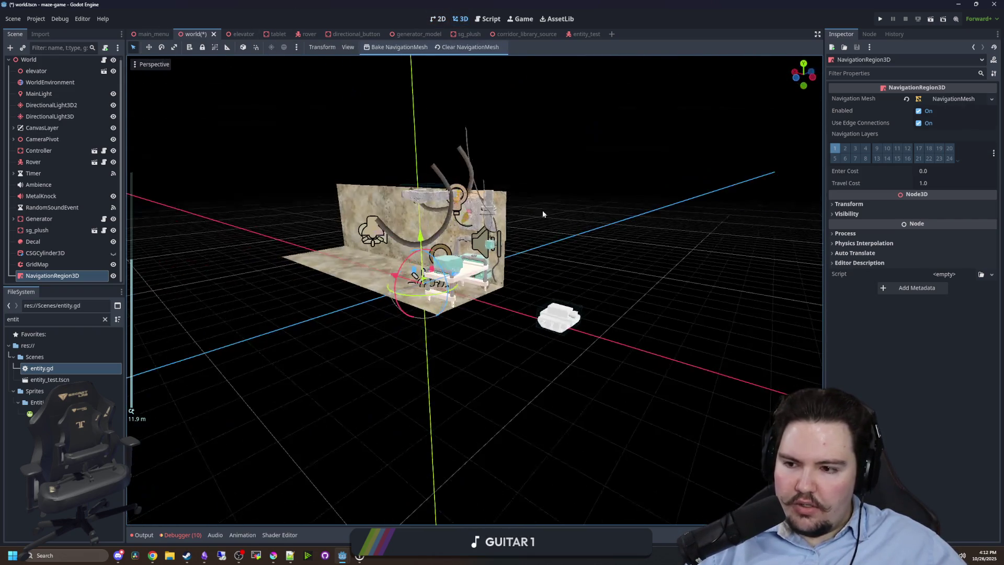
Expand the NavigationMesh settings, peek at Geometry, and orbit beneath the level.
click(932, 101)
click(859, 120)
click(859, 119)
scroll(387, 74, up, 2)
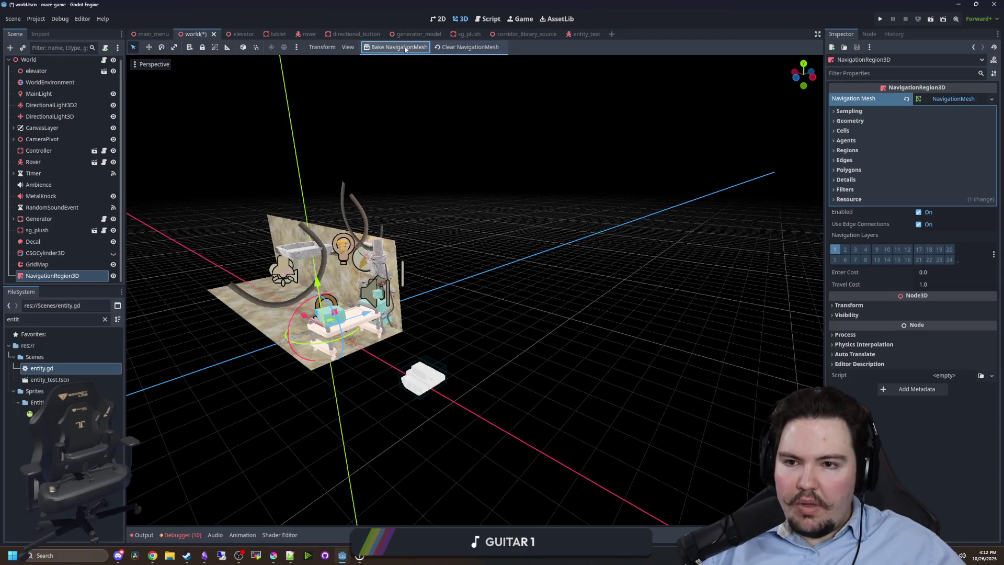
scroll(612, 186, down, 3)
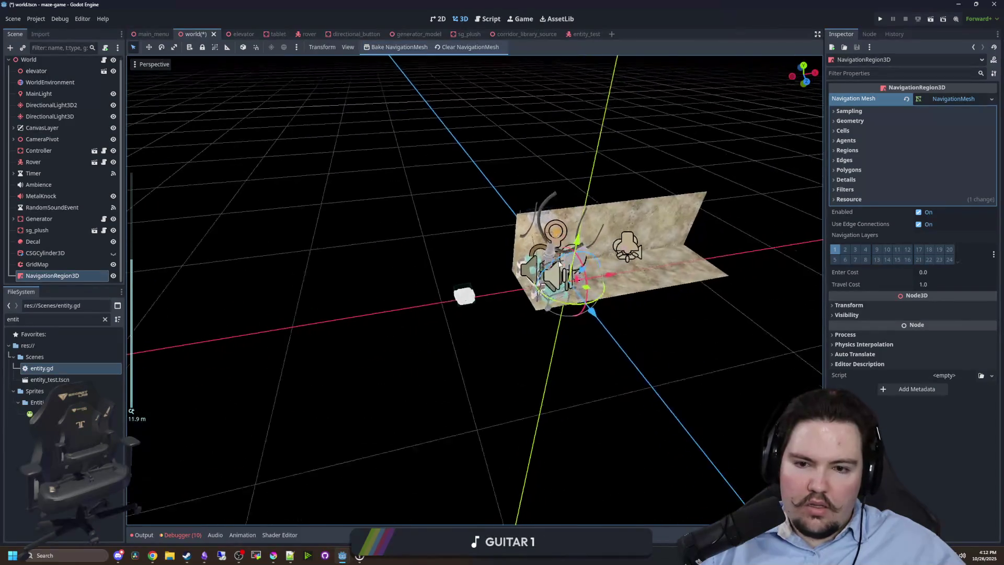
scroll(466, 274, up, 4)
mouse_move(381, 255)
mouse_down()
mouse_move(765, 223)
mouse_move(694, 207)
mouse_up()
drag(627, 167, 721, 248)
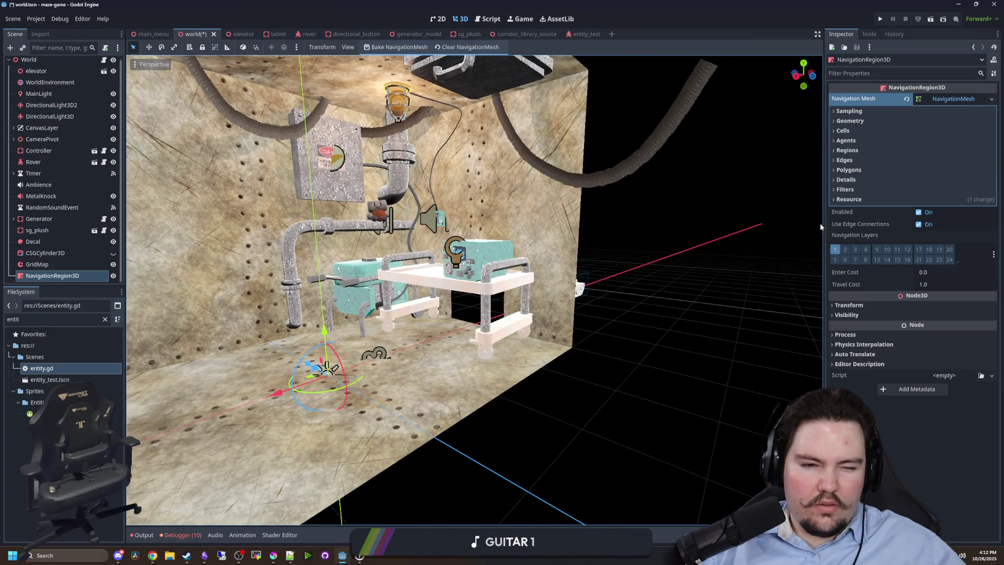
Browse the NavigationMesh's Sampling, Edges and Filters groups, collapsing each again.
click(860, 171)
click(863, 170)
click(856, 111)
click(856, 111)
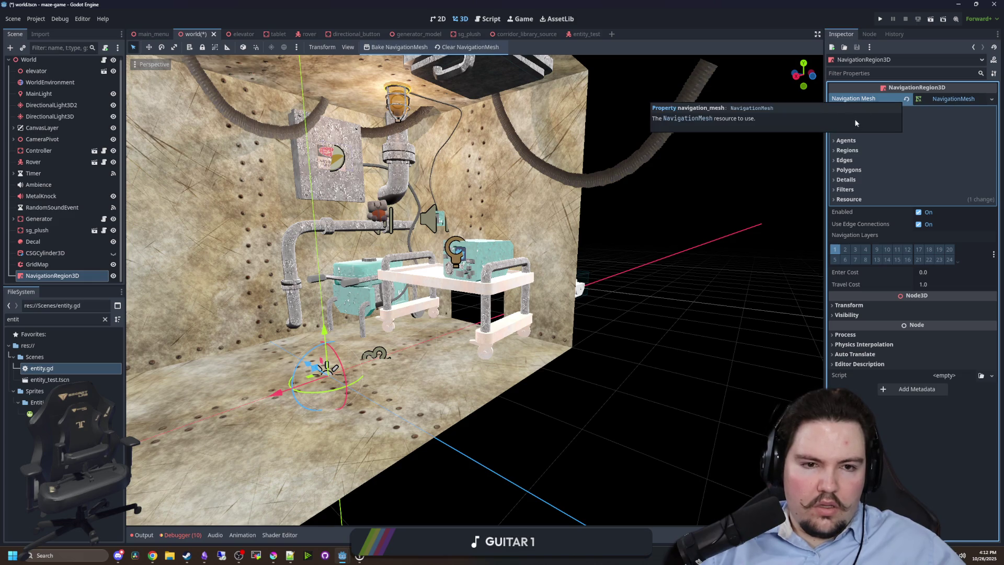
click(851, 170)
click(851, 171)
click(856, 160)
click(856, 160)
click(849, 189)
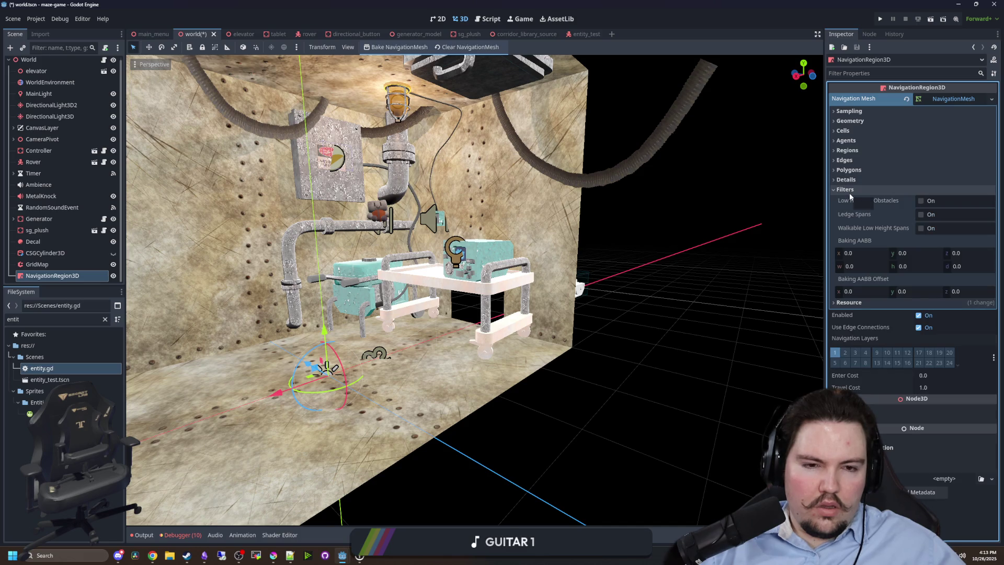
click(849, 190)
click(850, 190)
click(851, 190)
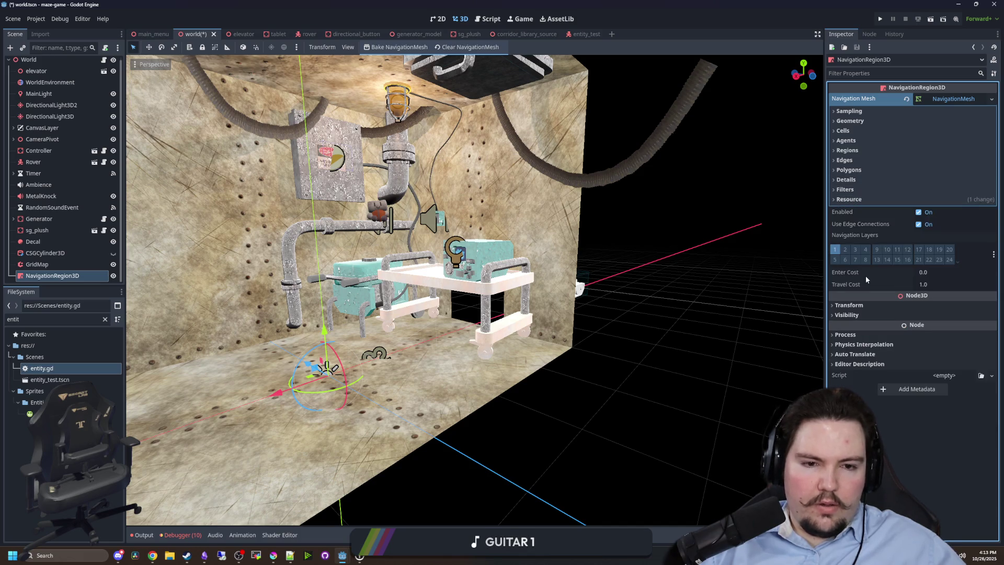
Clear the region's Navigation Mesh resource so it is empty again.
click(906, 99)
scroll(410, 314, down, 10)
right_click(71, 277)
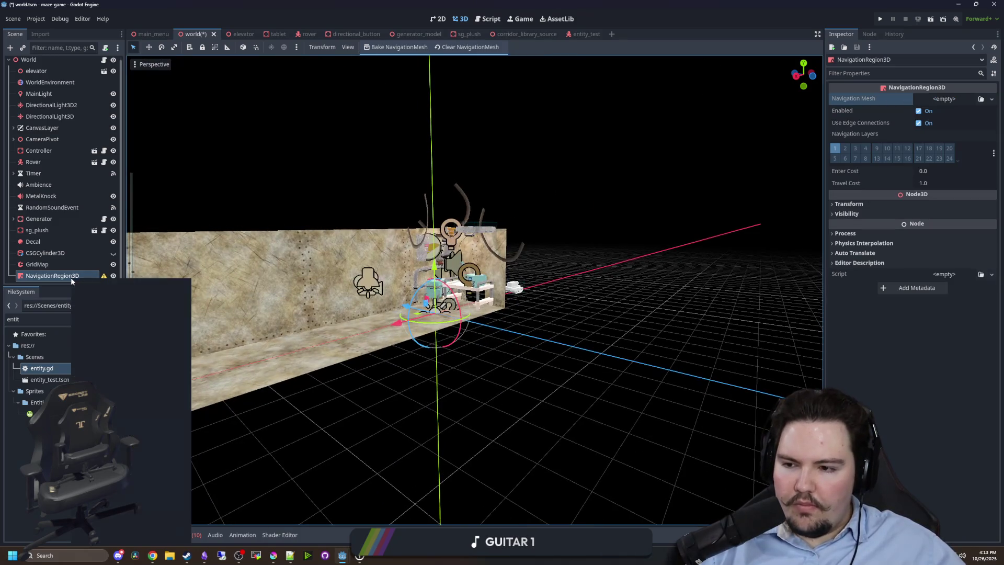
Delete the NavigationRegion3D node and confirm its removal.
click(92, 520)
click(478, 289)
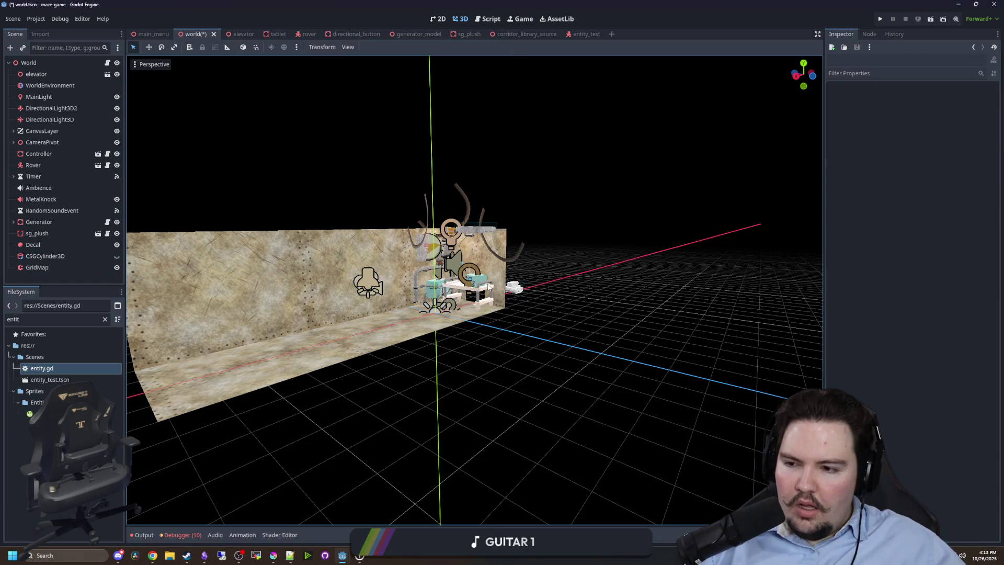
mouse_move(314, 245)
mouse_down()
mouse_move(349, 300)
mouse_move(581, 267)
mouse_up()
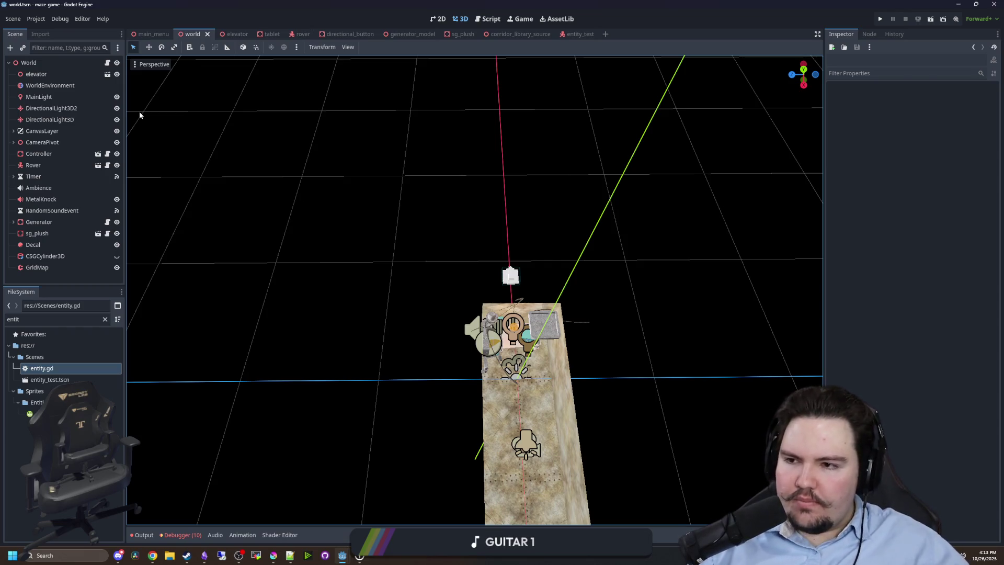
Select the GridMap node and switch to Chrome to begin a new search.
click(58, 267)
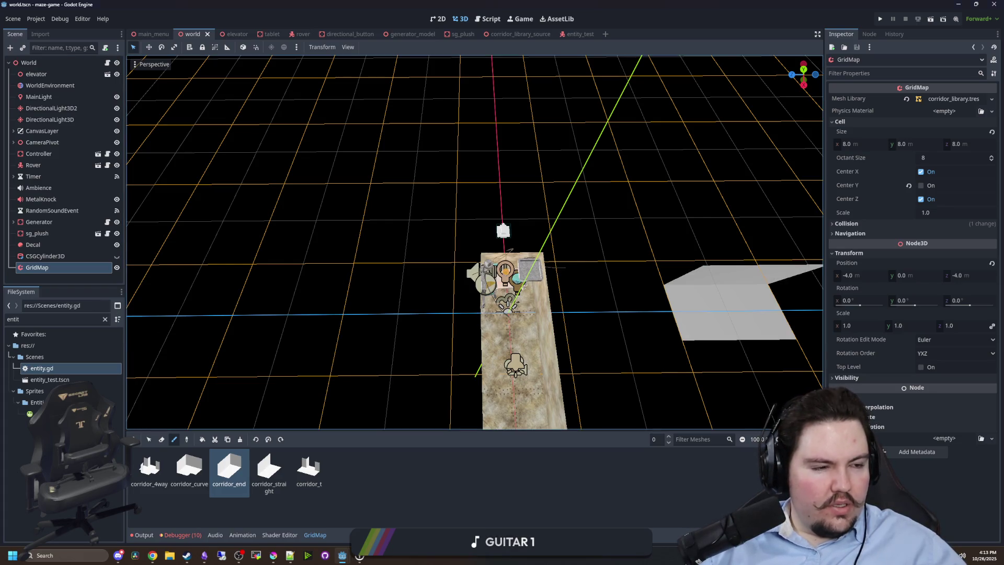
key(alt+Tab)
click(320, 132)
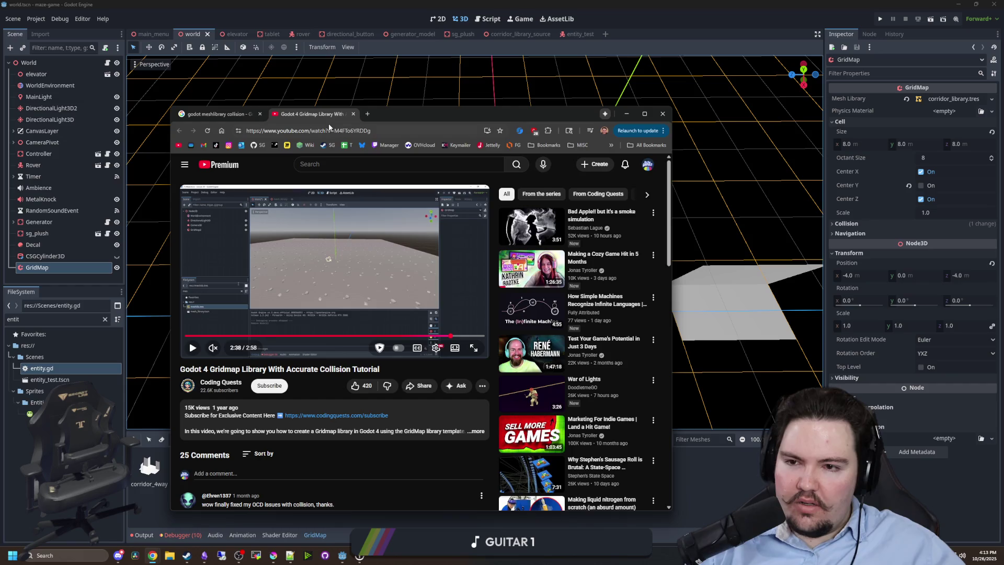
Search 'godot meshlibrary navigfaation' and open the Reddit grid map navigation thread in a new tab.
text(godot )
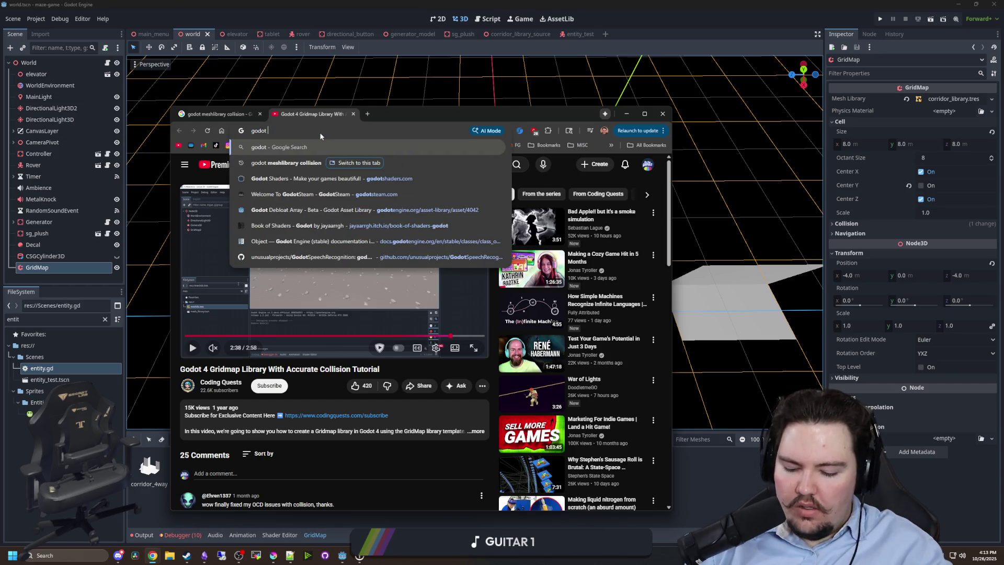
text(meshlibrary navigfaation)
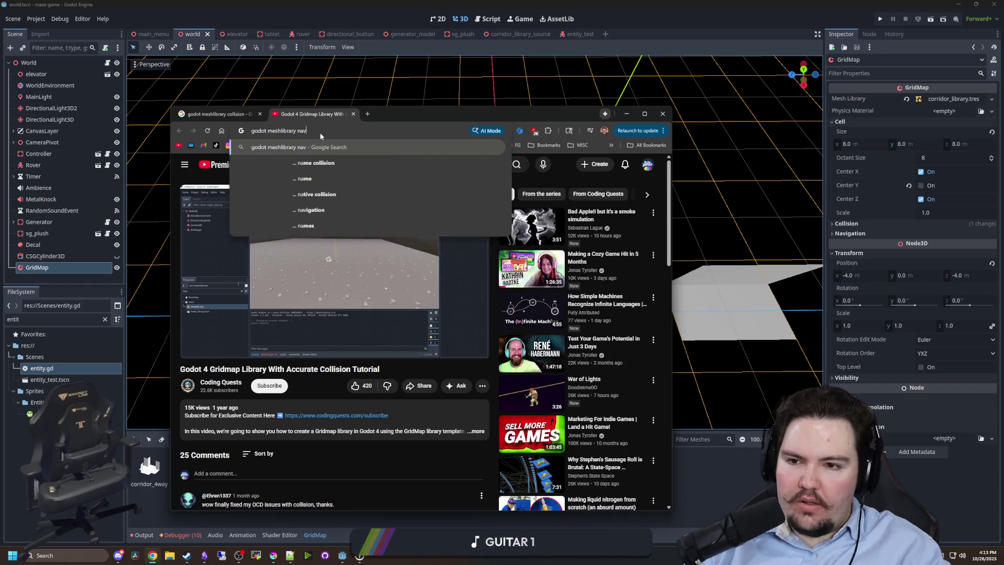
key(Return)
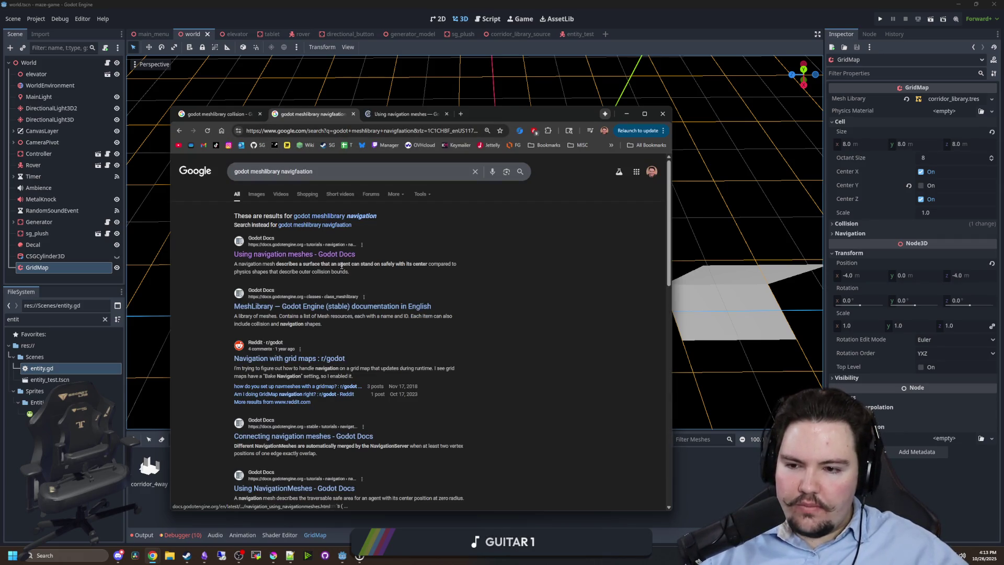
middle_click(289, 359)
Read the Using navigation meshes page to the bottom, then return to the Godot editor.
click(411, 114)
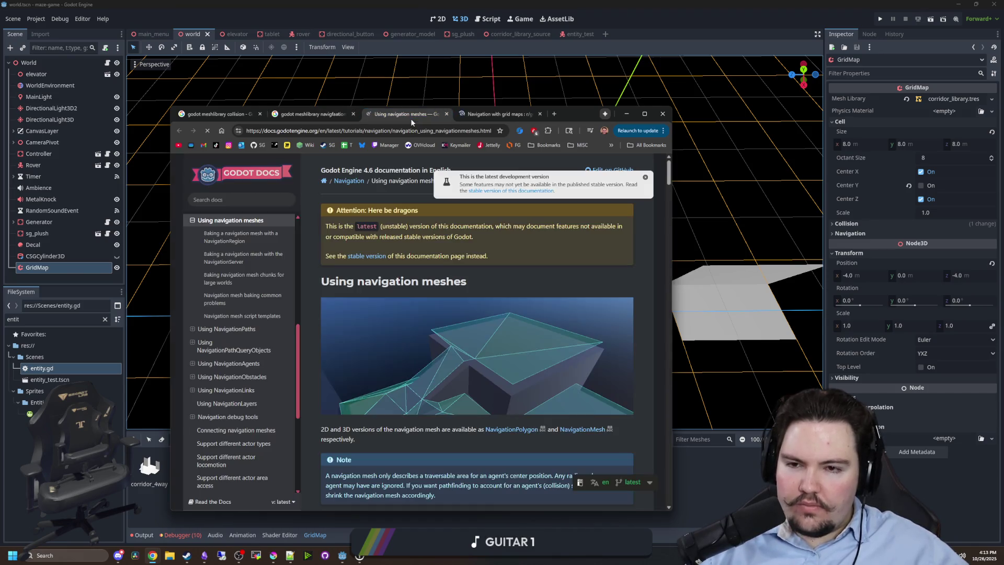
scroll(479, 284, down, 2)
scroll(479, 285, down, 5)
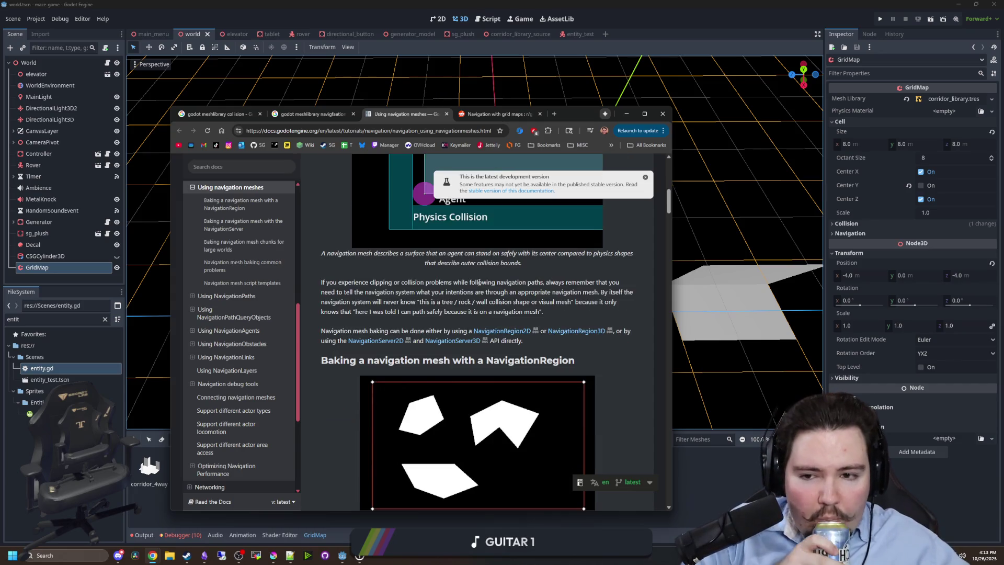
scroll(478, 283, down, 3)
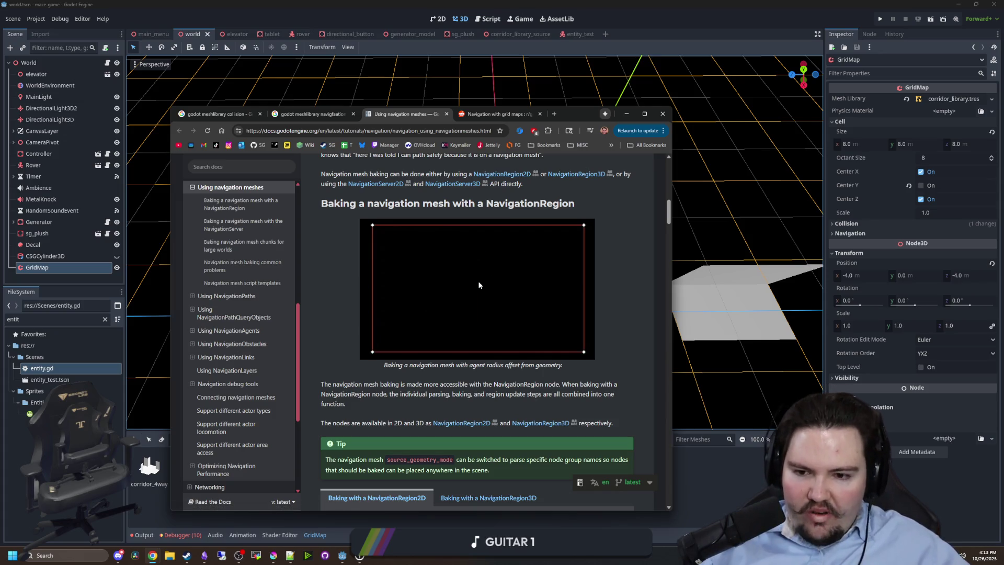
scroll(531, 404, down, 3)
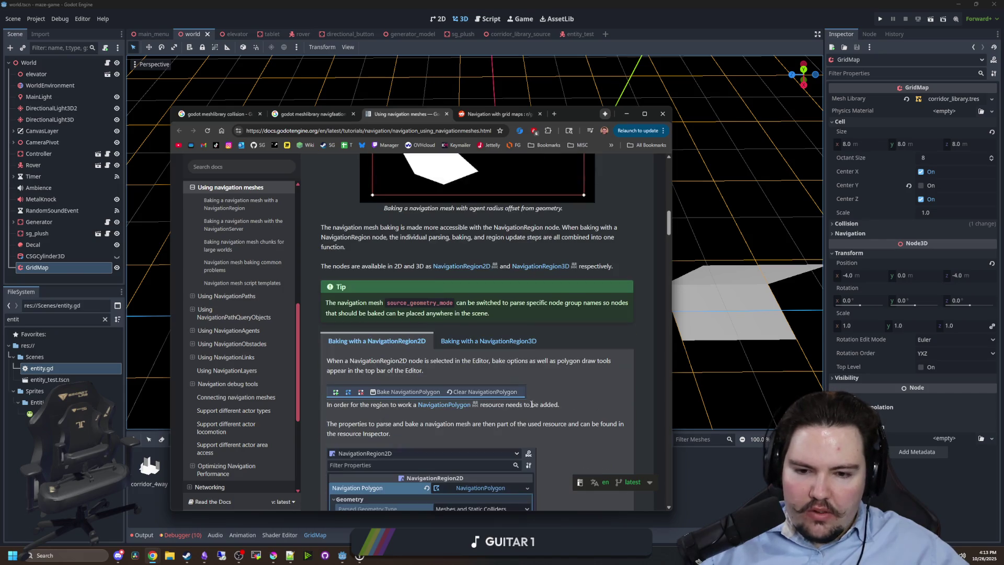
scroll(415, 315, down, 2)
scroll(434, 318, down, 2)
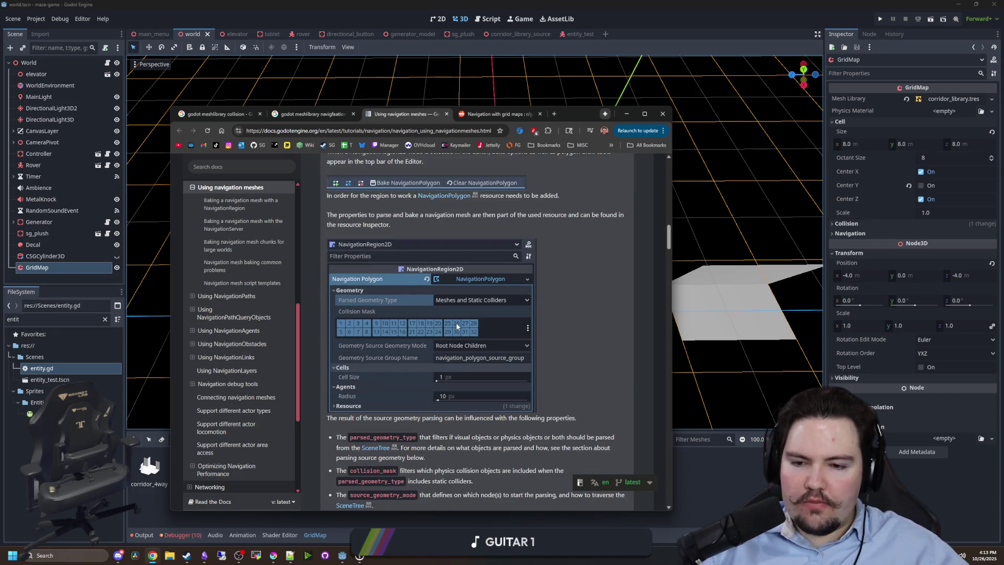
scroll(456, 297, down, 2)
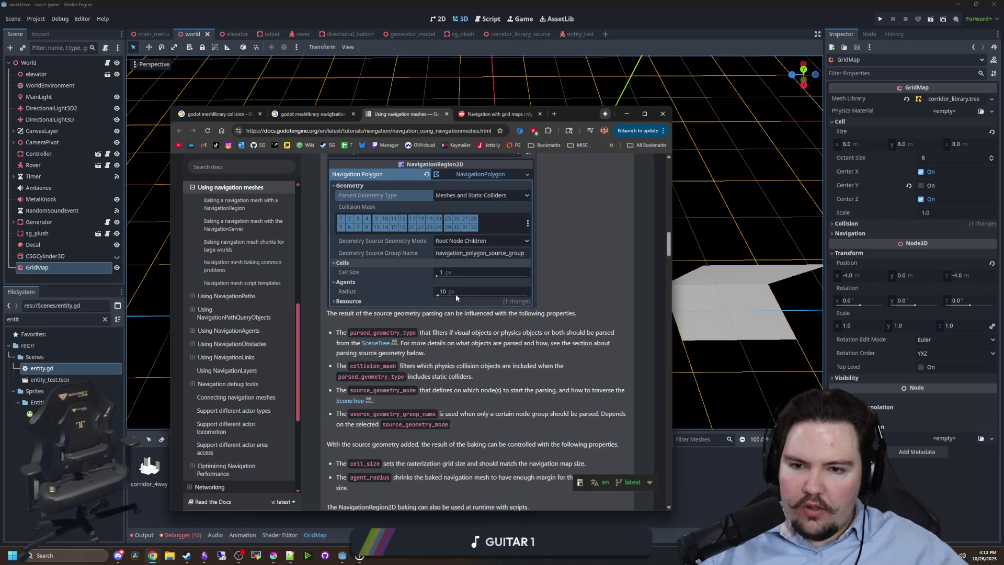
scroll(456, 297, down, 10)
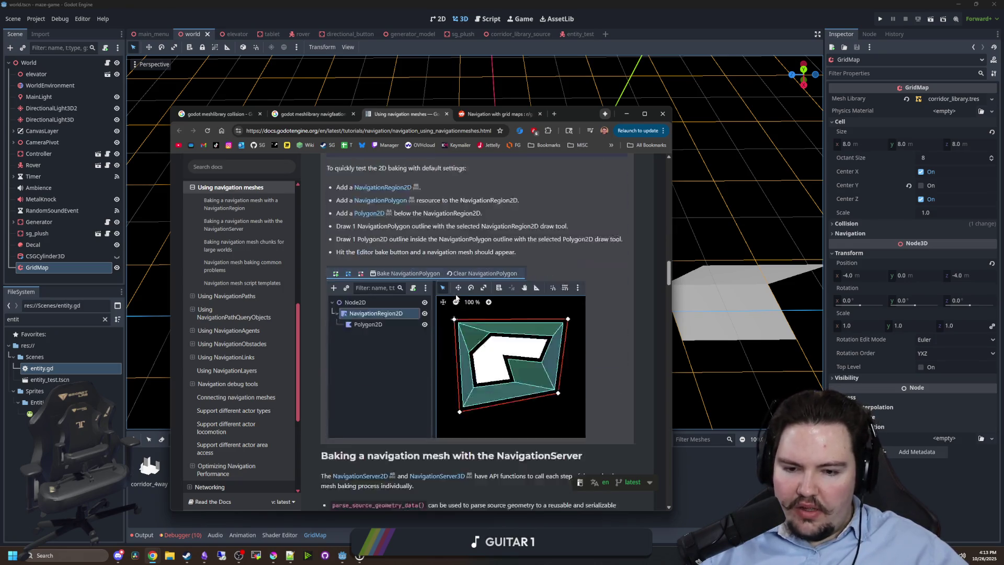
scroll(456, 297, down, 10)
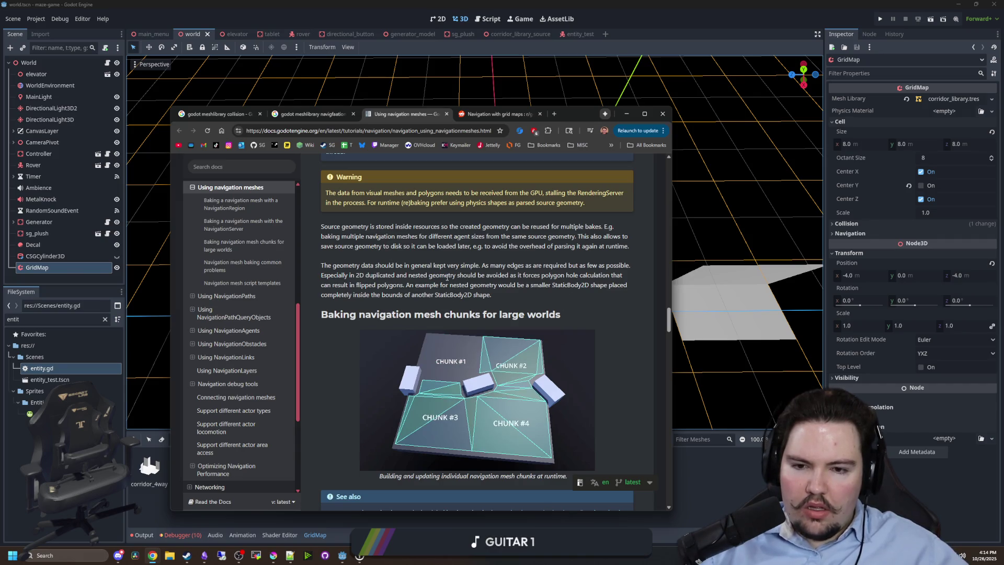
scroll(446, 276, down, 5)
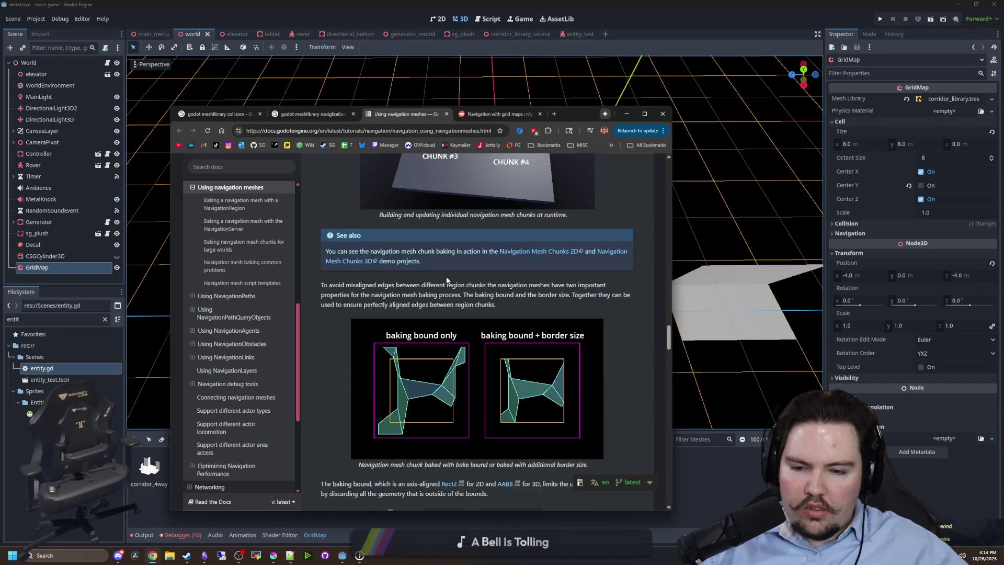
scroll(522, 324, down, 9)
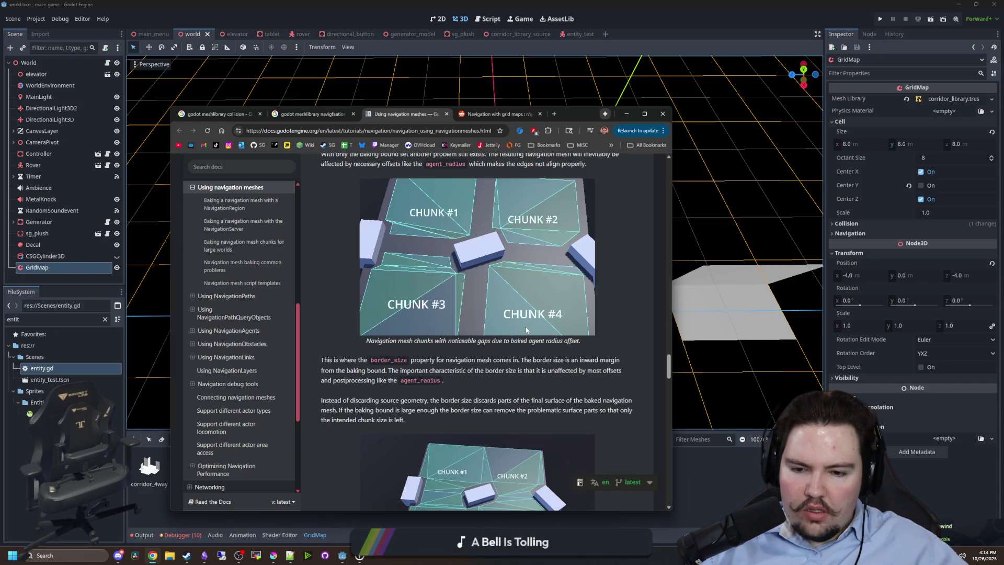
scroll(482, 311, down, 2)
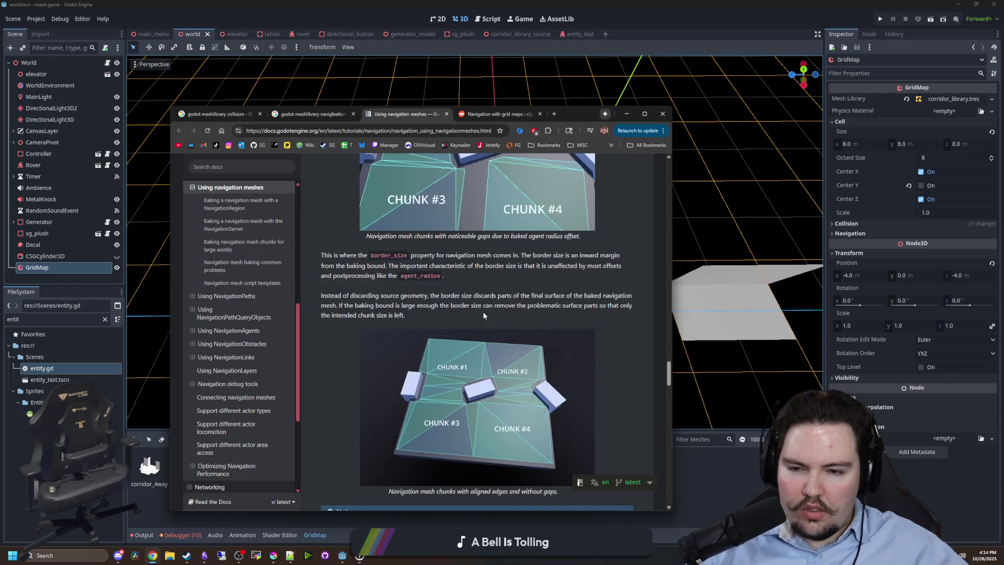
scroll(483, 315, down, 4)
scroll(483, 315, down, 4)
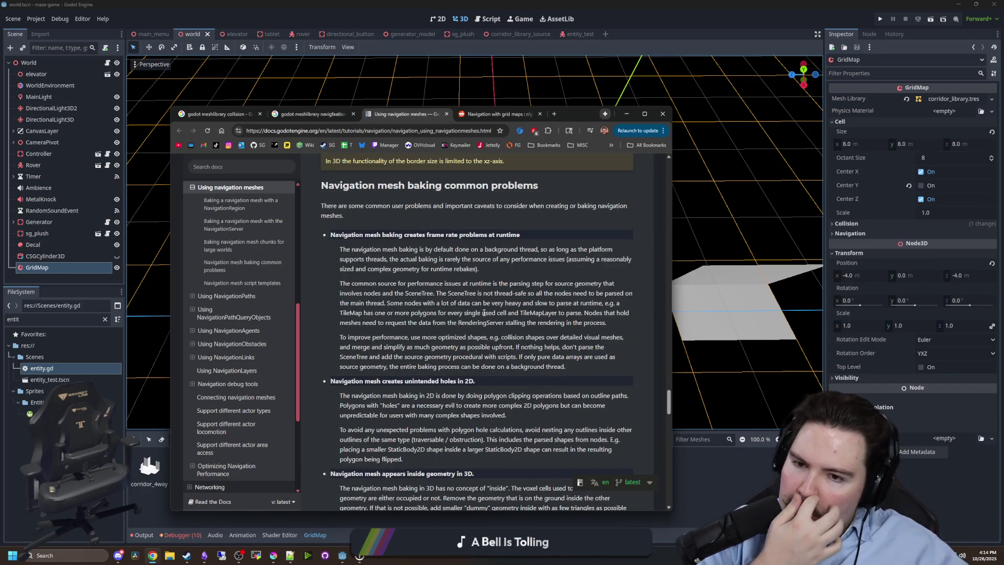
scroll(499, 302, down, 3)
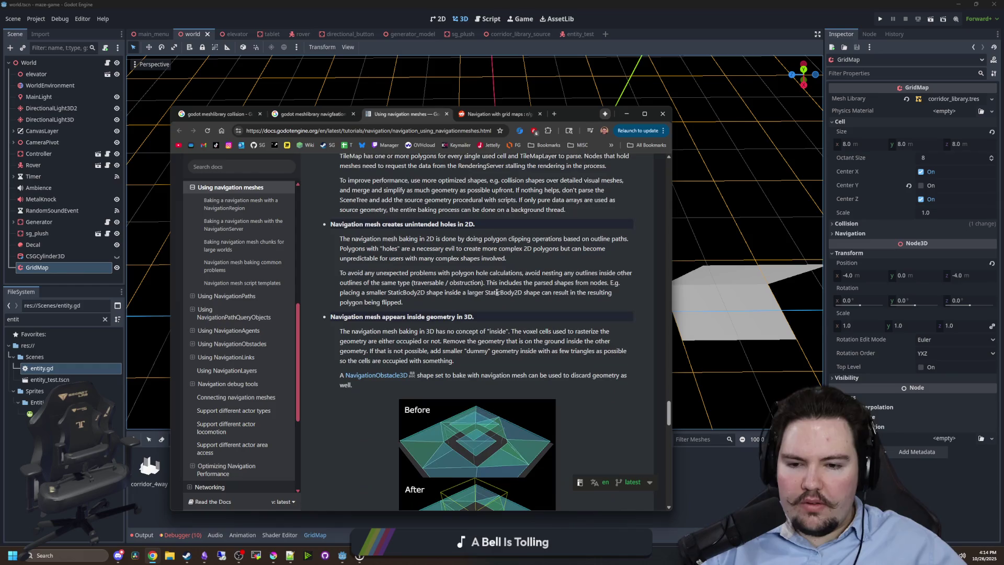
scroll(441, 332, down, 2)
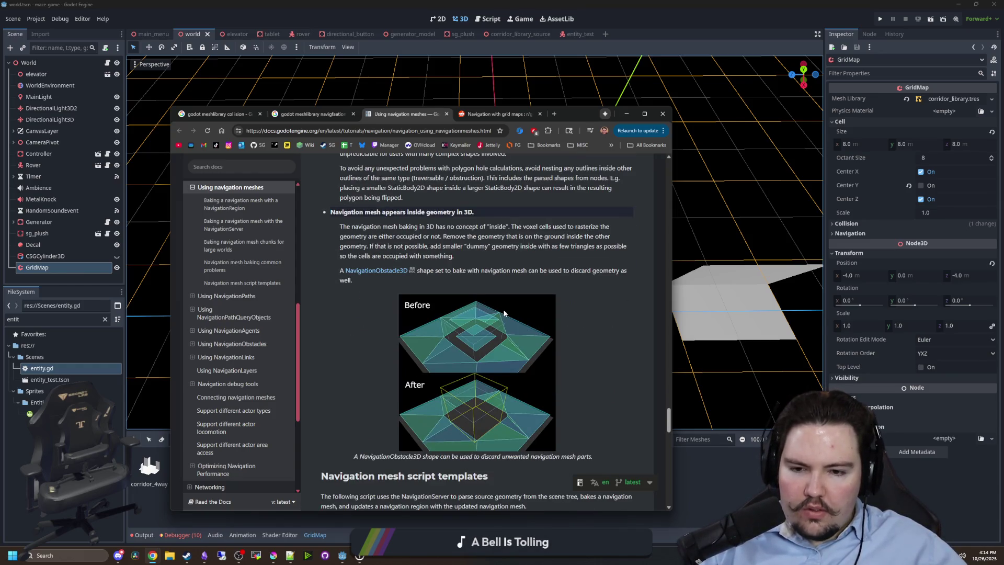
scroll(447, 313, down, 5)
scroll(455, 295, down, 4)
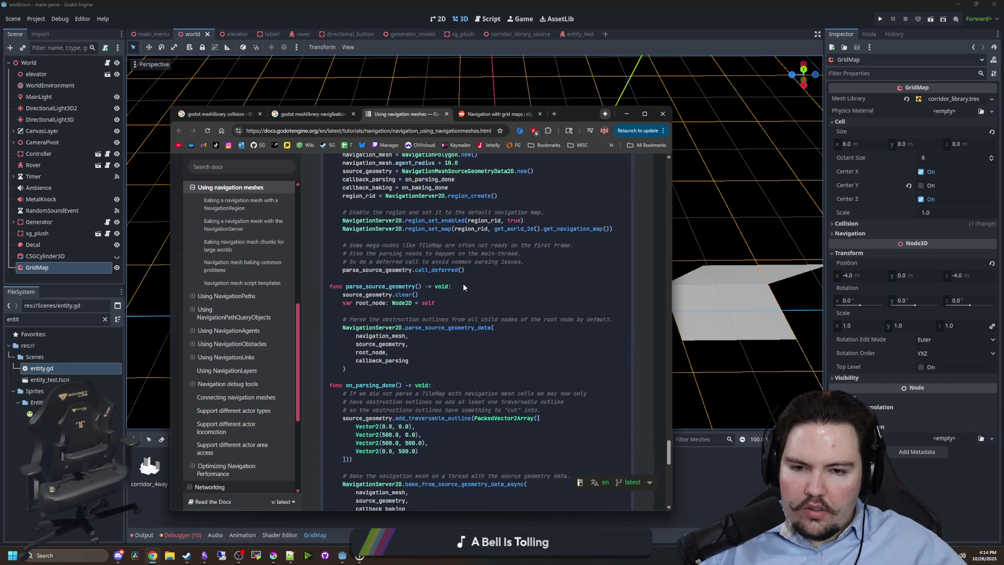
scroll(514, 248, down, 16)
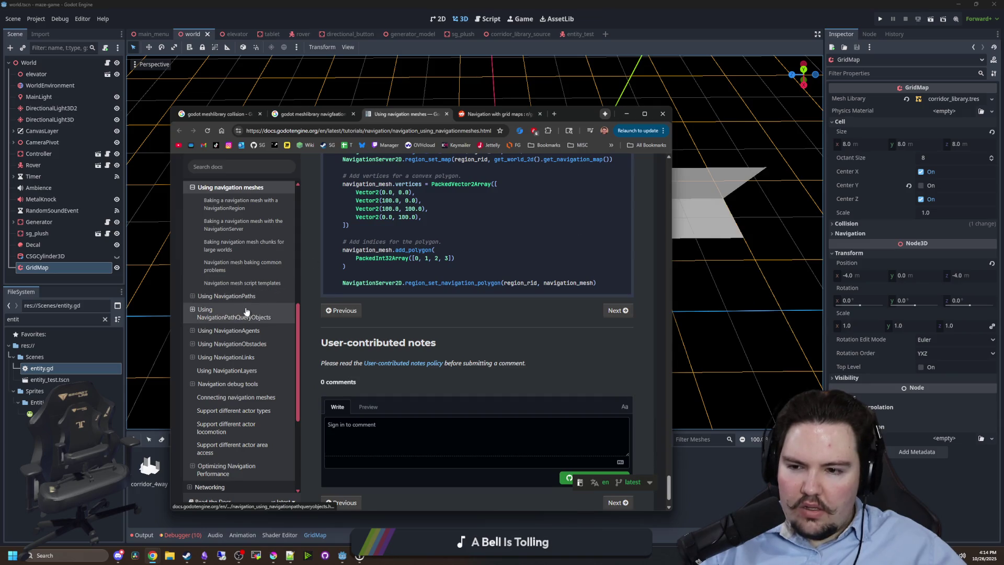
click(30, 270)
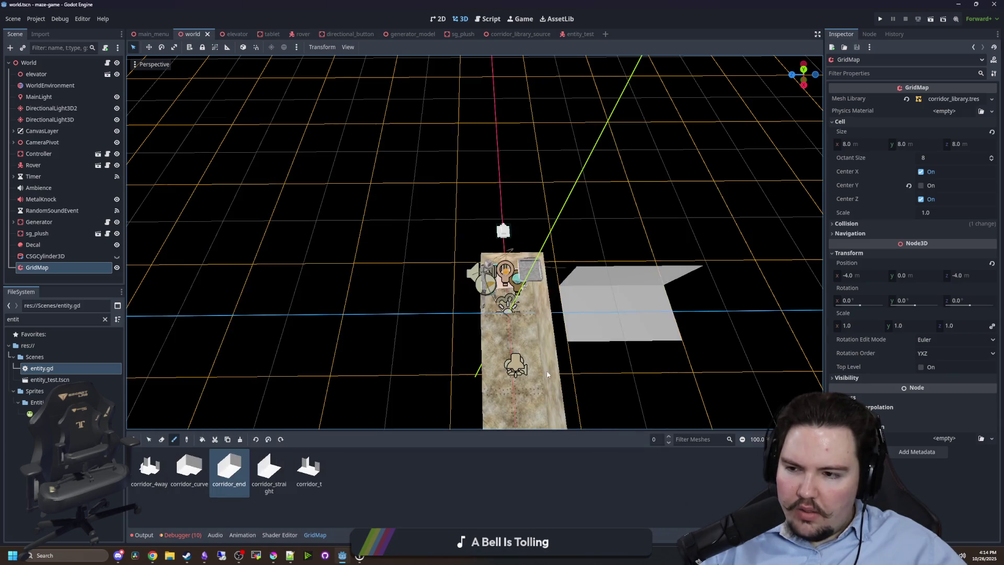
Create a NavigationRegion3D under World, after comparing it with NavigationObstacle3D's description.
click(49, 64)
right_click(49, 64)
click(71, 80)
key(Down)
key(Down)
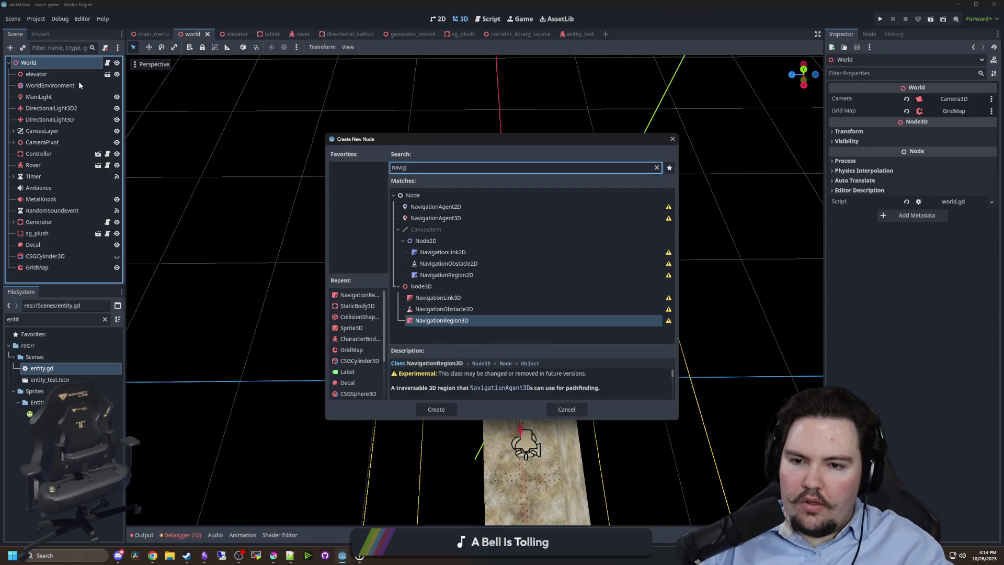
key(Up)
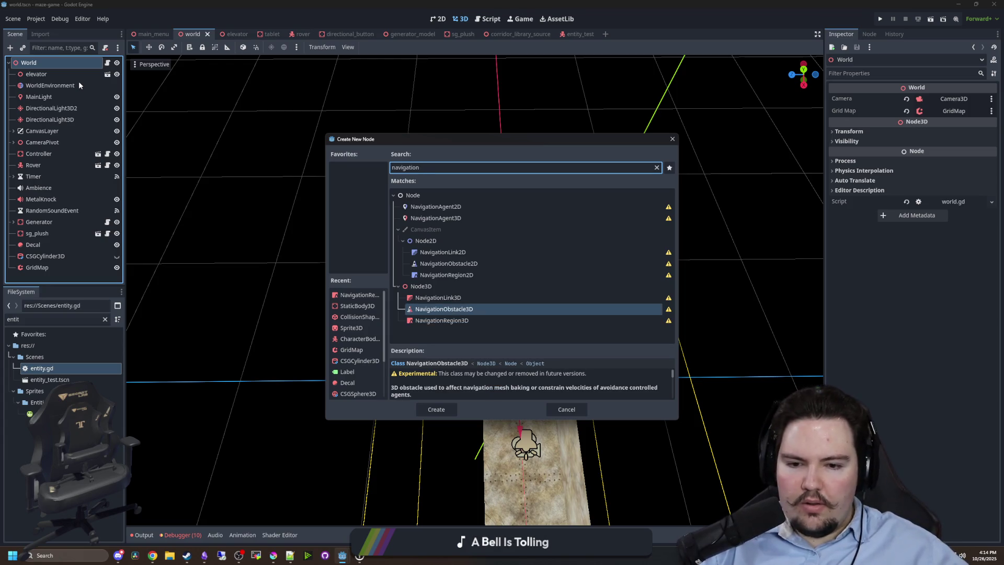
key(Down)
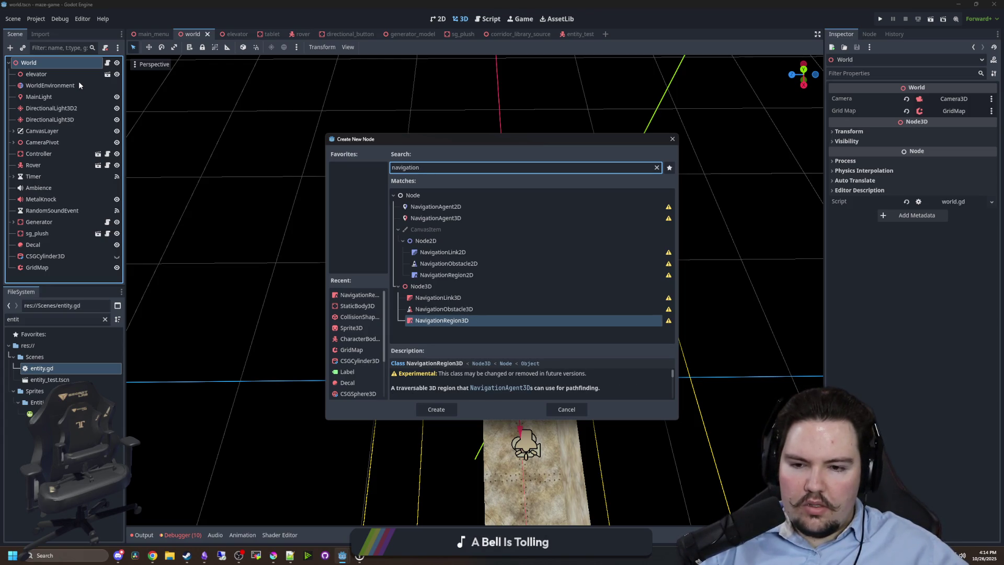
key(Return)
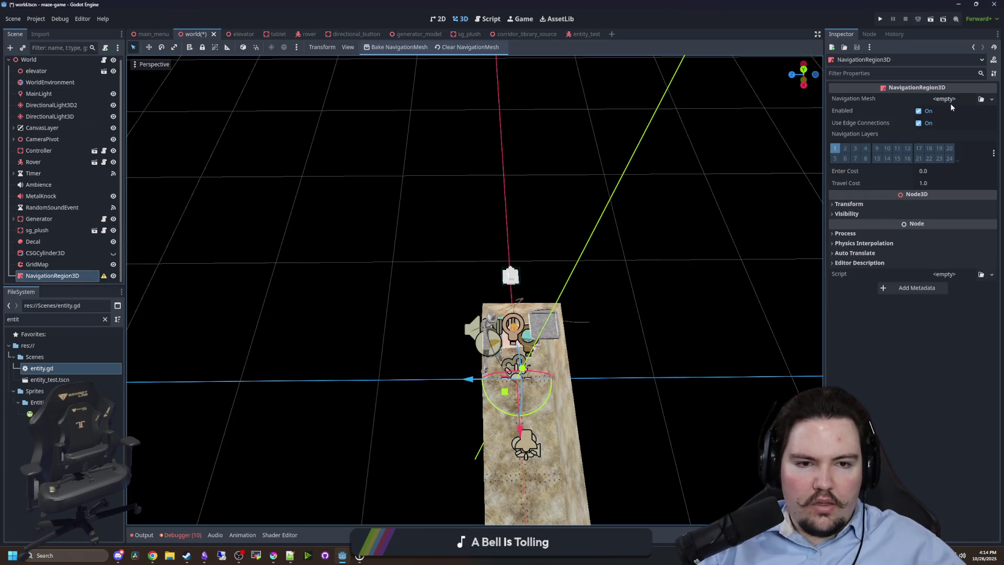
Try baking the navigation mesh and dismiss the missing-mesh alert.
drag(635, 233, 504, 36)
click(412, 48)
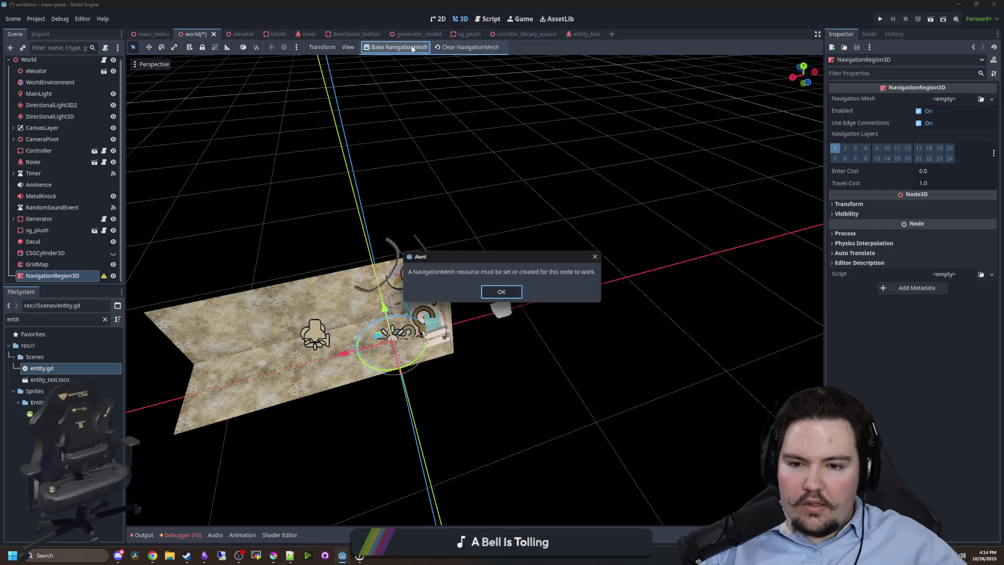
click(501, 291)
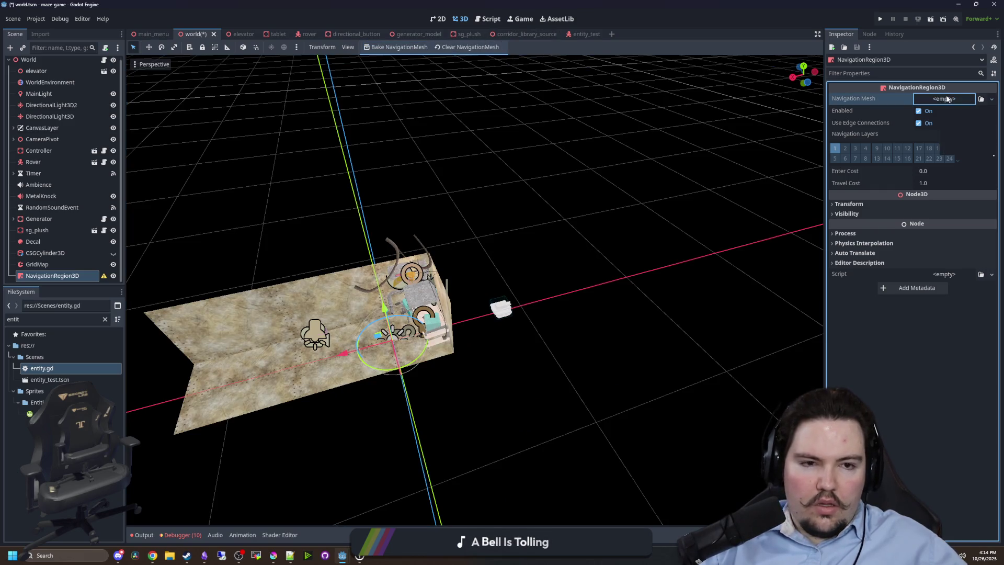
Give the NavigationRegion3D a new NavigationMesh resource, then switch to Chrome.
click(948, 99)
click(965, 138)
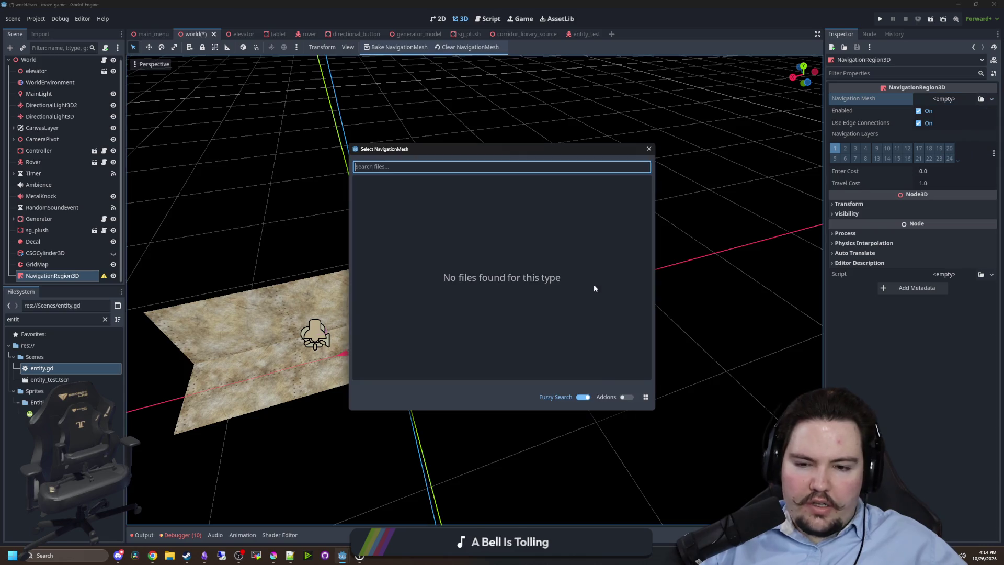
click(649, 148)
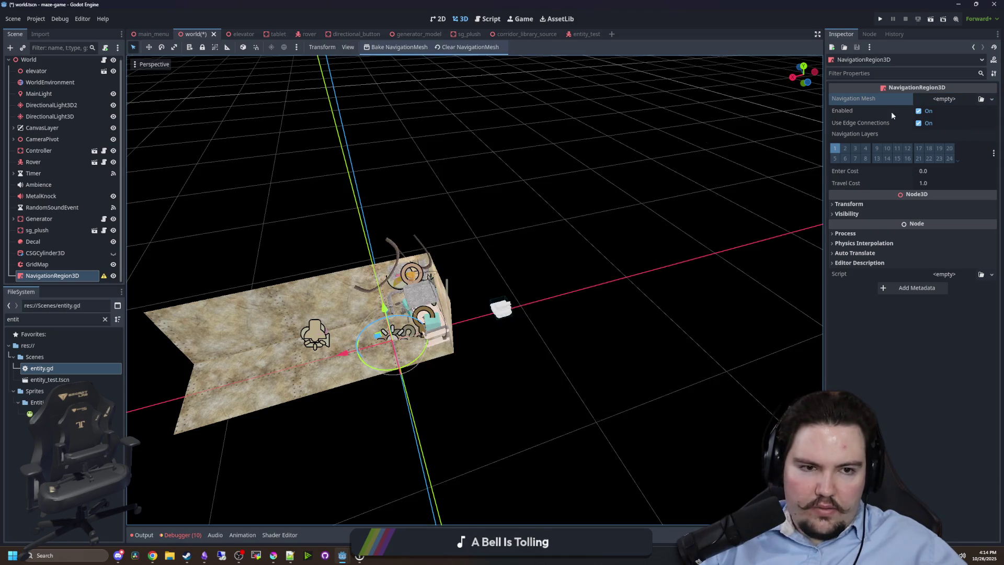
click(945, 99)
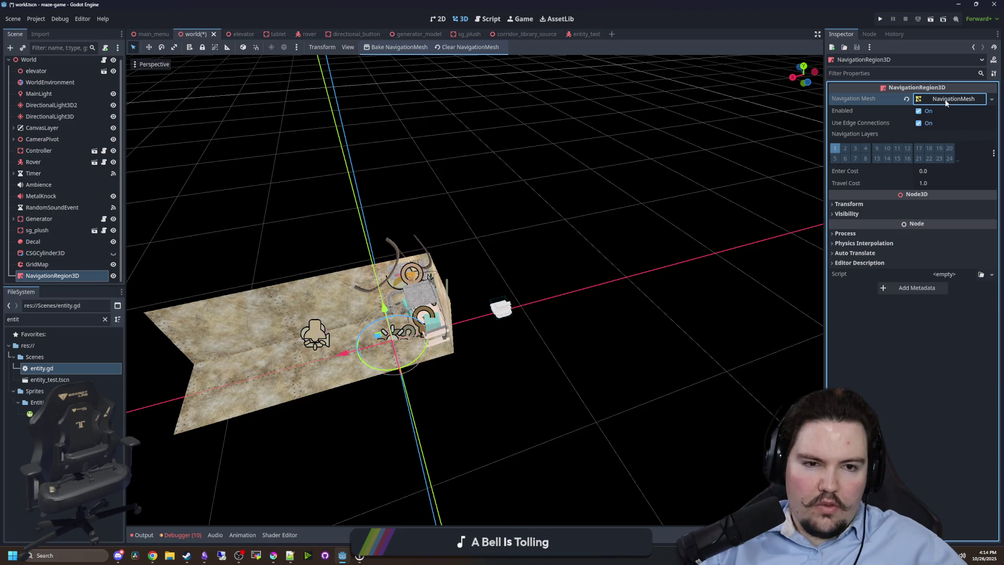
click(946, 101)
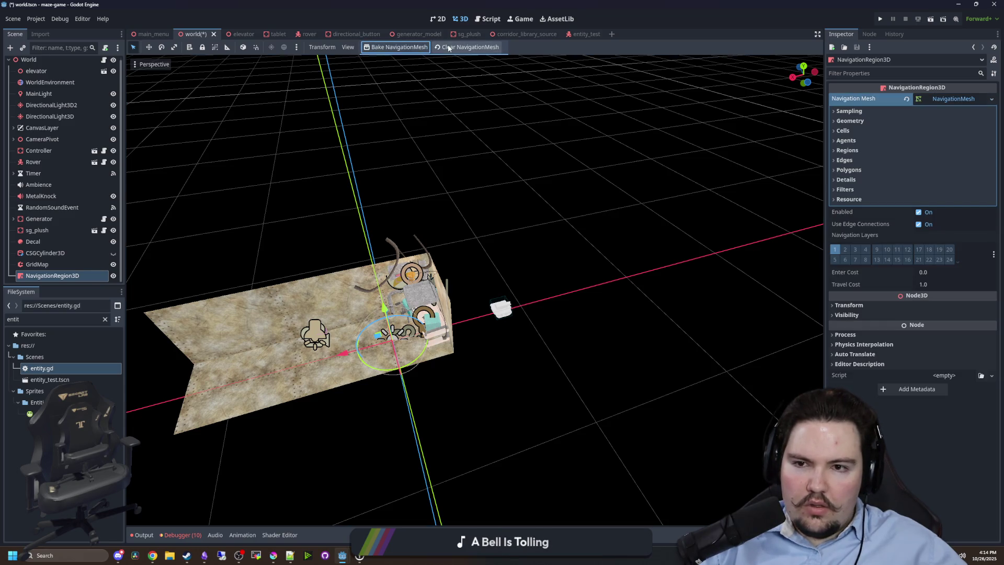
scroll(432, 248, down, 10)
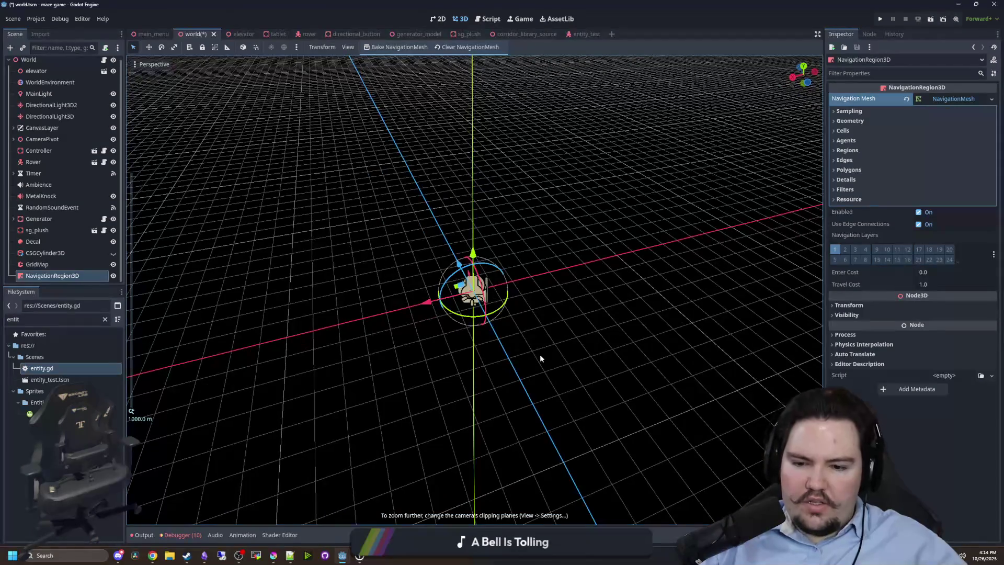
scroll(434, 319, up, 15)
mouse_move(434, 320)
mouse_down()
mouse_move(516, 337)
mouse_move(647, 317)
mouse_up()
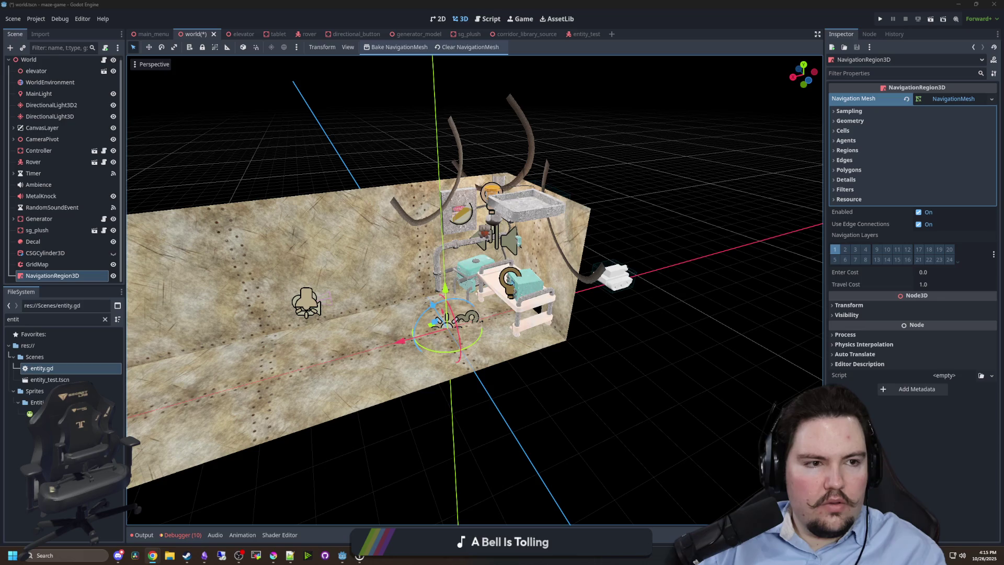
key(alt+Tab)
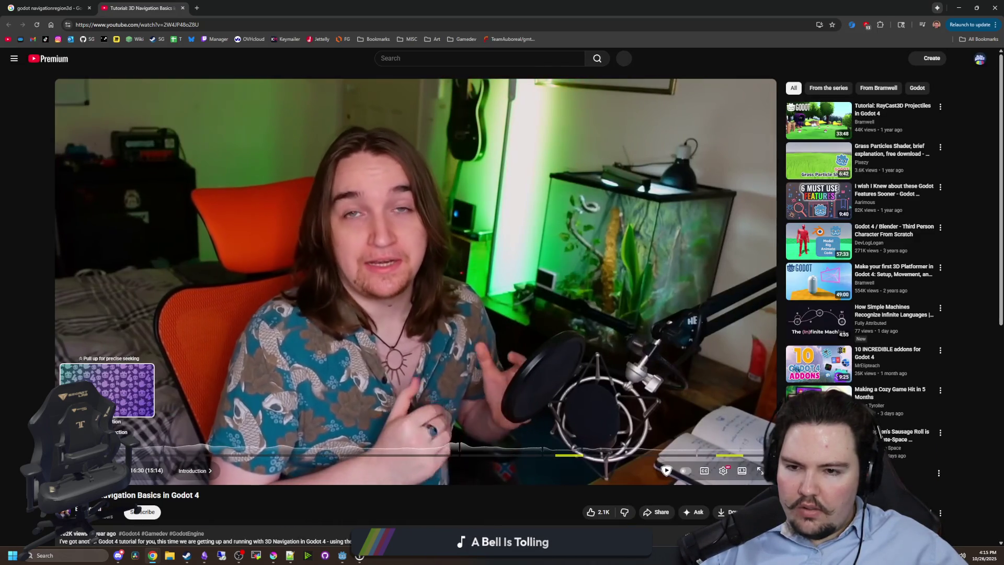
Seek the 3D Navigation Basics video to its Baking the NavigationMesh chapter, then return to Godot.
click(107, 454)
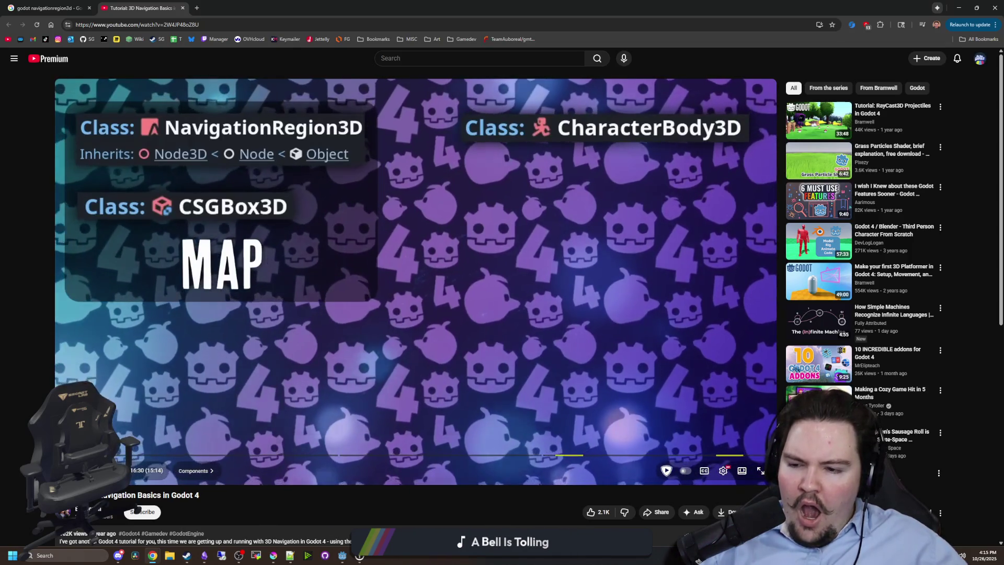
click(122, 456)
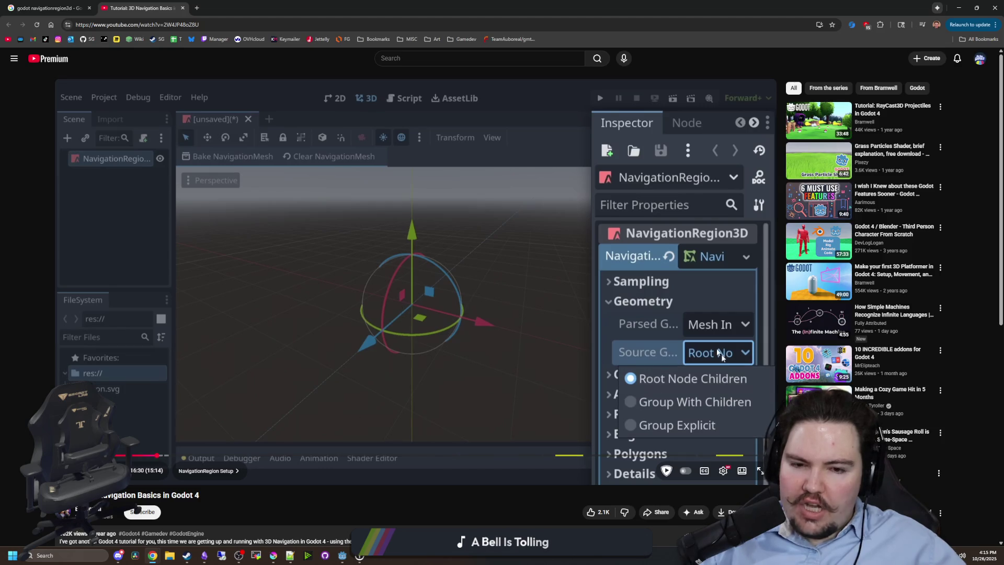
click(172, 456)
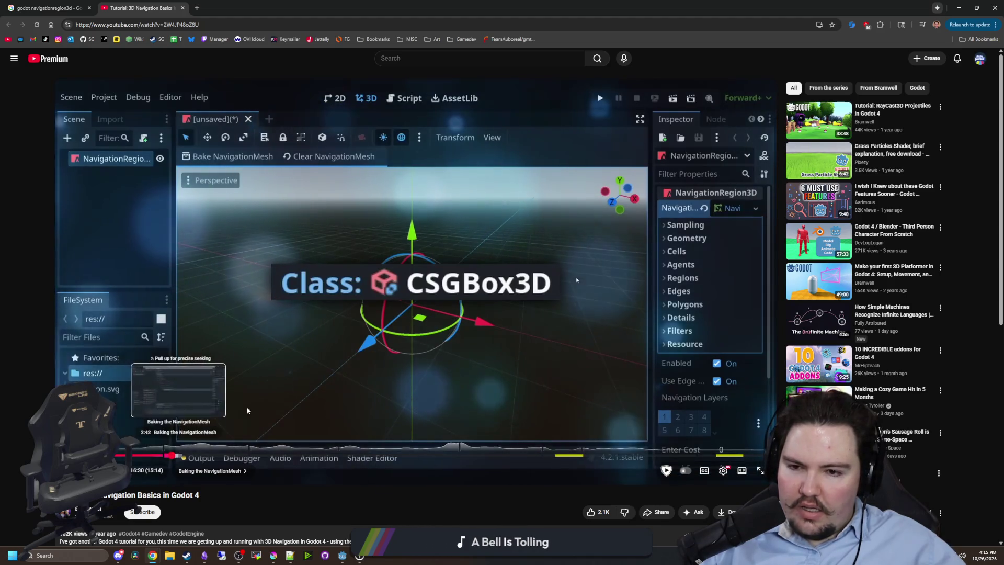
key(alt+Tab)
scroll(283, 186, down, 5)
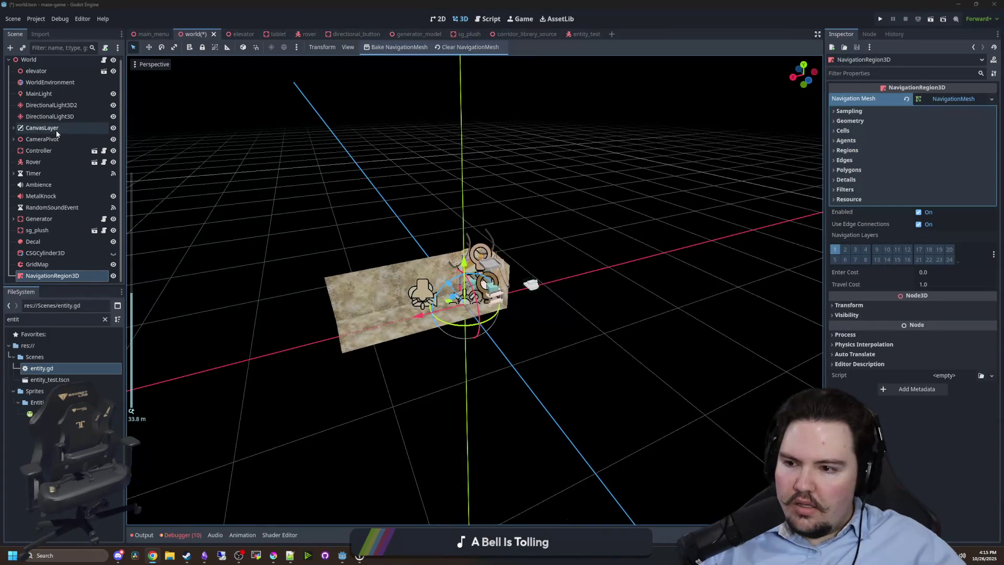
Add a CSGBox3D child node under World by searching 'csg'.
right_click(36, 62)
click(67, 83)
text(csg)
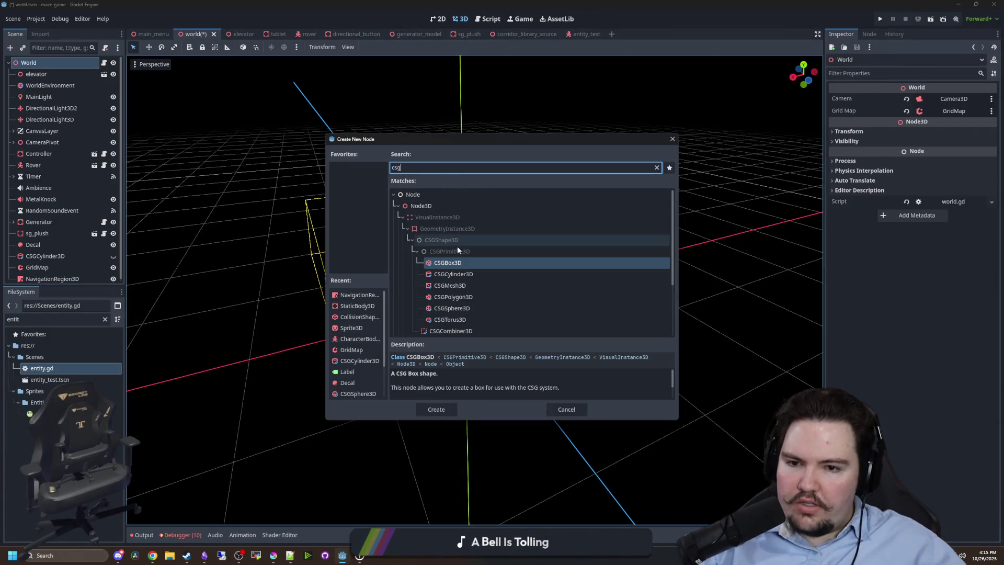
key(Return)
scroll(442, 272, down, 3)
scroll(468, 309, up, 4)
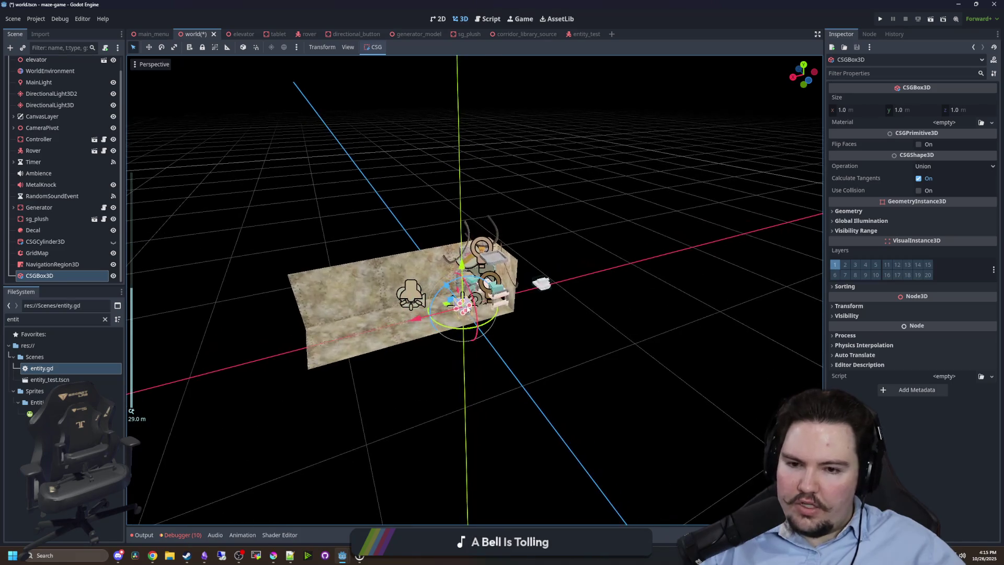
Set the box size to 100 on x, y and z, and move NavigationRegion3D under it.
drag(466, 313, 591, 391)
key(ctrl+z)
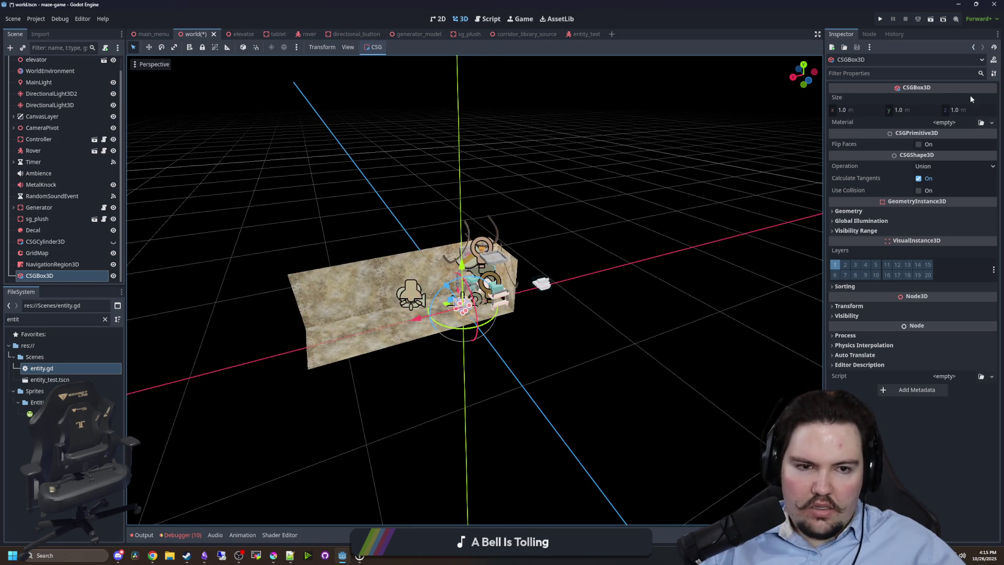
click(864, 110)
text(100)
key(Return)
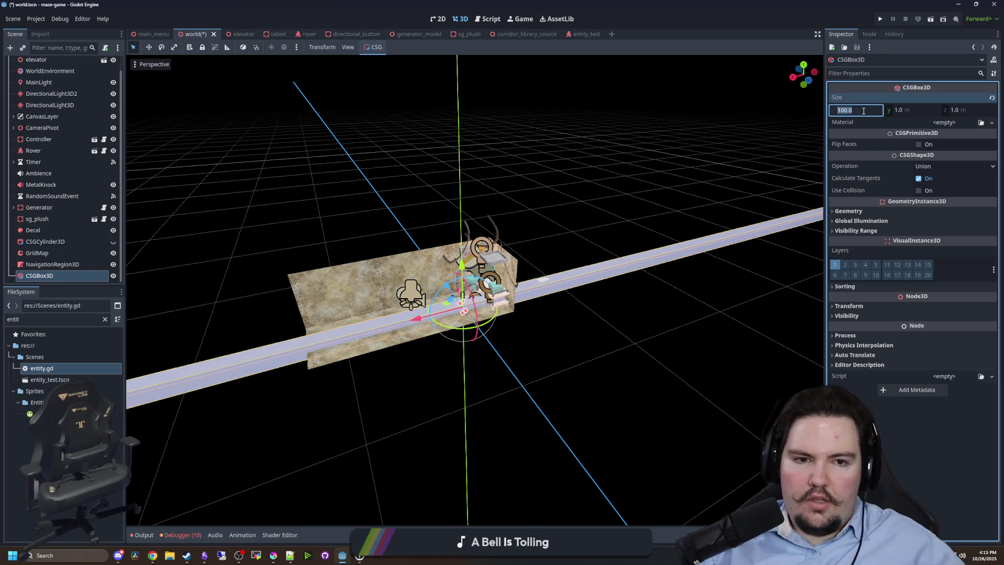
text(100)
key(Tab)
text(100)
key(Return)
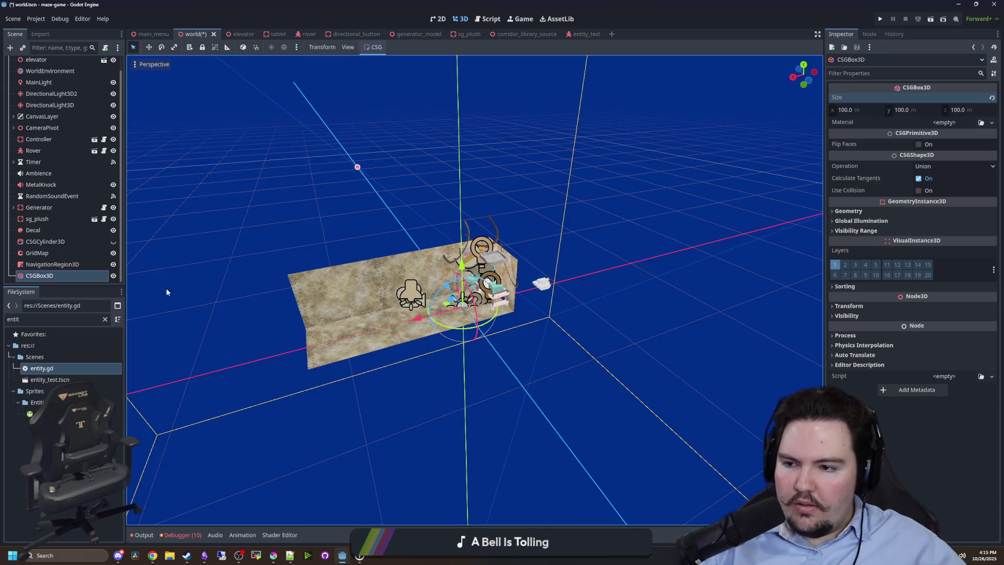
click(47, 267)
drag(45, 277, 45, 276)
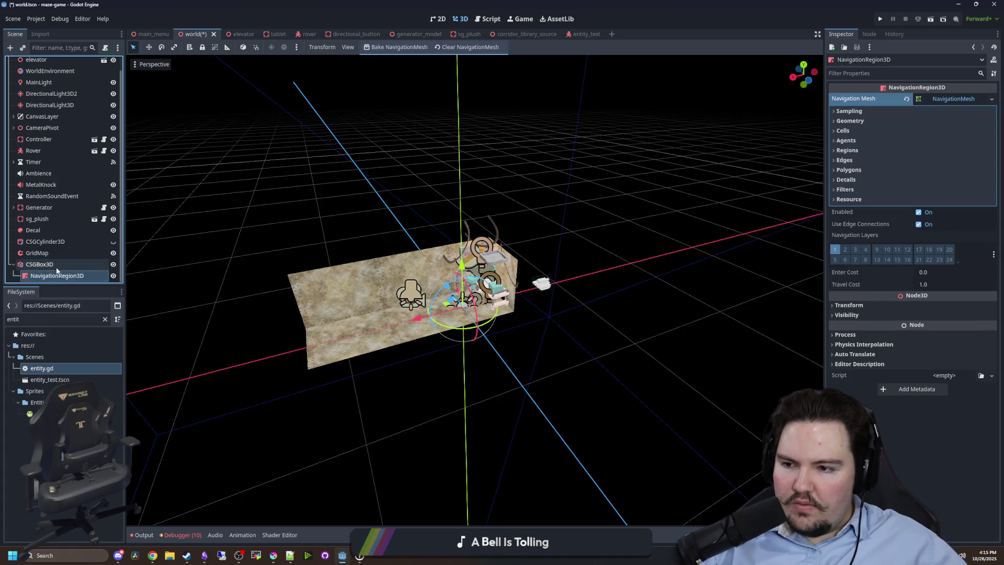
click(861, 121)
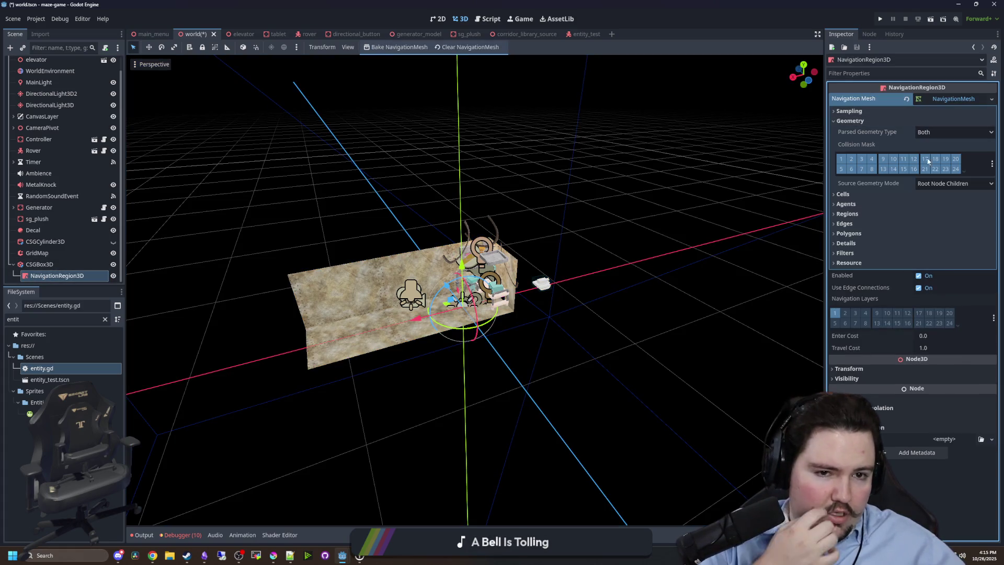
click(939, 186)
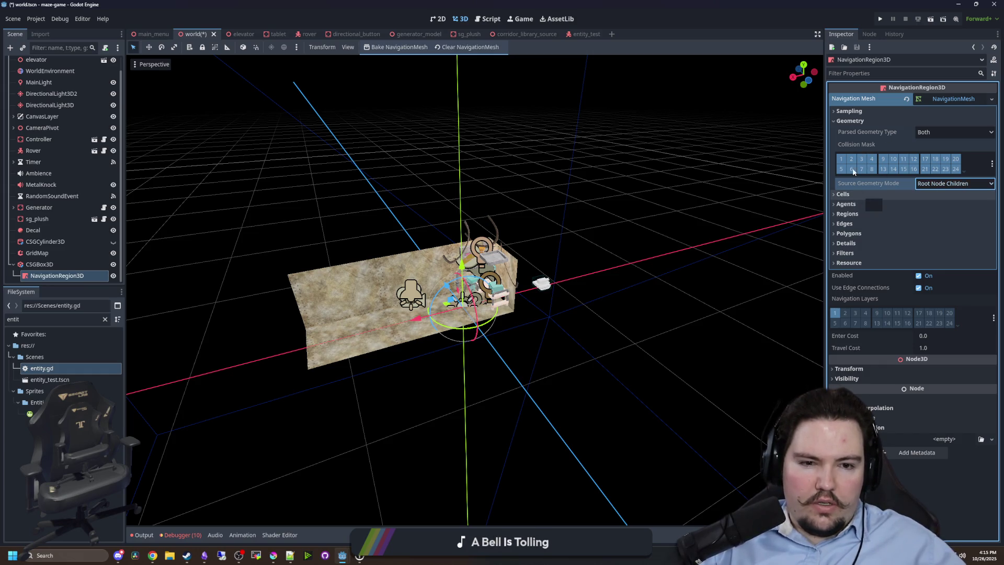
click(850, 122)
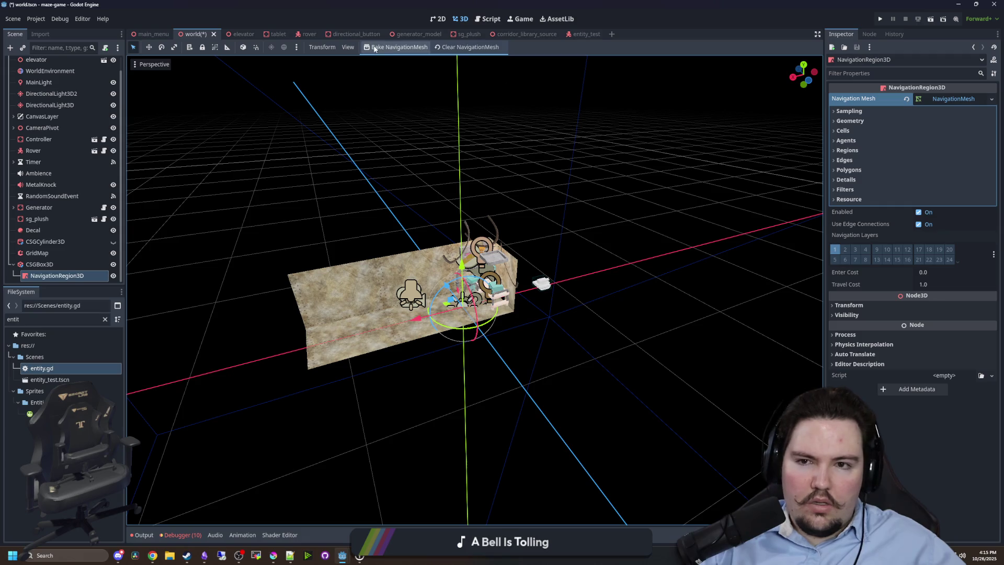
scroll(309, 188, down, 3)
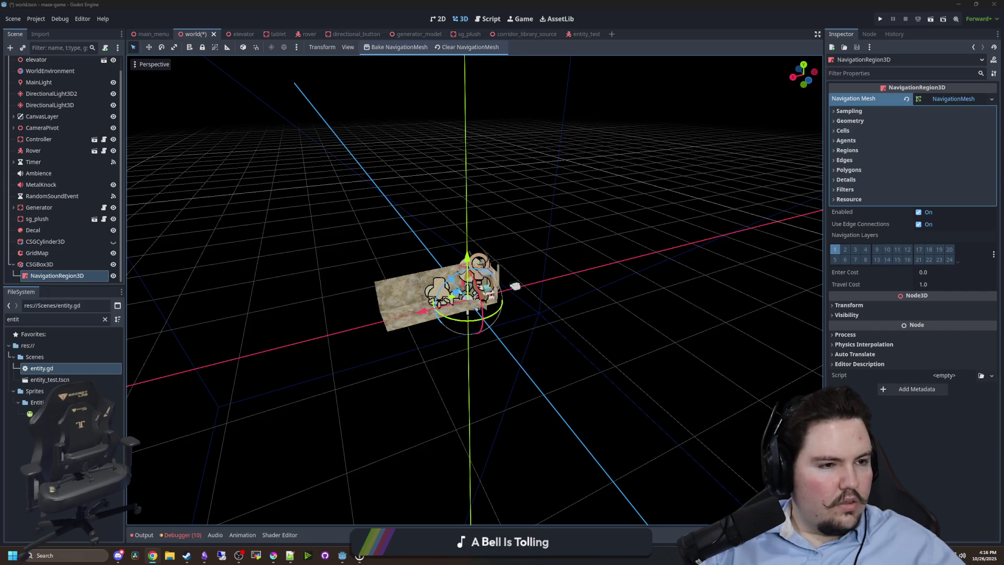
click(40, 264)
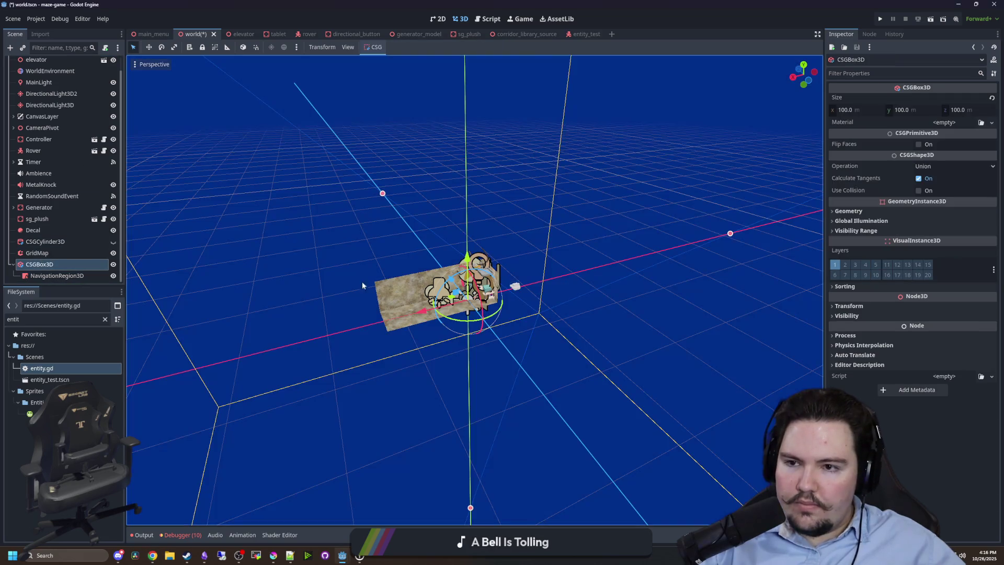
scroll(431, 280, up, 2)
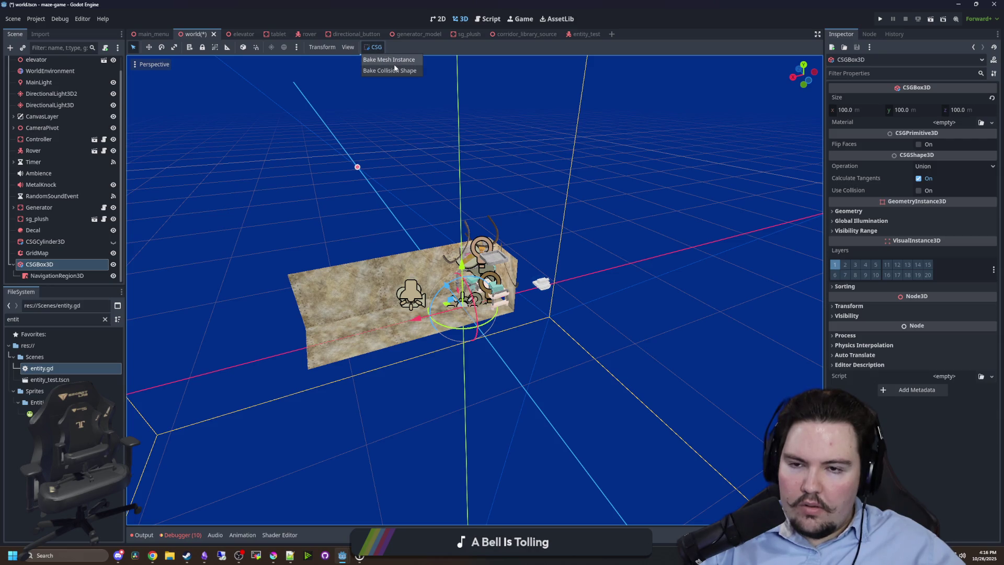
click(55, 276)
click(467, 47)
scroll(460, 285, down, 10)
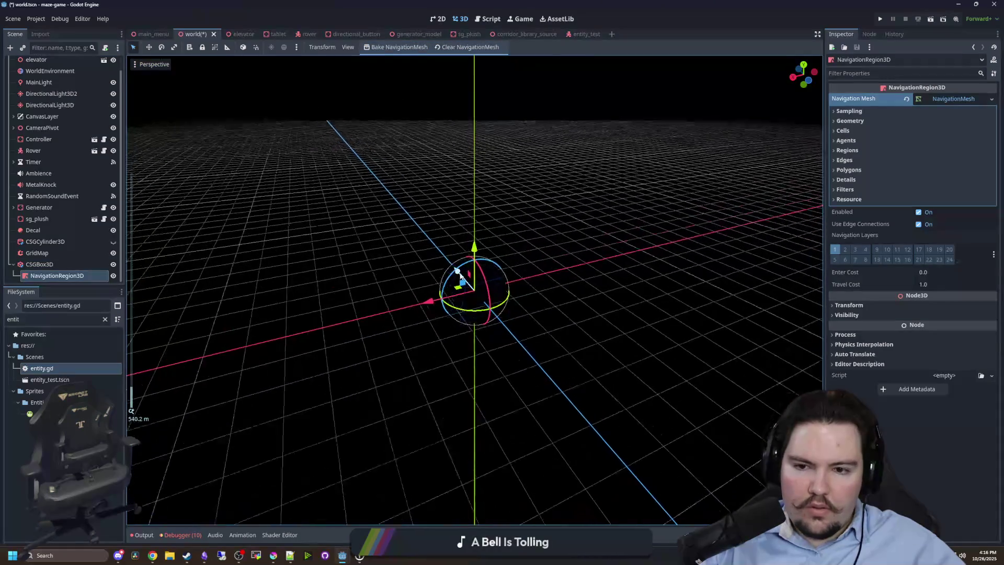
scroll(471, 282, down, 3)
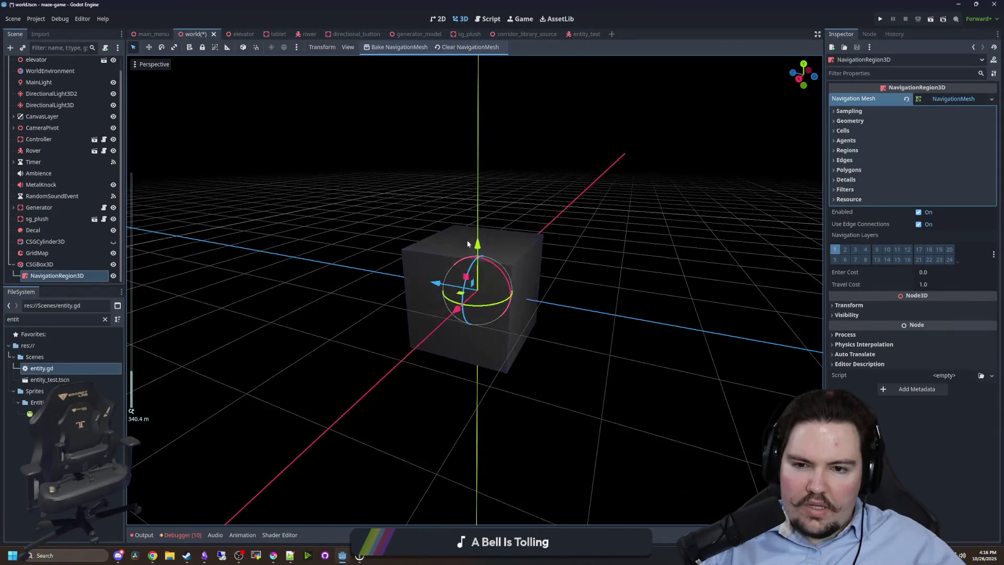
click(457, 47)
scroll(494, 269, up, 20)
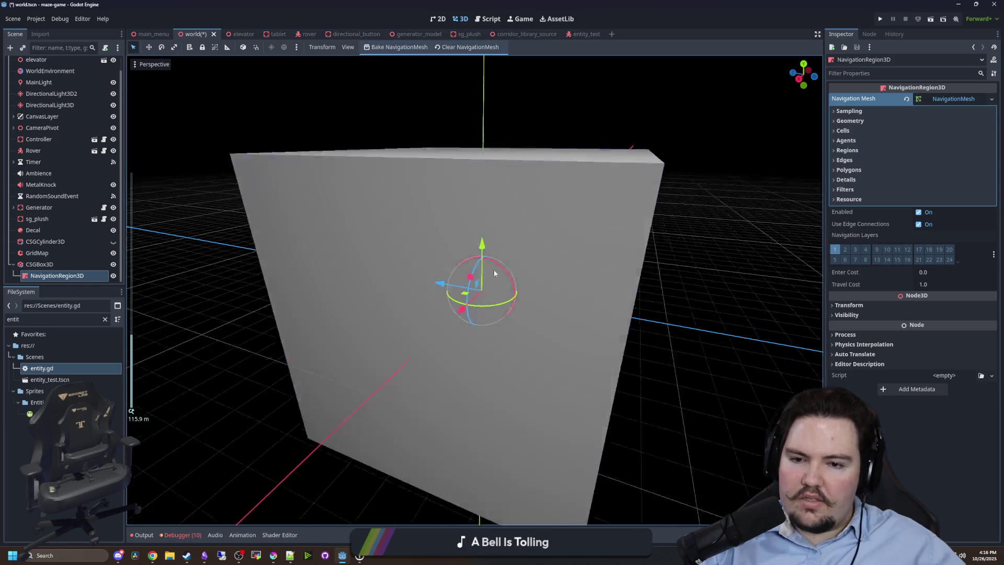
scroll(576, 287, down, 8)
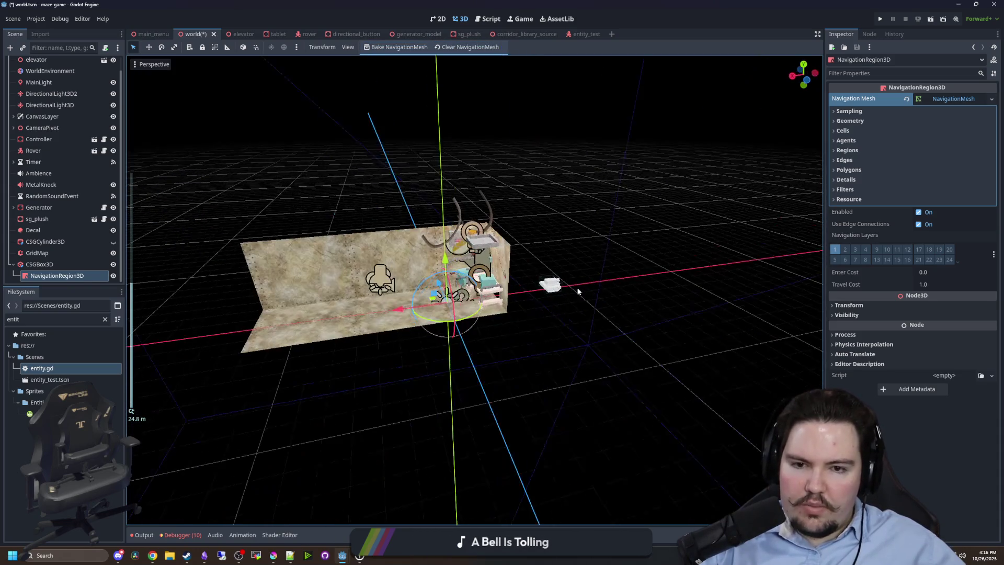
drag(547, 282, 287, 329)
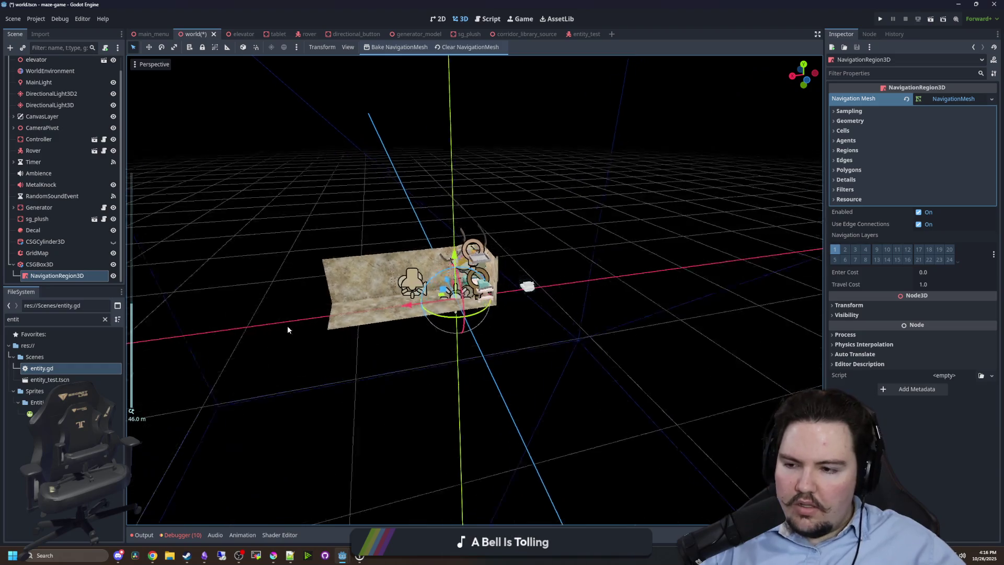
scroll(287, 329, down, 3)
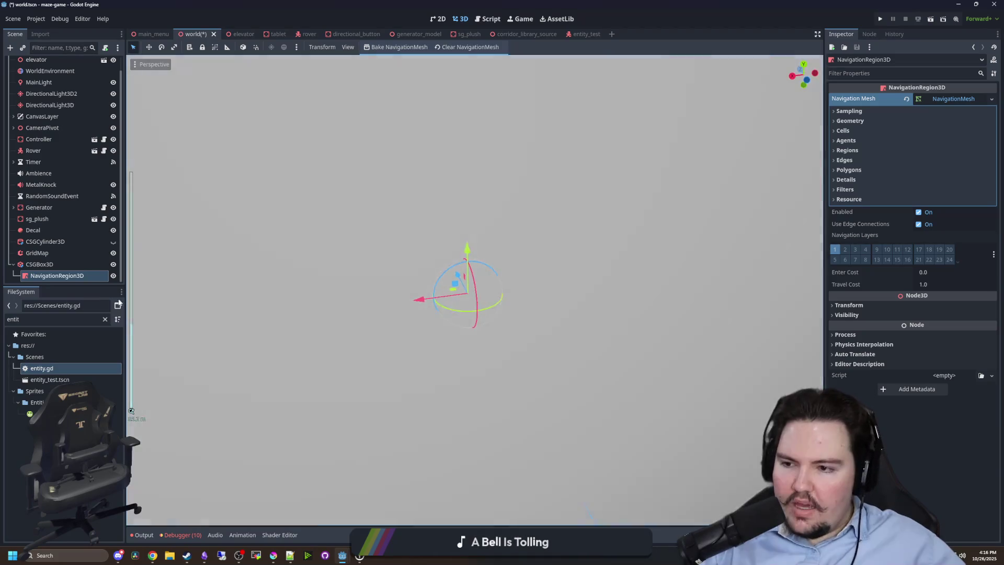
scroll(51, 210, up, 1)
Add a NavigationObstacle3D child node under World by searching 'obstacle'.
right_click(36, 63)
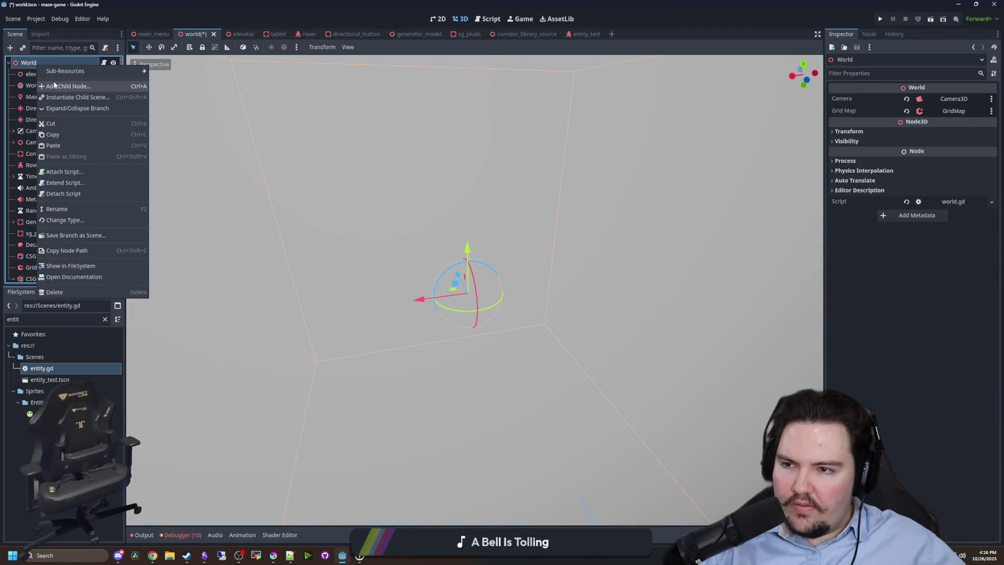
click(54, 80)
text(obstacle)
key(Return)
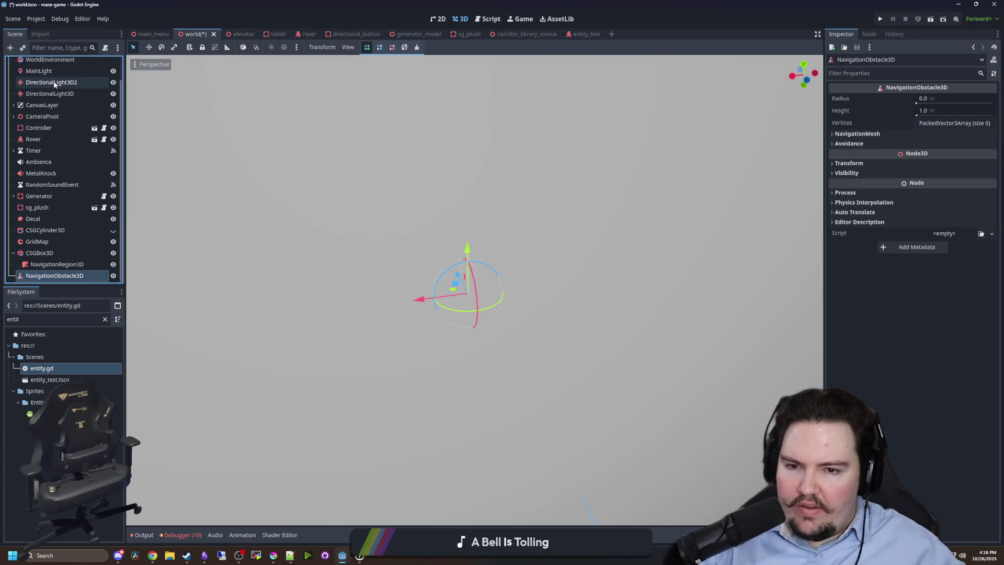
scroll(379, 295, up, 6)
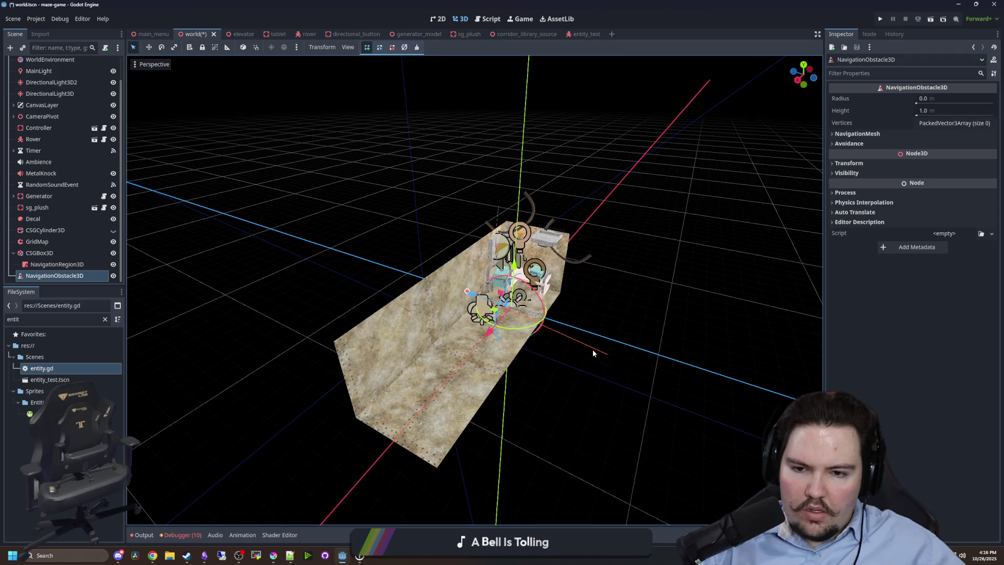
Close the obstacle's four-point outline beside the box, then select NavigationRegion3D.
click(479, 296)
mouse_move(479, 296)
mouse_down()
mouse_move(535, 330)
mouse_move(492, 317)
mouse_move(755, 224)
mouse_move(649, 274)
mouse_move(618, 313)
mouse_move(462, 287)
mouse_move(445, 343)
mouse_up()
drag(323, 377, 497, 408)
scroll(542, 417, down, 5)
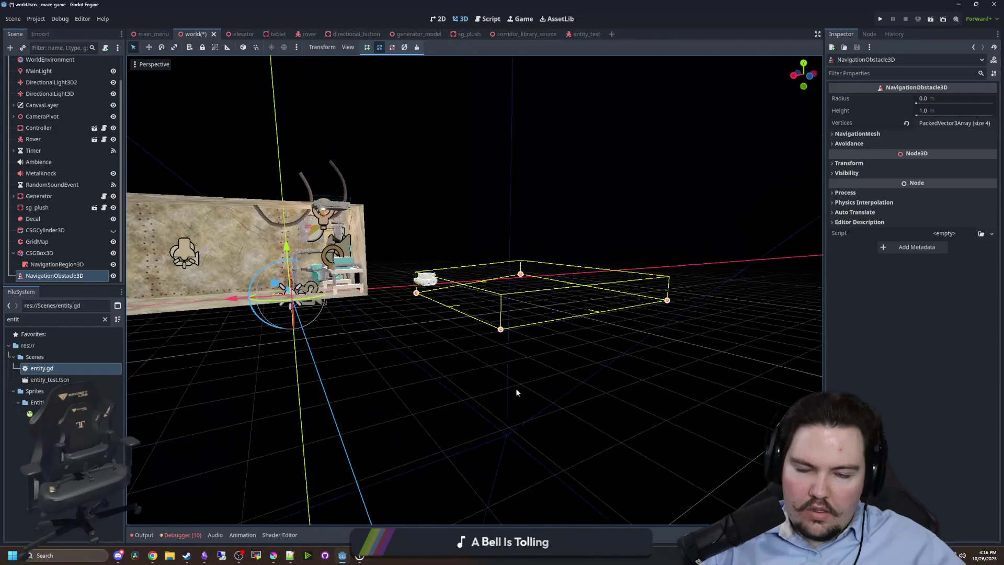
click(75, 267)
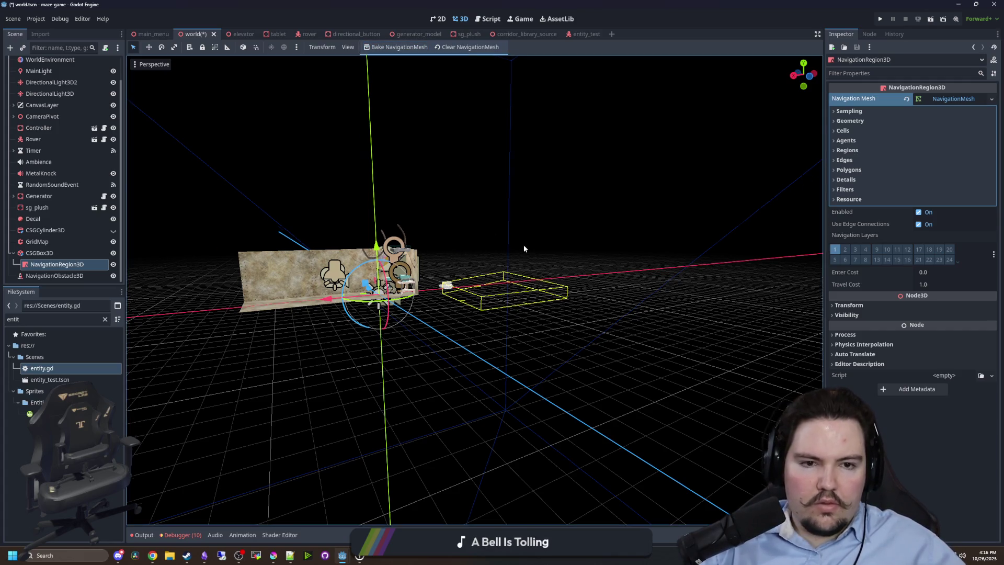
Make the CSGBox3D a child of NavigationRegion3D and bake the navigation mesh.
scroll(522, 247, up, 5)
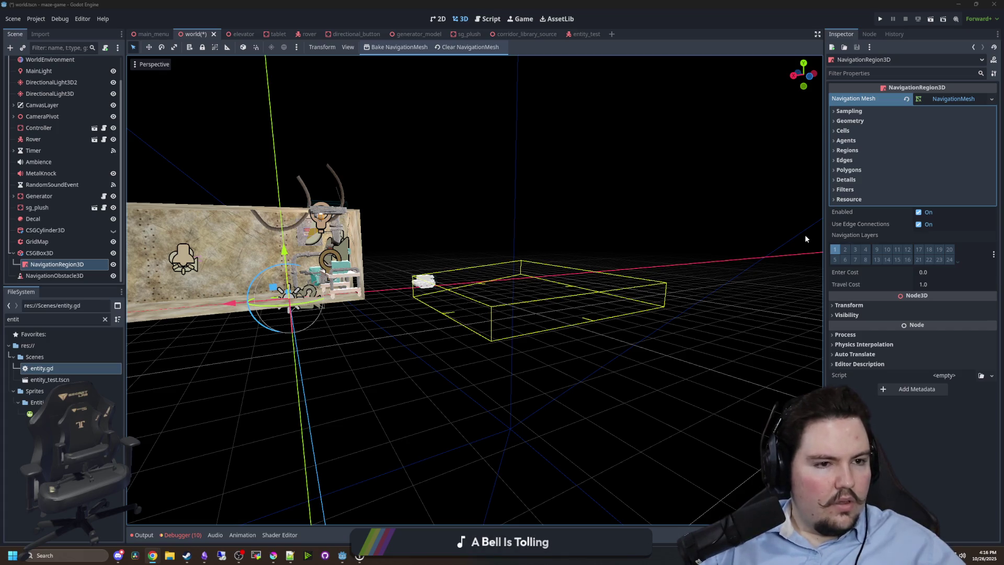
drag(46, 262, 51, 254)
click(51, 254)
click(399, 47)
click(399, 47)
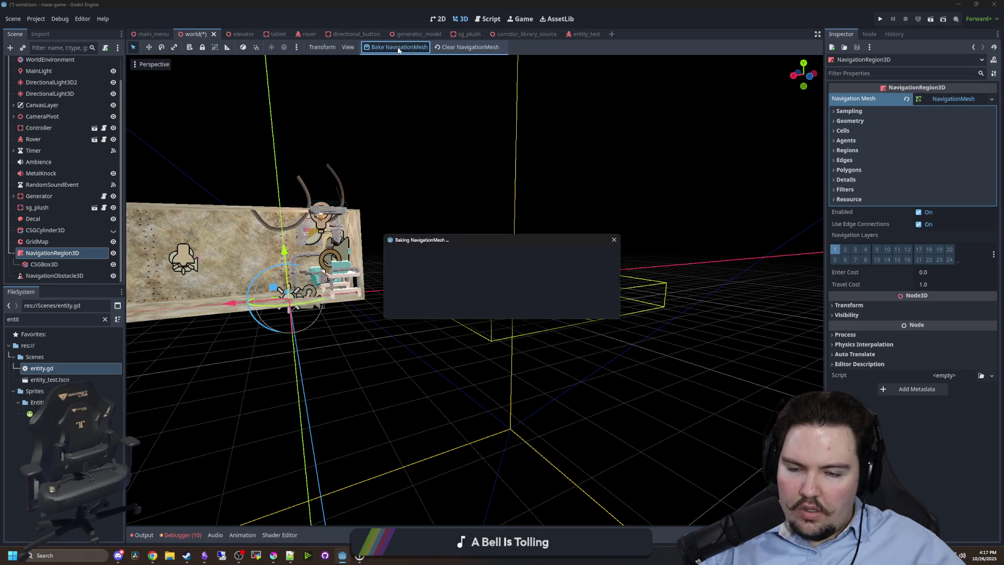
click(398, 48)
click(398, 47)
click(398, 47)
click(398, 47)
Orbit around the box to inspect the baked navmesh across its top.
key(f)
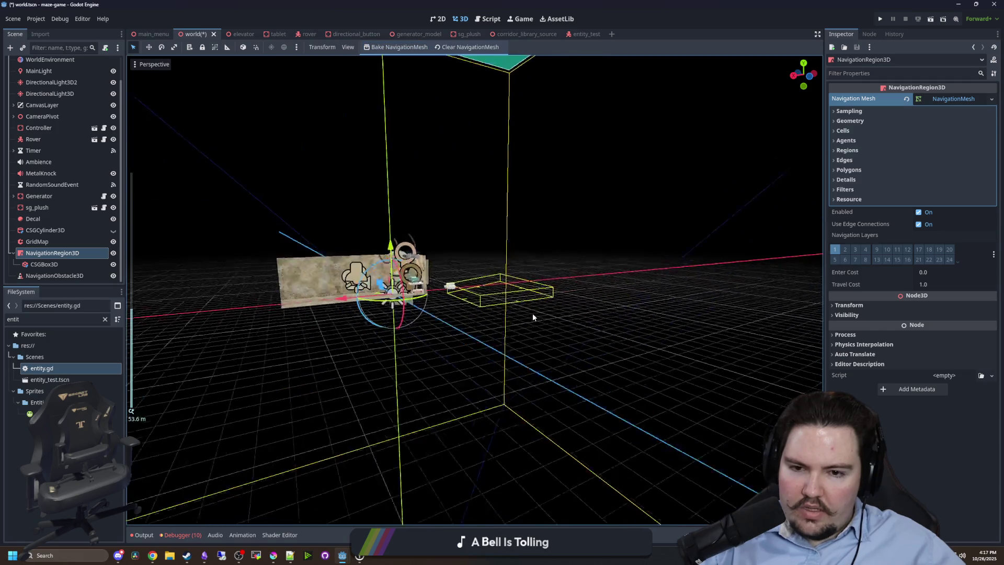
scroll(529, 314, up, 5)
scroll(424, 330, down, 5)
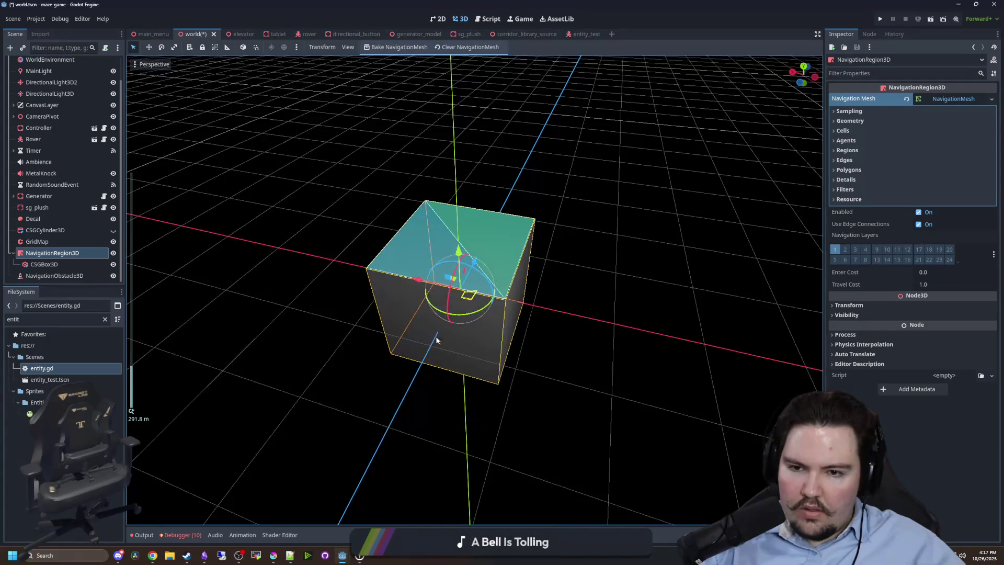
scroll(230, 260, up, 2)
click(231, 256)
scroll(425, 314, up, 8)
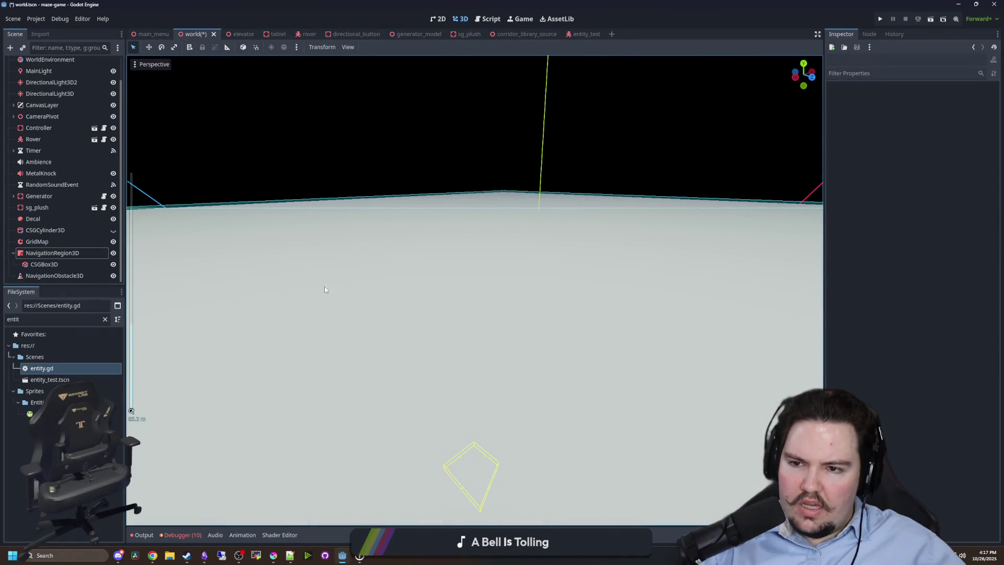
scroll(325, 286, down, 5)
drag(655, 267, 320, 242)
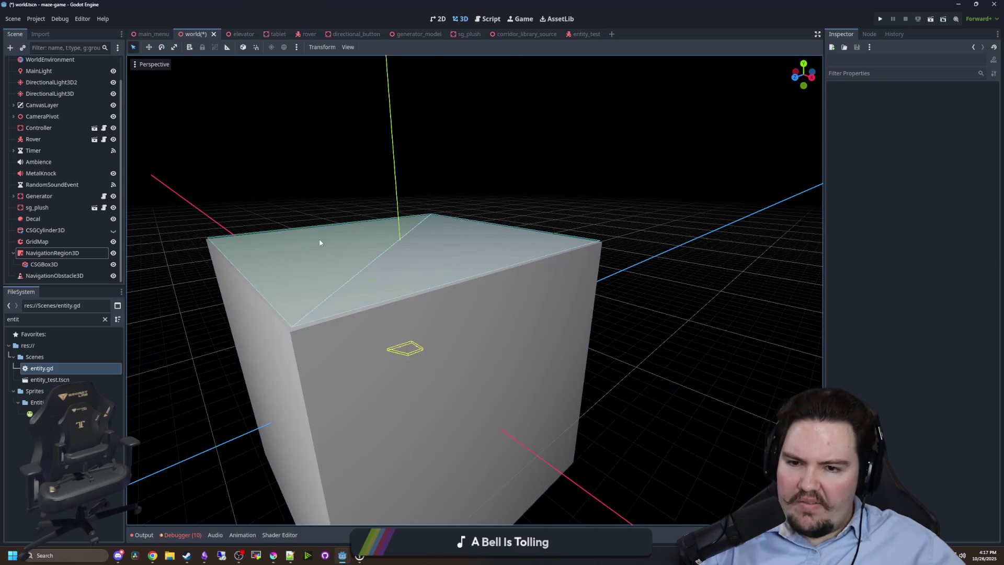
mouse_move(498, 261)
mouse_down()
mouse_move(311, 228)
mouse_move(455, 261)
mouse_move(363, 233)
mouse_move(399, 298)
mouse_move(406, 240)
mouse_move(418, 221)
mouse_up()
scroll(389, 255, up, 3)
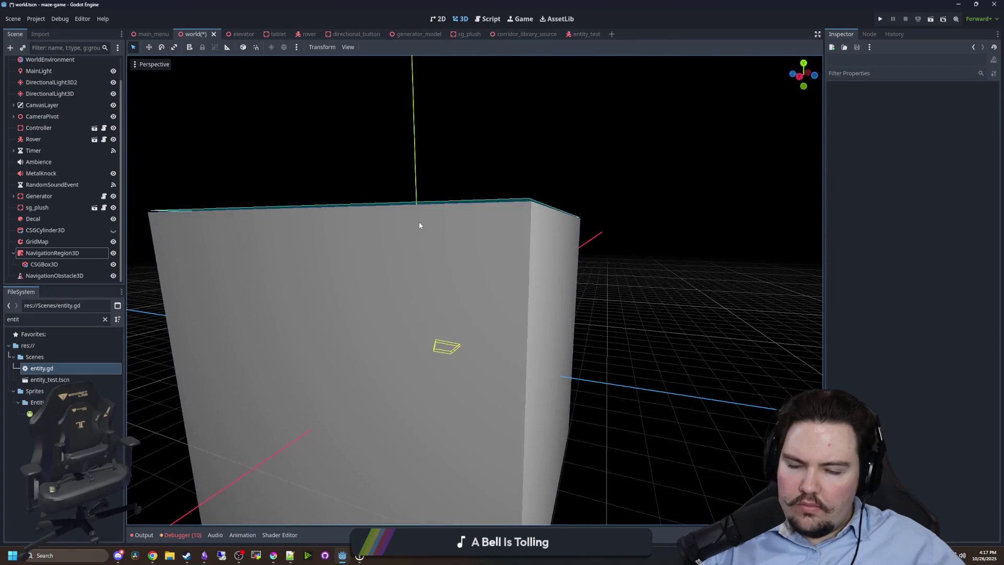
click(505, 239)
scroll(505, 239, down, 3)
mouse_move(505, 239)
mouse_down()
mouse_move(496, 382)
mouse_move(431, 359)
mouse_move(430, 305)
mouse_up()
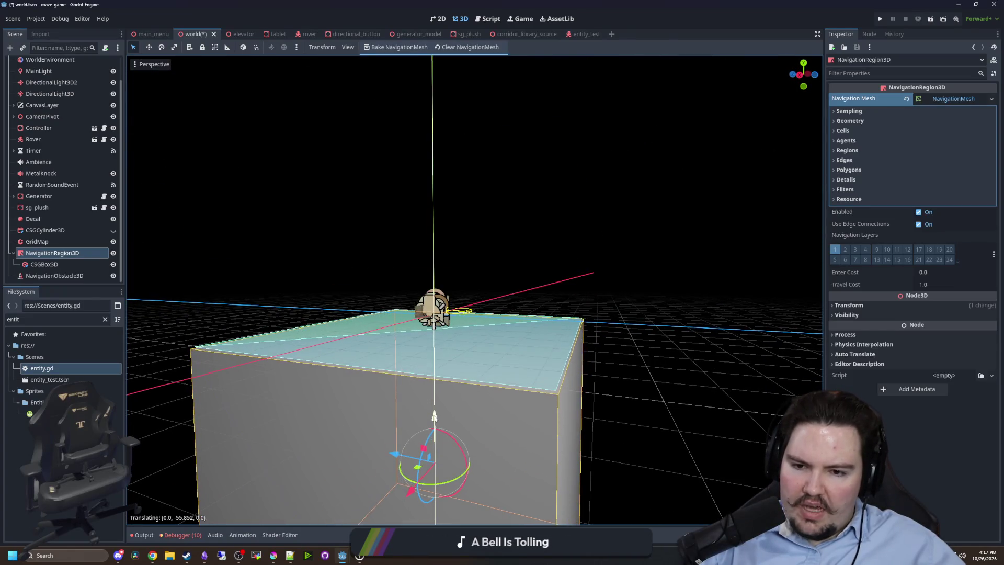
scroll(429, 253, up, 3)
mouse_move(428, 253)
mouse_down()
mouse_move(487, 276)
mouse_move(796, 221)
mouse_up()
scroll(488, 276, up, 3)
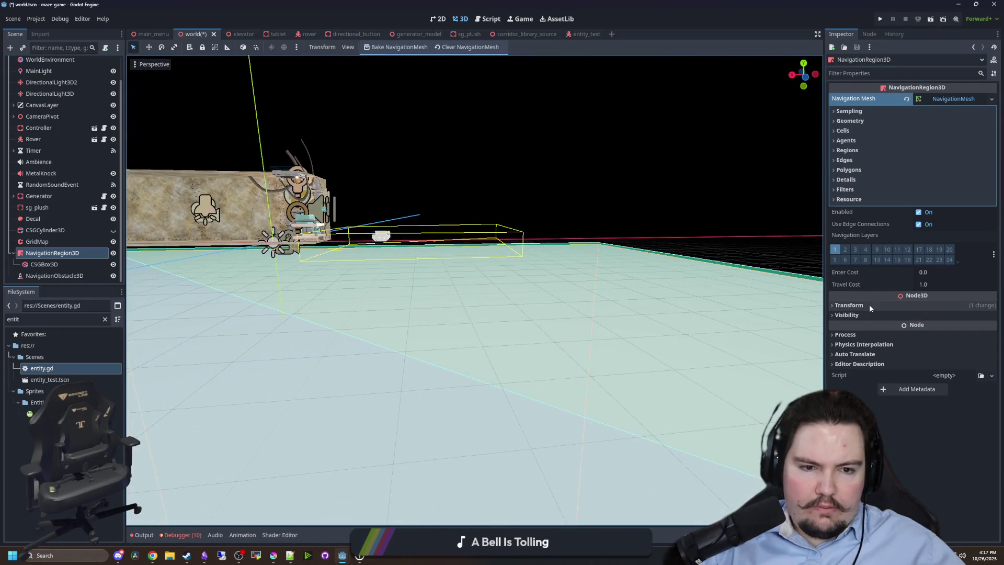
Lower the NavigationRegion3D to Transform position Y -49.901.
click(869, 305)
drag(914, 327, 902, 328)
mouse_move(366, 366)
mouse_down()
mouse_move(407, 356)
mouse_move(410, 94)
mouse_move(447, 243)
mouse_move(447, 300)
mouse_up()
scroll(447, 243, up, 3)
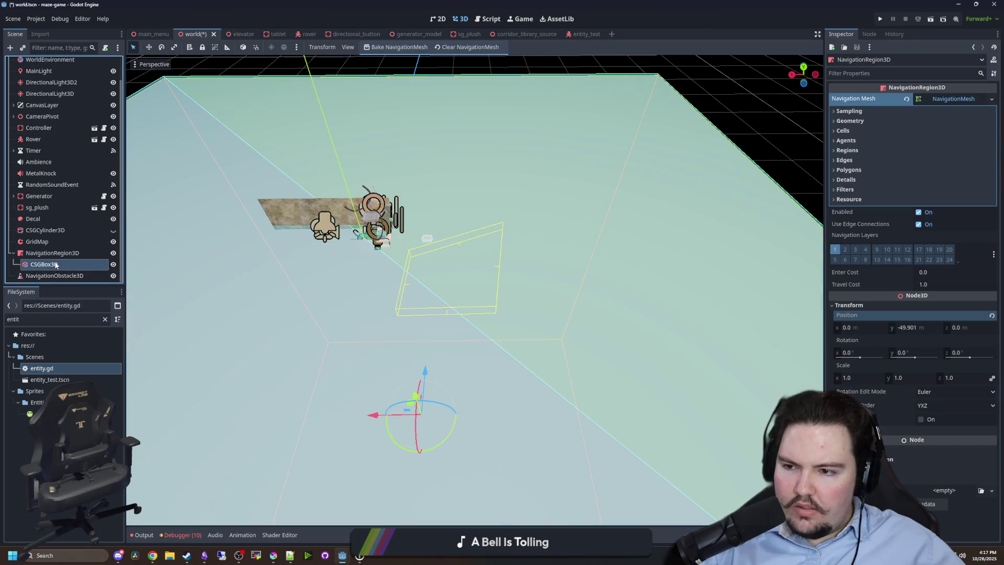
Enable Affect and Carve Navigation Mesh on the NavigationObstacle3D, then rebake the region's navmesh.
click(54, 276)
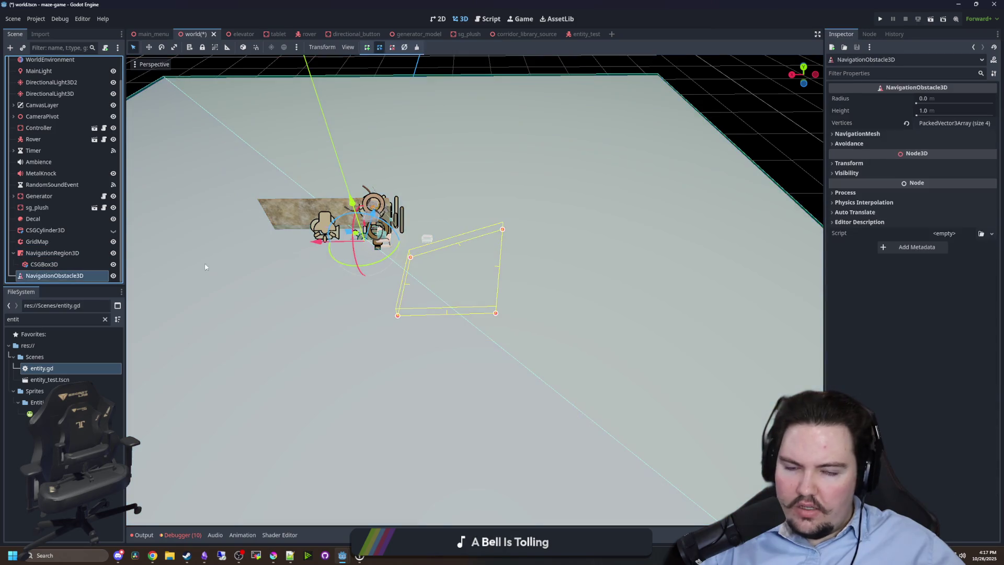
click(884, 134)
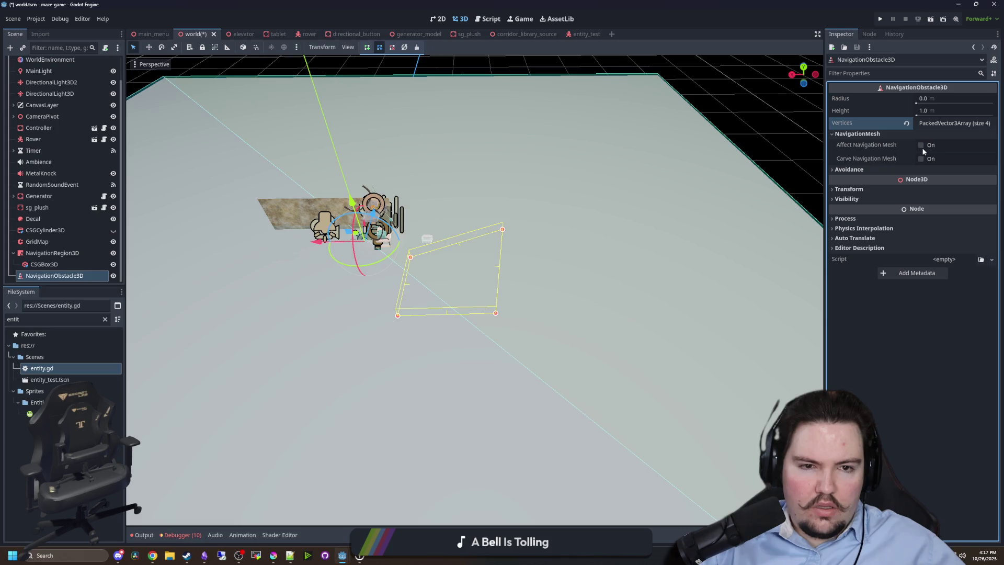
click(921, 145)
click(921, 158)
click(848, 169)
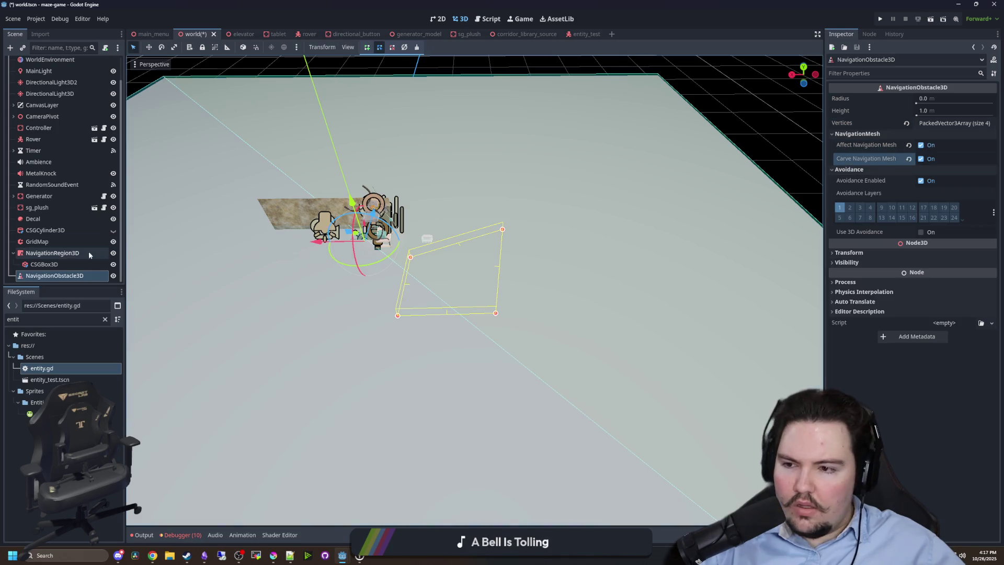
click(52, 253)
click(397, 49)
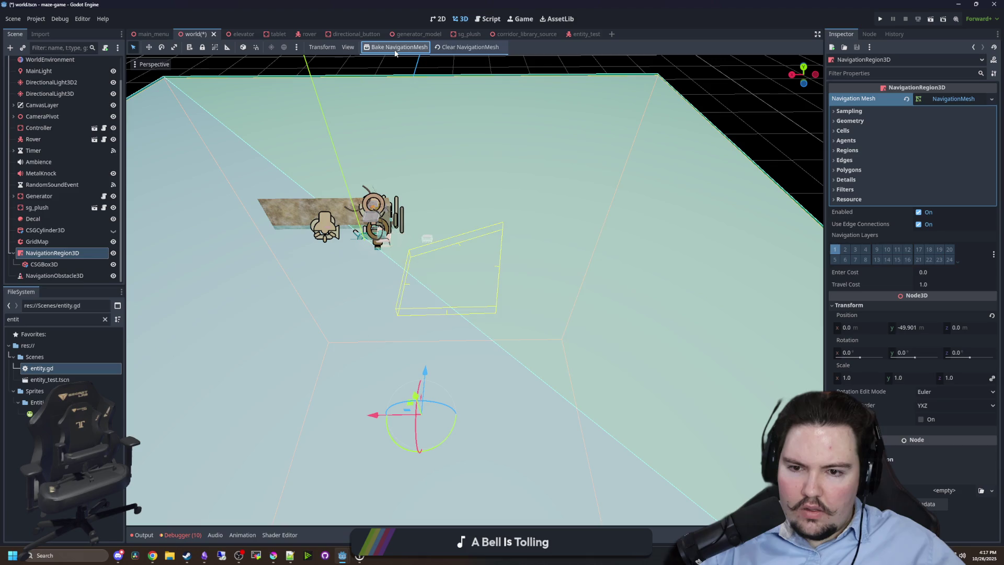
Check the navmesh Geometry section's Source Geometry Mode choices, leaving it unchanged.
click(54, 263)
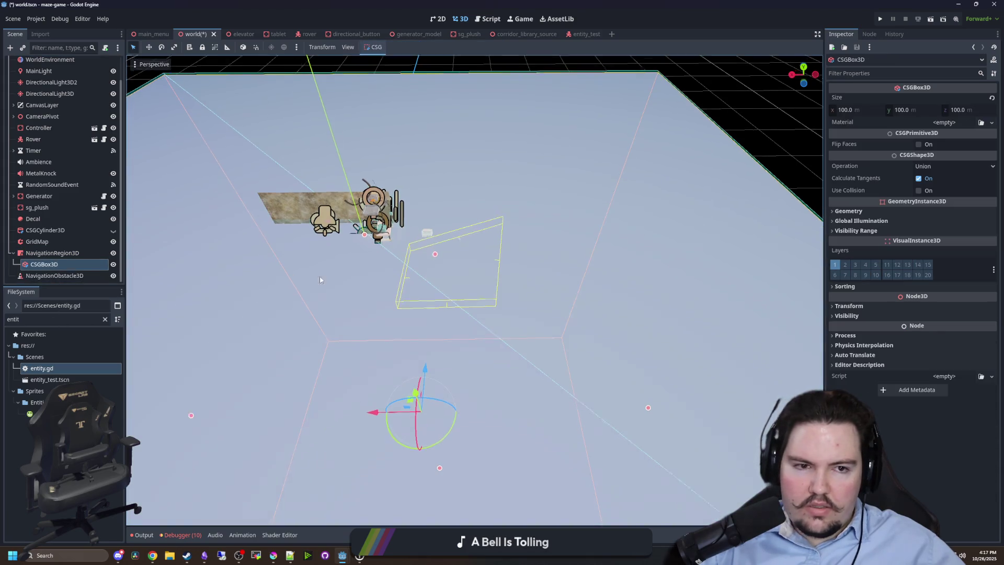
scroll(418, 261, up, 3)
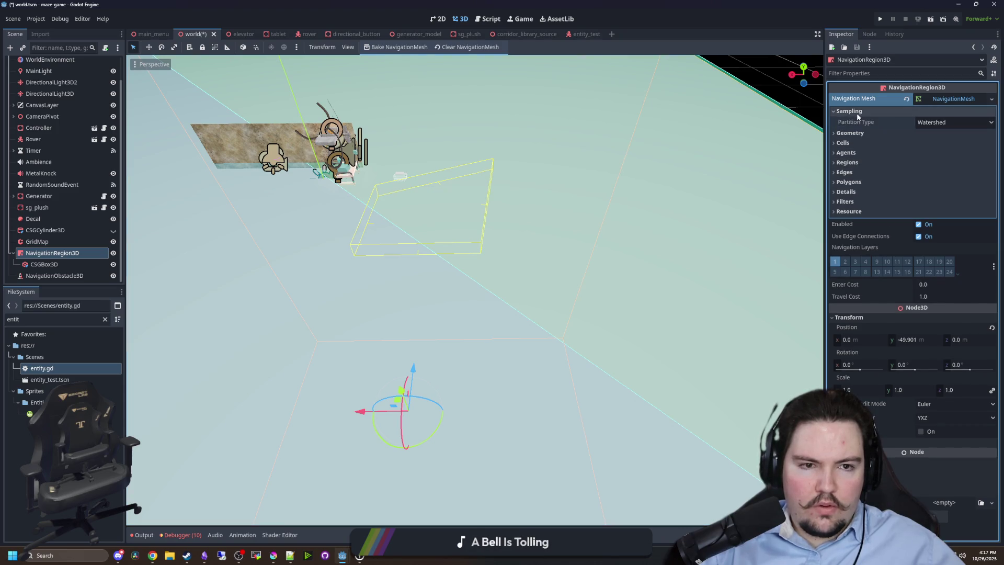
click(859, 121)
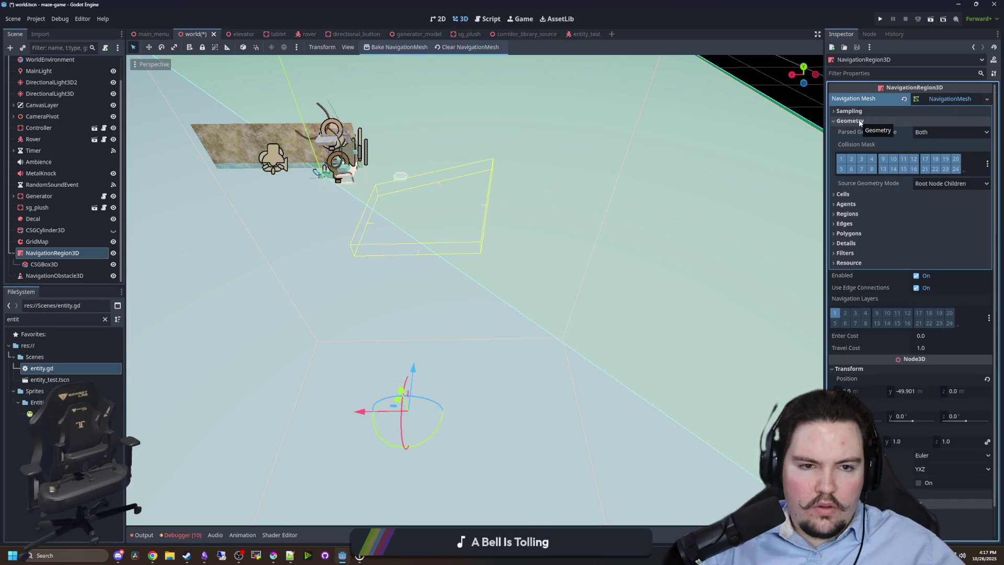
click(926, 184)
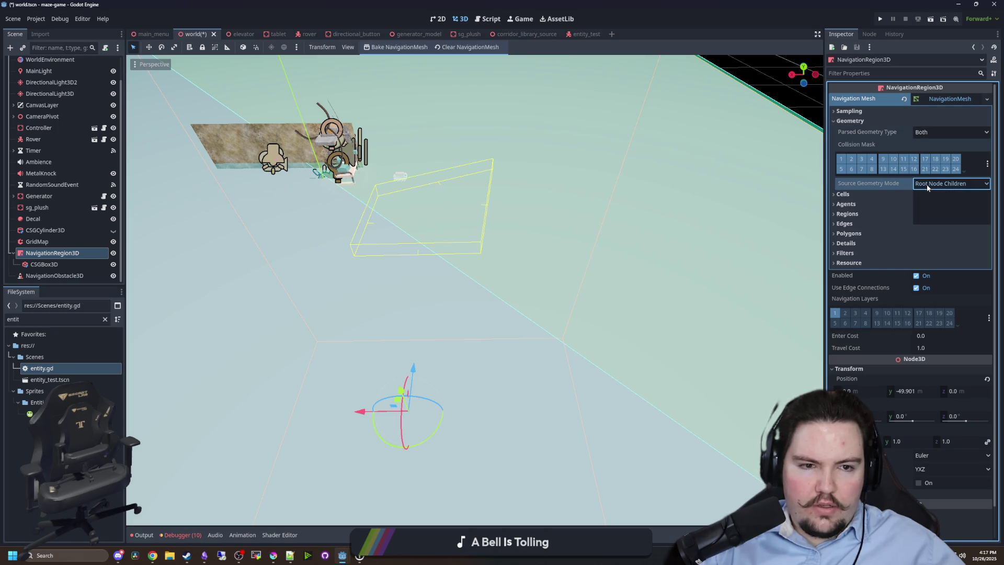
click(926, 184)
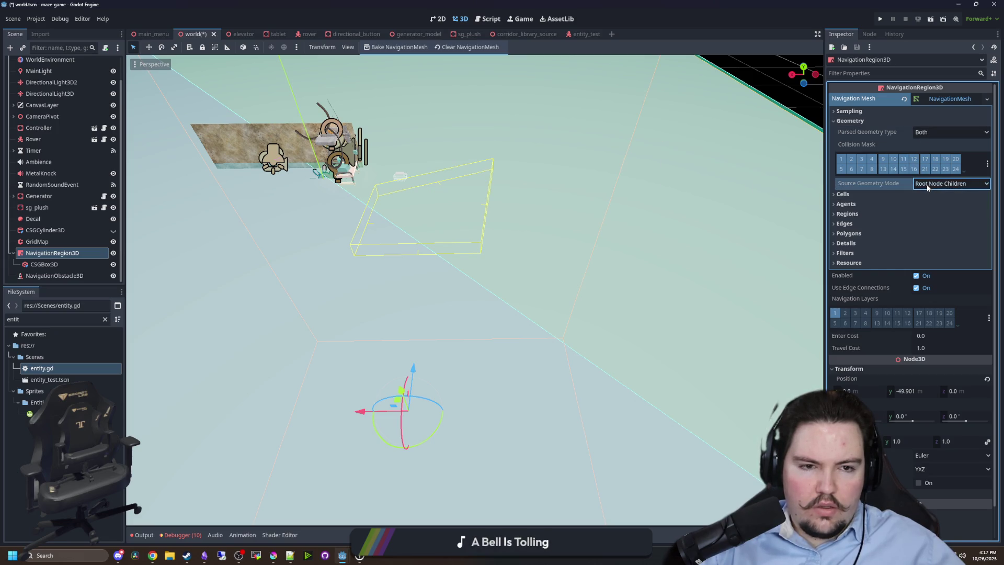
click(862, 122)
Browse the navmesh Cells, Agents, Regions, Polygons, Details, Filters and Resource settings.
click(863, 131)
click(863, 131)
click(864, 141)
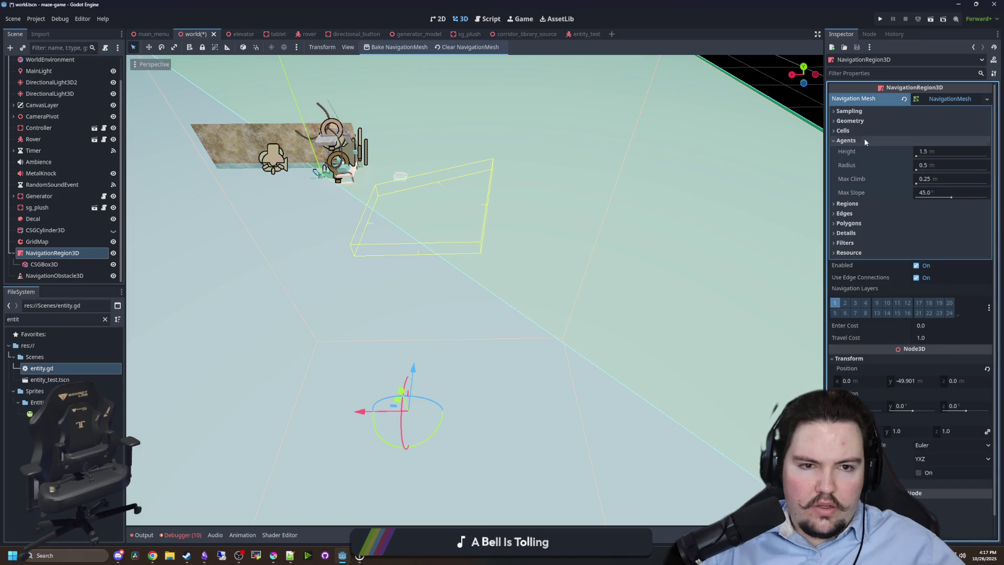
click(863, 141)
click(860, 150)
click(860, 151)
click(860, 151)
click(849, 195)
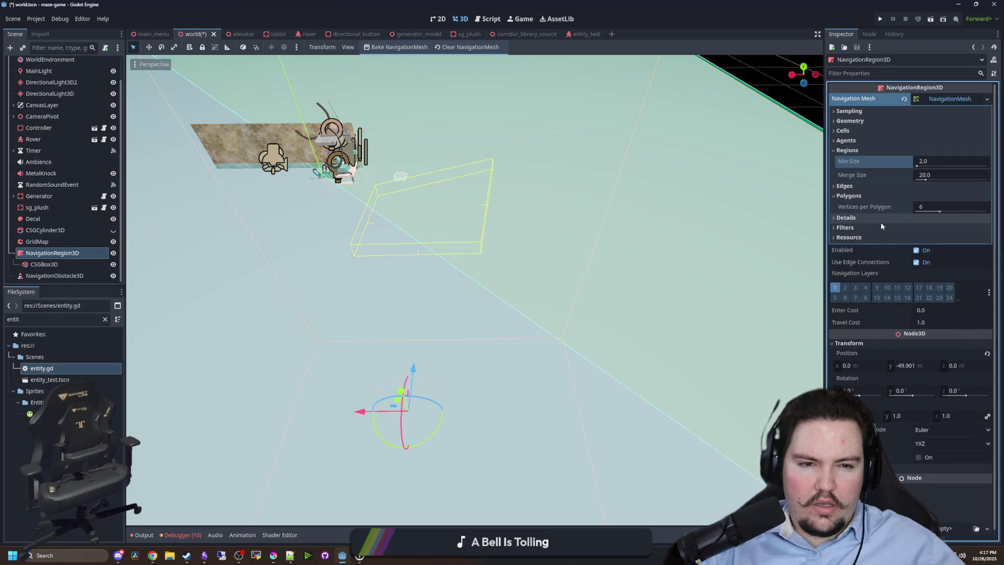
click(854, 218)
click(857, 252)
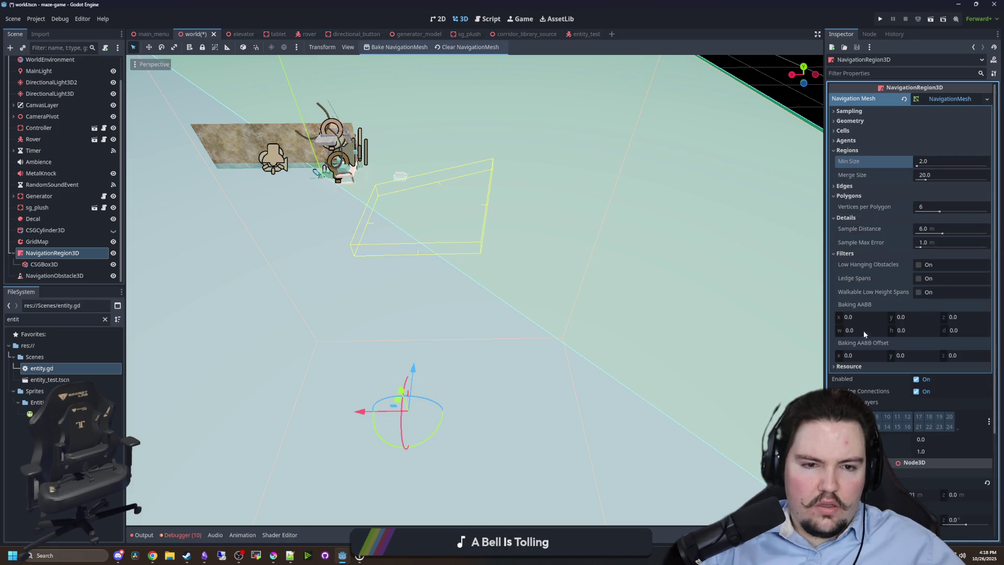
click(861, 366)
scroll(861, 363, down, 3)
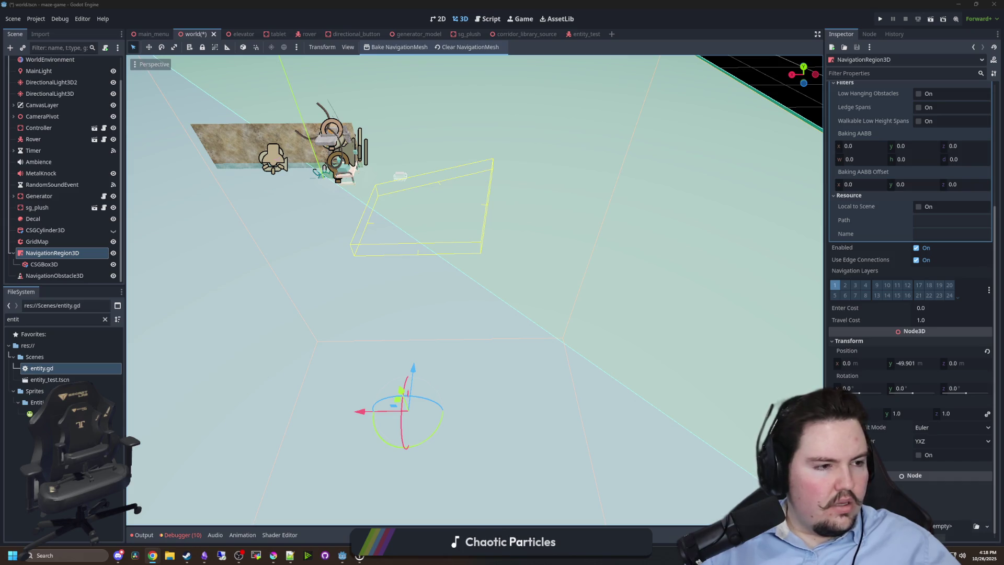
scroll(454, 183, down, 3)
Delete the NavigationObstacle3D node.
click(54, 275)
right_click(62, 276)
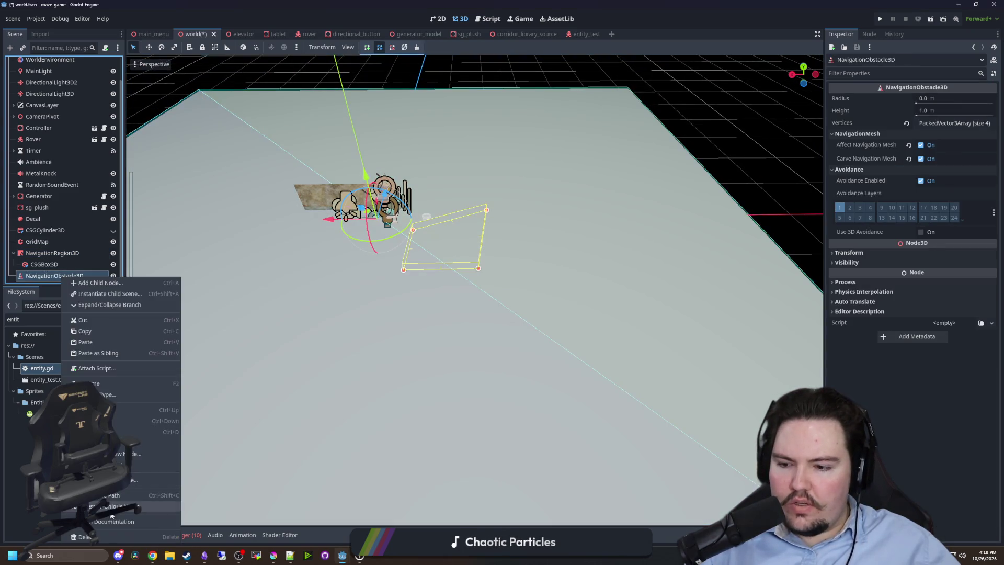
click(84, 537)
click(486, 289)
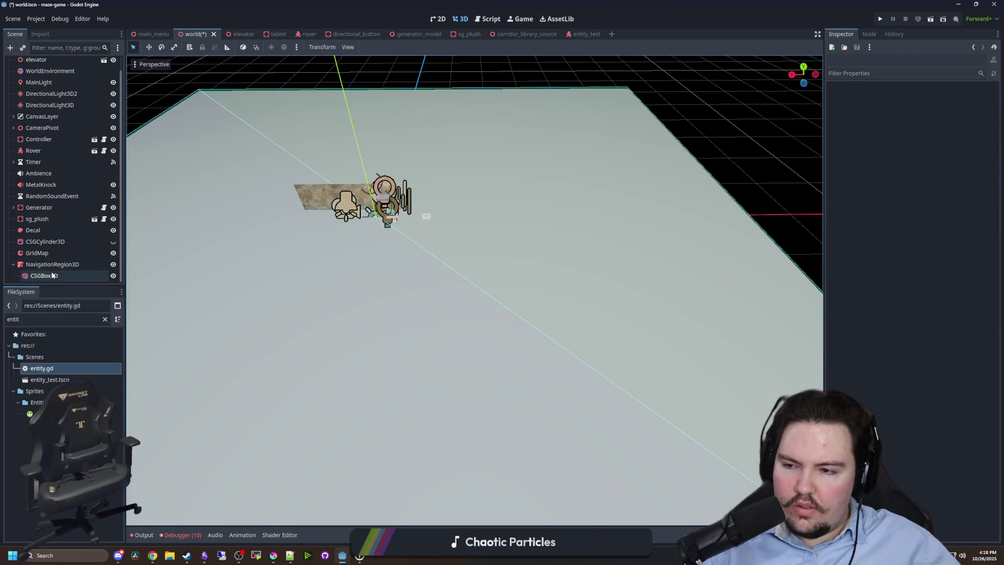
Add a new CSGBox3D, move it out from under GridMap, and enable Use Collision.
click(36, 252)
right_click(41, 255)
click(74, 278)
text(csgbox)
key(Return)
scroll(74, 278, down, 1)
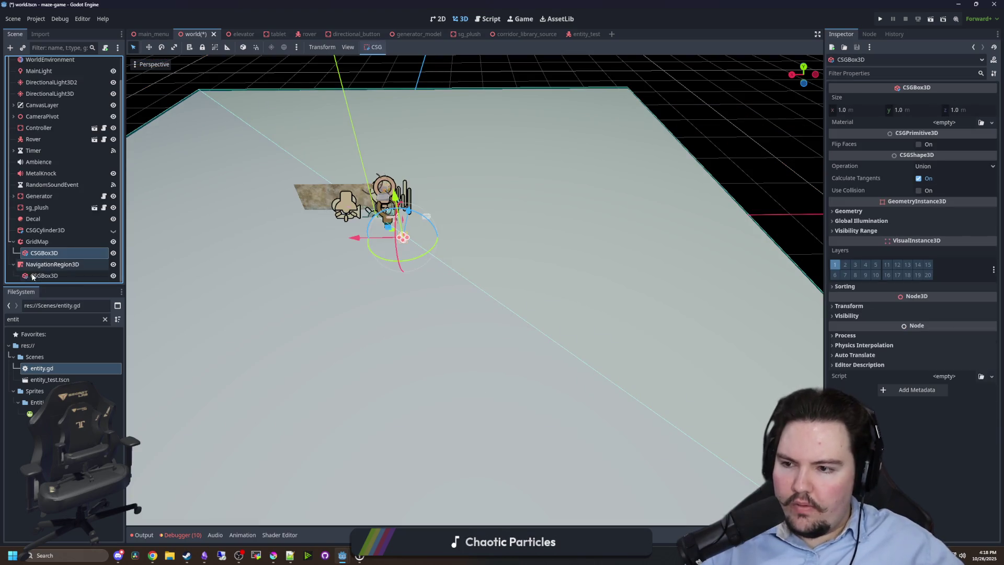
drag(31, 282, 40, 250)
scroll(613, 153, up, 2)
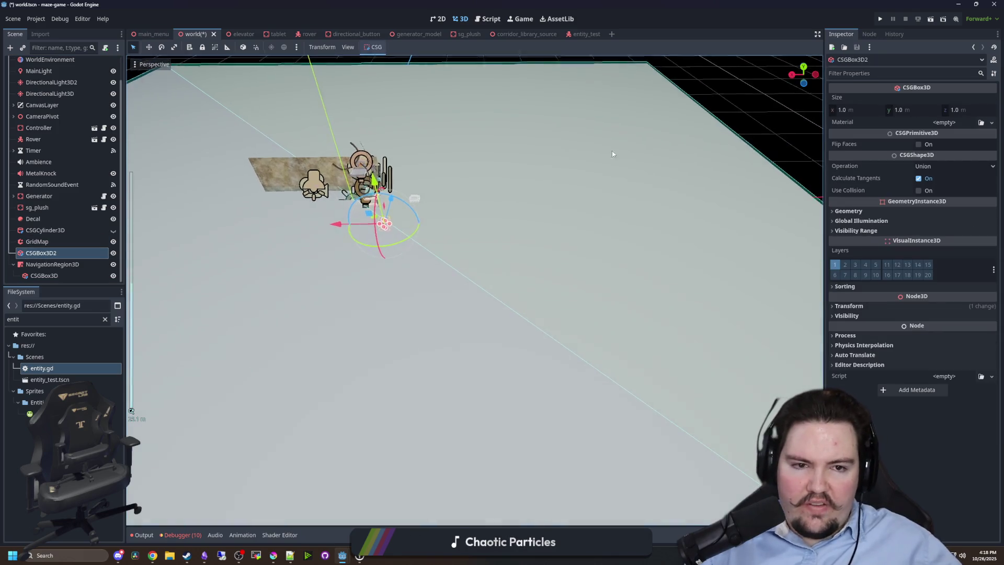
click(918, 191)
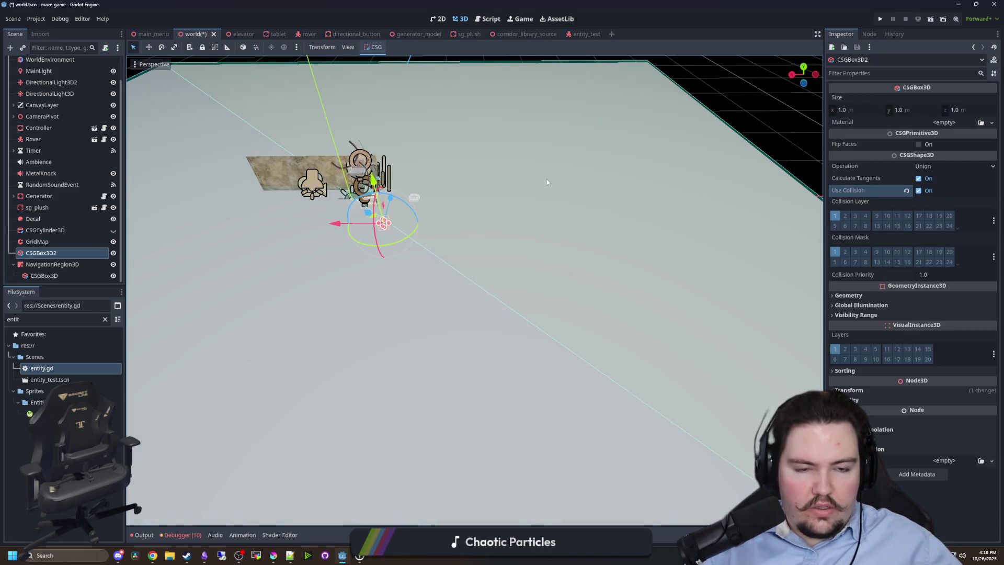
Stretch the new box to 4.624 m tall and rebake the navigation mesh around it.
scroll(452, 246, up, 2)
mouse_move(438, 265)
mouse_down()
mouse_move(400, 247)
mouse_move(306, 408)
mouse_move(306, 340)
mouse_up()
drag(305, 376, 489, 377)
click(53, 264)
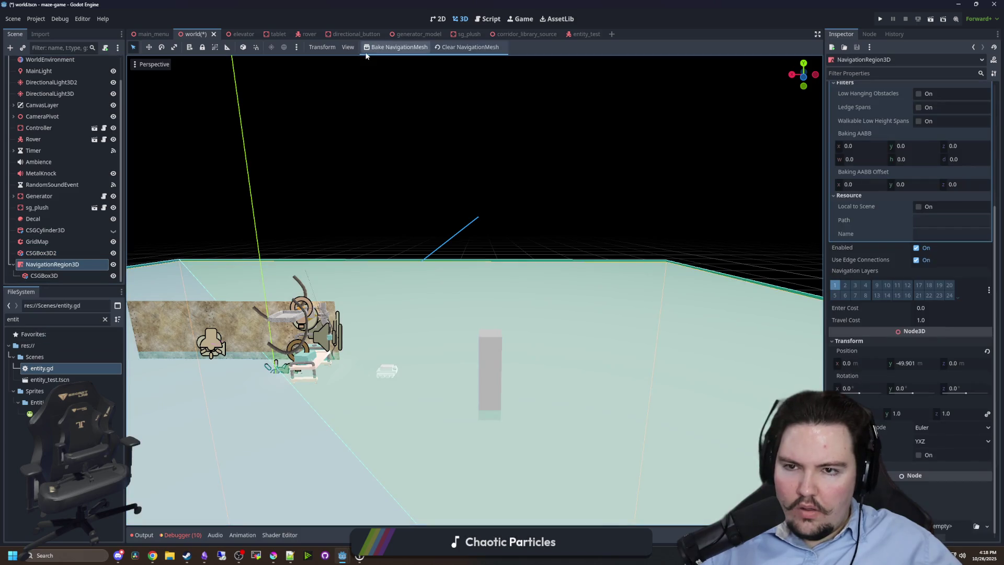
click(379, 51)
mouse_move(479, 200)
mouse_down()
mouse_move(484, 300)
mouse_move(485, 280)
mouse_up()
click(488, 281)
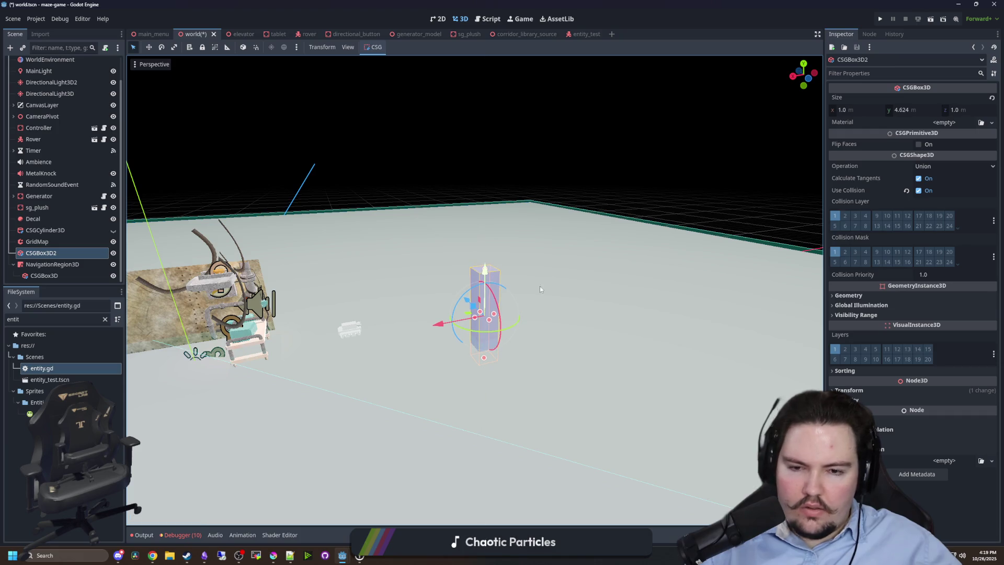
key(alt+Tab)
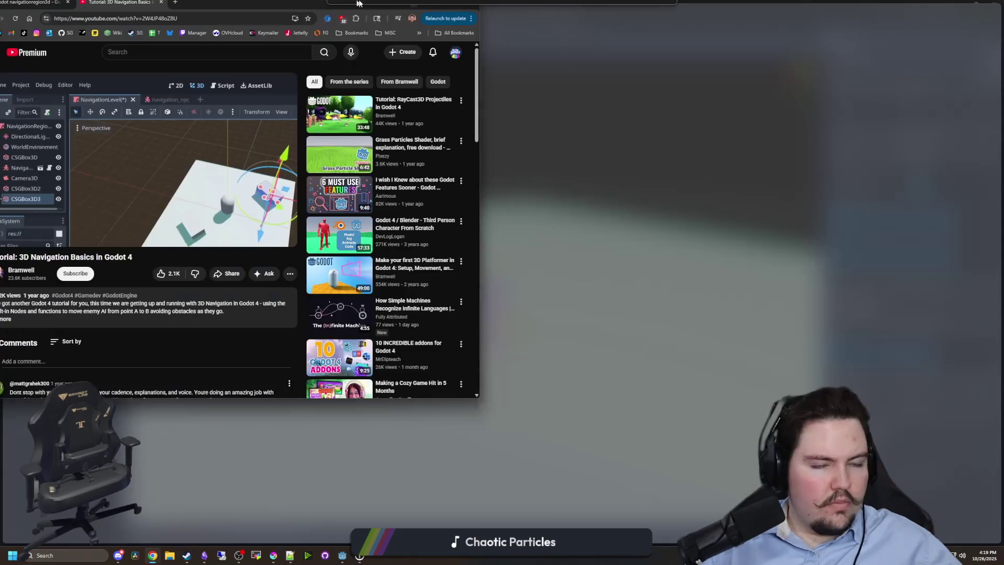
Watch the tutorial's Adding Obstacles chapter full screen from about 12:14, then return to Godot.
key(f)
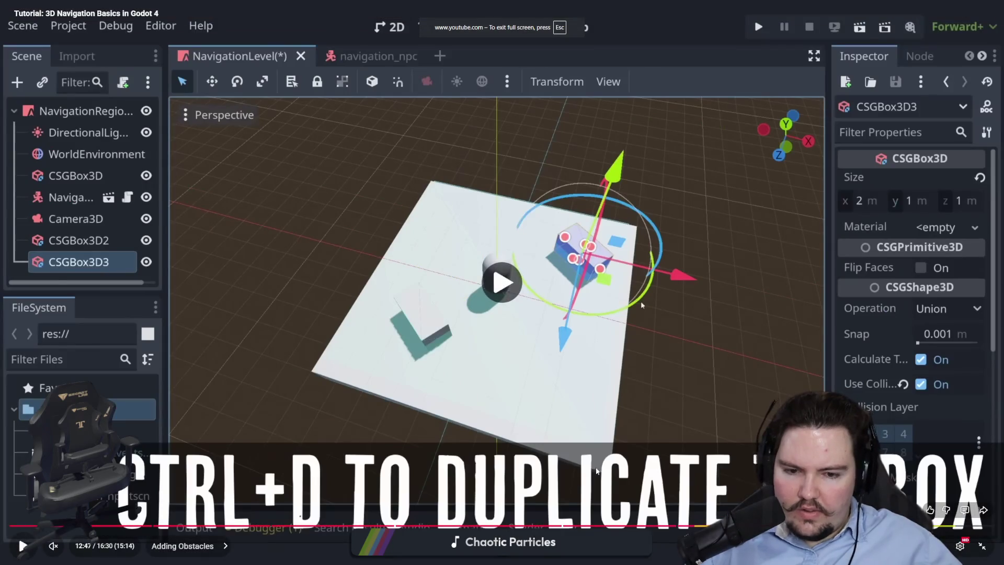
mouse_move(771, 526)
mouse_down()
mouse_move(740, 522)
mouse_move(680, 444)
mouse_move(570, 361)
mouse_move(669, 524)
mouse_move(721, 523)
mouse_move(726, 502)
mouse_move(673, 468)
mouse_up()
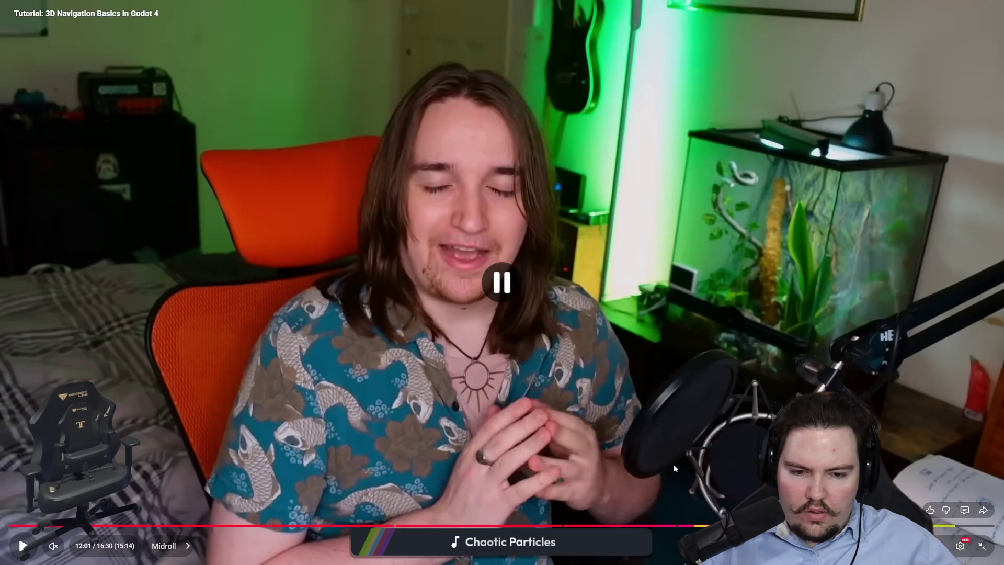
click(673, 468)
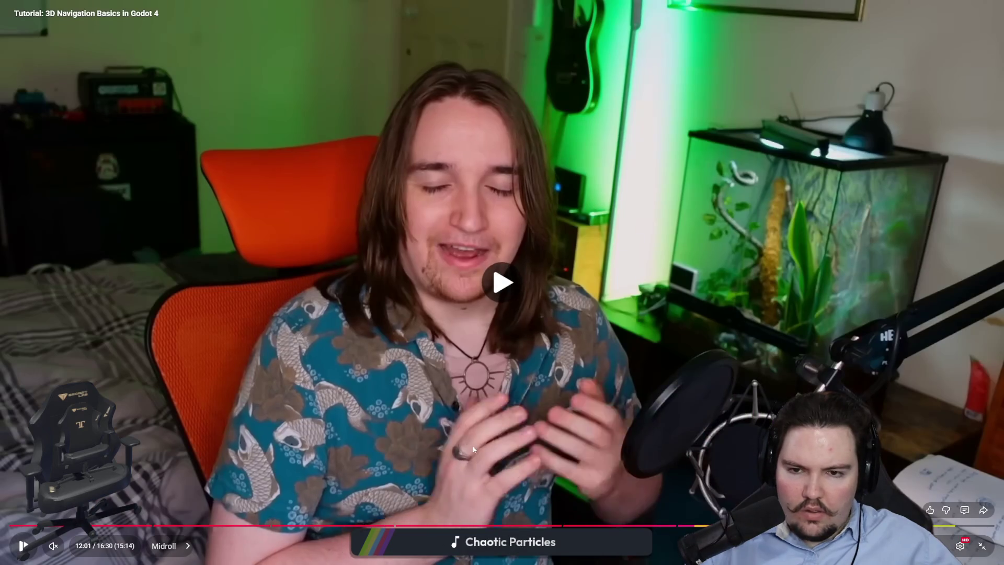
key(l)
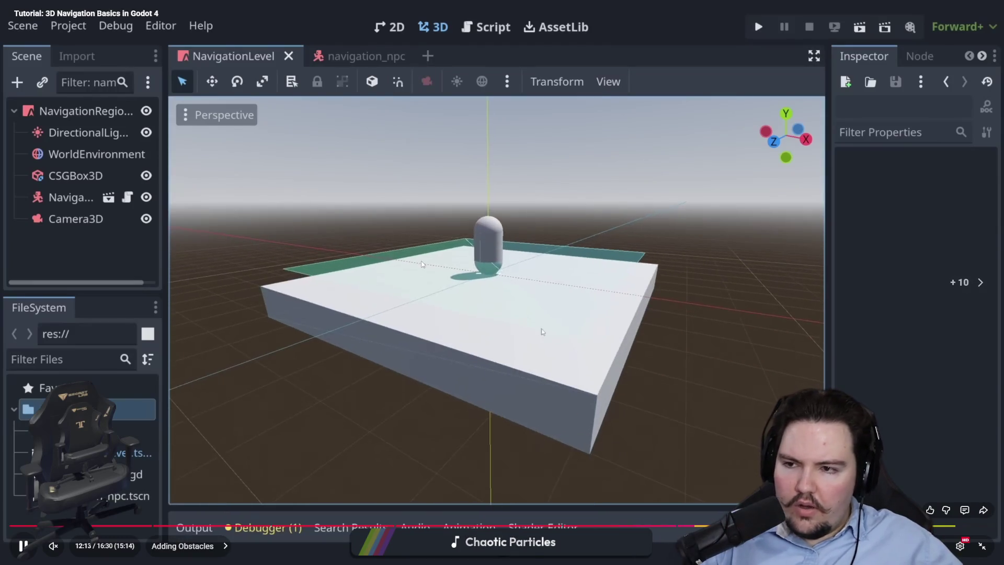
key(l)
key(l)
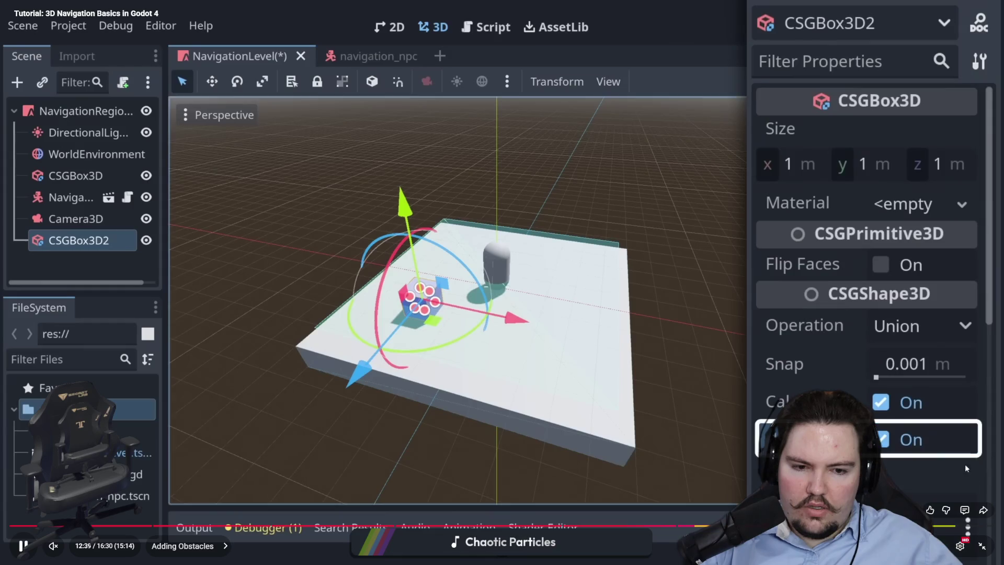
click(575, 346)
click(574, 346)
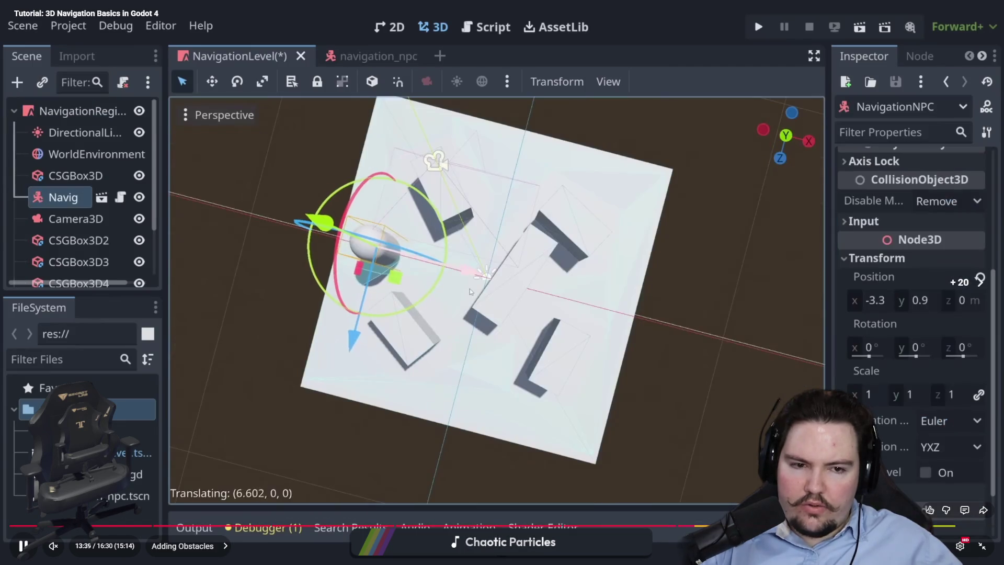
key(space)
key(Escape)
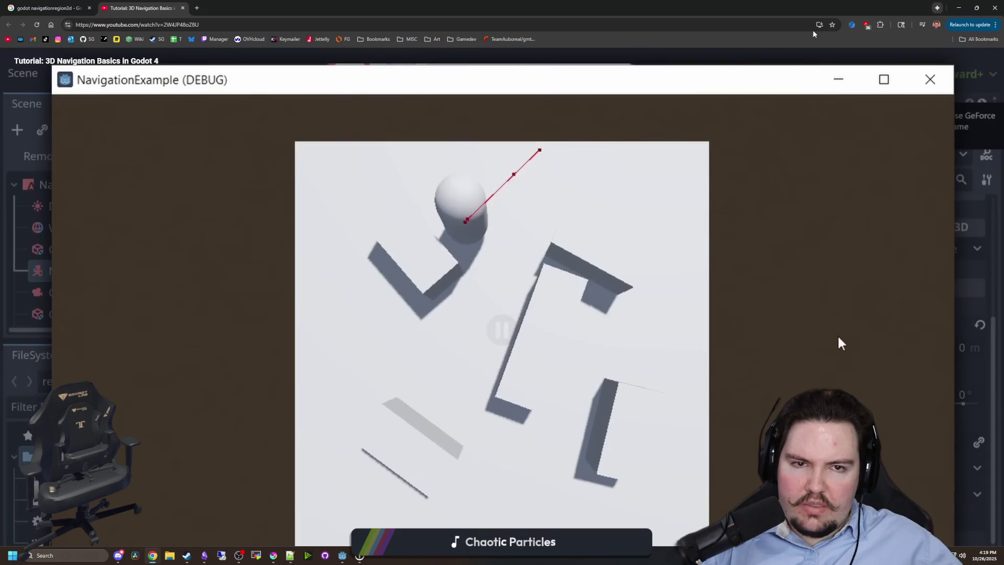
key(alt+Tab)
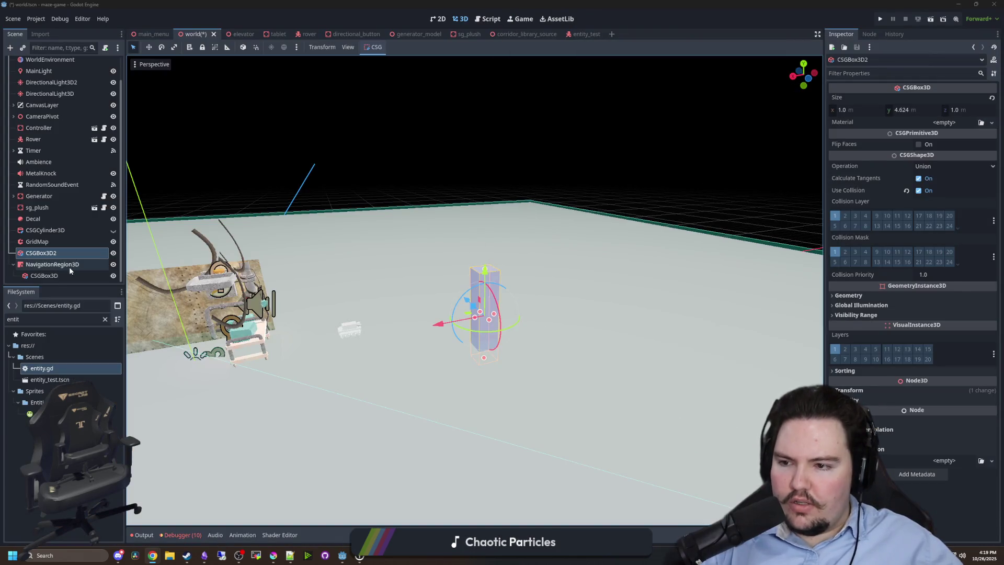
Review the NavigationRegion3D navmesh Edges, Sampling and geometry settings, keeping meshes and colliders parsed.
click(69, 266)
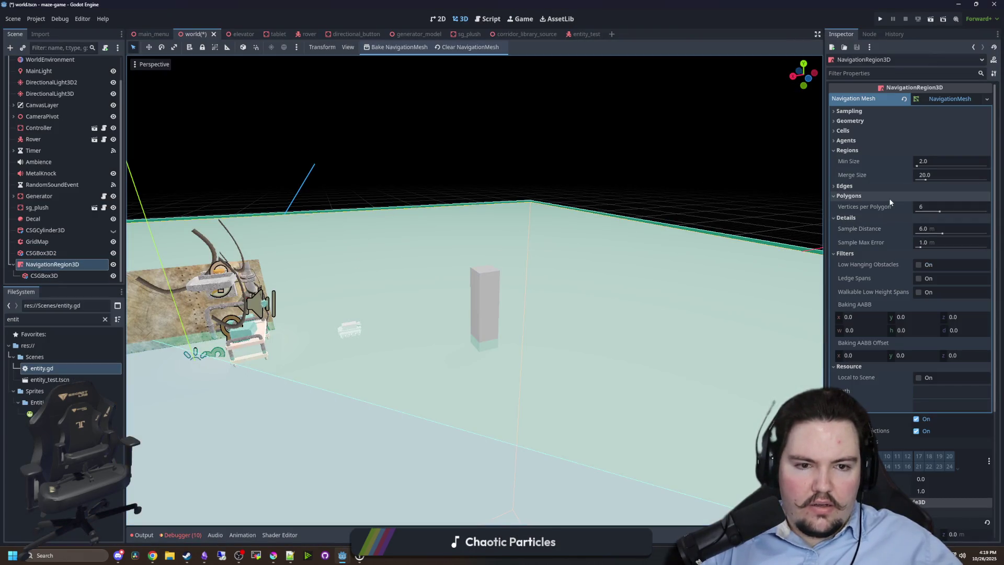
click(846, 187)
click(857, 112)
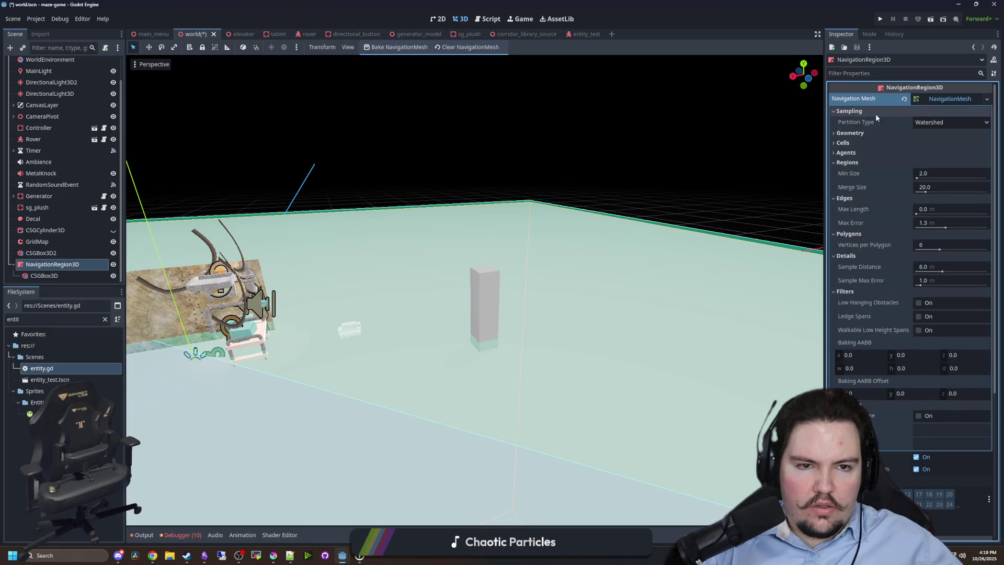
click(935, 122)
click(896, 131)
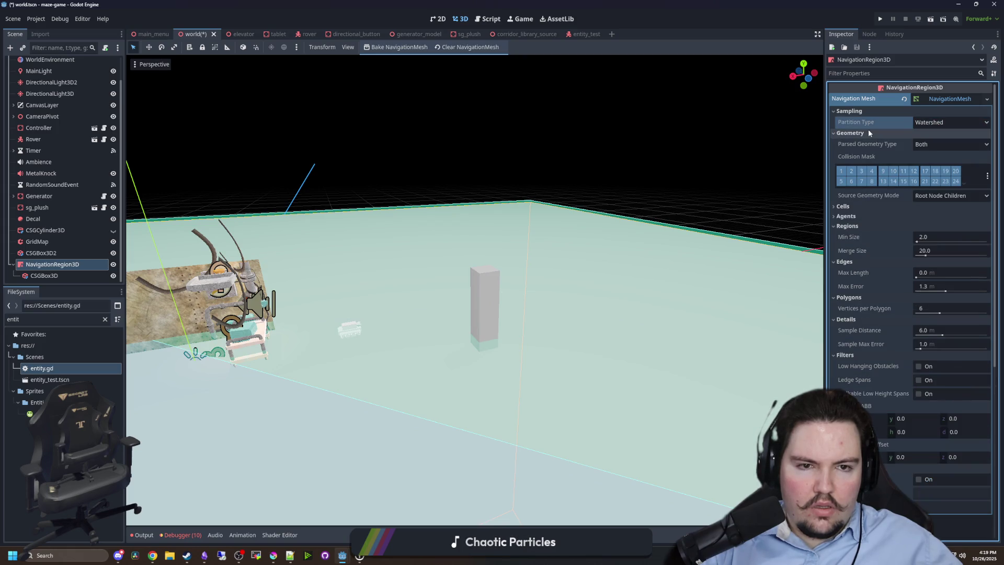
click(936, 145)
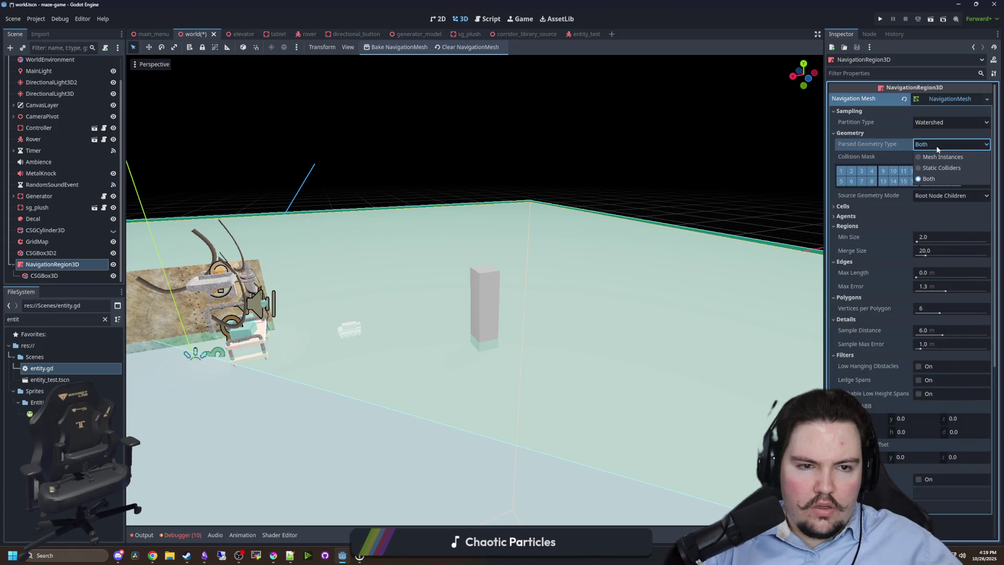
click(938, 149)
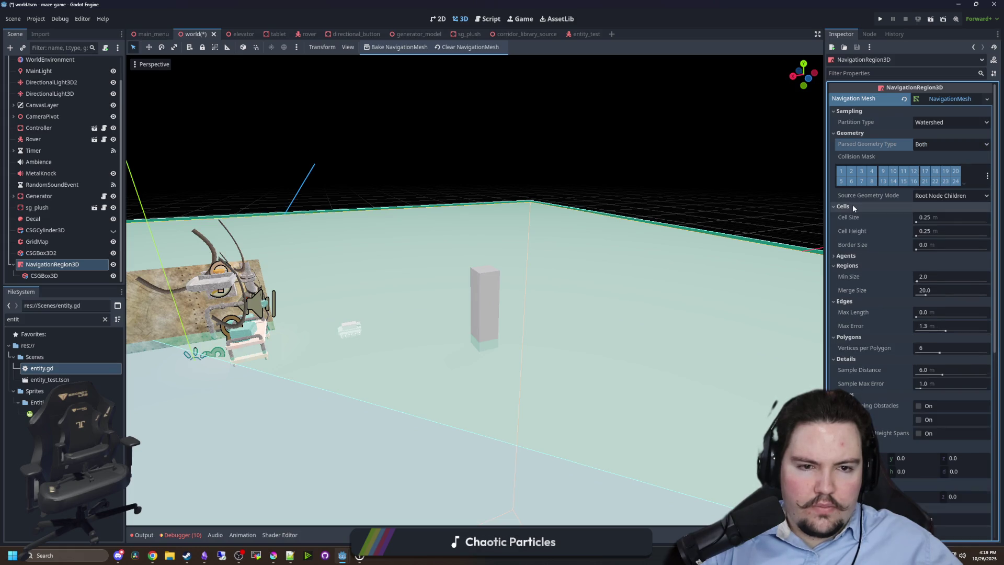
Set Source Geometry Mode to Group Explicit with group 'Collision', then select CSGBox3D2.
click(931, 196)
click(941, 219)
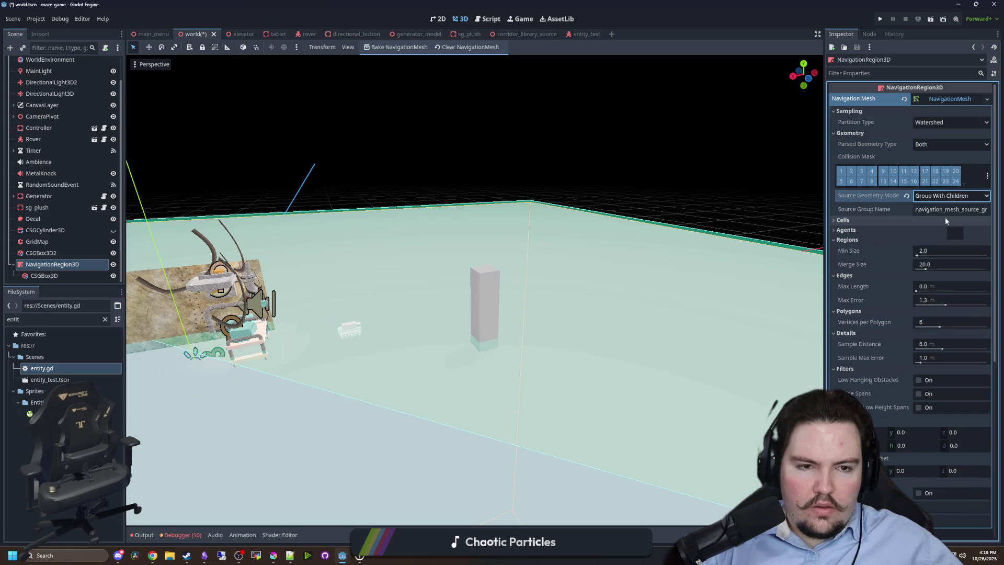
click(948, 197)
click(945, 231)
text(Collision)
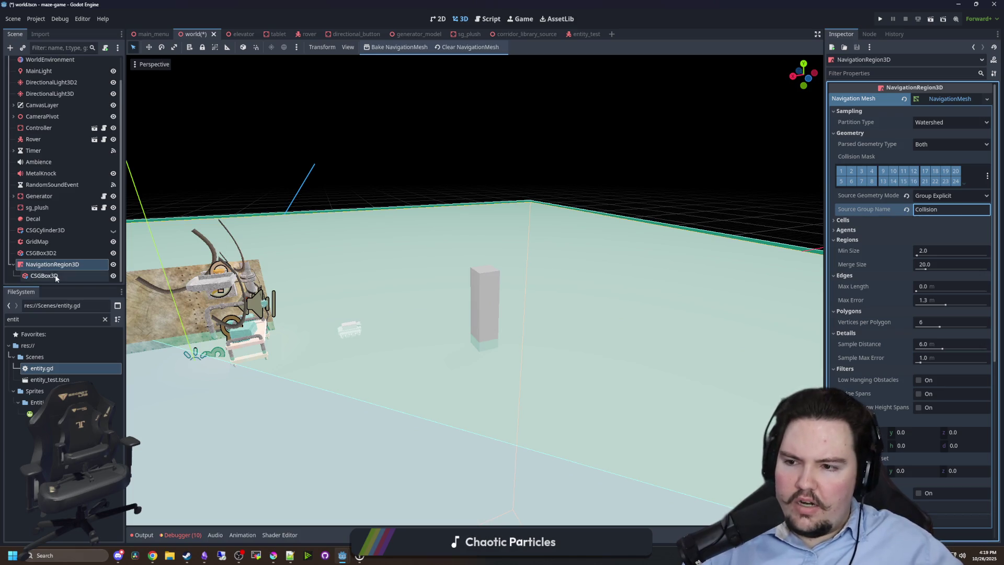
click(42, 252)
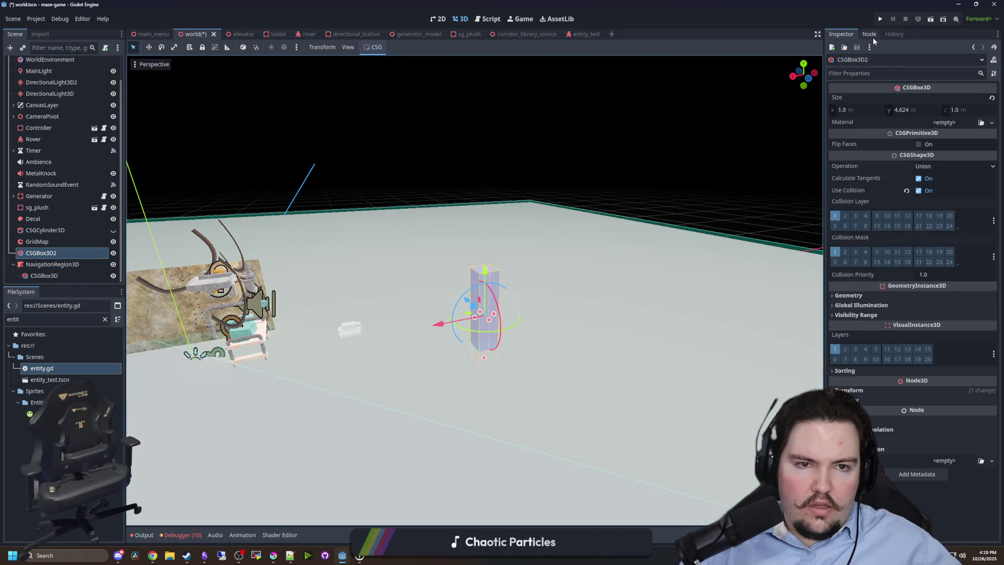
Add the CSGBox3D2 pillar to a new group named 'Collision'.
click(869, 34)
click(960, 47)
click(906, 57)
text(Collision)
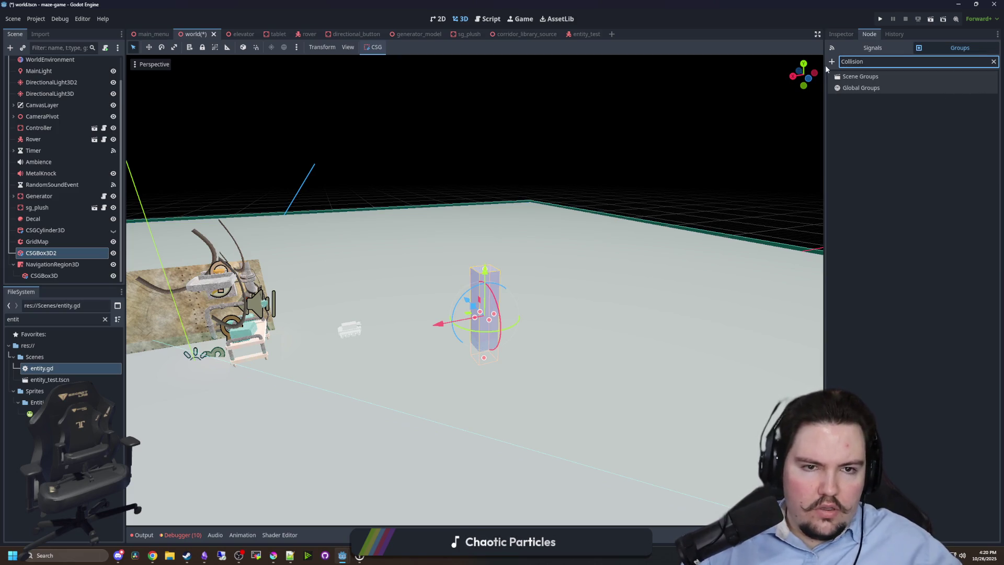
click(831, 61)
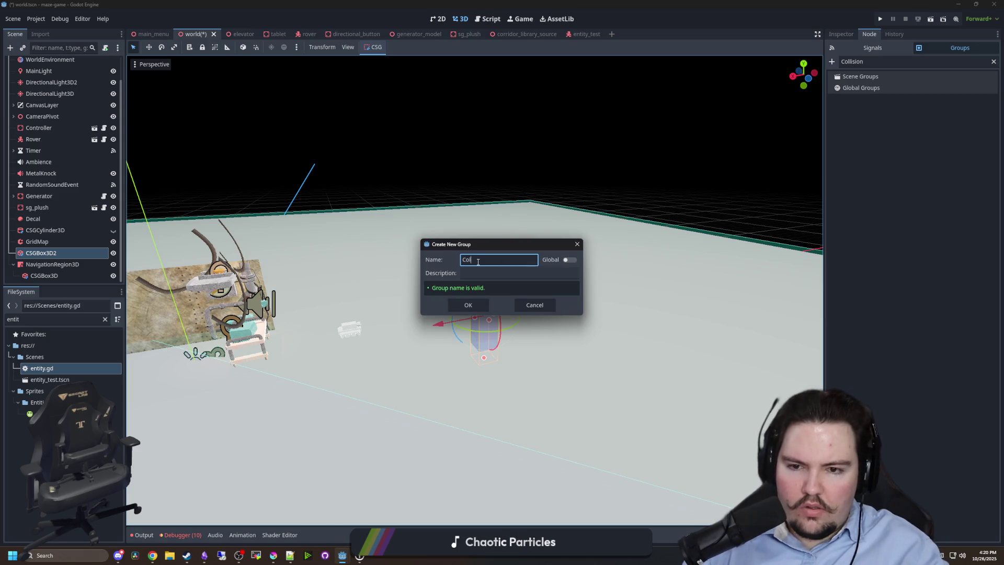
key(Return)
click(631, 81)
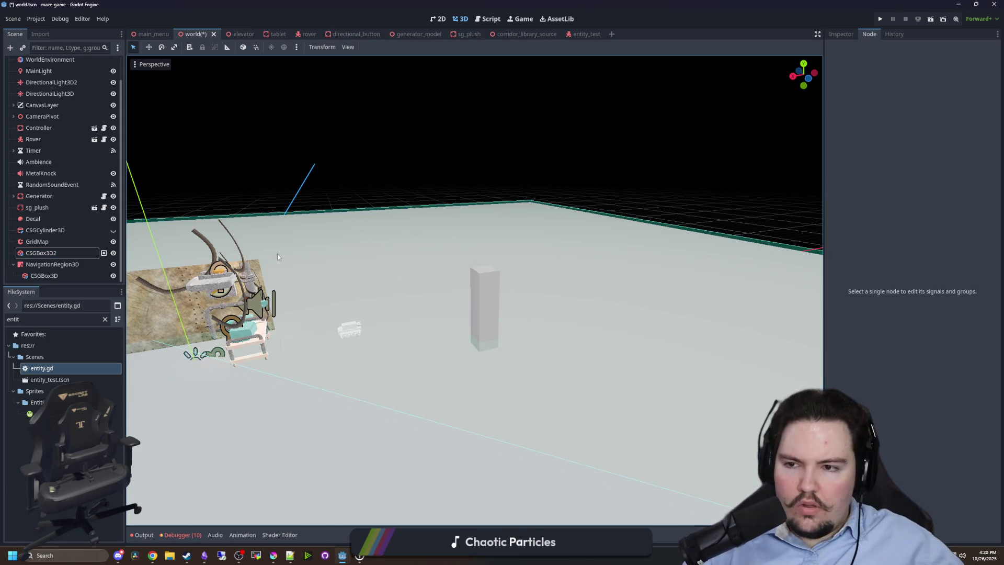
Rebake the navmesh using the group source and view the result on the floor slab.
click(52, 264)
click(375, 47)
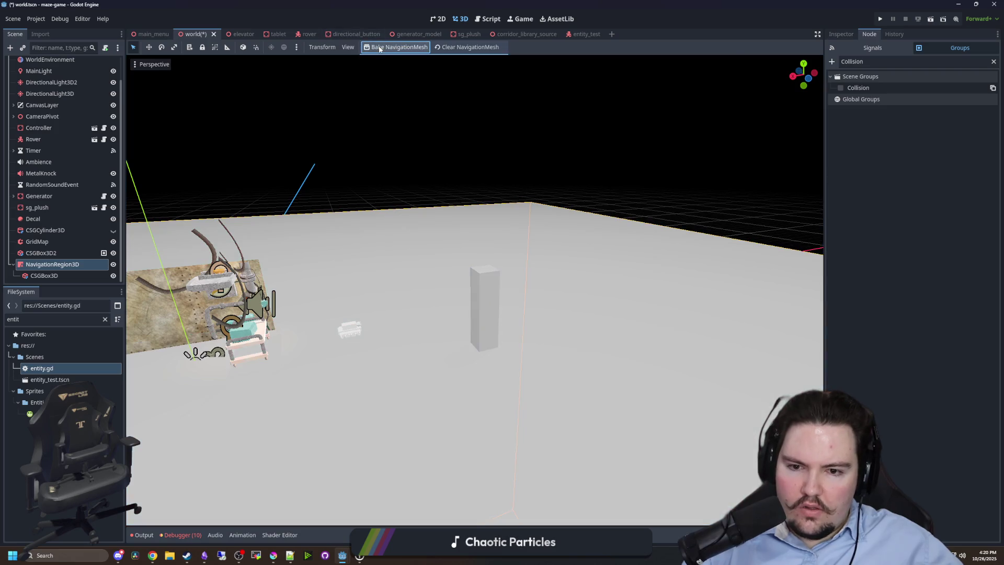
scroll(464, 234, down, 5)
drag(389, 260, 453, 311)
scroll(453, 312, up, 5)
scroll(382, 356, down, 3)
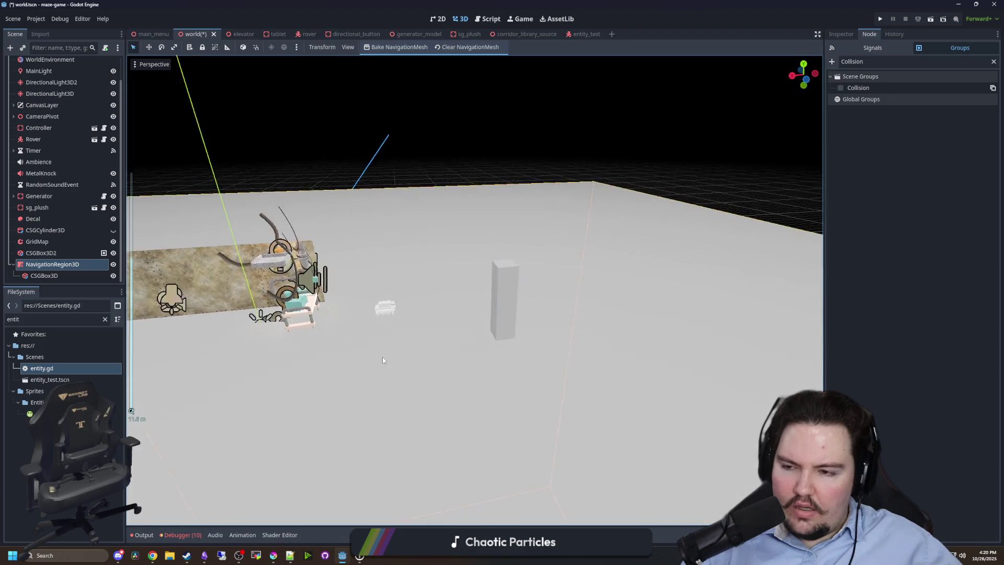
click(45, 276)
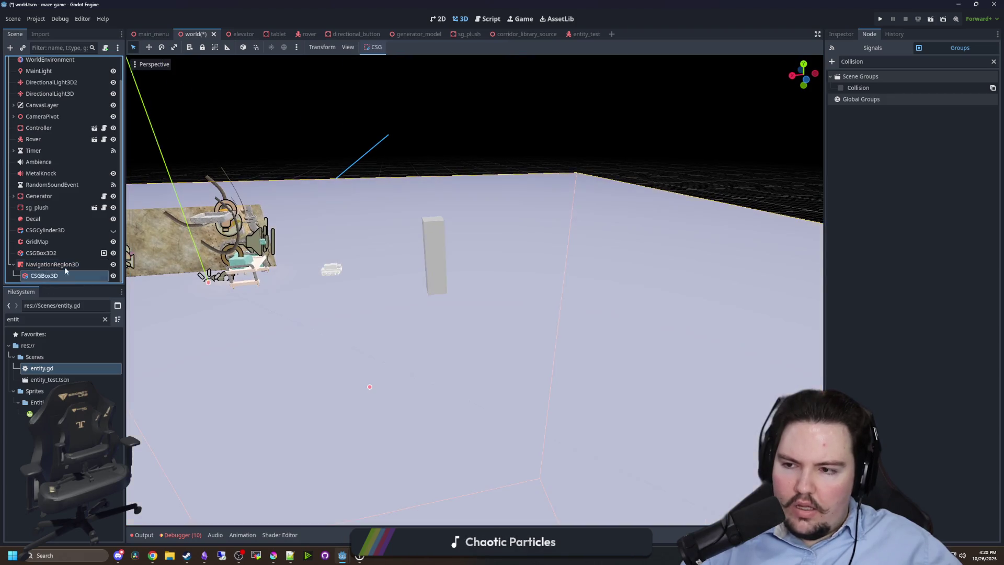
click(63, 265)
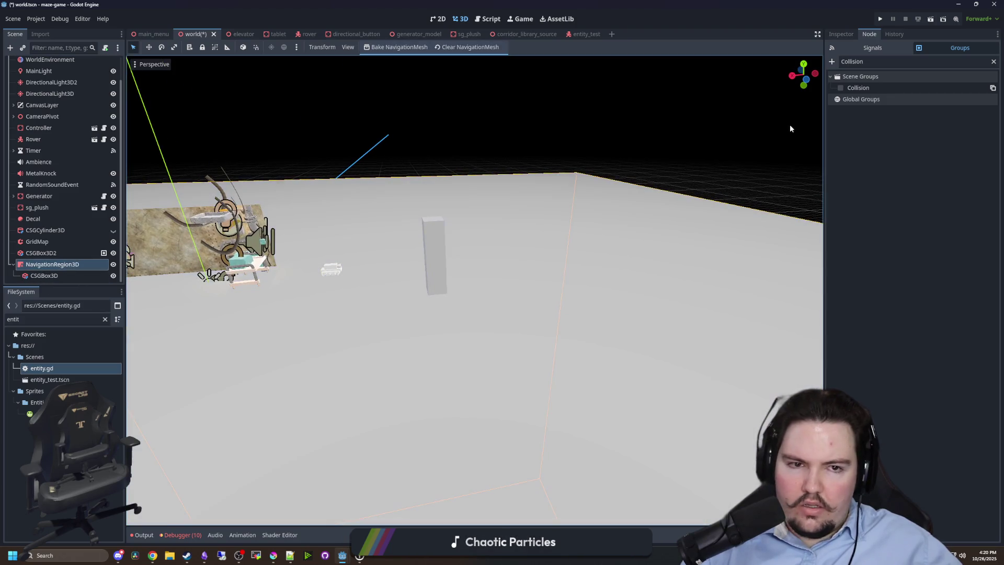
Switch Source Geometry Mode back to Root Node Children and rebake the navmesh.
click(835, 34)
click(932, 196)
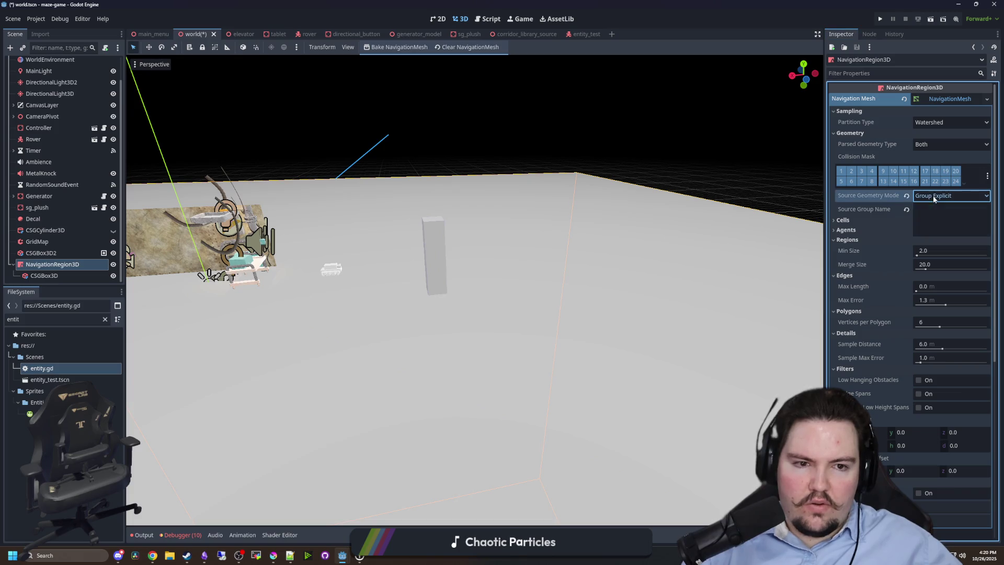
click(936, 208)
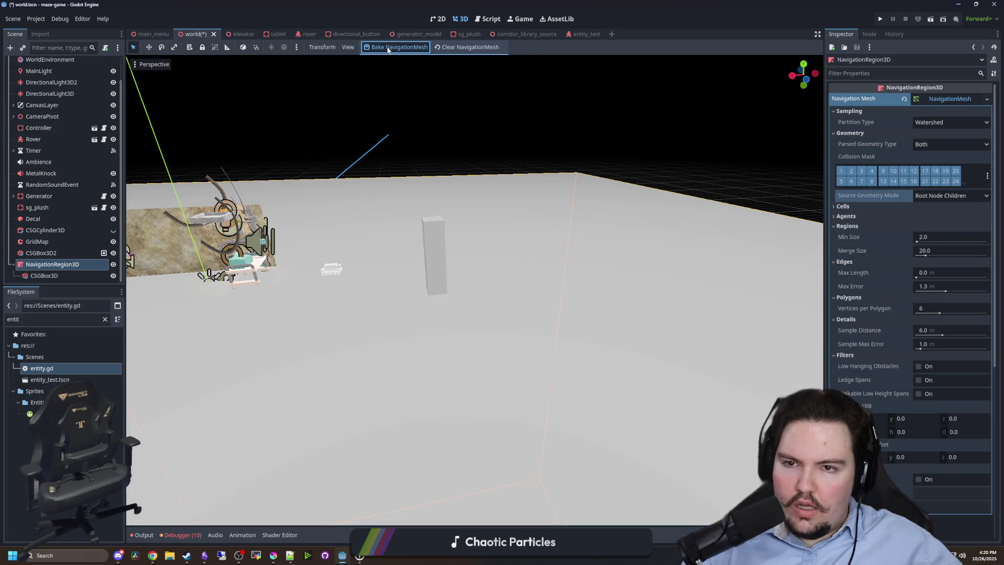
click(396, 47)
drag(430, 200, 575, 219)
drag(743, 227, 794, 223)
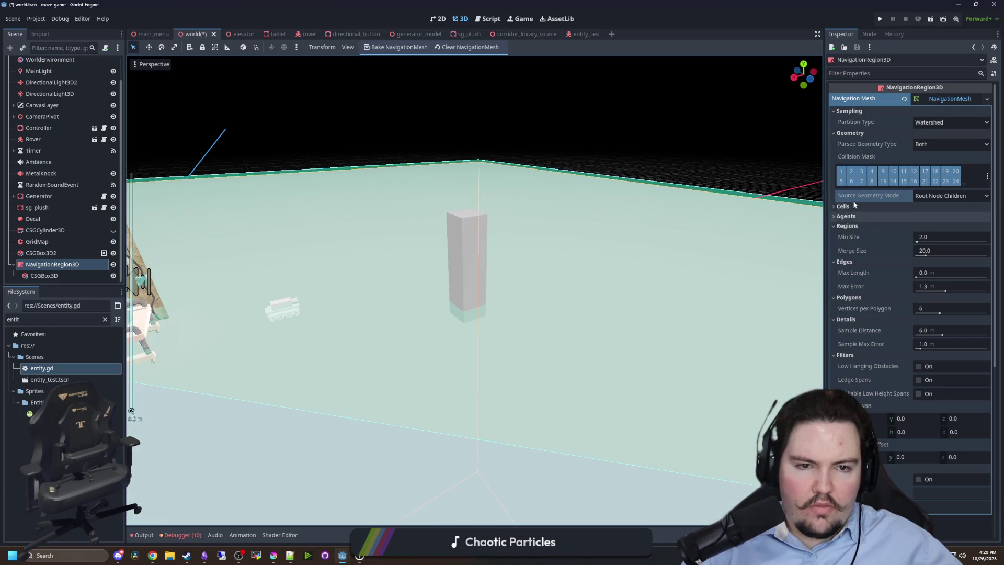
Expand and collapse the navmesh agent settings to look them over.
click(847, 217)
click(848, 217)
click(849, 217)
click(848, 217)
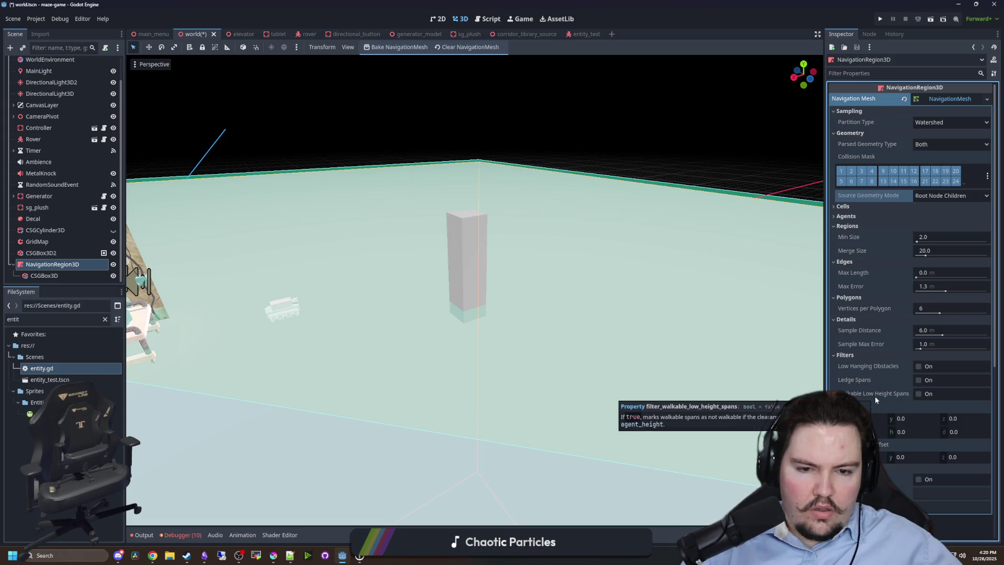
scroll(874, 397, down, 5)
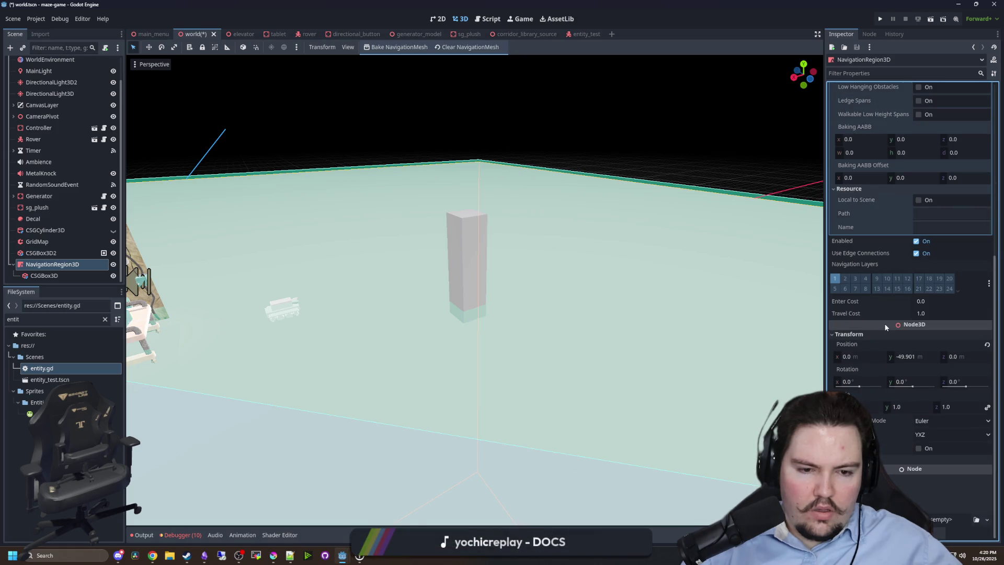
scroll(954, 307, up, 5)
Start the tutorial video playing, then return to Godot and select the tall pillar box.
key(alt+Tab)
click(460, 323)
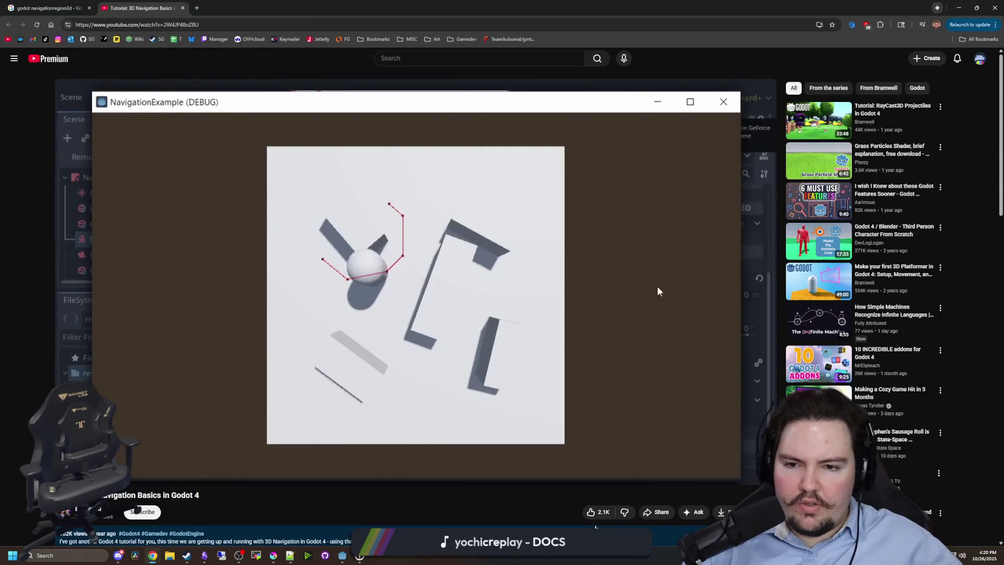
key(alt+Tab)
click(468, 267)
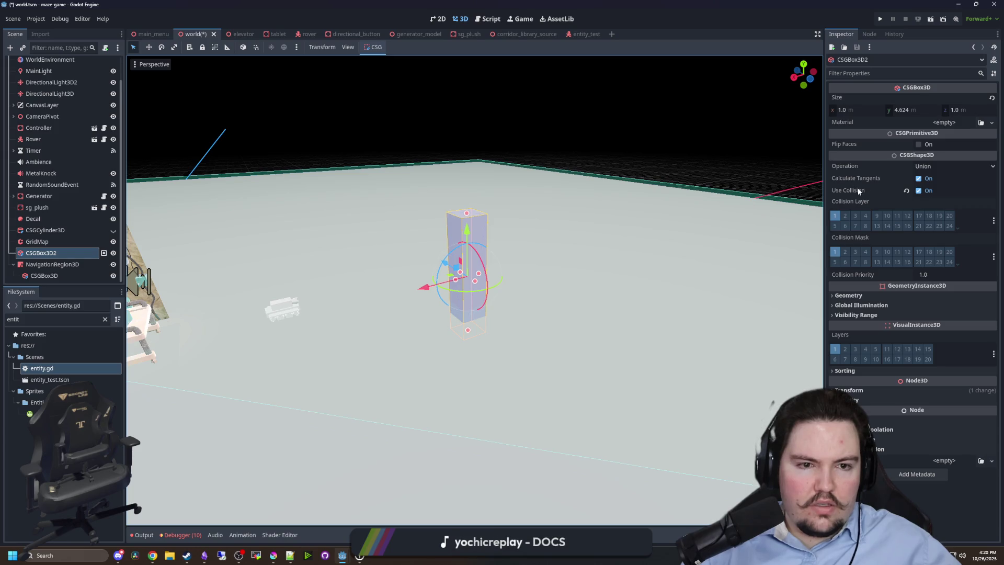
Check the pillar's collision and geometry settings, keeping the CSG operation as Union.
click(857, 191)
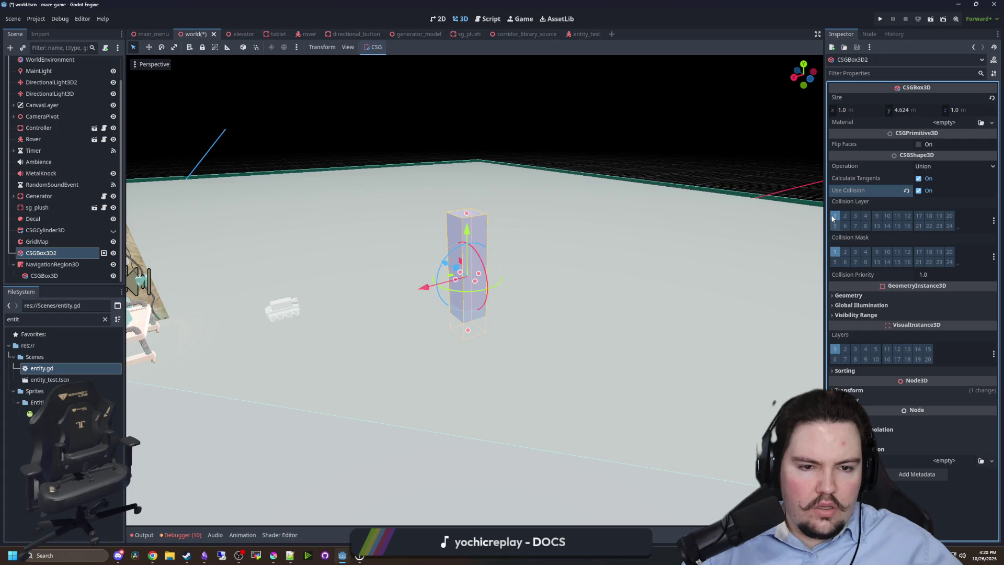
click(858, 295)
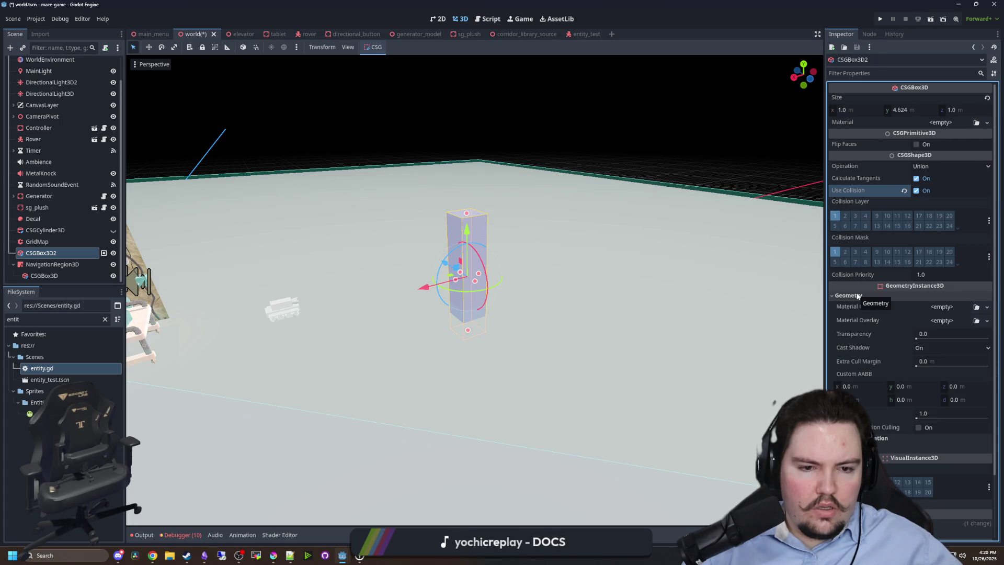
click(858, 296)
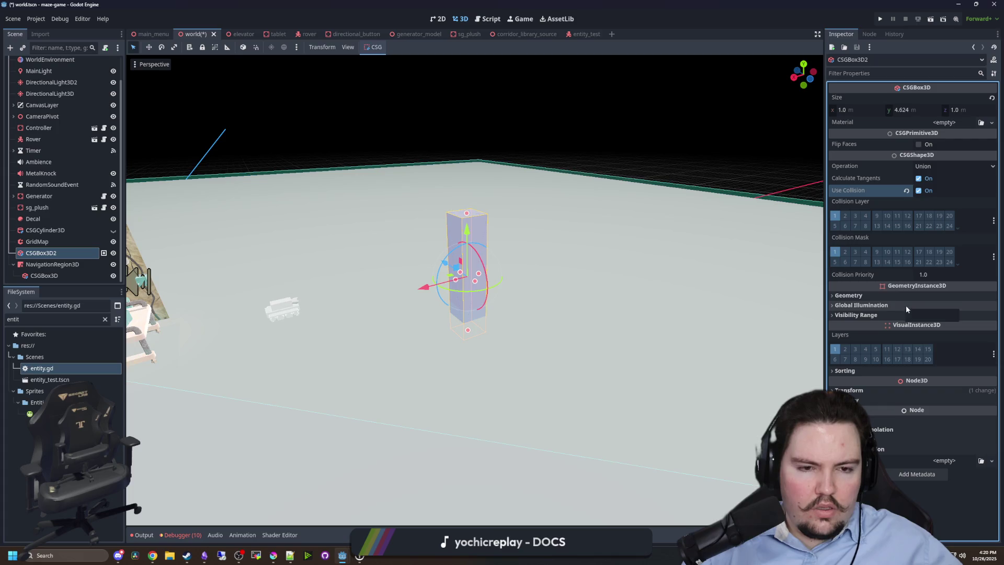
click(915, 168)
click(915, 167)
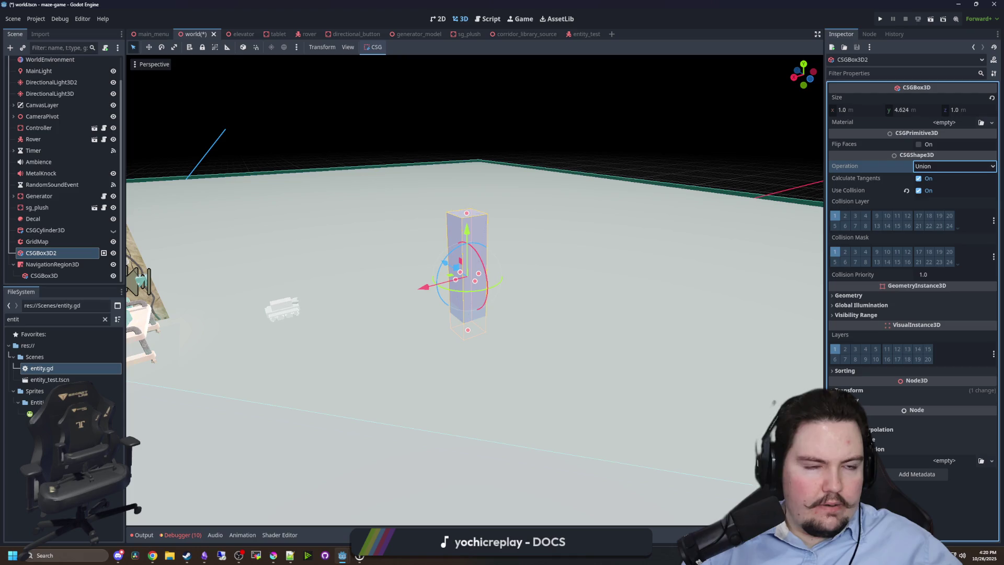
Widen the pillar to 4.06 m across and rebake the navmesh around it.
drag(499, 331, 489, 350)
mouse_move(480, 309)
mouse_down()
mouse_move(379, 317)
mouse_move(393, 317)
mouse_up()
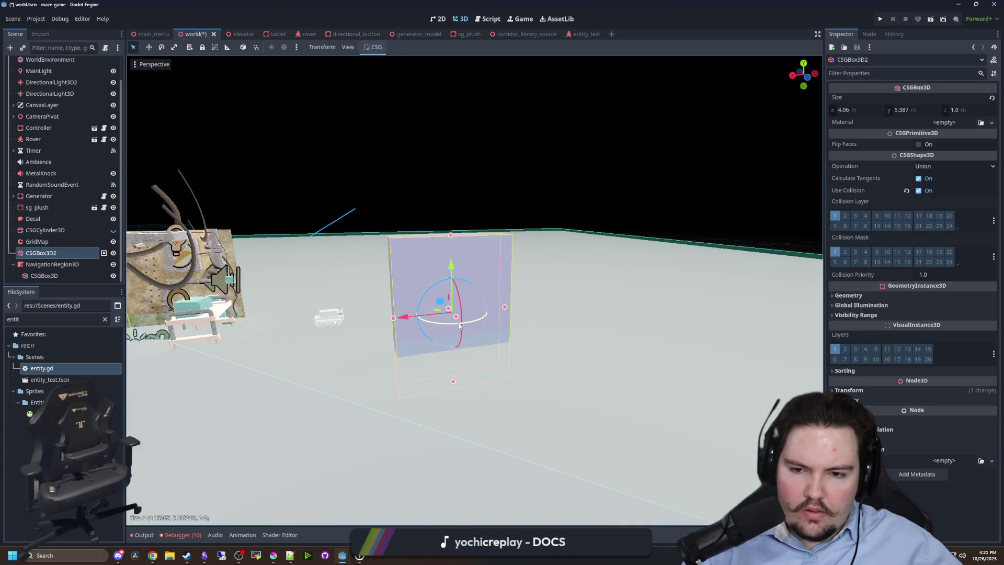
click(52, 264)
click(395, 47)
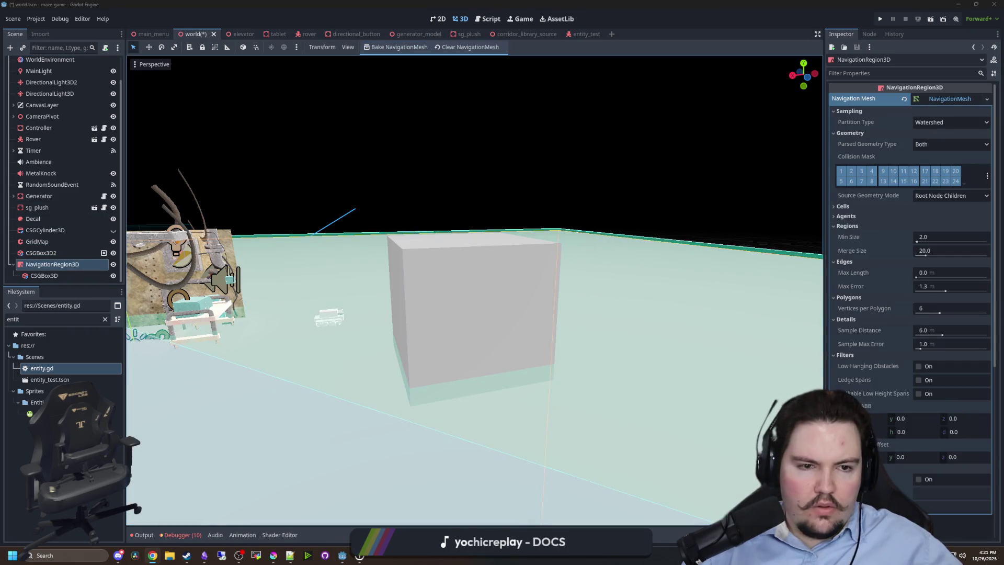
Scrub the tutorial to the Baking the NavigationMesh chapter and resume playback.
drag(311, 454, 192, 456)
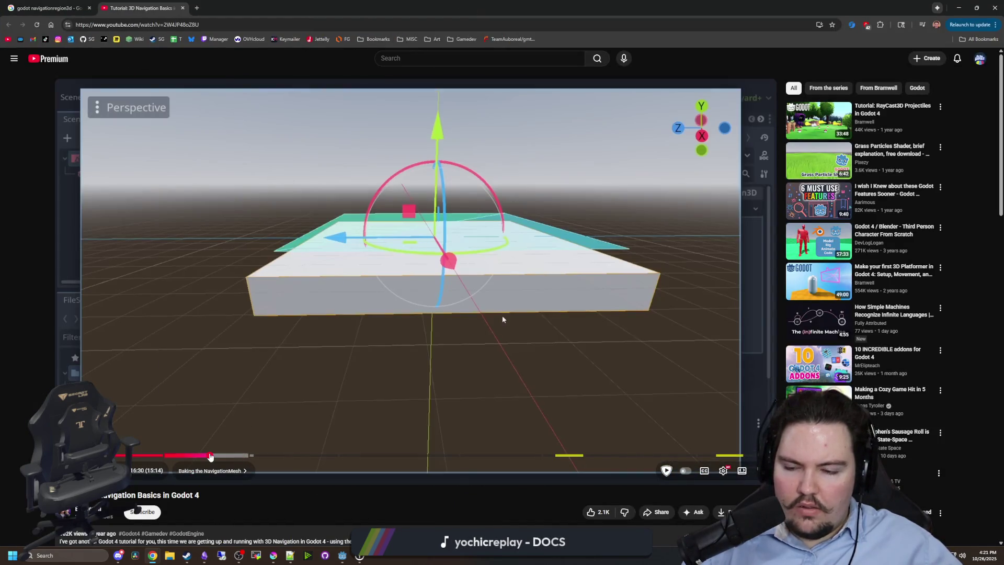
click(245, 378)
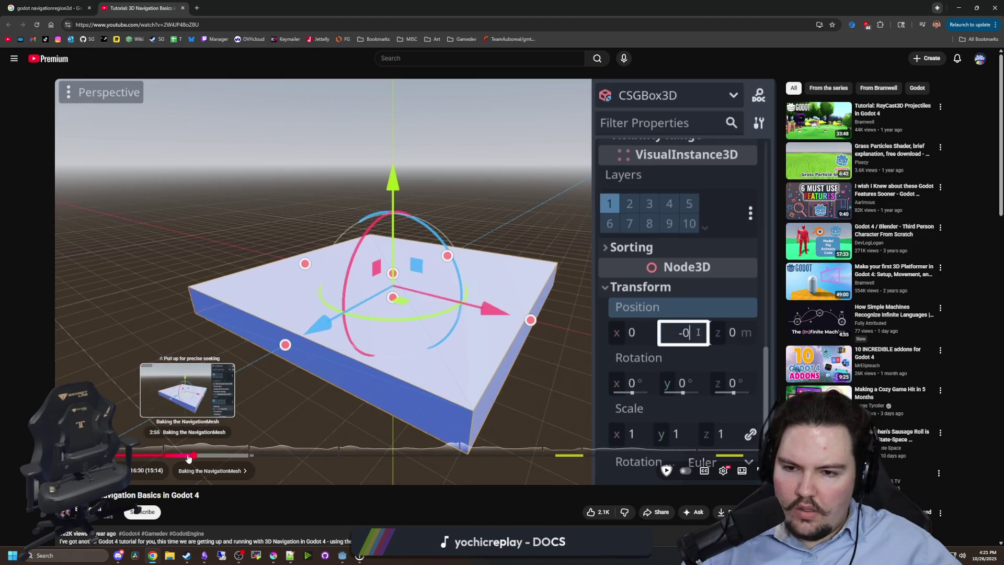
Rewind the tutorial to 2:46 (NavigationRegion Setup), pause it, and return to Godot.
drag(188, 458, 160, 455)
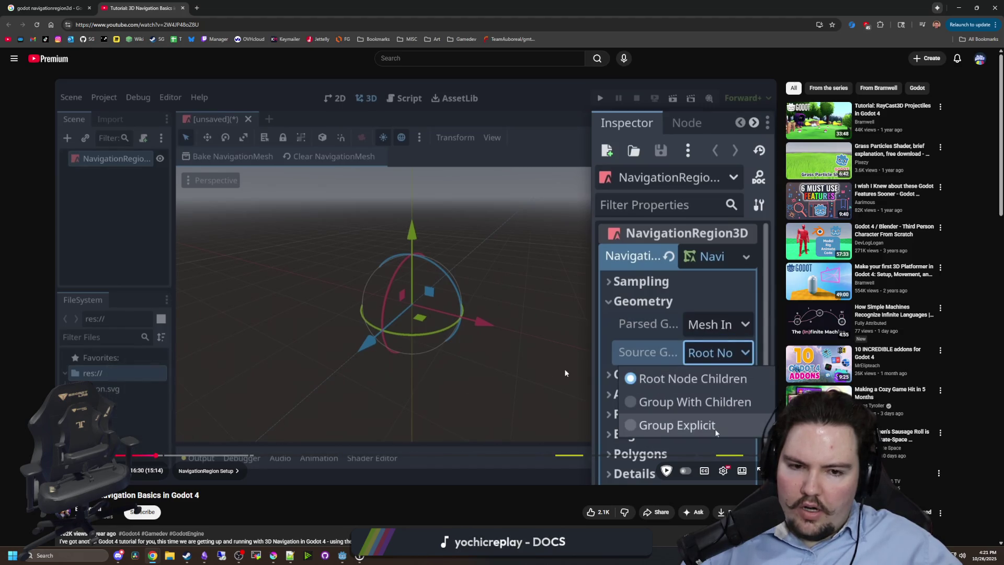
click(703, 139)
key(alt+Tab)
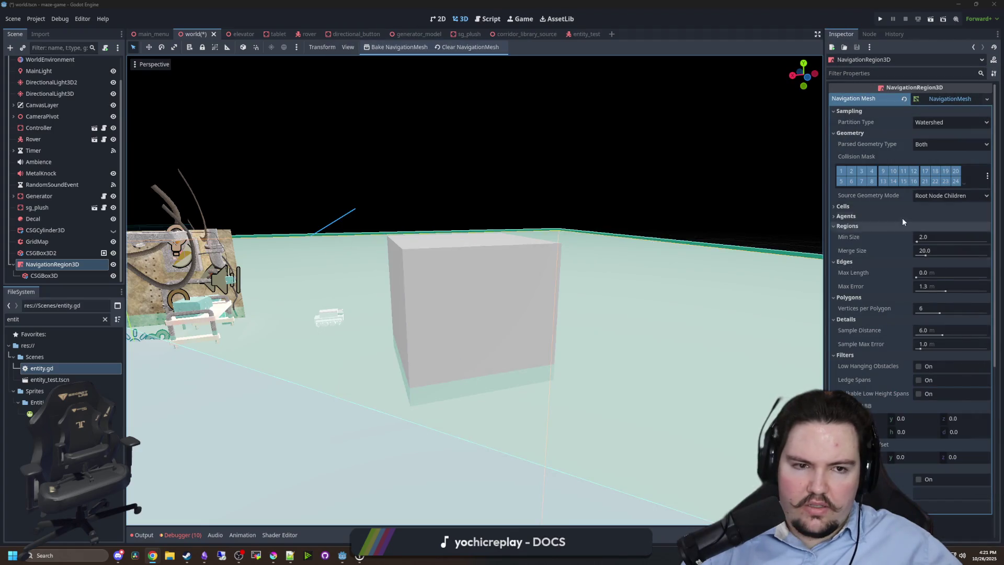
Set the parsed geometry type to mesh instances only and rebake the navigation mesh.
click(926, 144)
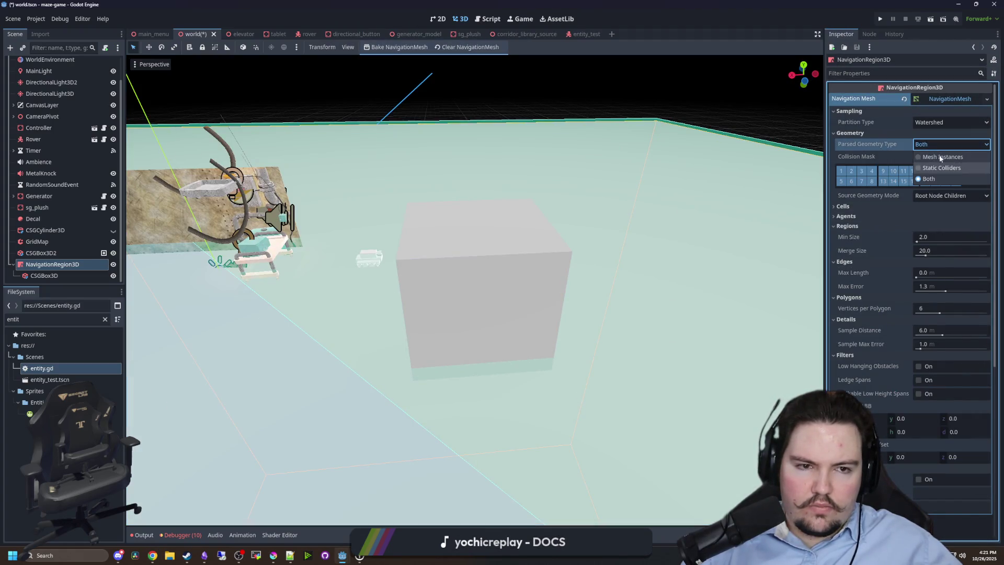
click(940, 157)
scroll(587, 259, down, 5)
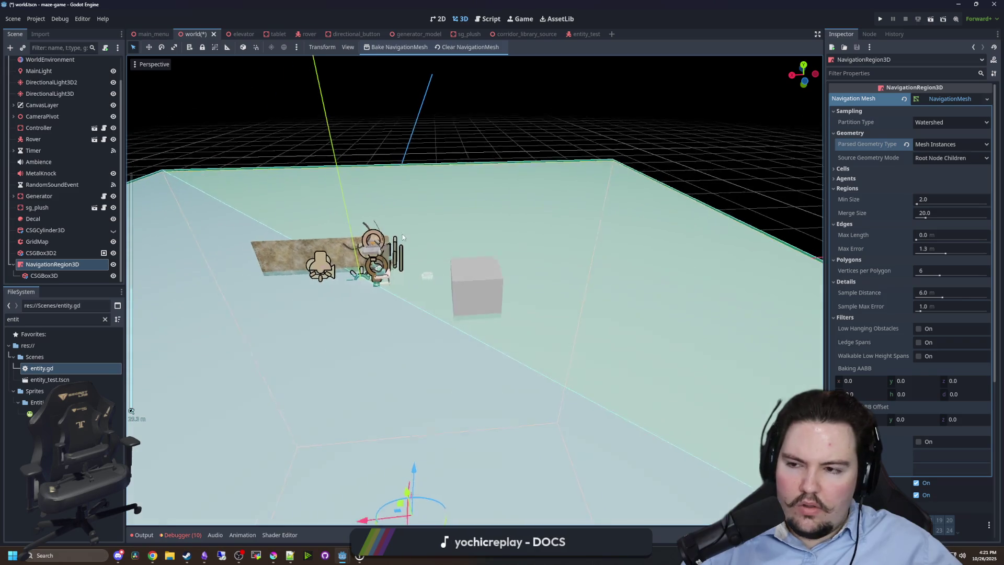
click(373, 47)
click(382, 46)
click(397, 48)
click(418, 48)
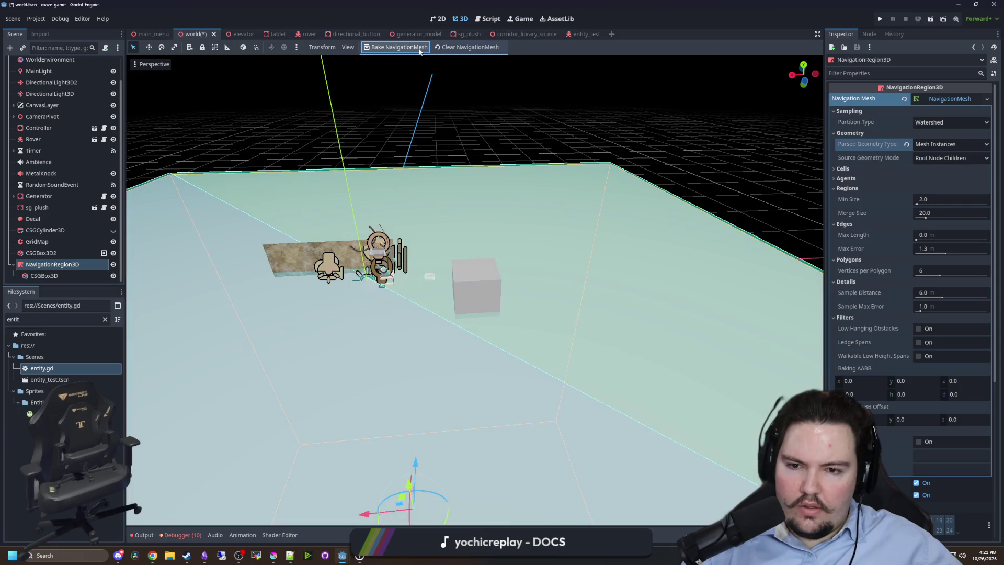
Select the grey box, then the NavigationRegion3D, bringing the box closer into view.
click(475, 299)
scroll(426, 338, up, 3)
mouse_move(297, 278)
mouse_down()
mouse_move(287, 262)
mouse_move(347, 269)
mouse_move(345, 300)
mouse_move(324, 332)
mouse_move(474, 340)
mouse_up()
click(325, 331)
scroll(324, 331, down, 4)
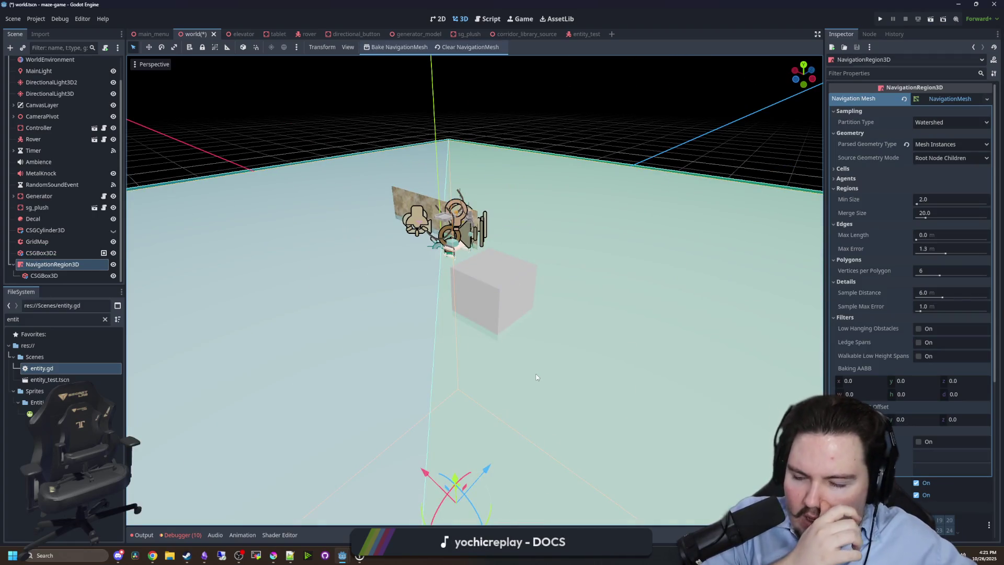
mouse_move(490, 269)
mouse_down()
mouse_move(416, 290)
mouse_move(557, 285)
mouse_move(542, 289)
mouse_up()
scroll(541, 293, up, 3)
scroll(543, 275, up, 3)
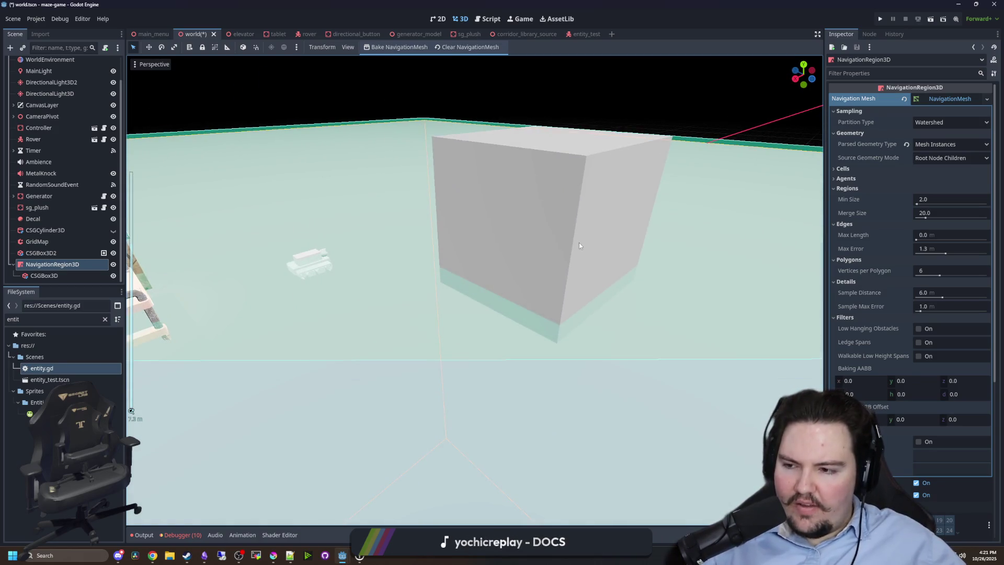
drag(579, 242, 480, 284)
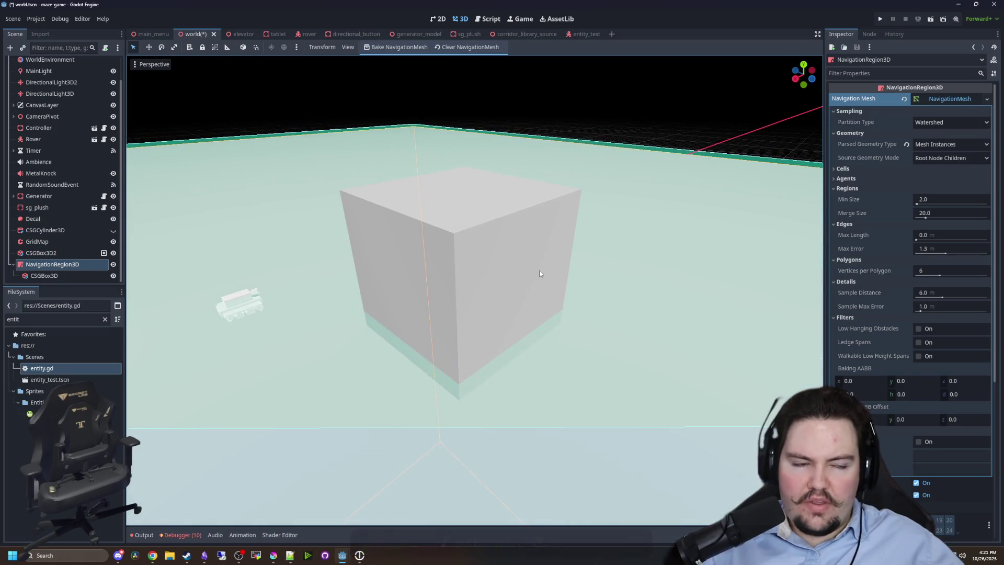
scroll(540, 273, up, 1)
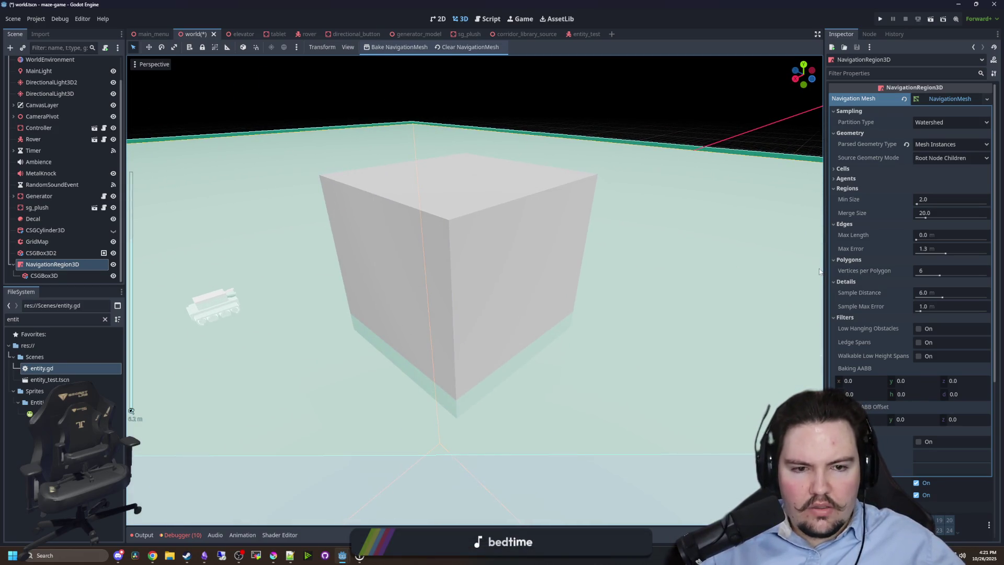
Try Monotone and Layers partition types with a rebake, then revert to Watershed.
click(949, 119)
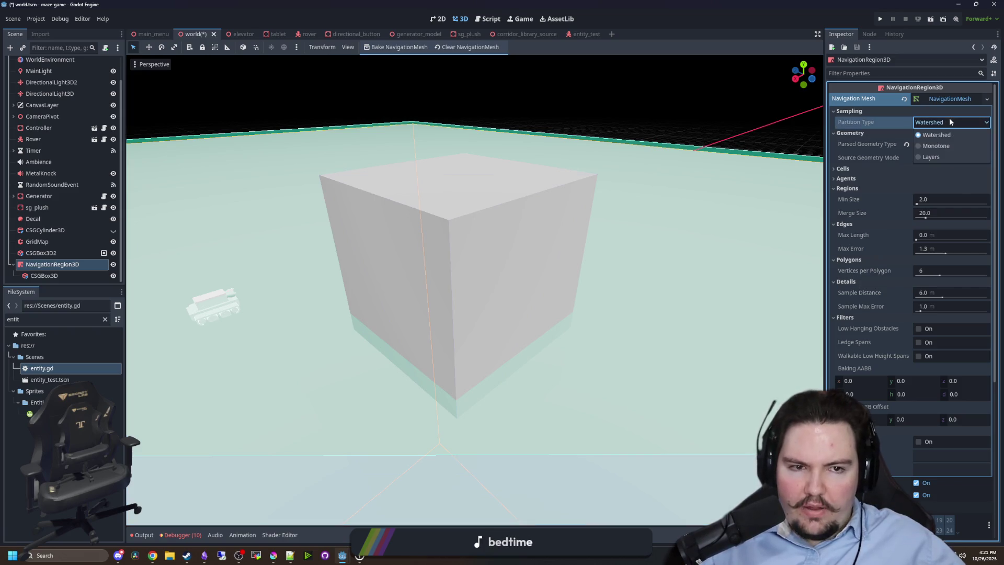
click(933, 146)
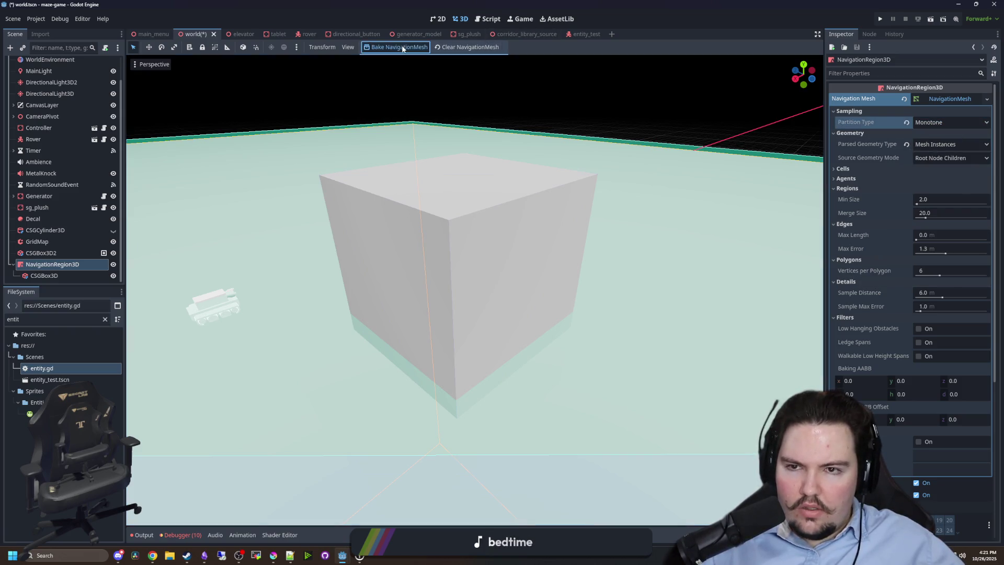
click(921, 124)
click(928, 155)
click(399, 47)
click(948, 122)
click(930, 134)
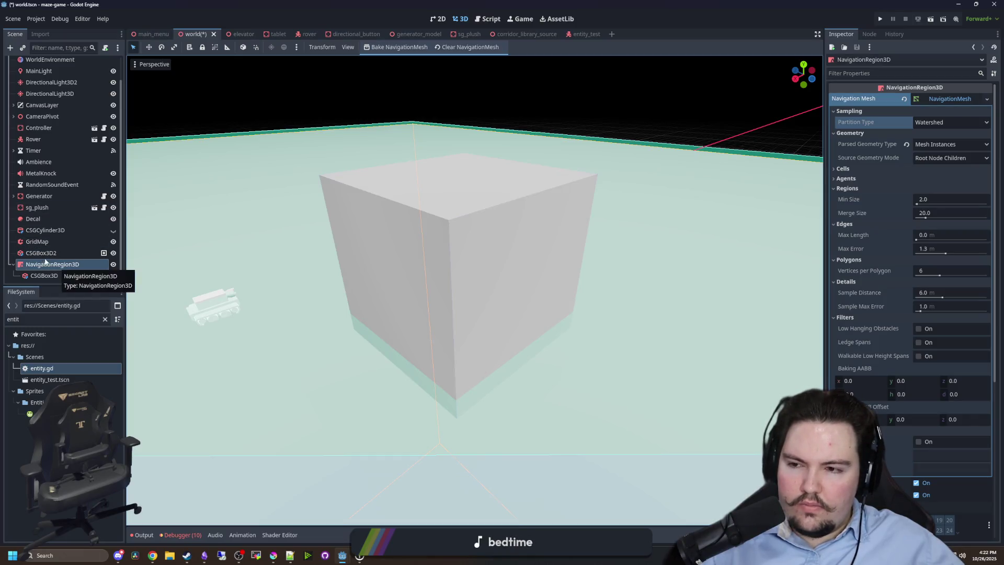
scroll(316, 94, down, 4)
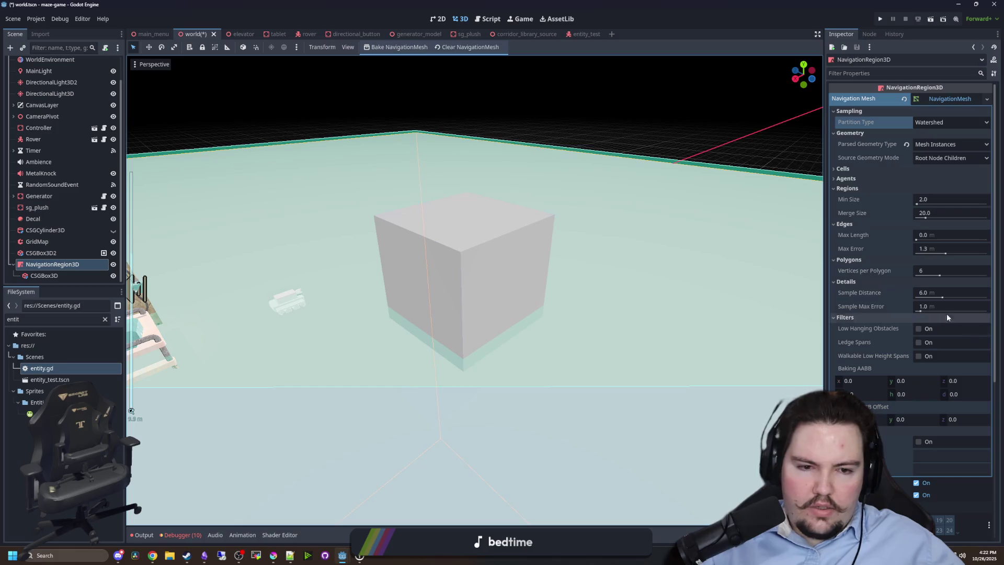
scroll(902, 311, down, 5)
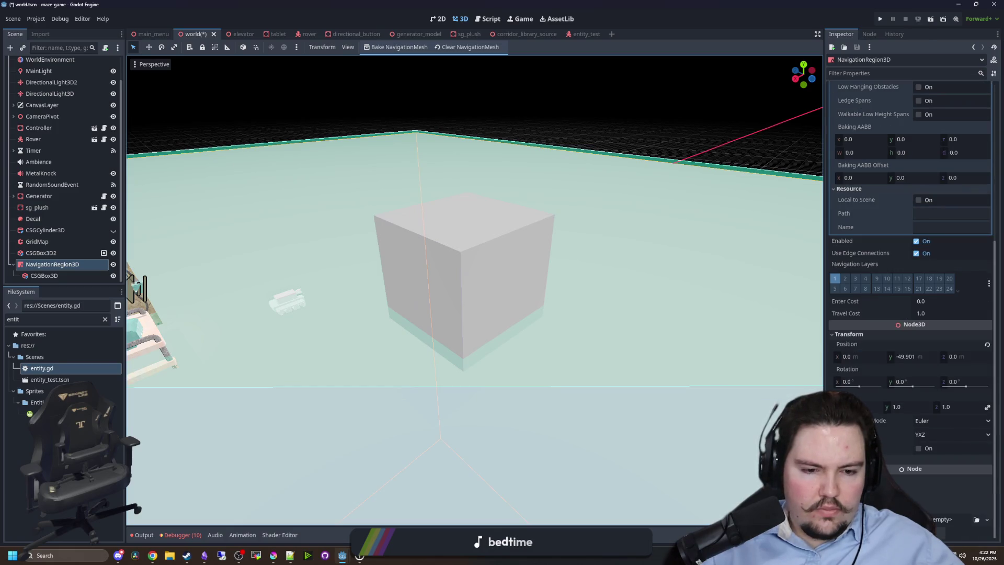
key(alt+Tab)
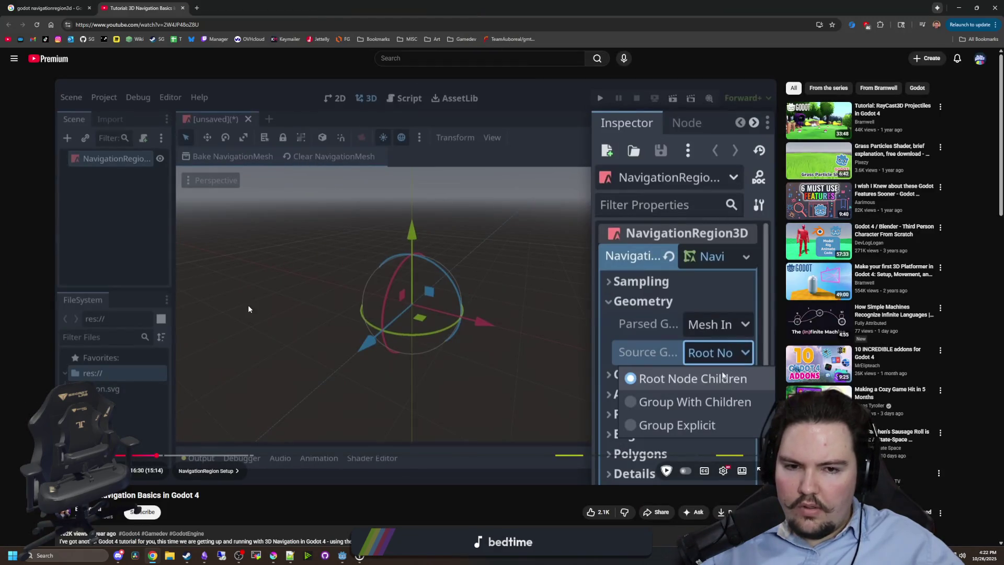
Search Google for 'godot 3d navigation obstacle'.
scroll(248, 305, down, 4)
scroll(180, 309, up, 4)
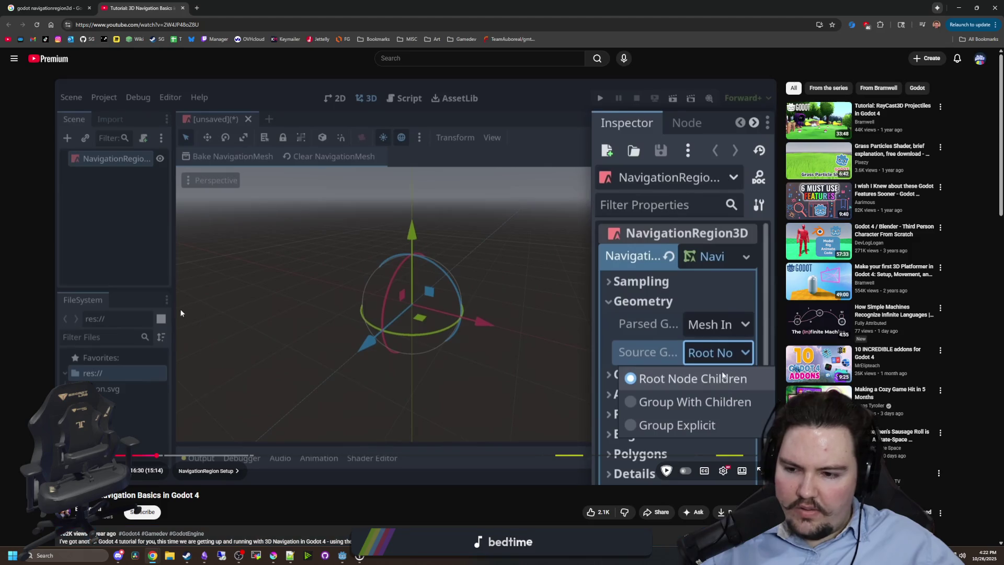
click(67, 8)
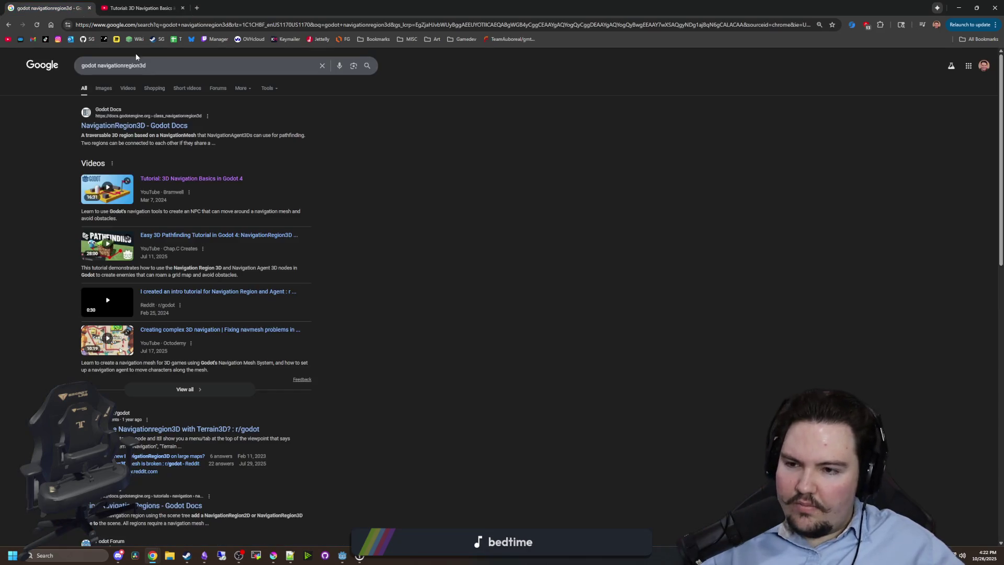
click(168, 70)
key(BackSpace)
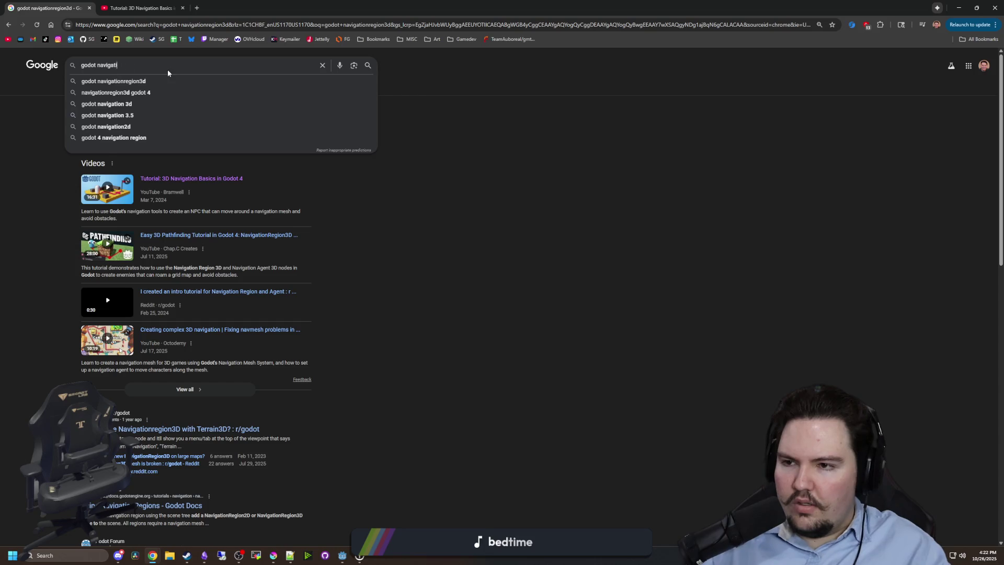
key(BackSpace)
key(BackSpace)
key(BackSpace)
text(3d navigat)
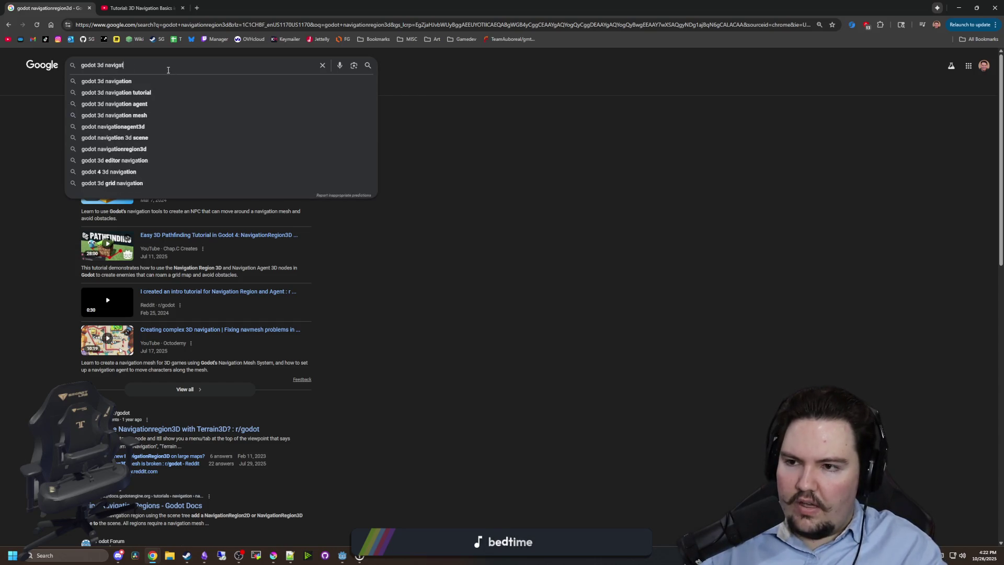
text(ion obstacle)
key(Return)
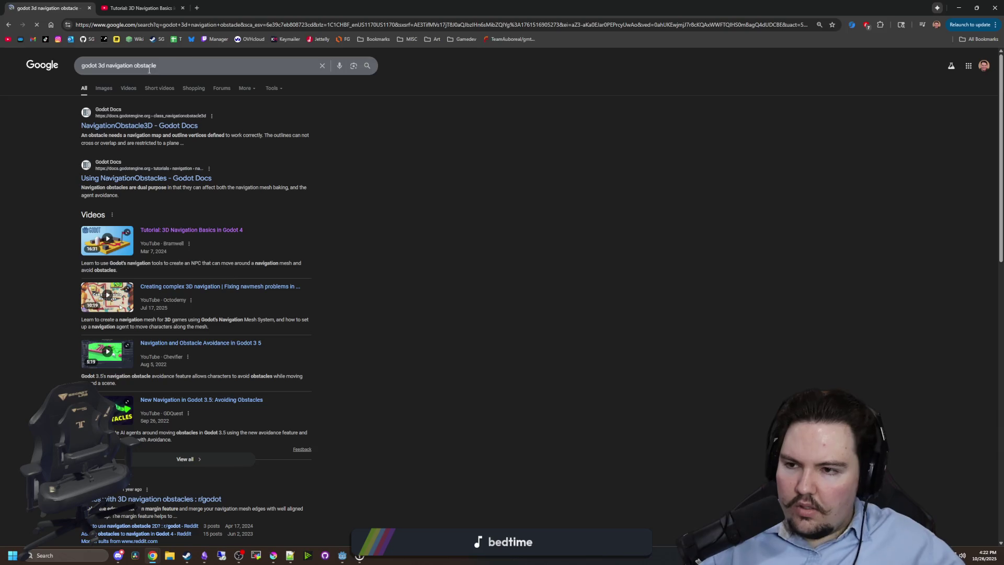
Open the NavigationObstacle3D Godot Docs page, read its properties, and return to Godot.
click(127, 127)
click(235, 8)
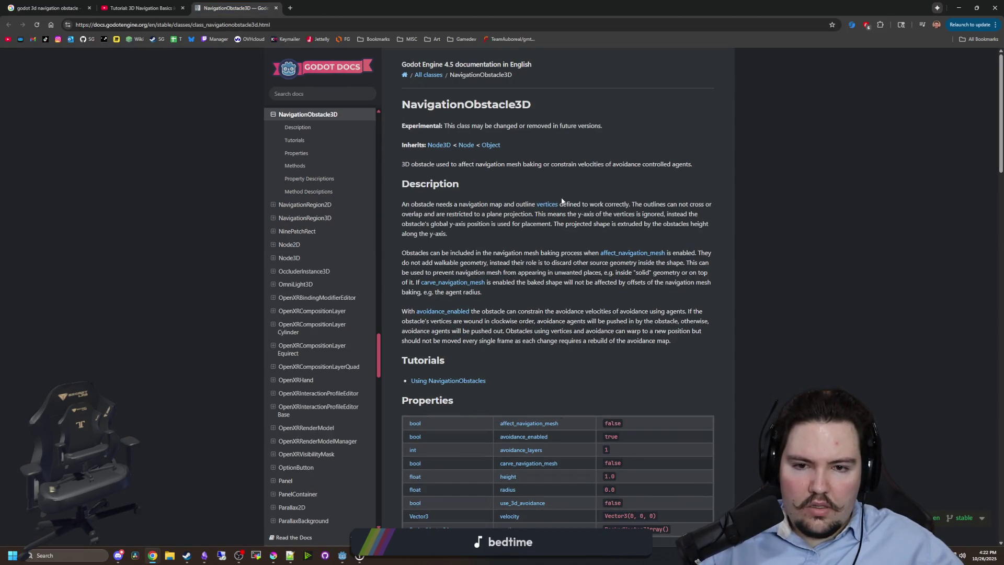
scroll(529, 271, down, 4)
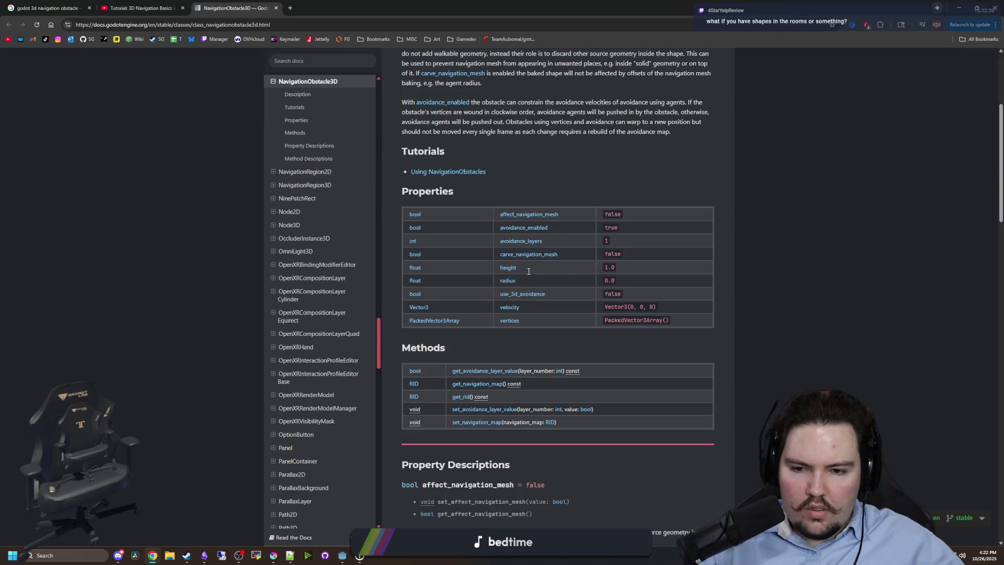
key(alt+Tab)
scroll(452, 266, down, 5)
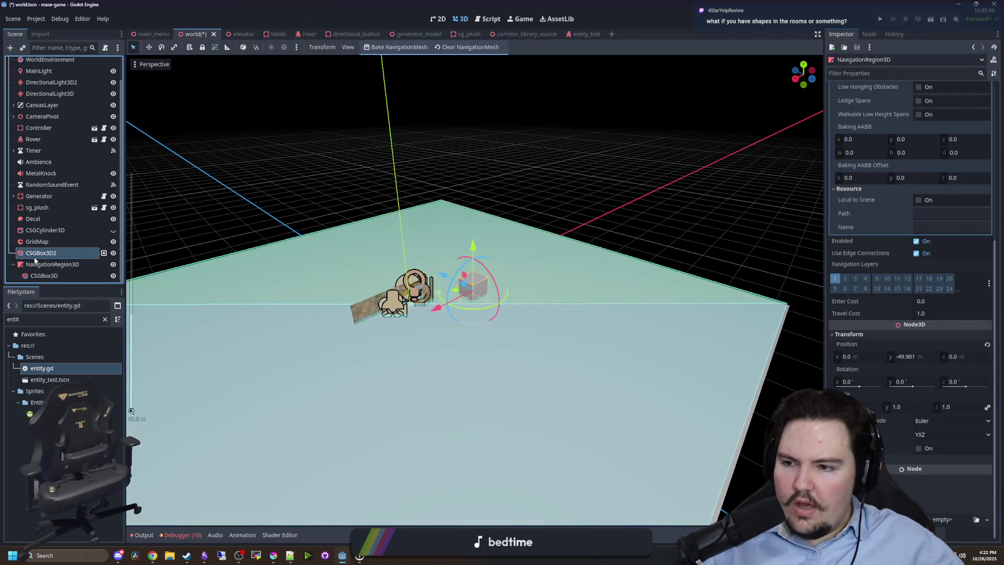
Add a NavigationObstacle3D child under CSGBox3D2, found by searching 'obstac' in Create New Node.
right_click(34, 256)
click(68, 262)
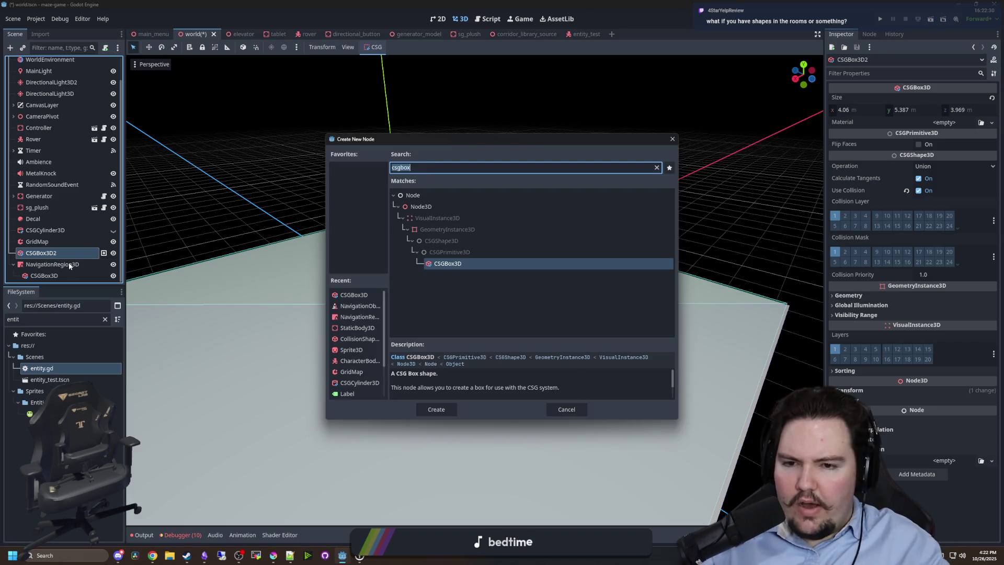
text(c)
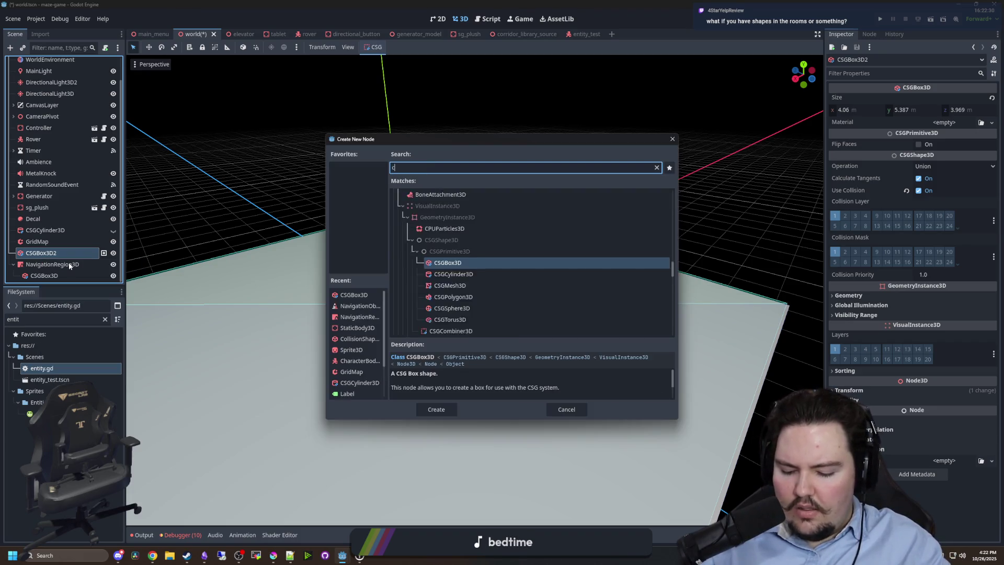
text(ollision)
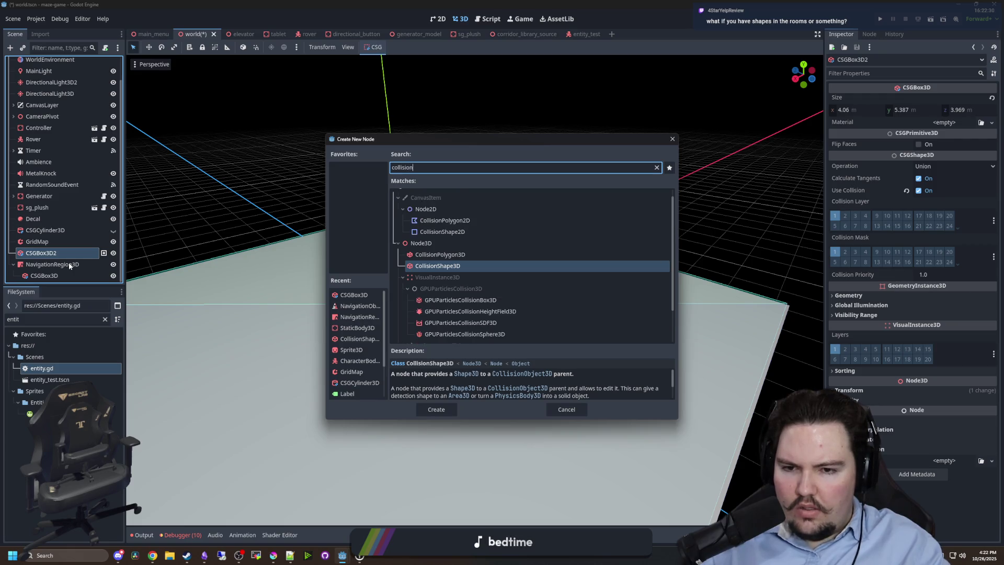
scroll(506, 277, down, 2)
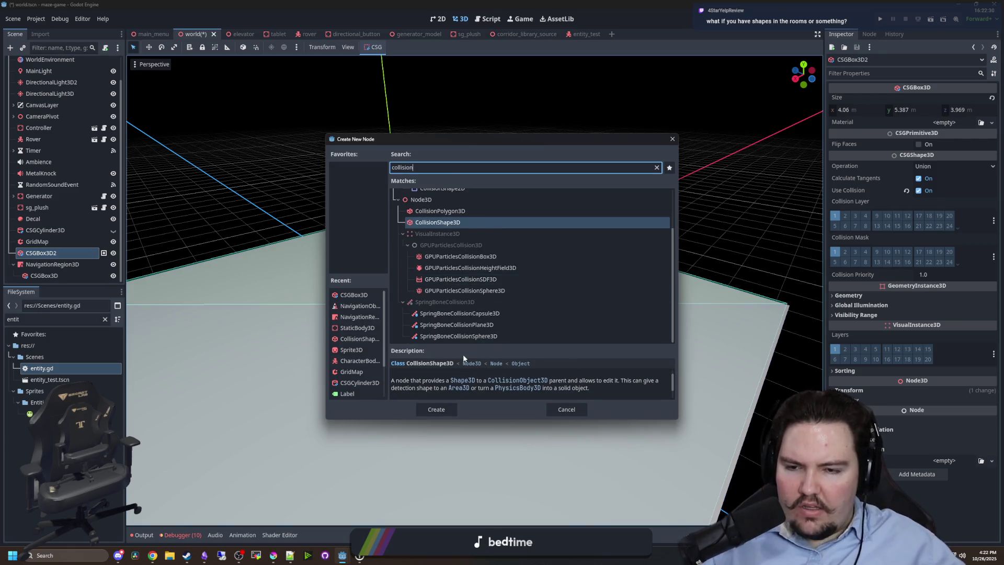
key(BackSpace)
key(BackSpace)
key(BackSpace)
text(obstacle)
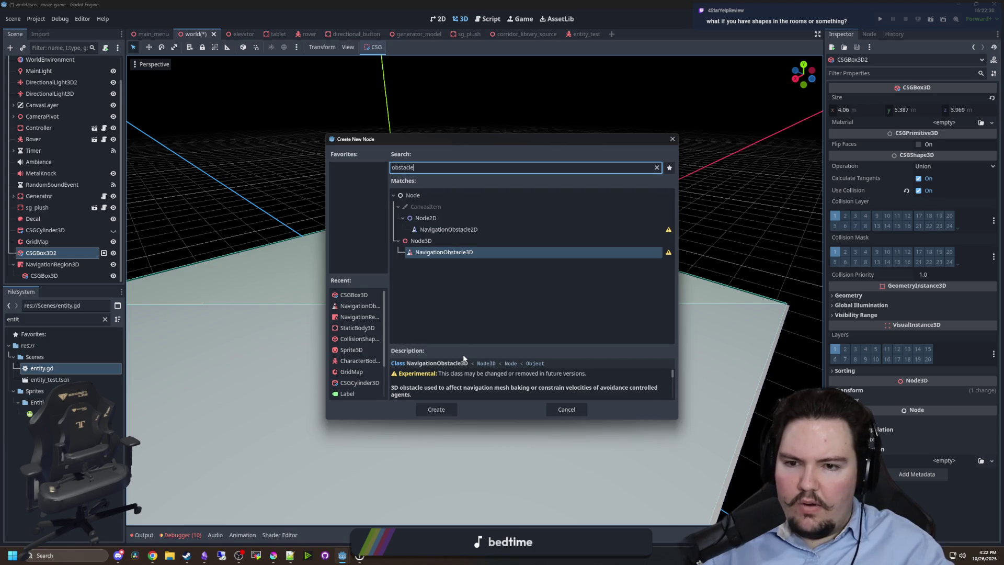
double_click(437, 253)
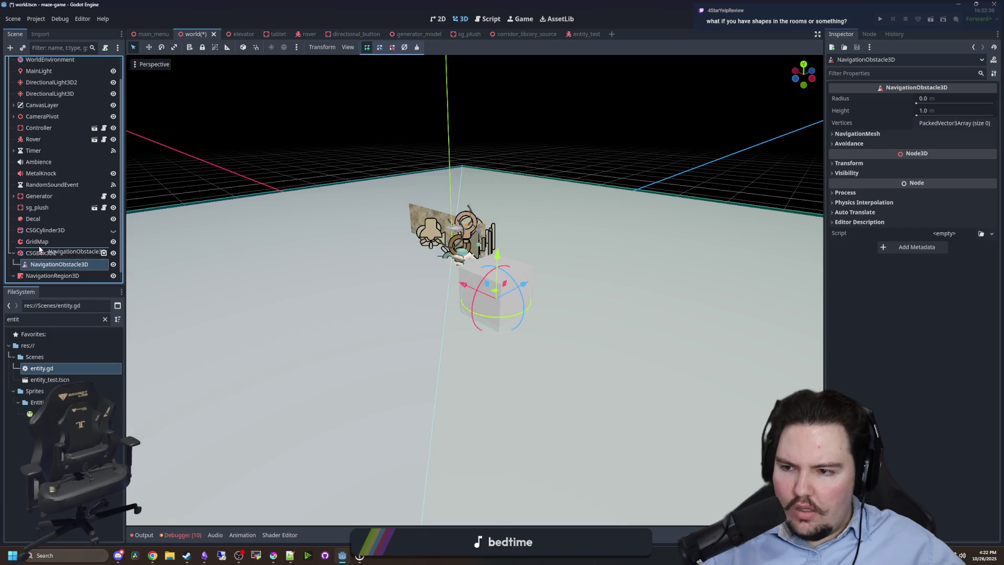
Move the obstacle out from under CSGBox3D2 and close its four-point outline.
drag(40, 249, 40, 248)
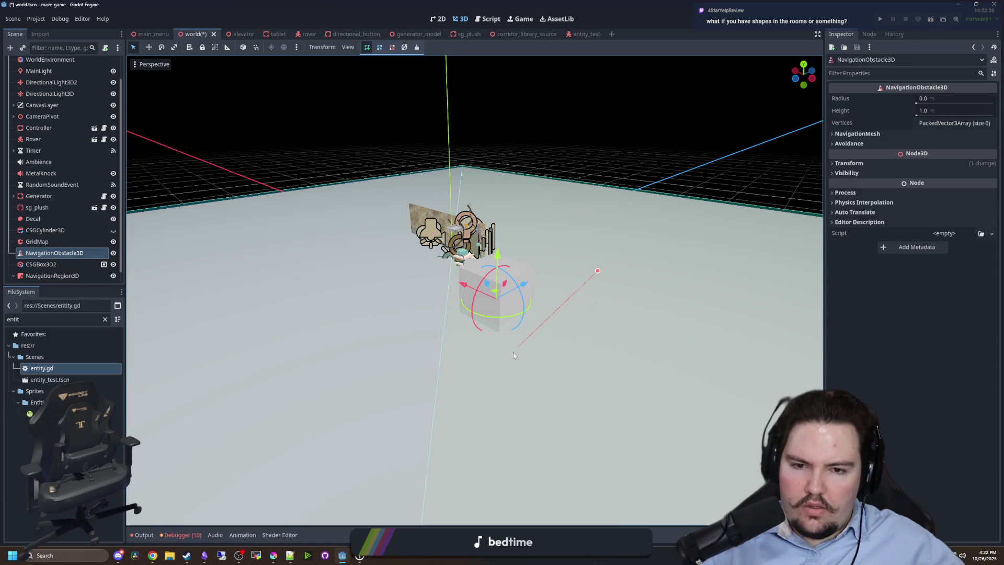
click(598, 271)
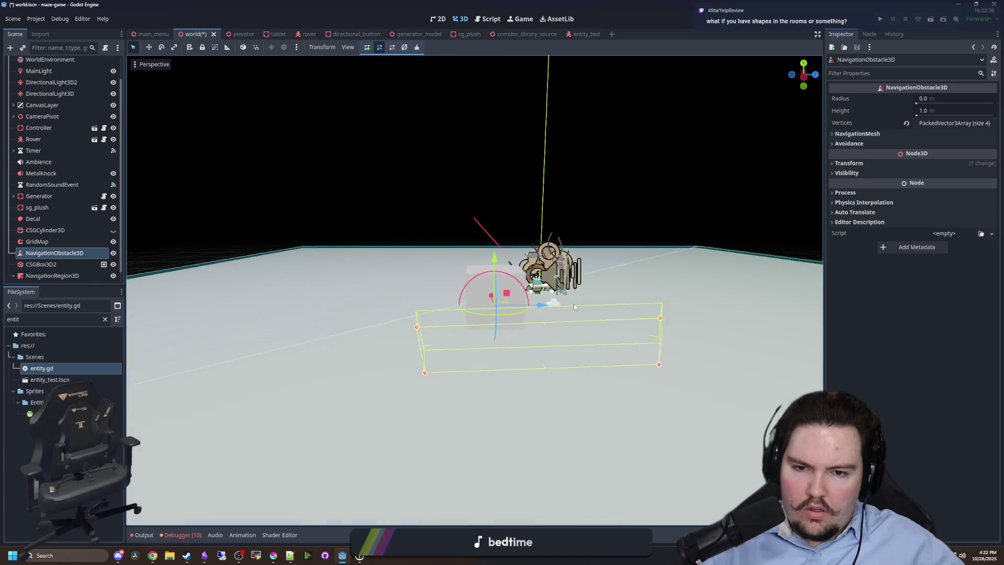
drag(526, 286, 429, 267)
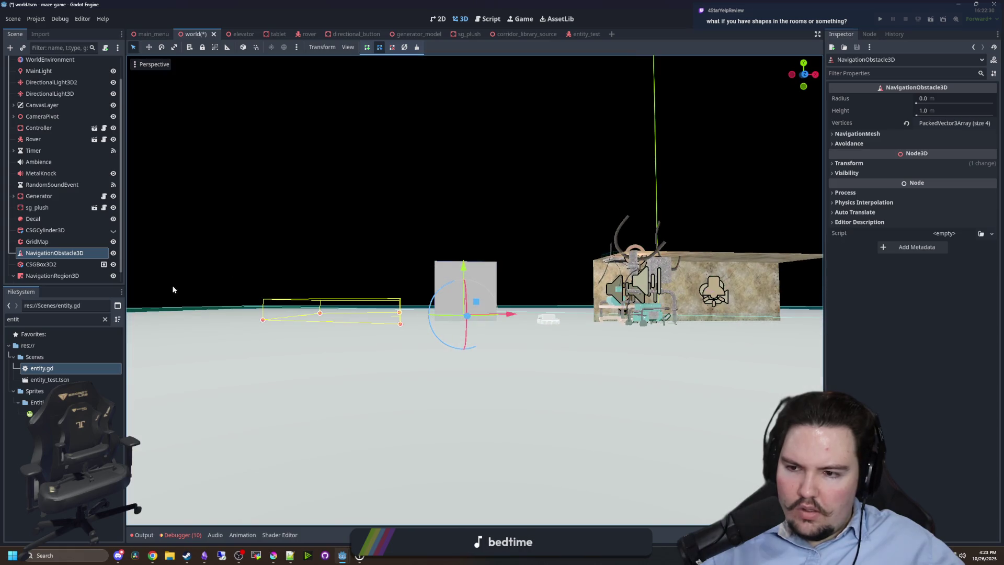
click(51, 265)
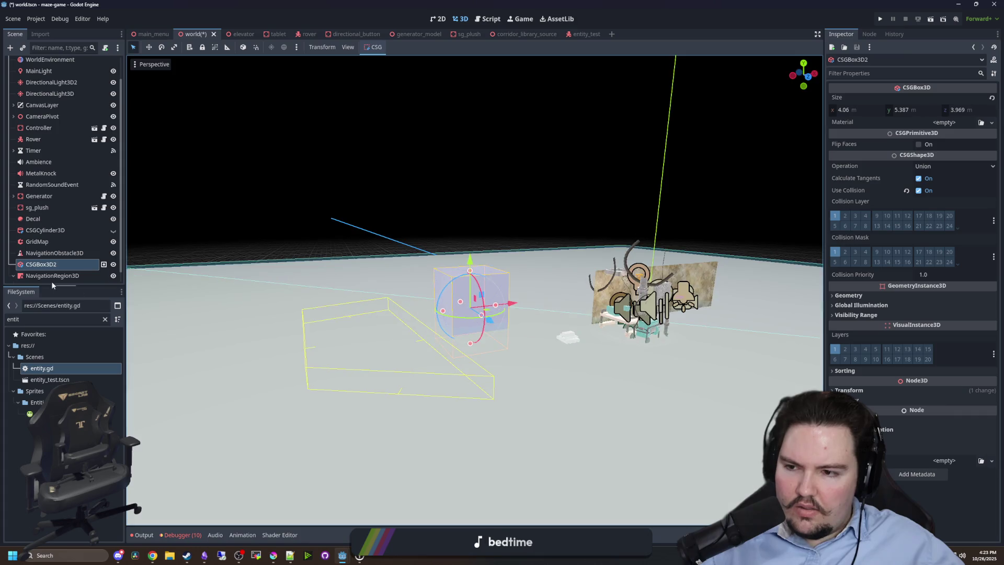
click(52, 275)
drag(443, 213, 463, 257)
Delete the CSGBox3D2 grey box and focus the view on the obstacle.
click(462, 256)
key(Delete)
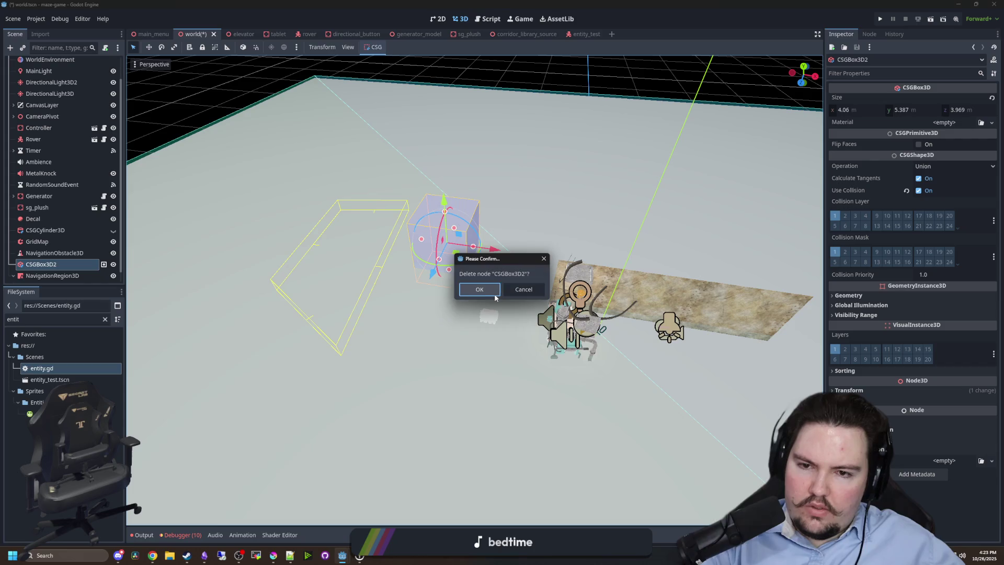
key(Return)
click(384, 288)
key(f)
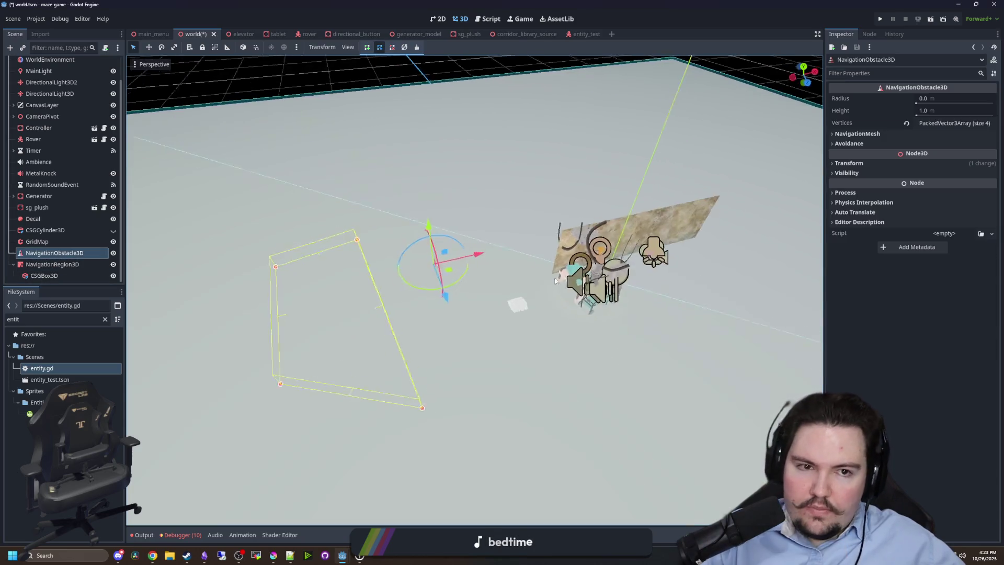
Enable Affect and Carve Navigation Mesh on the obstacle, then bake the NavigationRegion3D.
click(857, 134)
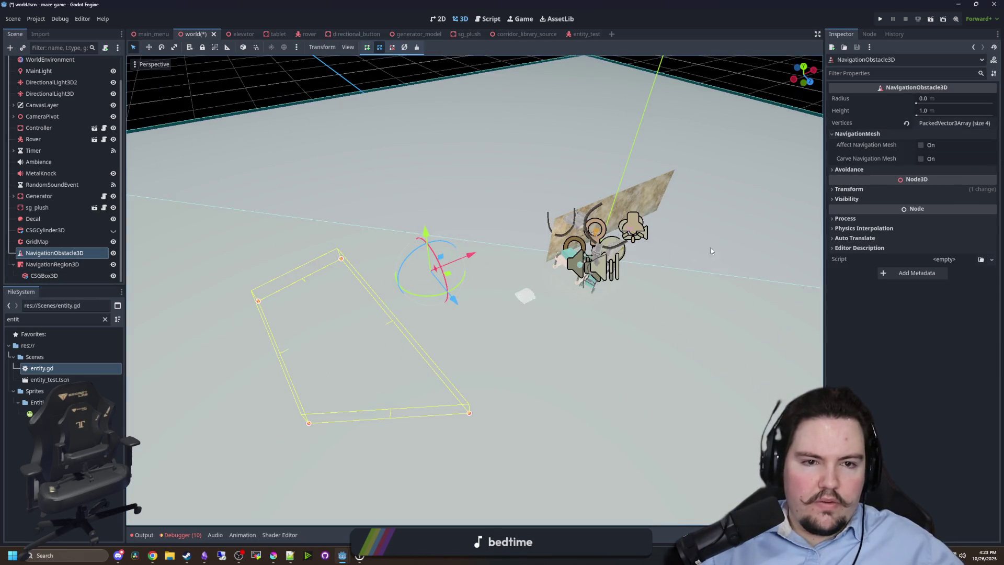
click(921, 158)
click(921, 145)
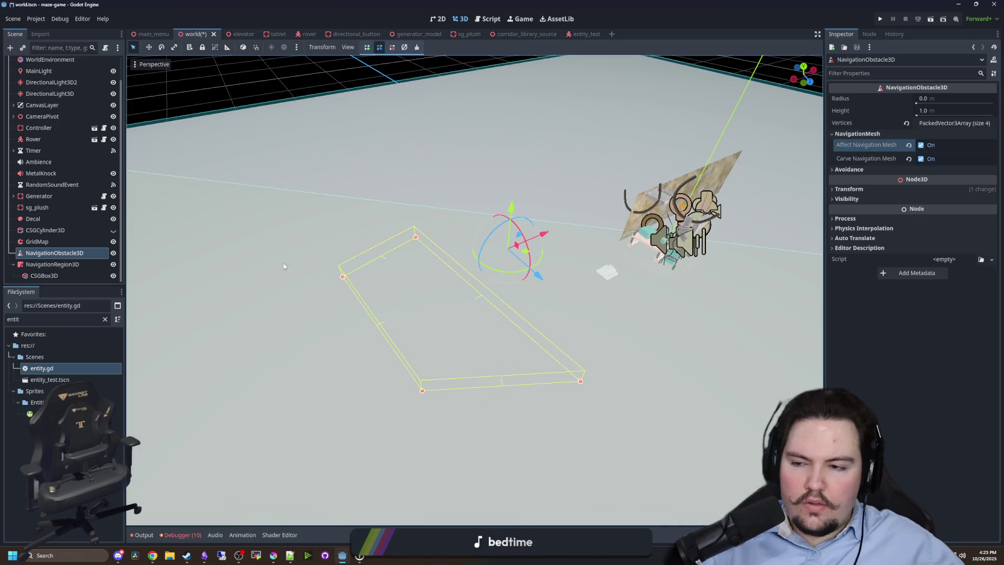
double_click(50, 264)
click(408, 47)
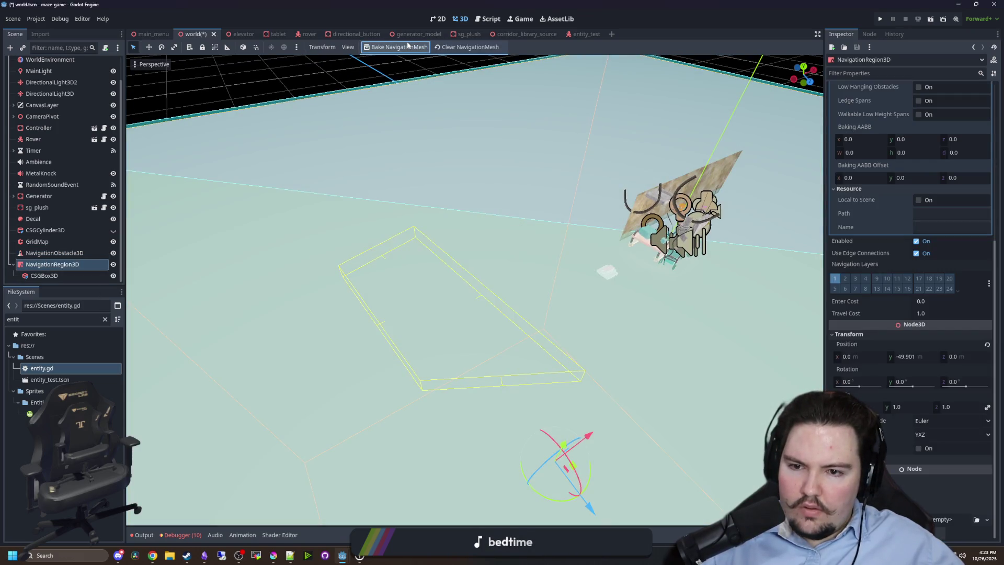
Set the NavigationObstacle3D's Transform scale to 1.815.
click(54, 252)
click(836, 169)
click(836, 170)
click(848, 188)
mouse_move(758, 225)
mouse_down()
mouse_move(668, 244)
mouse_move(629, 214)
mouse_up()
click(899, 264)
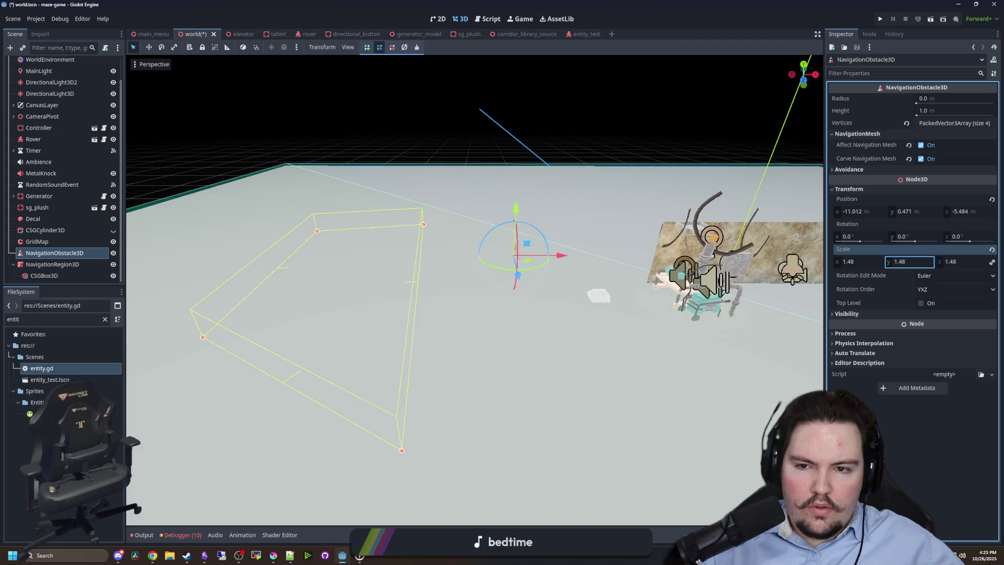
text(1.815)
key(Return)
Drag the obstacle's outline corners outward and raise its height to 8.8 m.
mouse_move(554, 230)
mouse_down()
mouse_move(537, 255)
mouse_move(581, 248)
mouse_up()
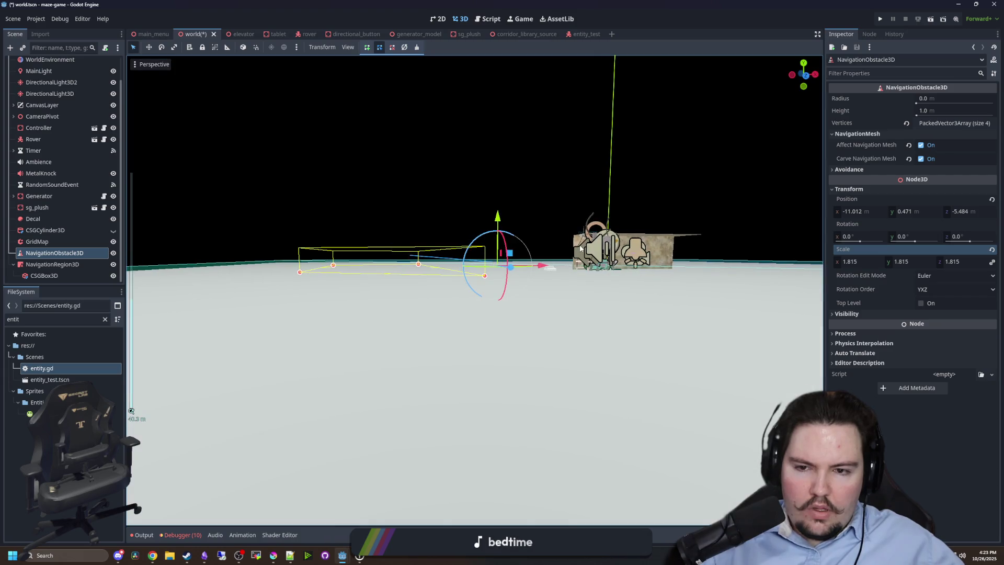
drag(305, 305, 305, 304)
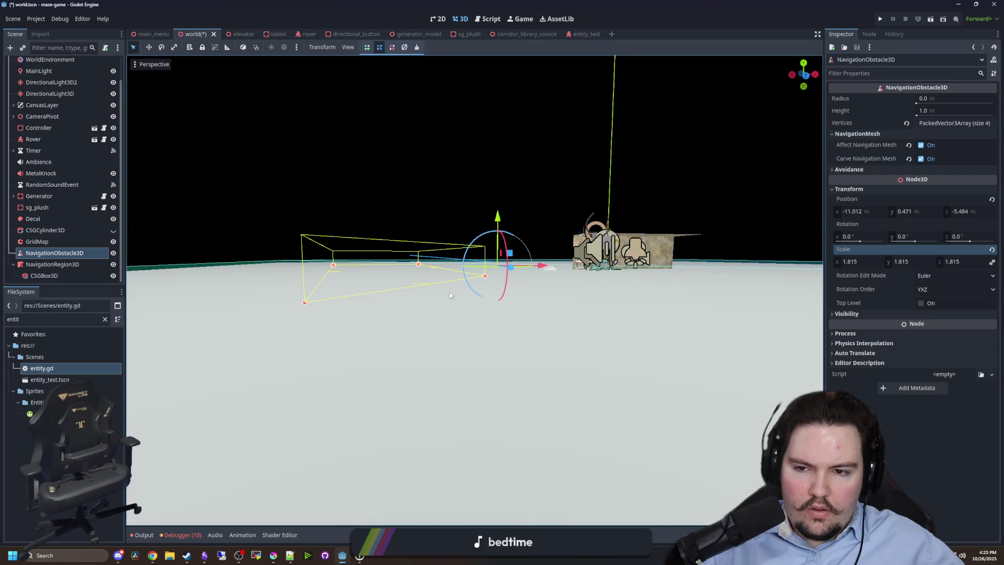
drag(485, 277, 497, 347)
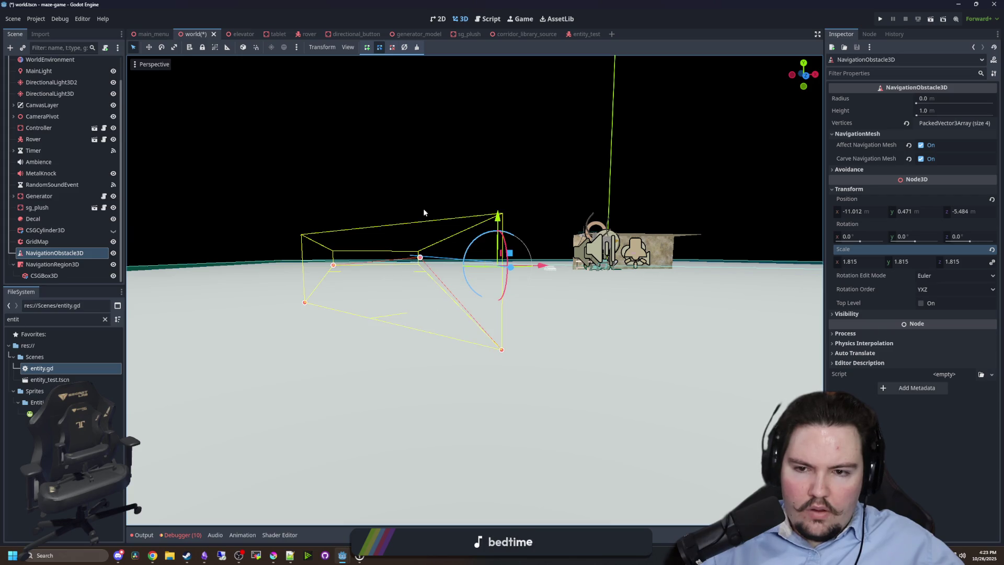
drag(418, 323, 416, 325)
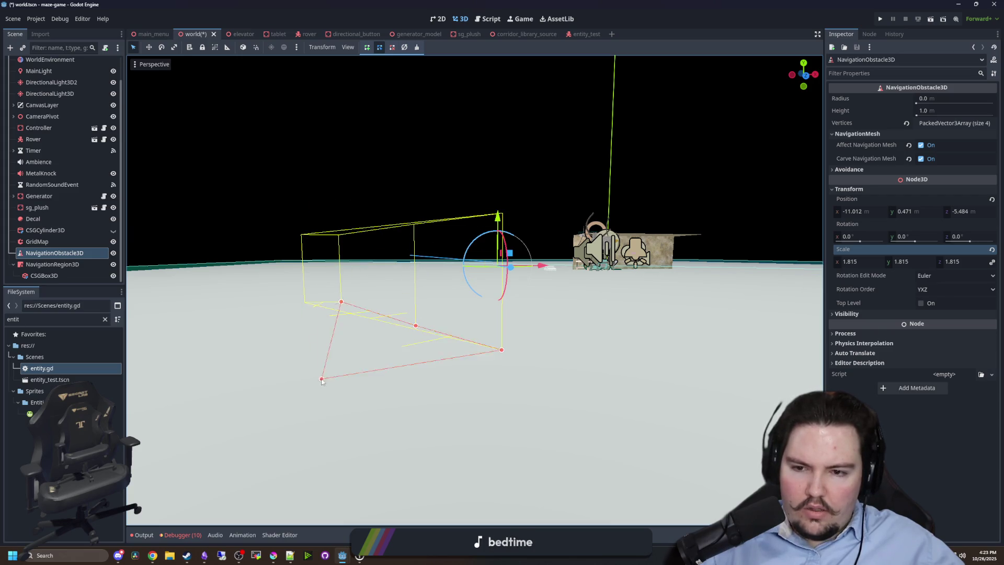
scroll(322, 380, down, 5)
scroll(458, 366, up, 5)
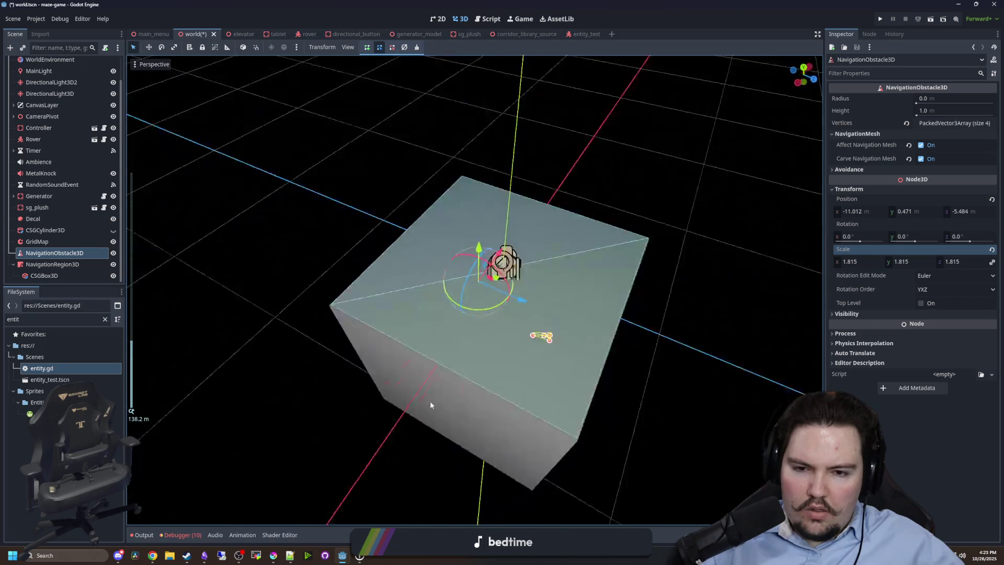
scroll(428, 389, up, 5)
mouse_move(416, 381)
mouse_down()
mouse_move(598, 363)
mouse_move(639, 340)
mouse_move(604, 331)
mouse_up()
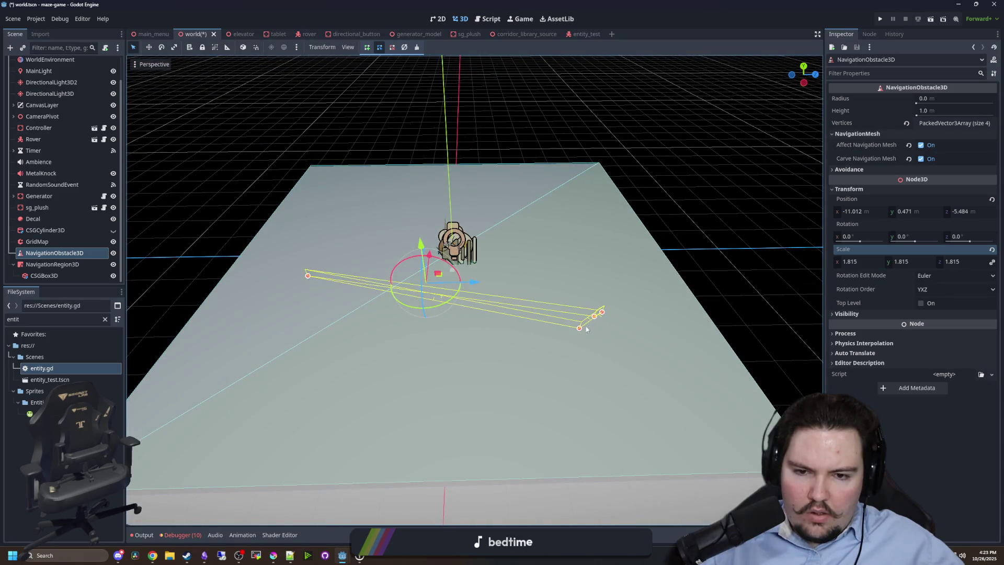
mouse_move(404, 396)
mouse_down()
mouse_move(513, 359)
mouse_move(545, 254)
mouse_move(501, 238)
mouse_up()
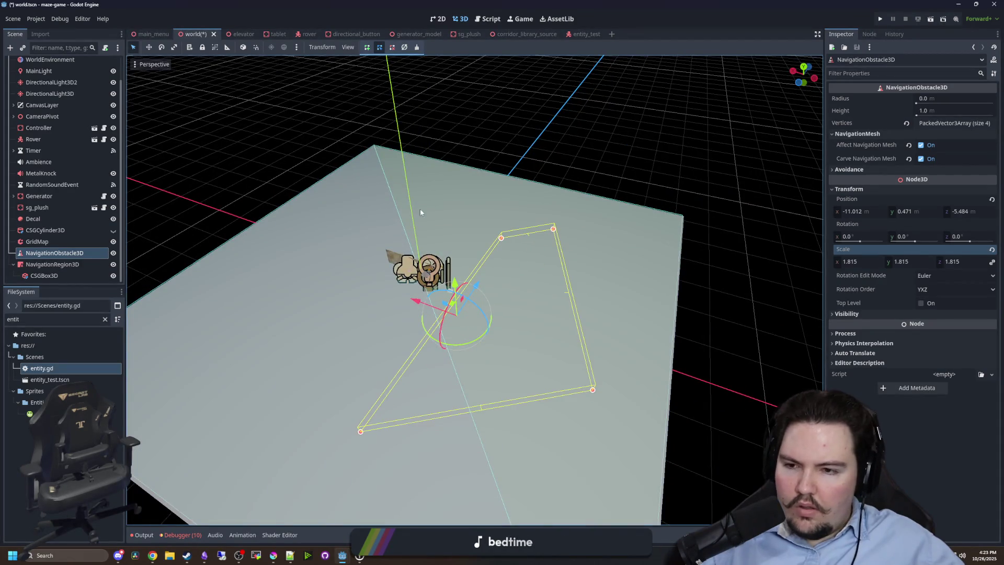
drag(918, 115, 946, 115)
mouse_move(586, 220)
mouse_down()
mouse_move(633, 190)
mouse_move(443, 256)
mouse_move(440, 282)
mouse_move(366, 314)
mouse_up()
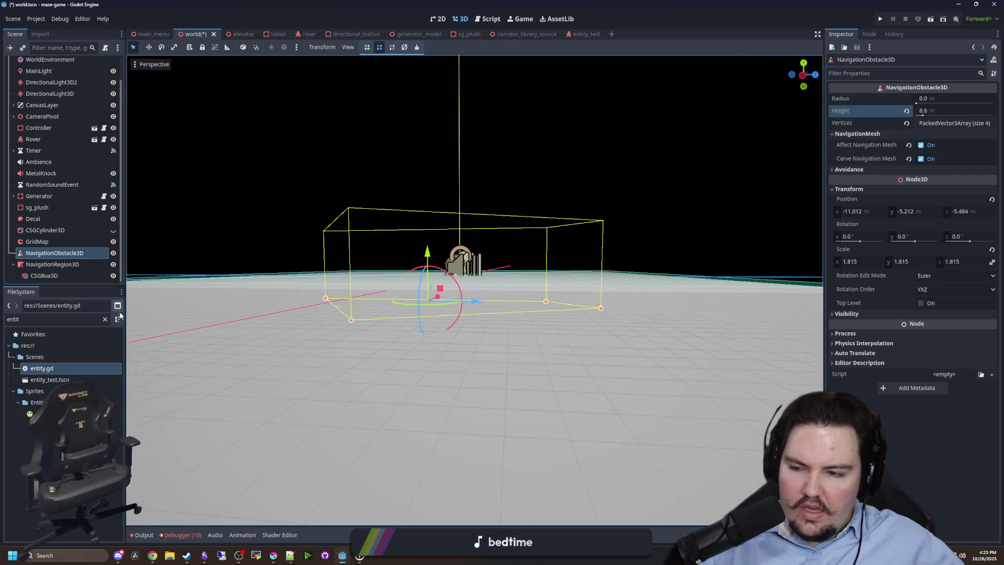
Clear and rebake the NavigationRegion3D's navigation mesh.
click(51, 264)
key(f)
click(415, 48)
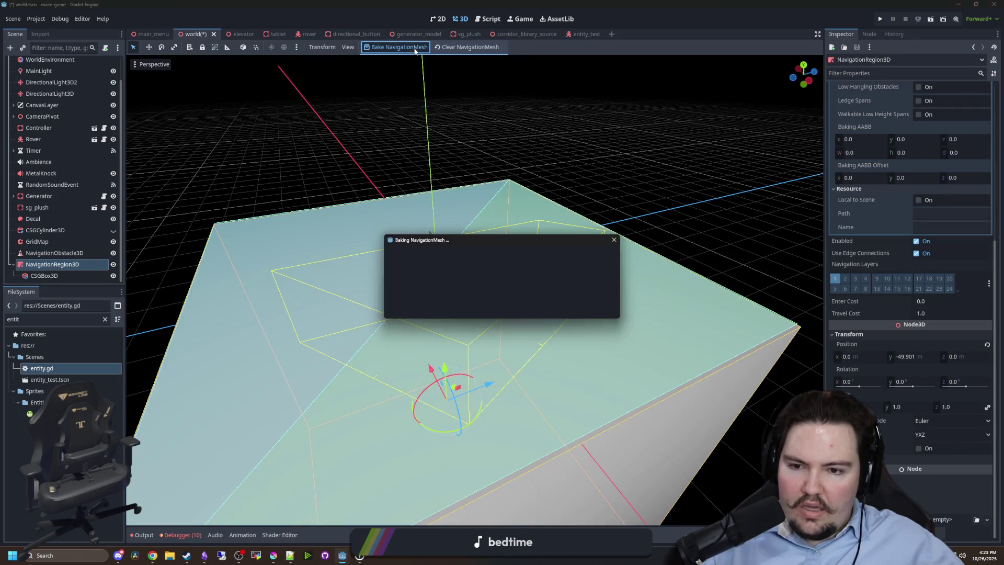
click(400, 47)
click(467, 47)
click(400, 47)
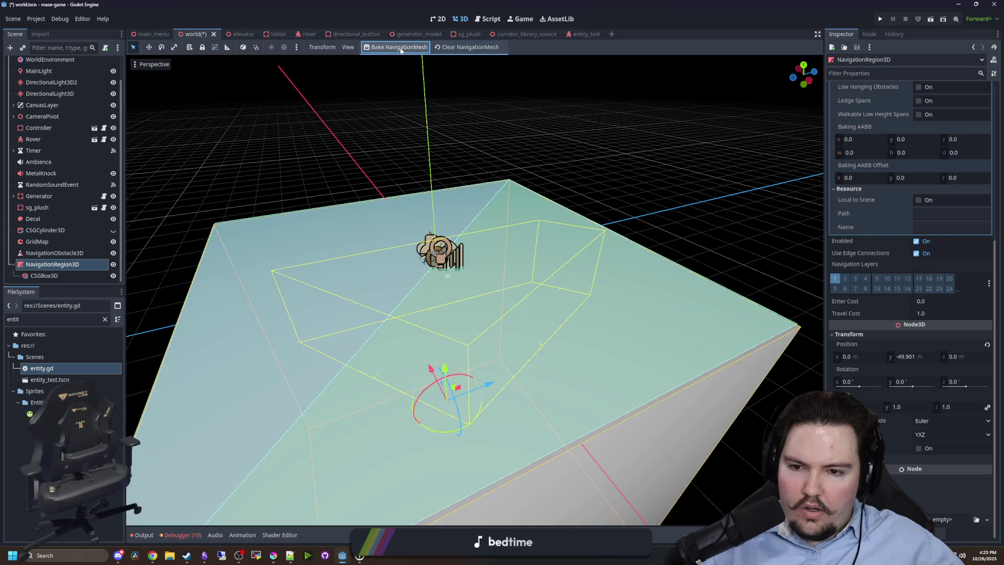
Enable Use 3D Avoidance on the obstacle and set its radius to 17.68 m.
click(55, 253)
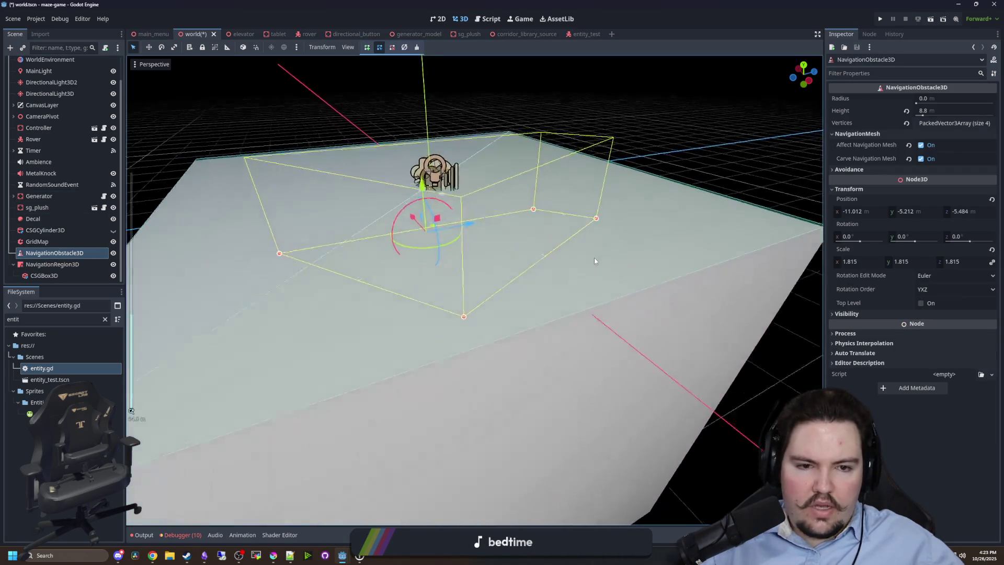
key(f)
click(848, 169)
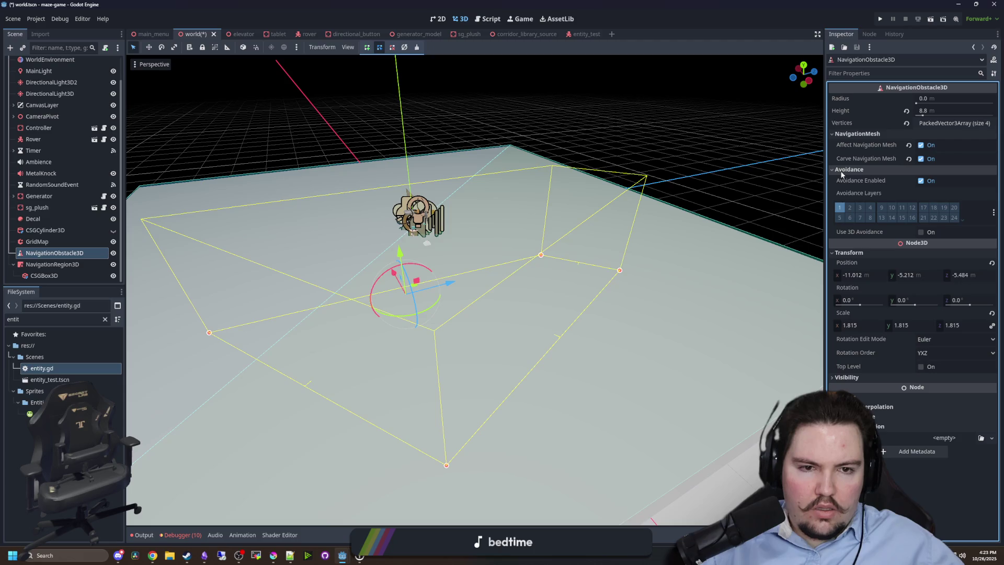
click(921, 232)
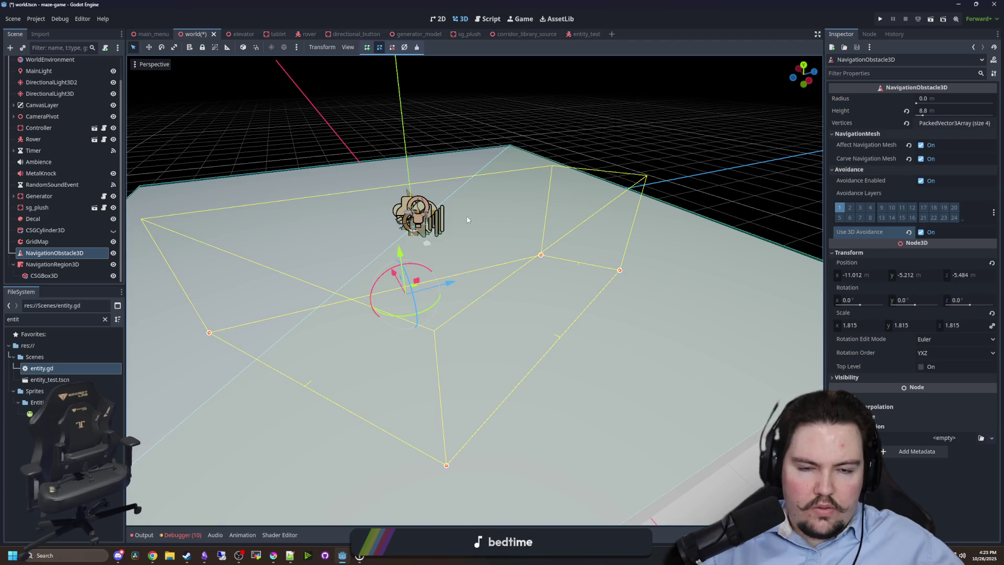
click(92, 264)
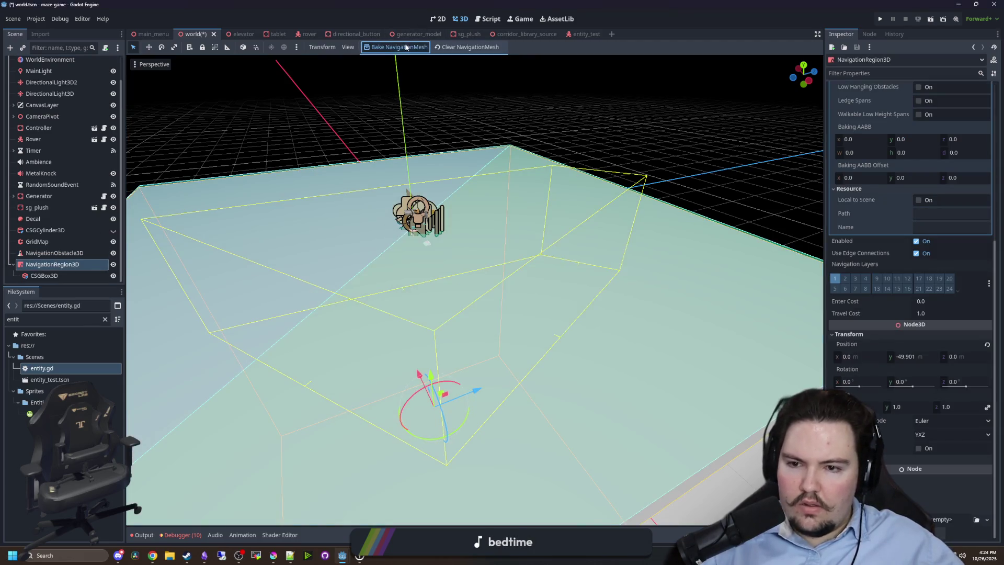
click(46, 253)
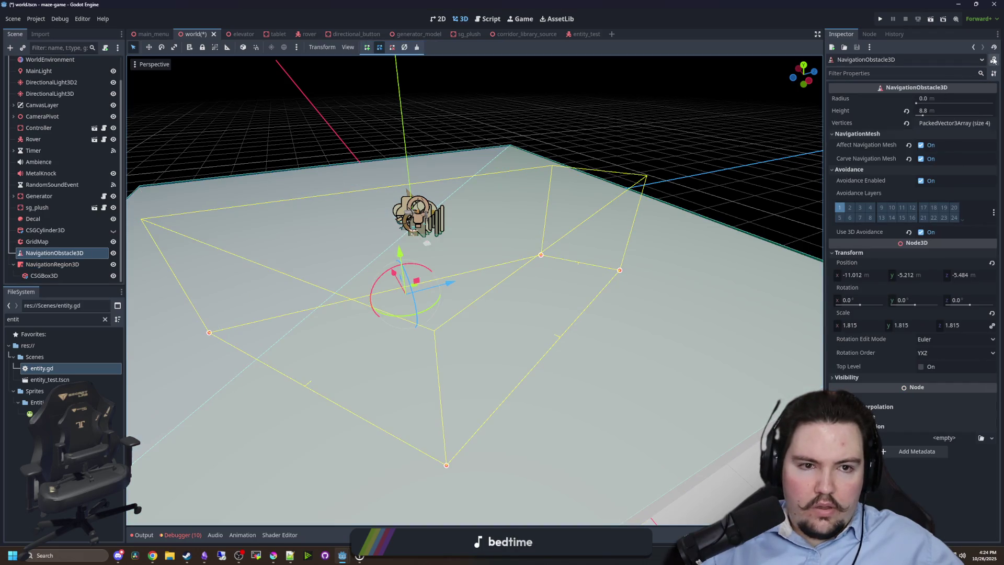
drag(916, 103, 929, 103)
Clear and rebake the navmesh, then open the NavigationObstacle3D class reference.
click(58, 264)
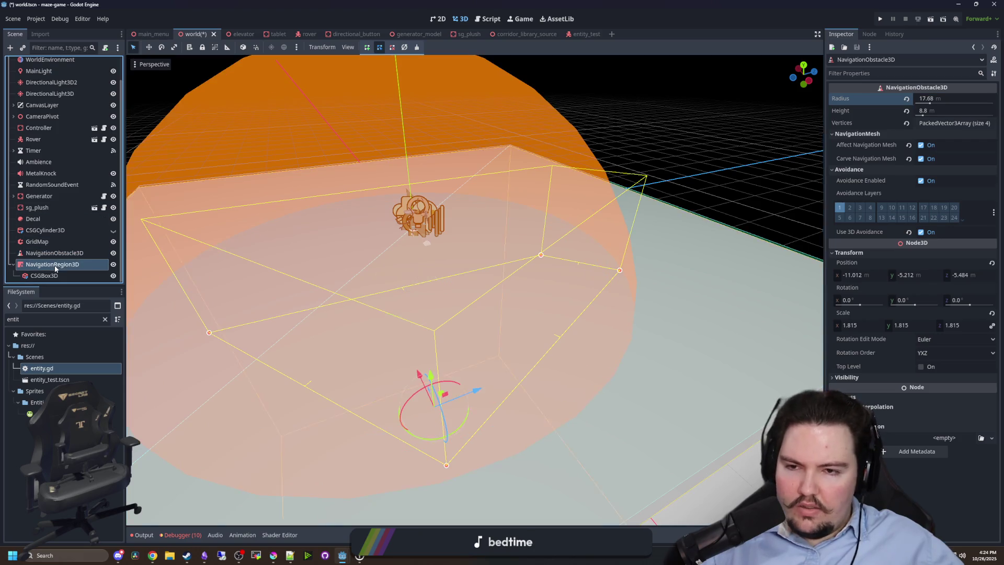
click(462, 47)
click(398, 46)
click(54, 253)
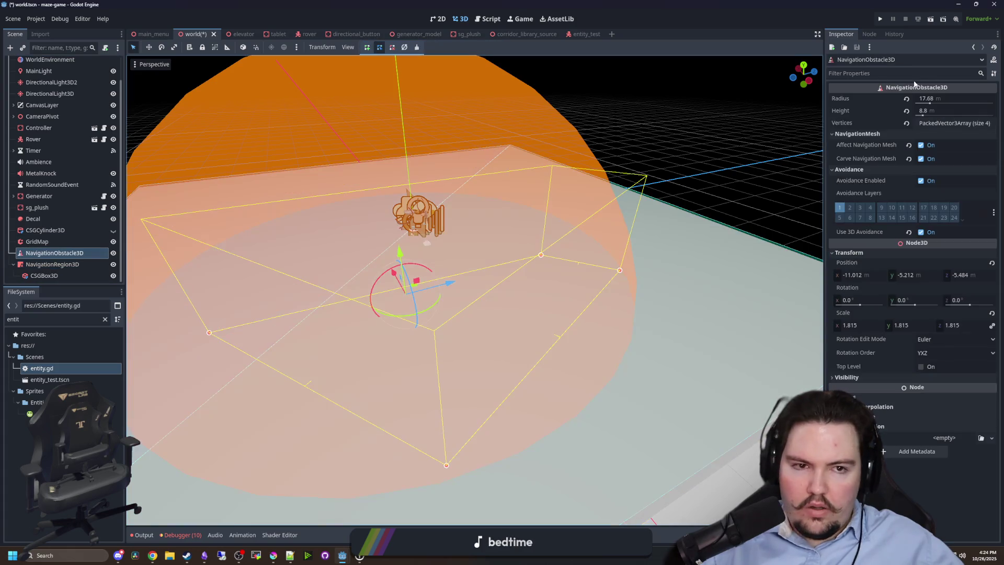
click(914, 86)
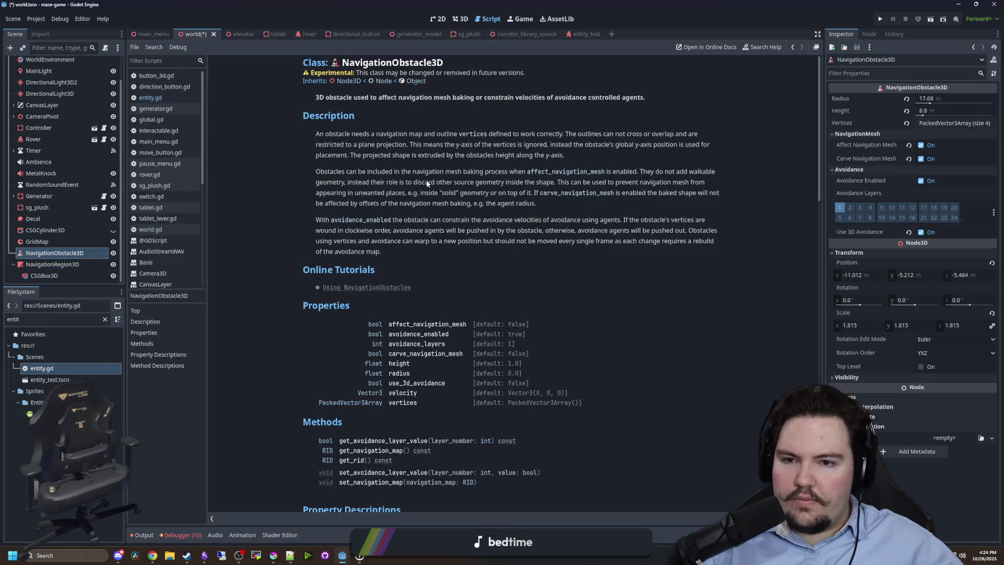
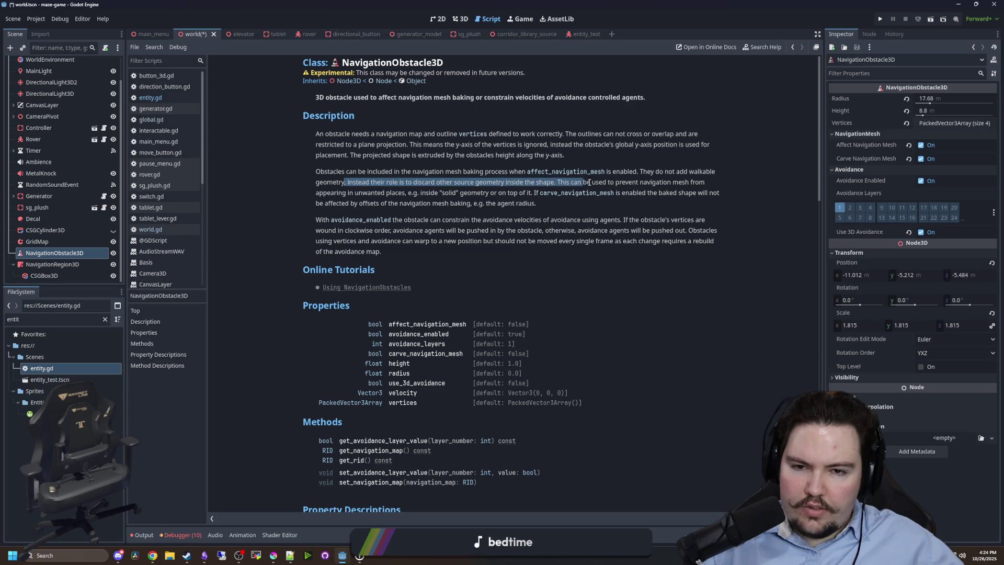
Read the source-geometry and carve_navigation_mesh notes in the NavigationObstacle3D reference, then return to the 3D viewport.
mouse_move(542, 187)
mouse_down()
mouse_move(377, 194)
mouse_move(491, 196)
mouse_up()
mouse_move(565, 192)
mouse_down()
mouse_move(653, 194)
mouse_move(426, 204)
mouse_move(425, 231)
mouse_move(444, 244)
mouse_up()
click(444, 242)
scroll(445, 247, down, 10)
scroll(450, 244, down, 10)
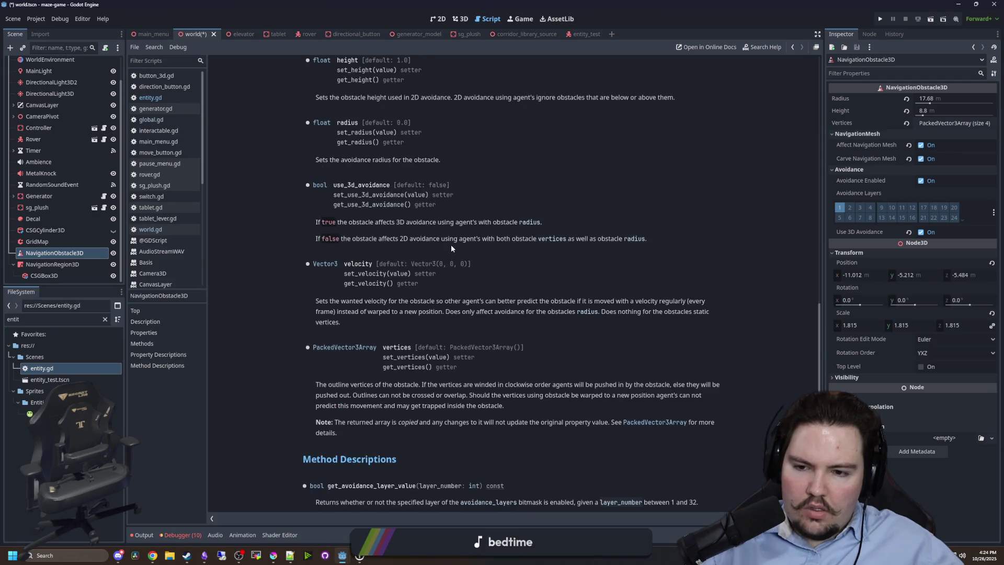
scroll(364, 267, up, 20)
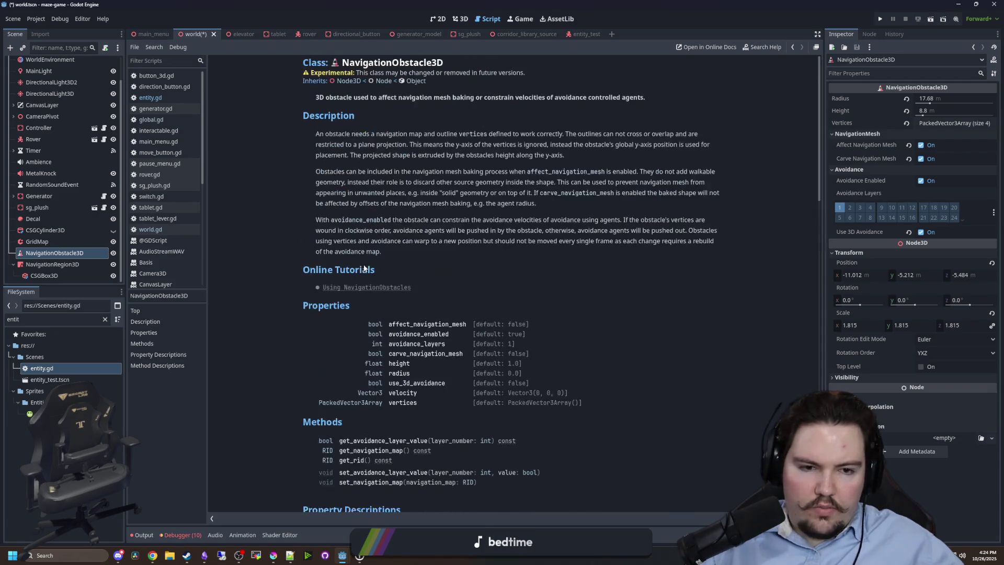
click(438, 19)
click(460, 19)
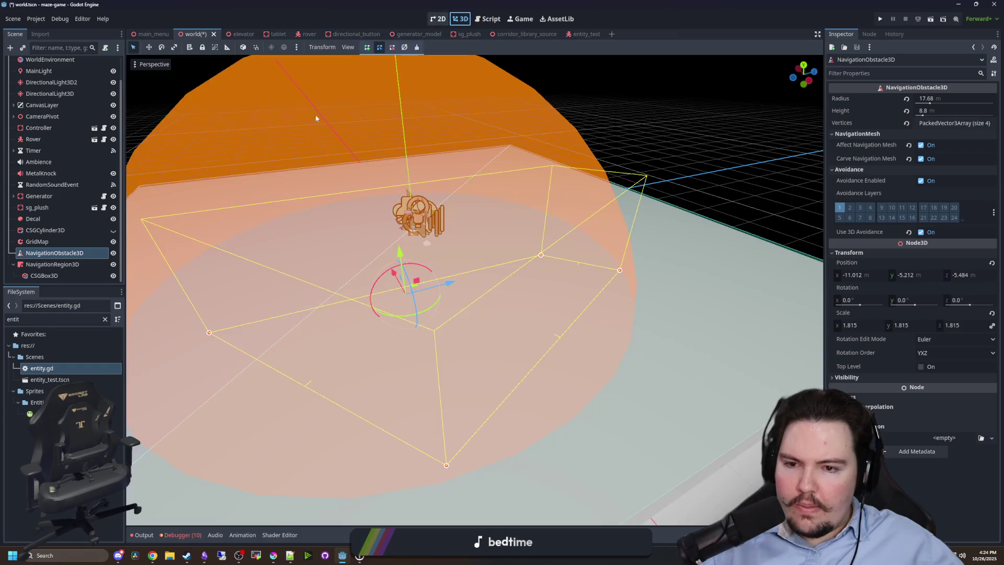
Enable navigation layer 2 on NavigationRegion3D and rebake its navigation mesh.
click(51, 265)
click(882, 281)
scroll(882, 282, down, 5)
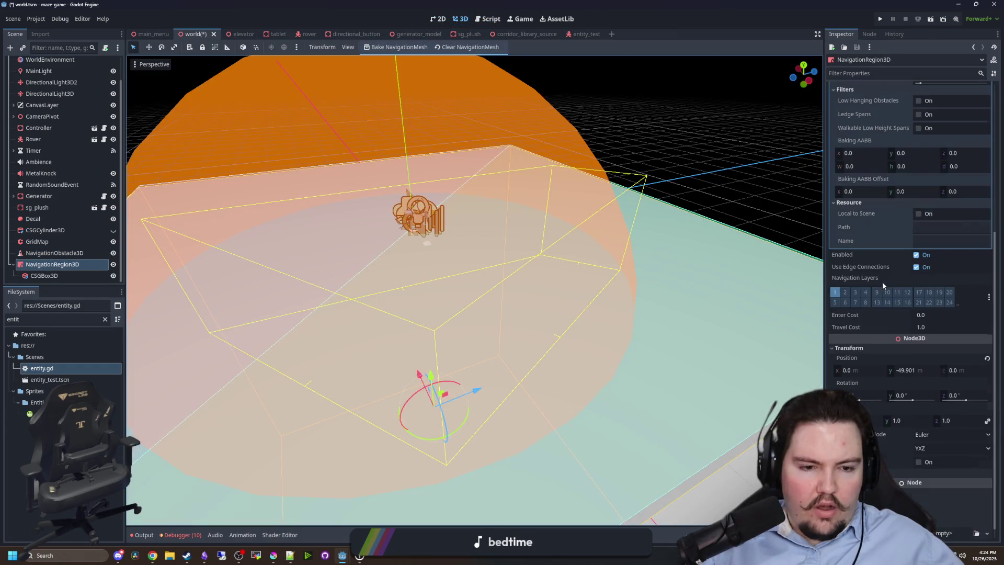
click(847, 294)
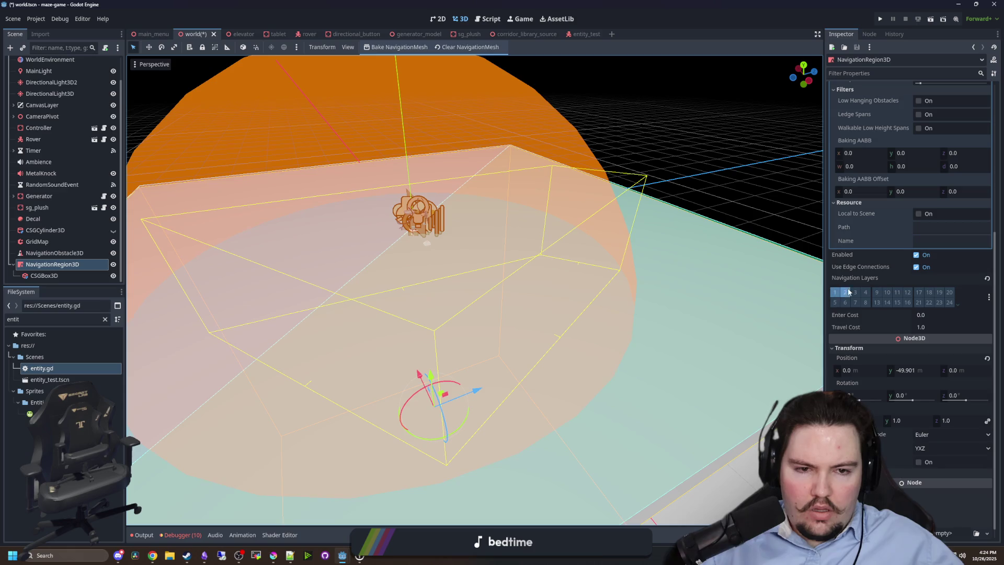
click(54, 253)
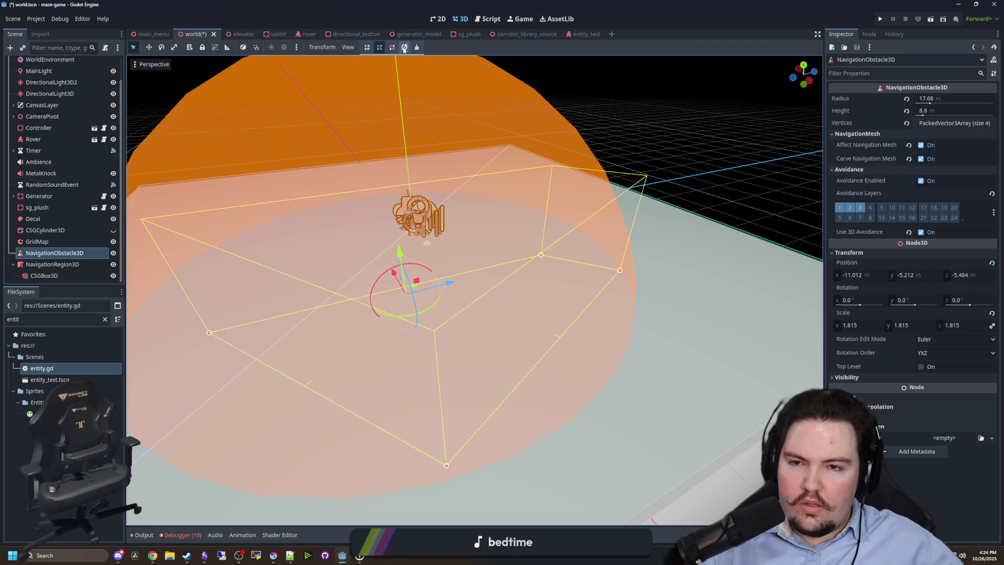
click(58, 273)
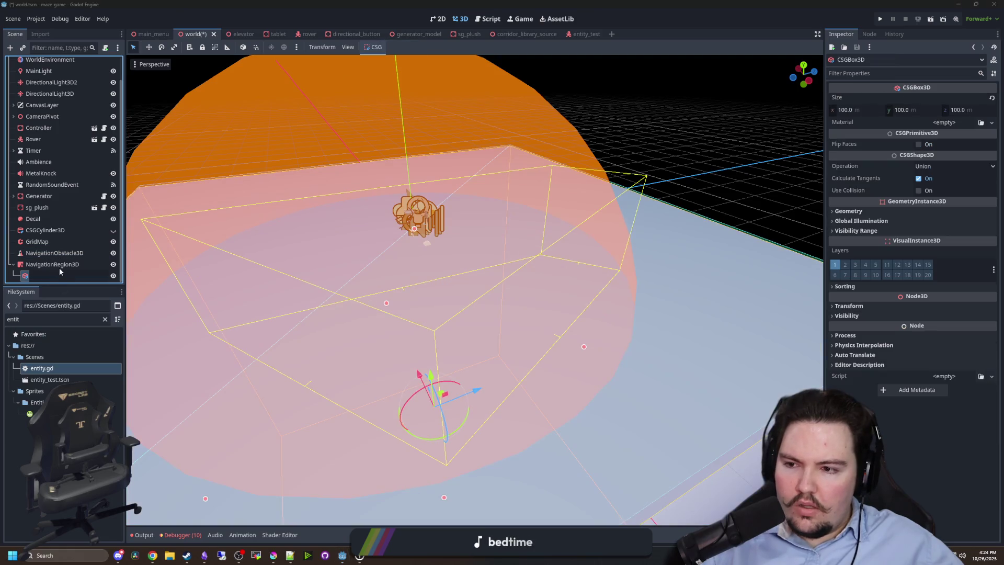
click(70, 265)
click(396, 47)
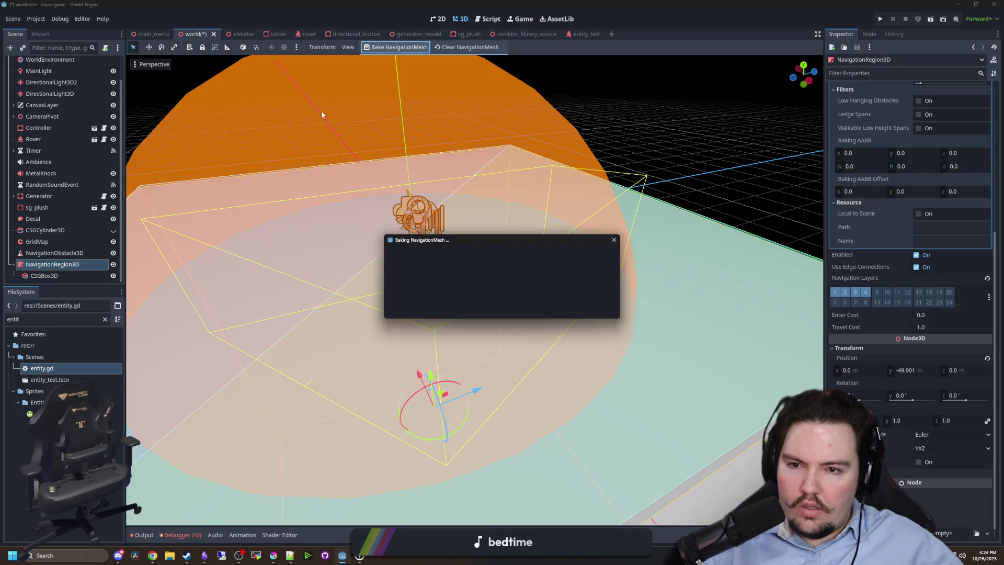
Reverse the obstacle outline's winding, then clear all of its vertices.
click(363, 83)
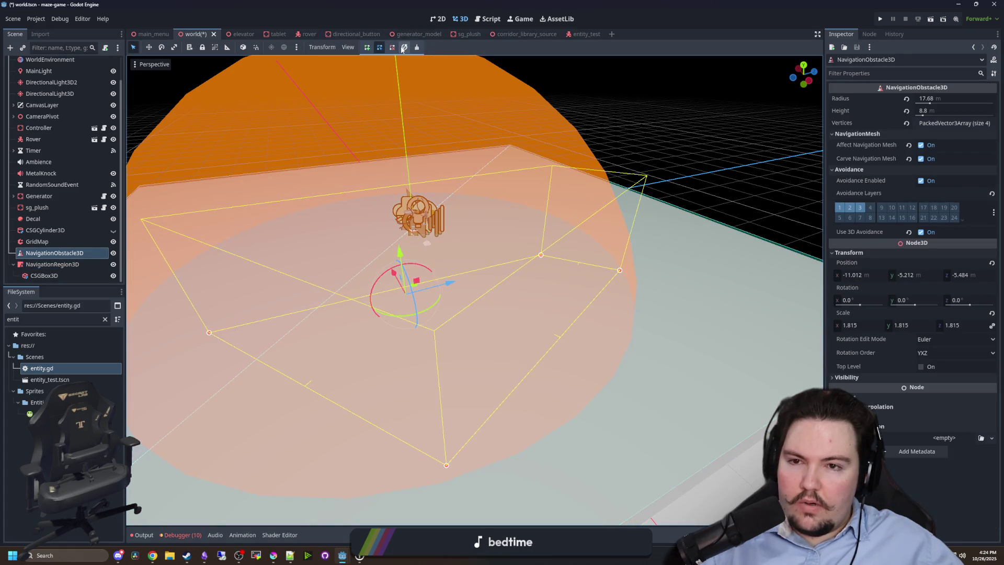
click(403, 48)
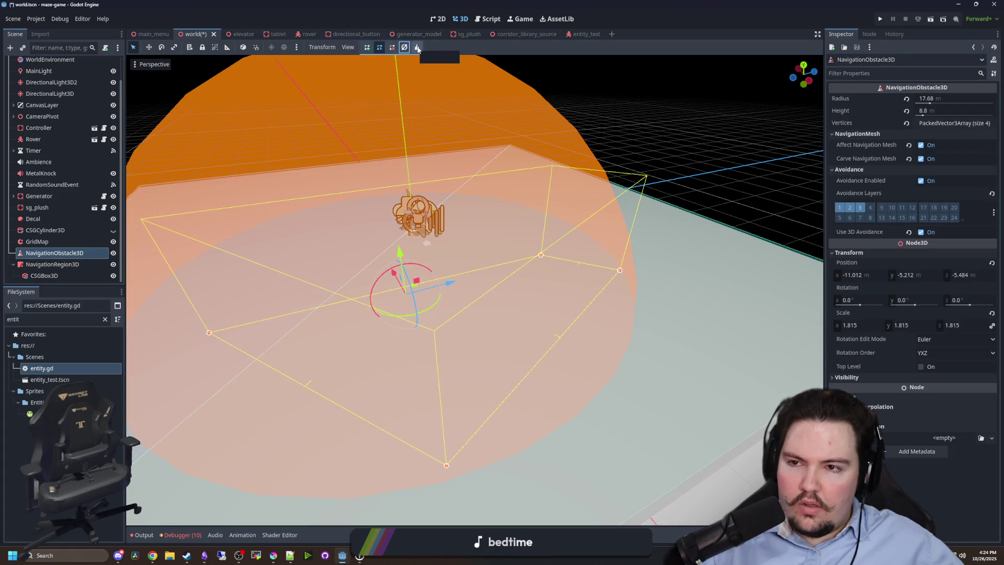
click(417, 49)
click(503, 289)
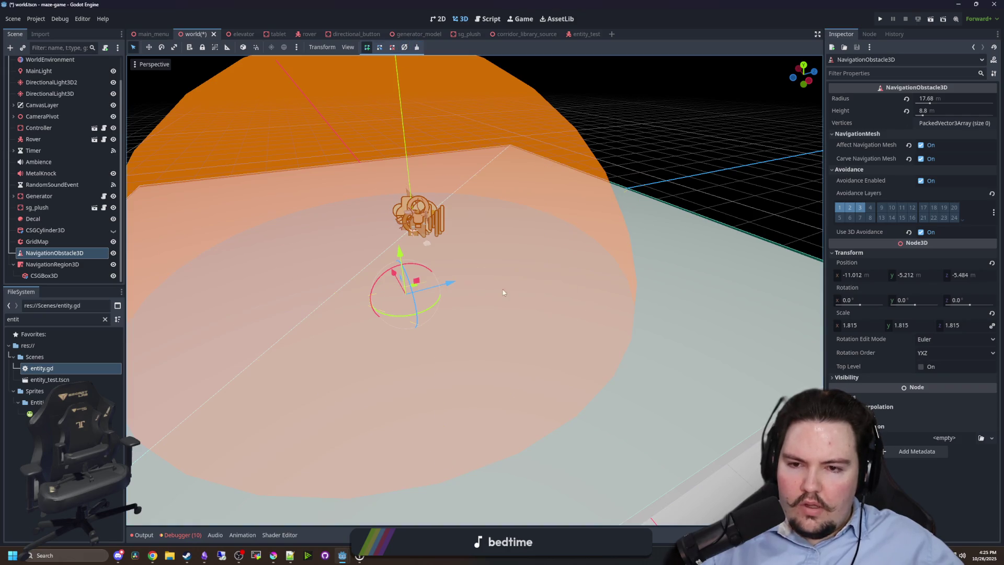
Delete the NavigationObstacle3D node and bring up the navigation tutorial in the browser.
right_click(54, 256)
click(68, 513)
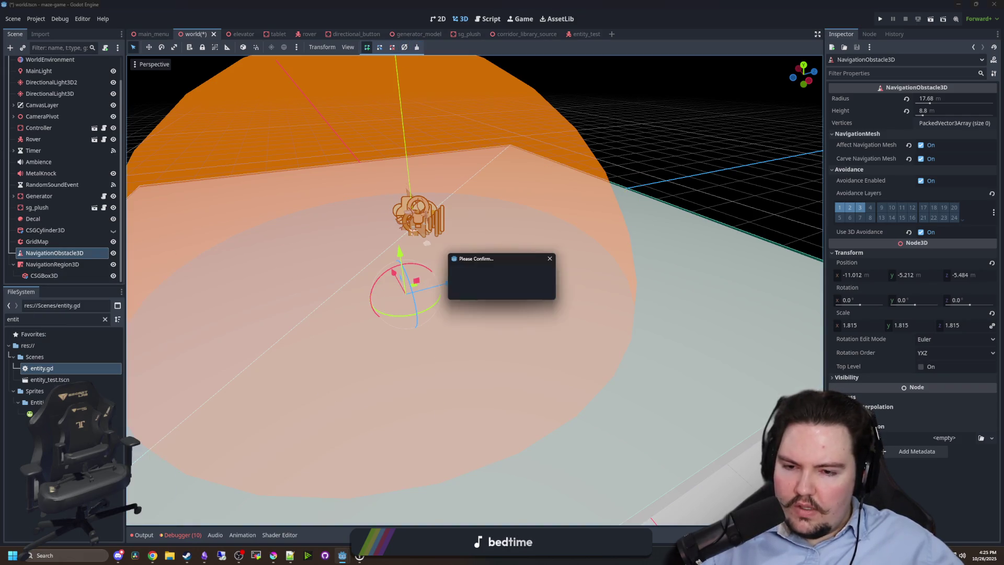
click(501, 292)
click(152, 555)
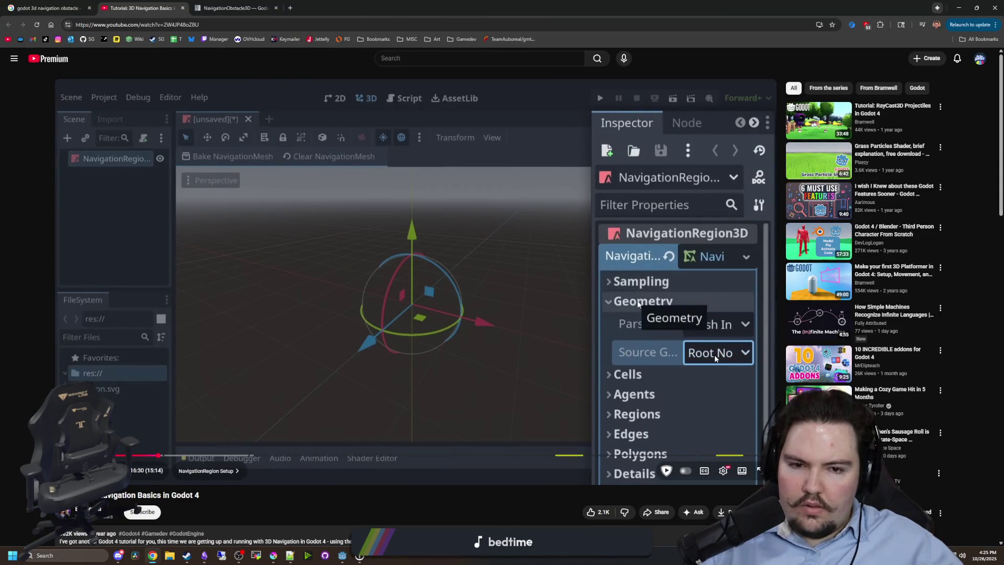
Skim the navigation tutorial's baking and NPC chapters, then queue the obstacle avoidance video from Google.
click(183, 455)
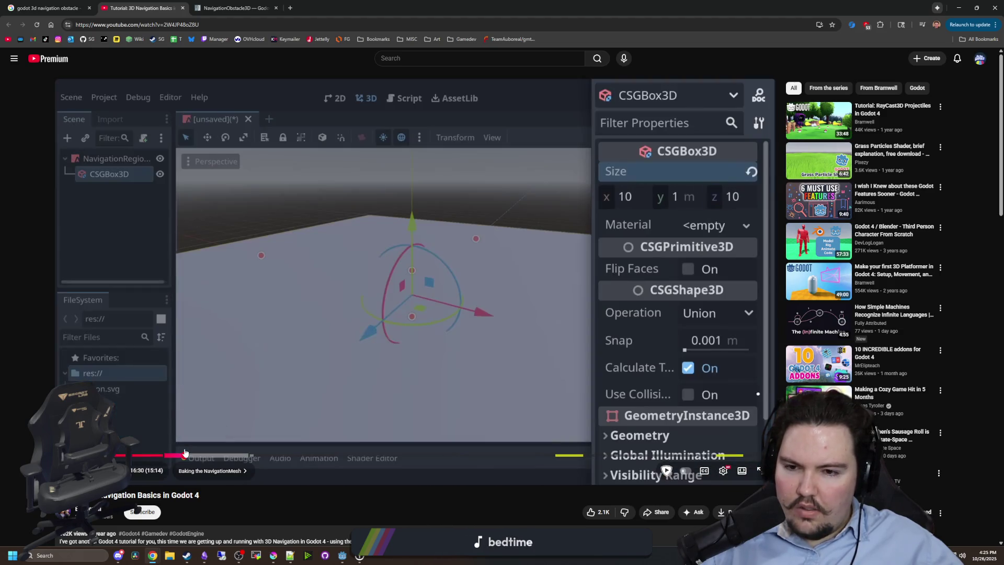
drag(185, 452, 309, 454)
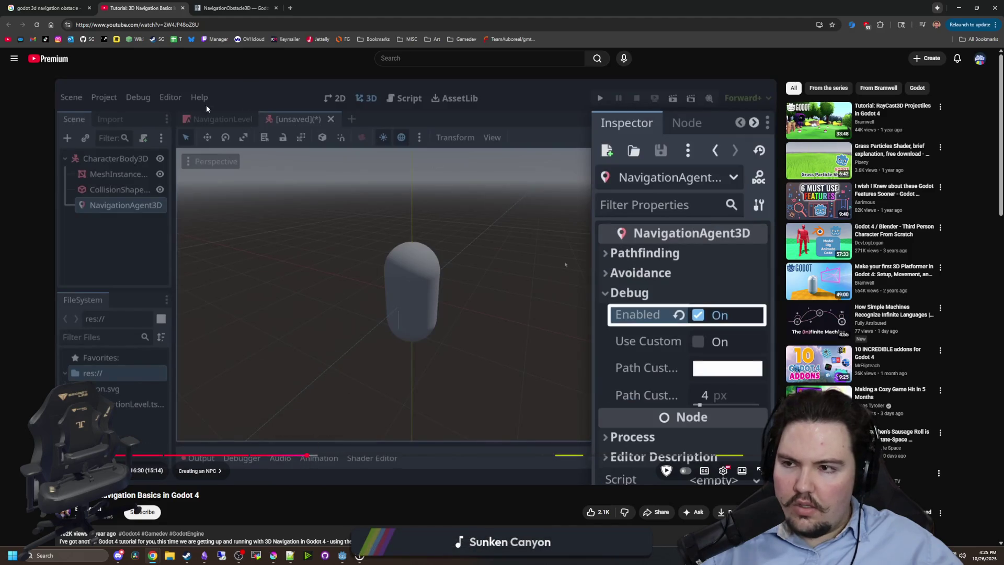
click(47, 7)
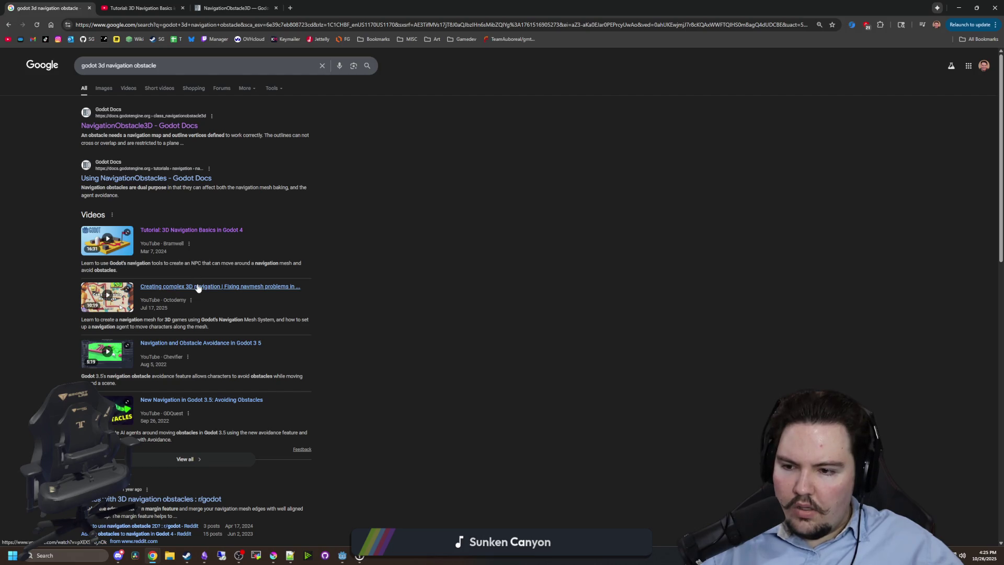
middle_click(211, 344)
scroll(212, 344, down, 2)
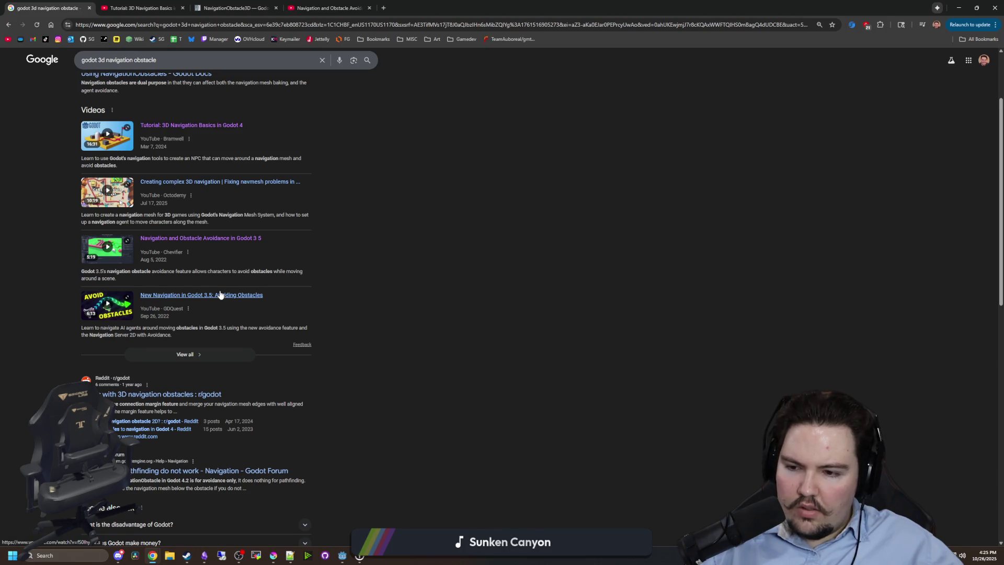
Skim the obstacle avoidance video's demonstration, then close its tab.
click(324, 8)
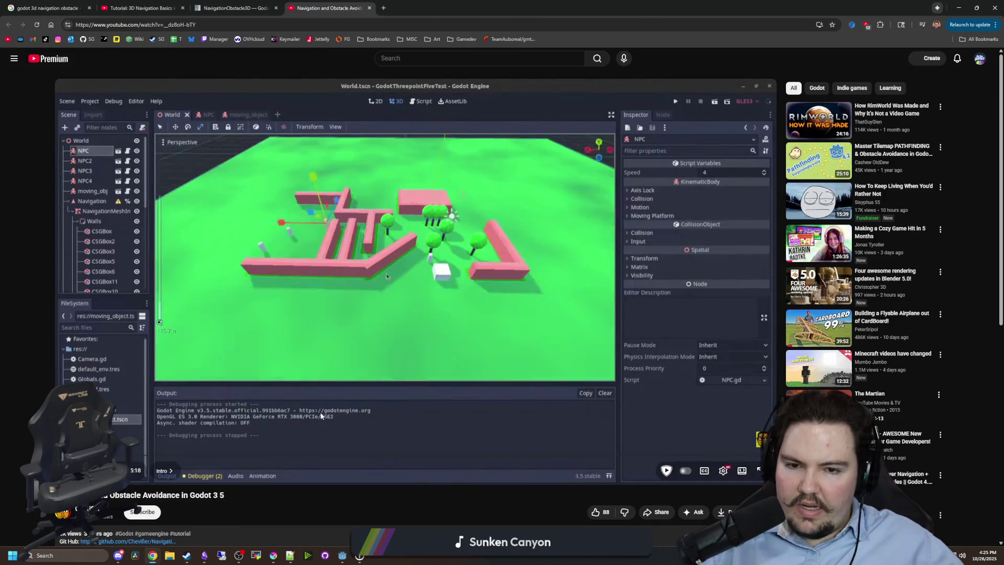
drag(107, 455, 678, 456)
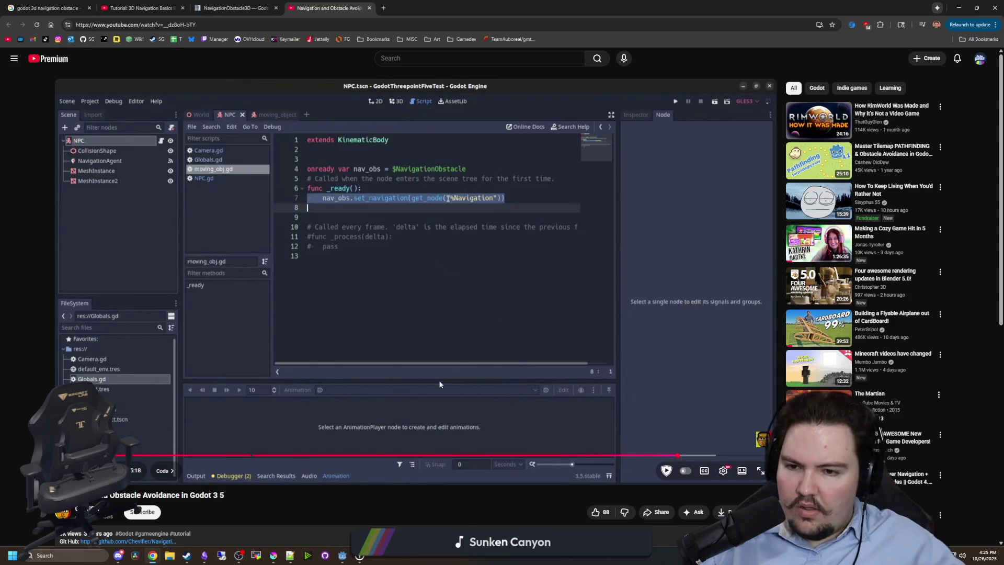
click(369, 8)
scroll(456, 223, up, 4)
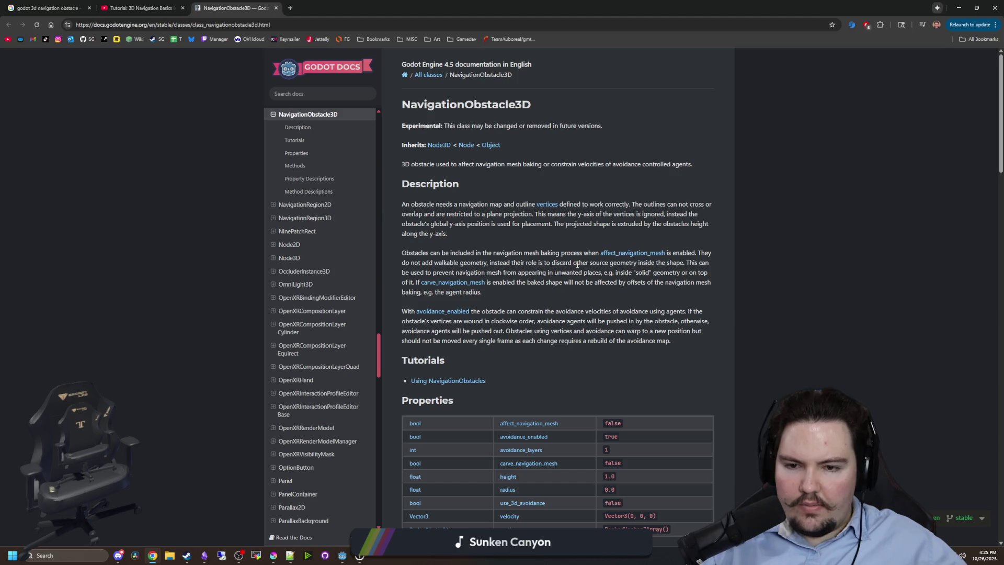
Read the affect and carve navigation mesh explanations in Using NavigationObstacles, then return to Godot.
click(451, 381)
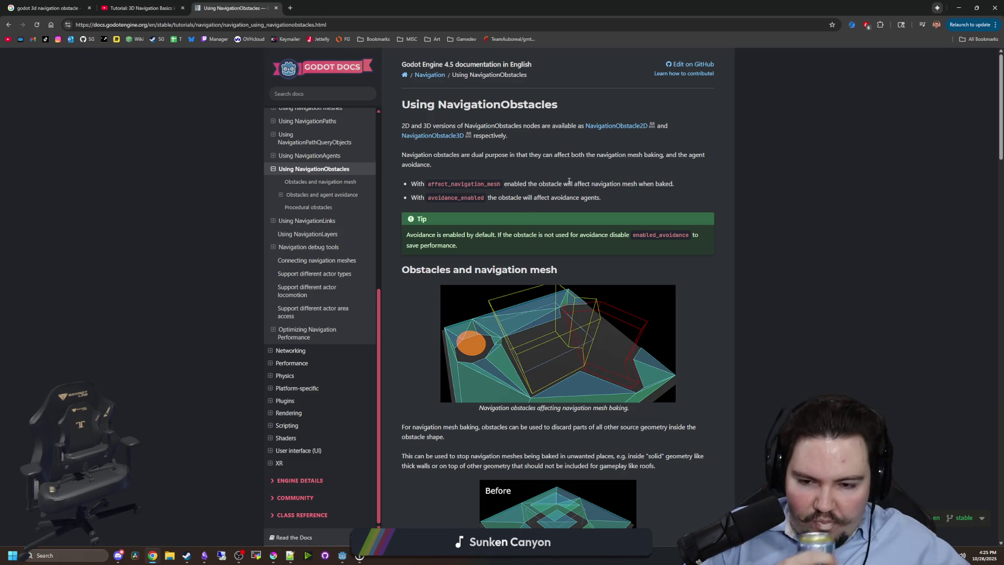
scroll(526, 187, down, 2)
scroll(526, 187, down, 4)
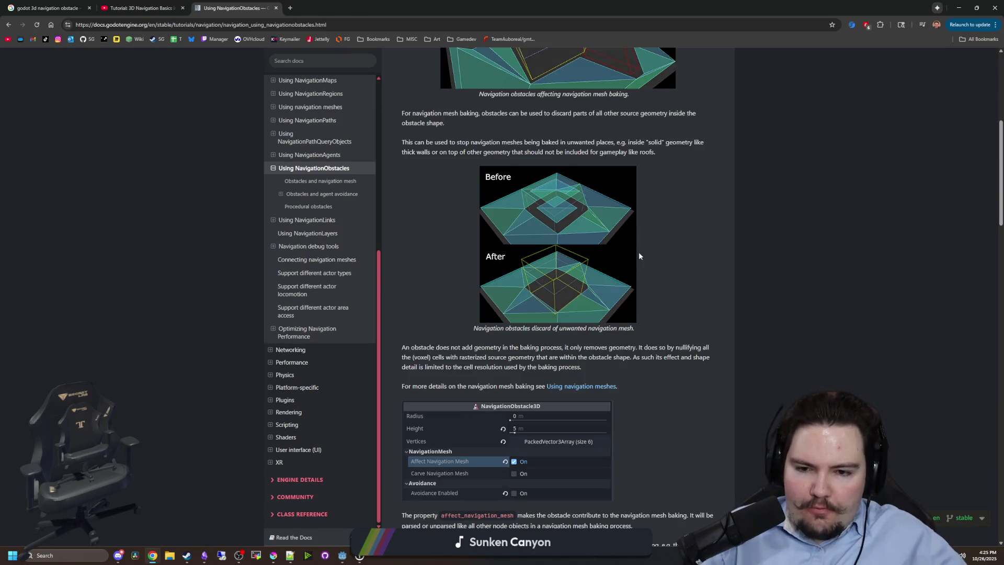
scroll(531, 288, down, 1)
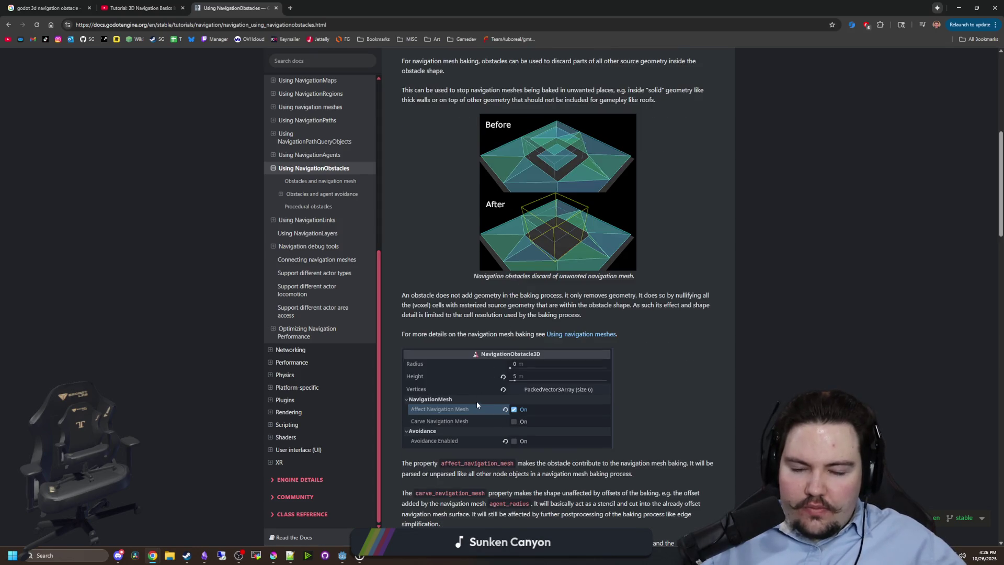
scroll(476, 401, down, 2)
mouse_move(485, 357)
mouse_down()
mouse_move(682, 358)
mouse_move(609, 369)
mouse_move(445, 360)
mouse_move(601, 390)
mouse_move(587, 409)
mouse_up()
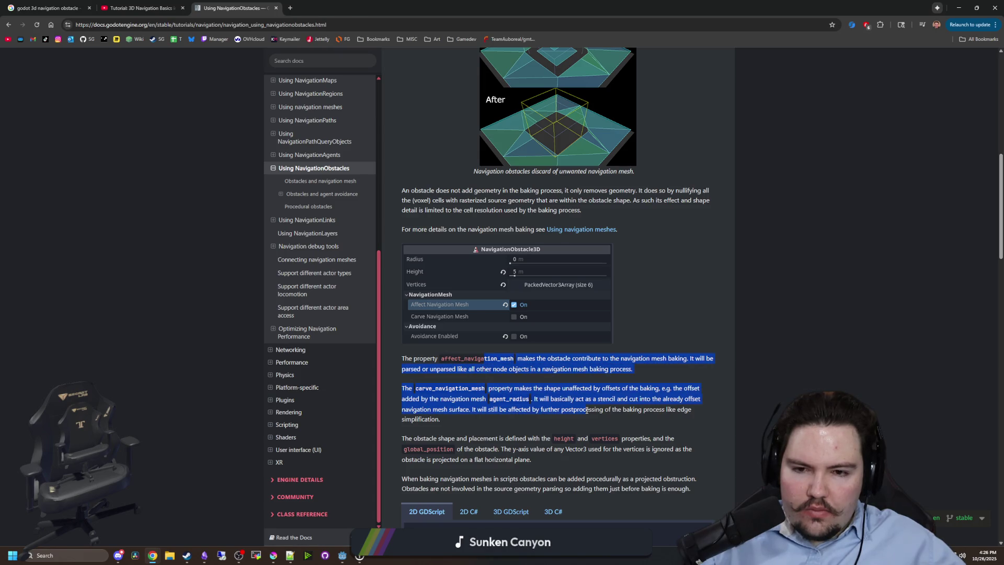
key(alt+Tab)
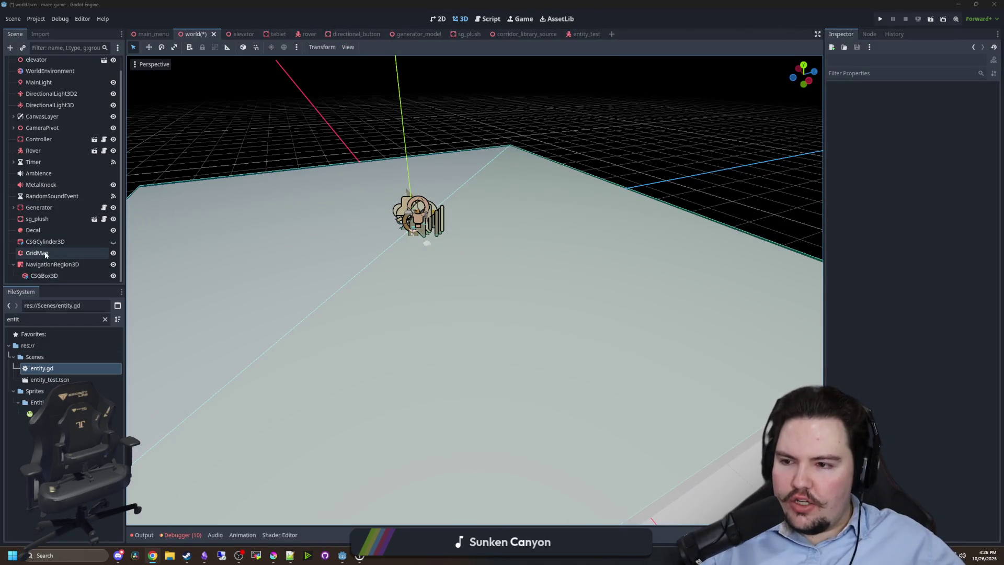
Add a NavigationObstacle3D under NavigationRegion3D and draw a four-point outline, raised upward.
click(45, 265)
right_click(45, 266)
click(63, 284)
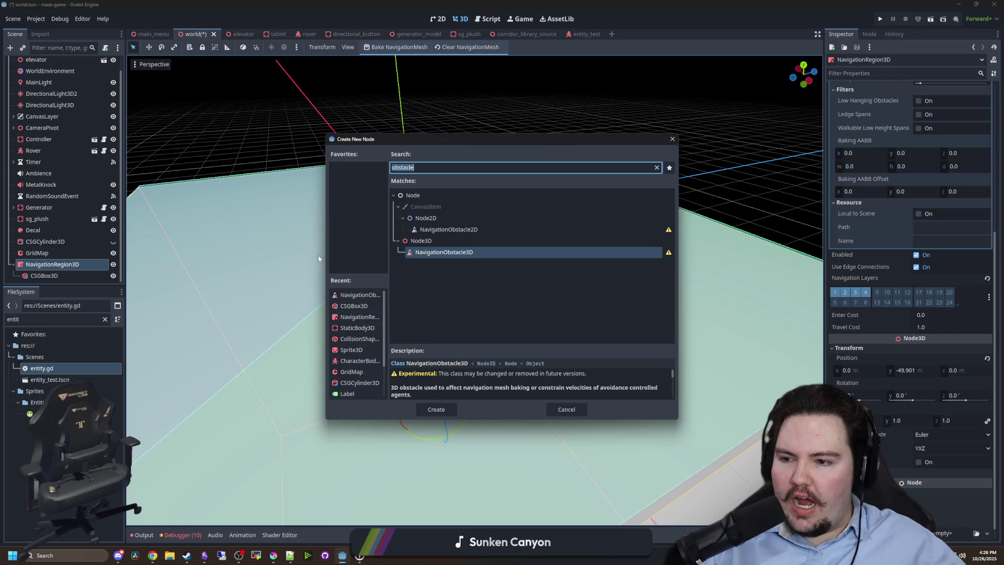
double_click(418, 252)
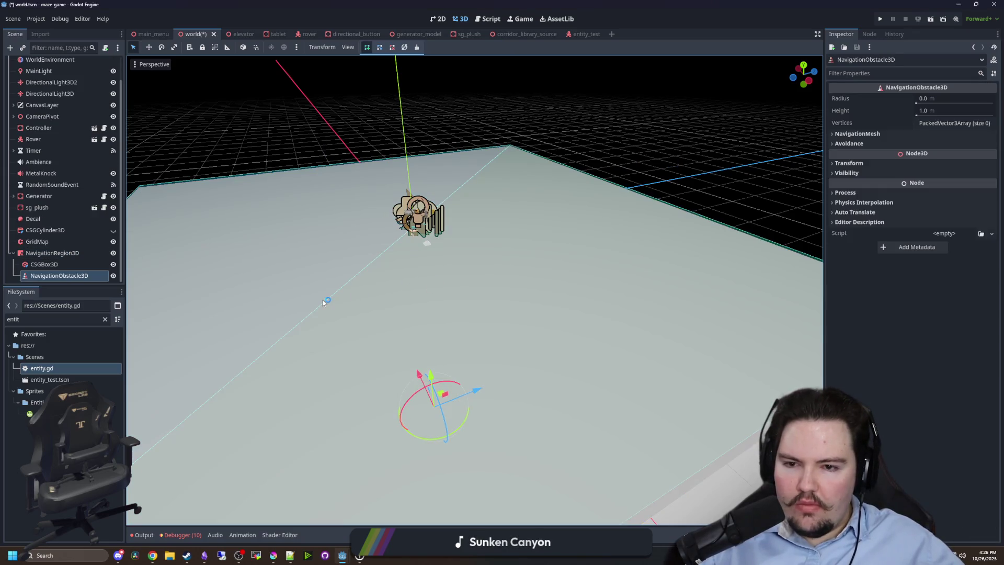
drag(391, 297, 279, 263)
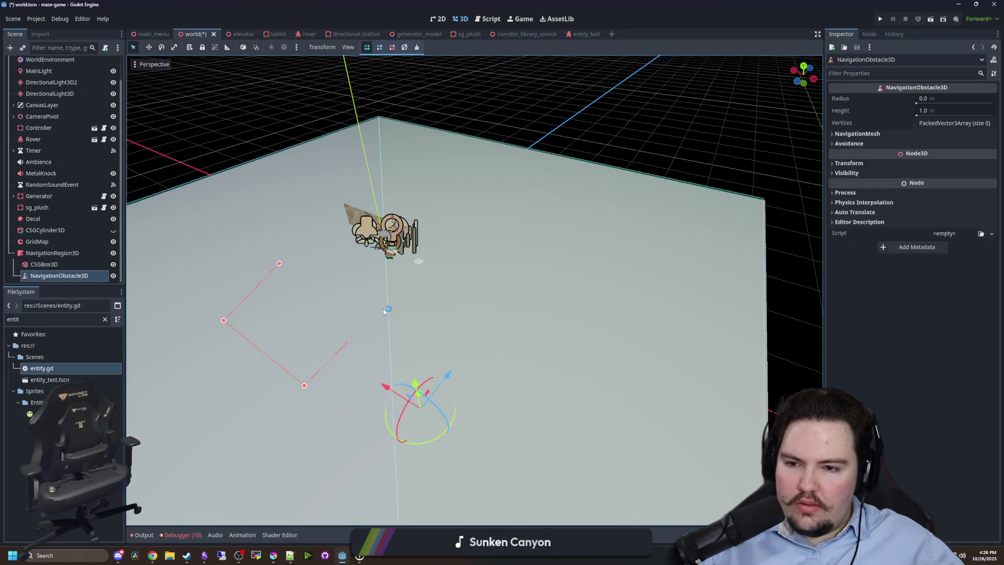
click(279, 263)
mouse_move(323, 313)
mouse_down()
mouse_move(350, 268)
mouse_move(340, 276)
mouse_up()
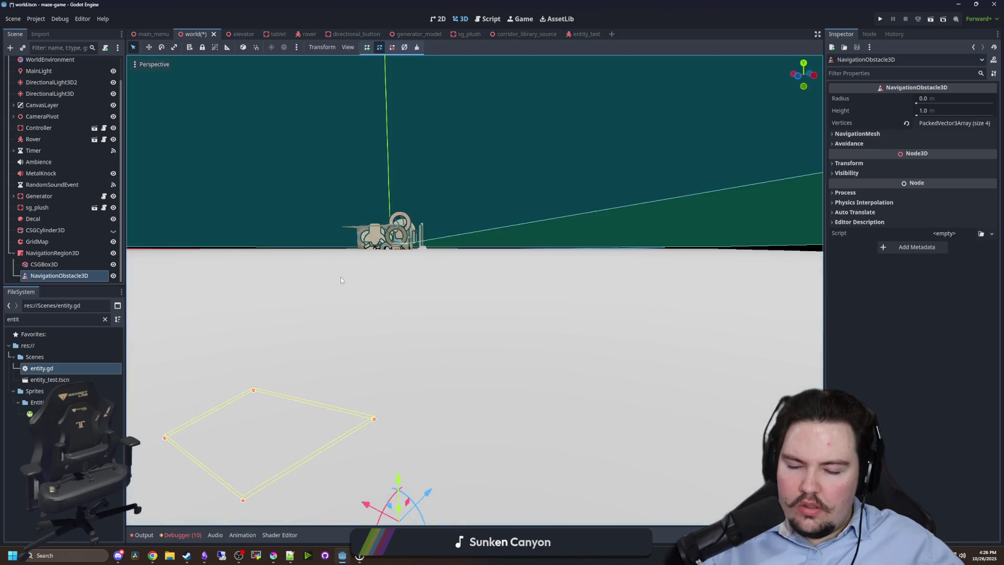
scroll(420, 312, down, 3)
drag(421, 312, 418, 345)
drag(442, 381, 449, 212)
Keep the obstacle radius at 0.0, raise its height to 44.43 m, and rebake the navigation mesh.
mouse_move(927, 98)
mouse_down()
mouse_move(936, 115)
mouse_move(950, 115)
mouse_up()
key(ctrl+z)
scroll(650, 207, up, 1)
mouse_move(411, 234)
mouse_down()
mouse_move(408, 293)
mouse_move(345, 345)
mouse_up()
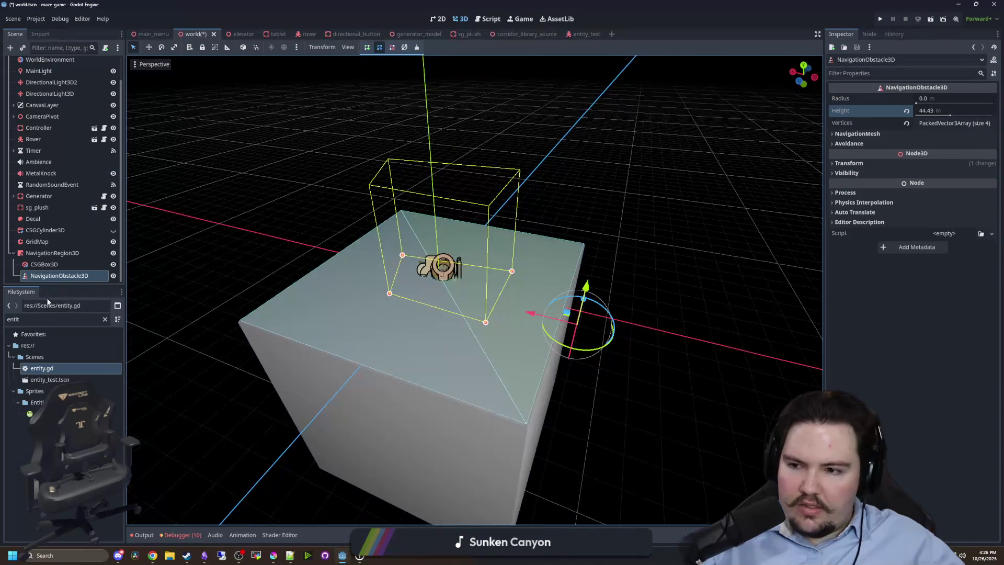
click(55, 252)
click(396, 47)
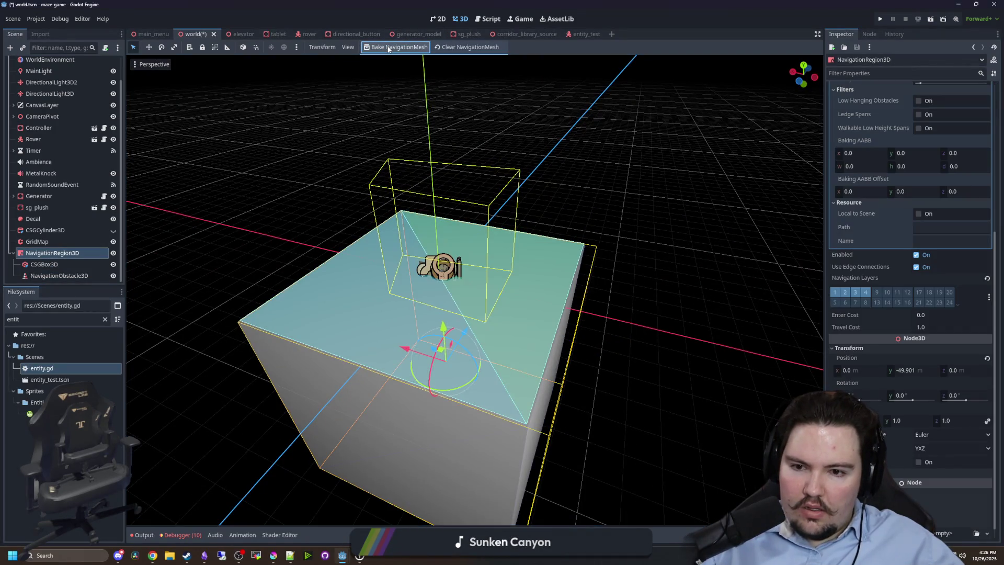
scroll(457, 248, up, 2)
drag(458, 248, 250, 281)
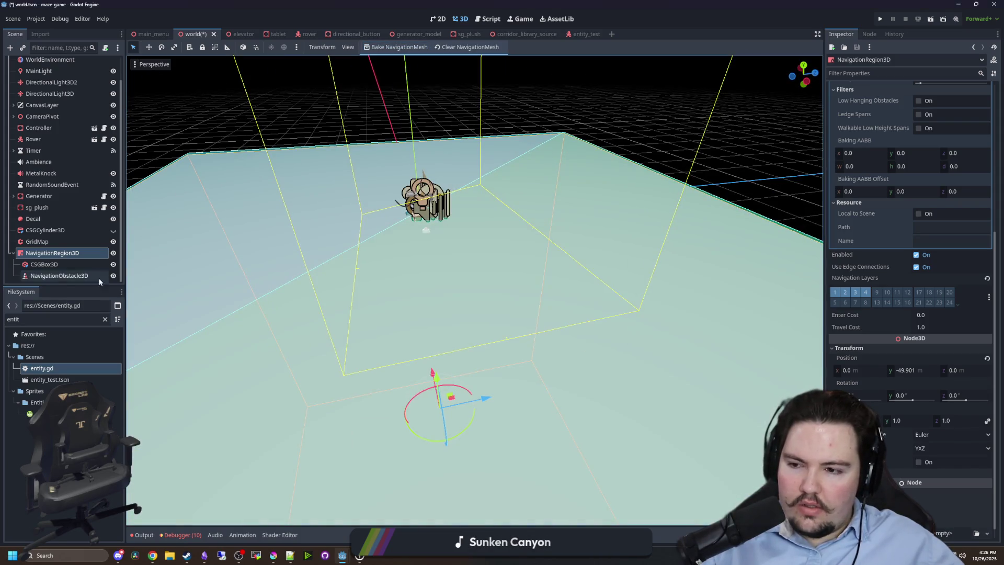
Turn on Affect Navigation Mesh for the obstacle, rebake, and inspect the navmesh gaps.
click(50, 277)
click(921, 145)
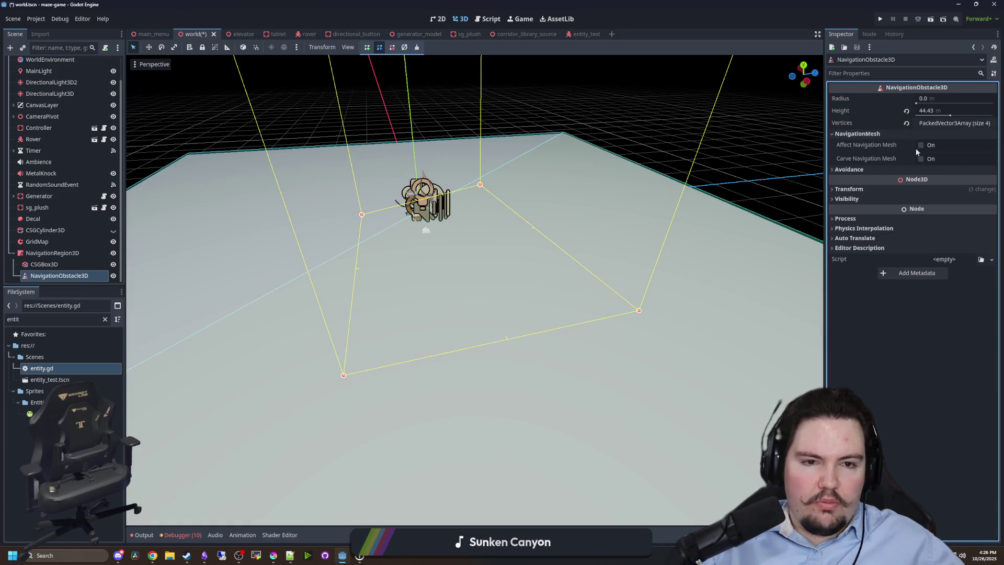
click(52, 253)
click(399, 47)
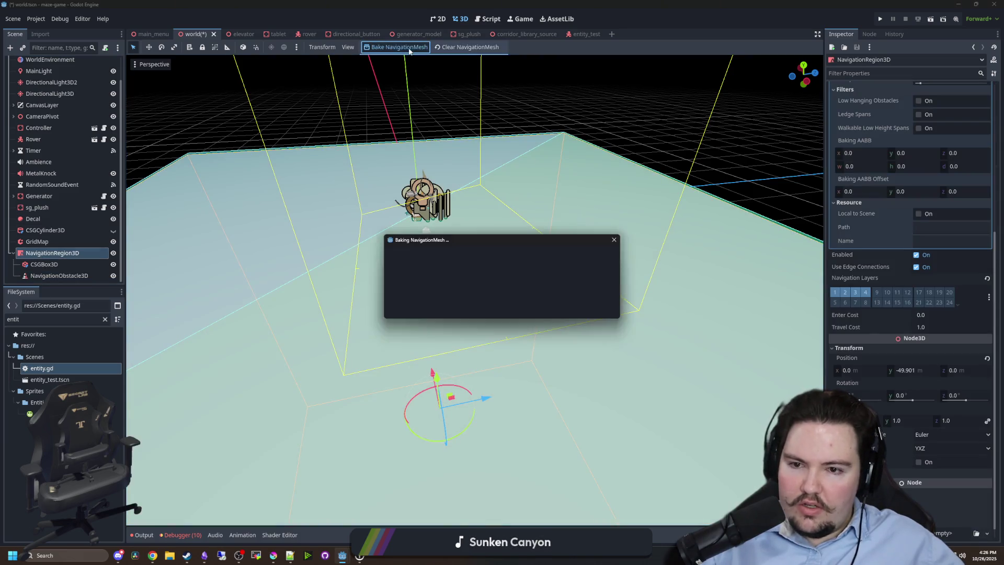
mouse_move(470, 135)
mouse_down()
mouse_move(530, 197)
mouse_move(510, 271)
mouse_move(481, 263)
mouse_up()
mouse_move(376, 277)
mouse_down()
mouse_move(490, 260)
mouse_move(574, 291)
mouse_move(340, 331)
mouse_move(396, 310)
mouse_move(321, 290)
mouse_up()
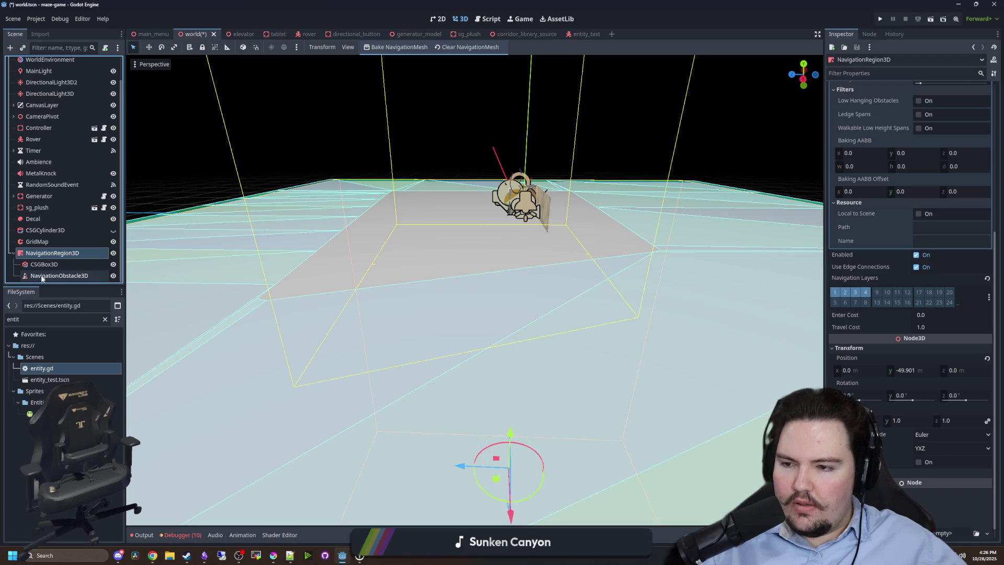
Reselect the obstacle and view it from higher angles before going back to the docs.
click(58, 276)
click(54, 264)
click(53, 275)
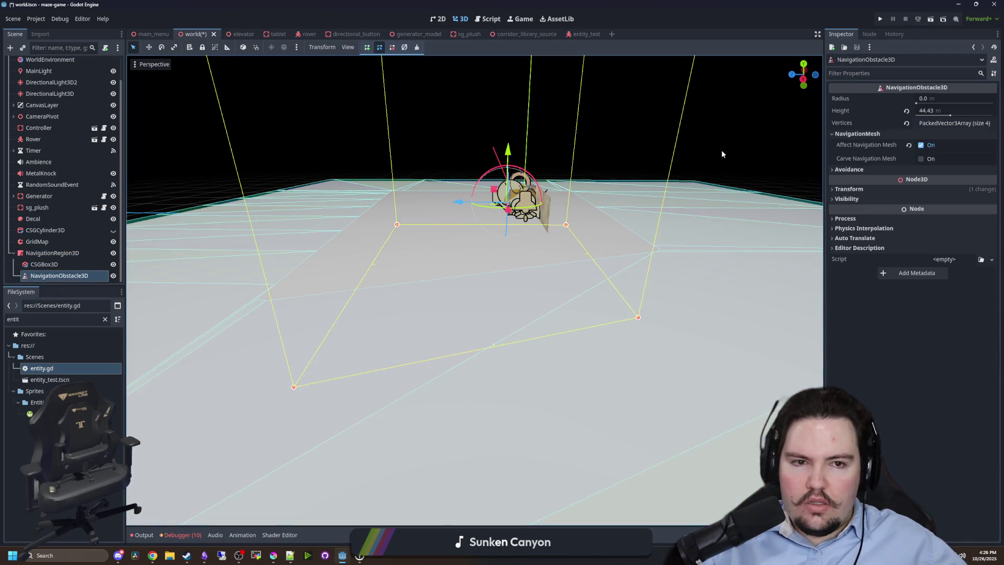
drag(753, 160, 676, 168)
drag(747, 195, 675, 166)
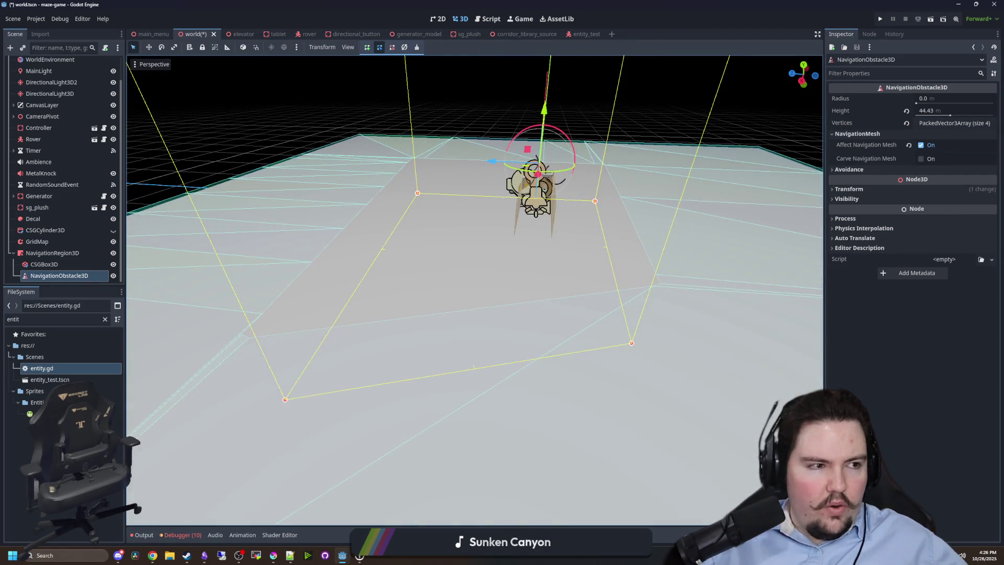
key(alt+Tab)
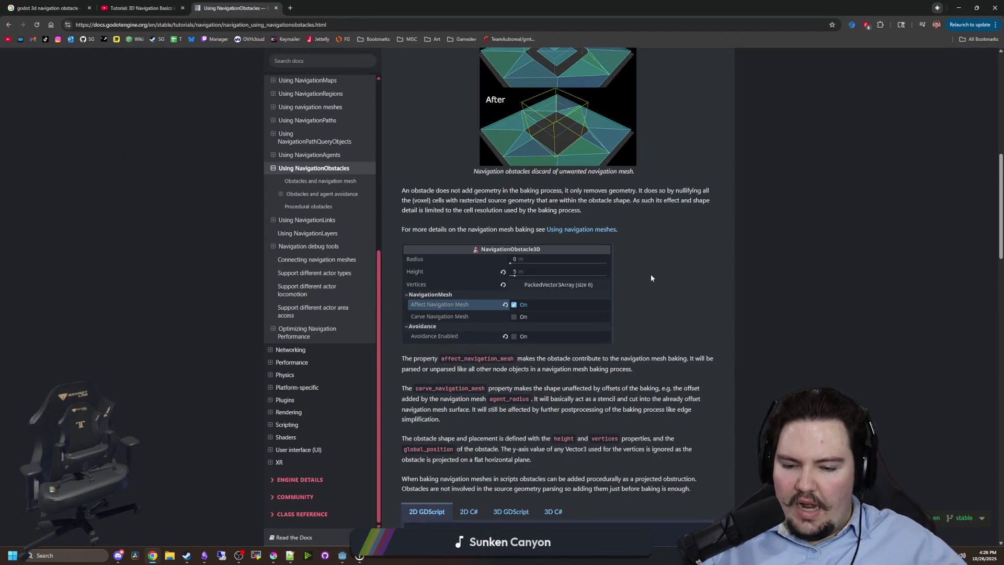
Scroll through the Using NavigationObstacles page and back toward the top.
scroll(685, 255, down, 3)
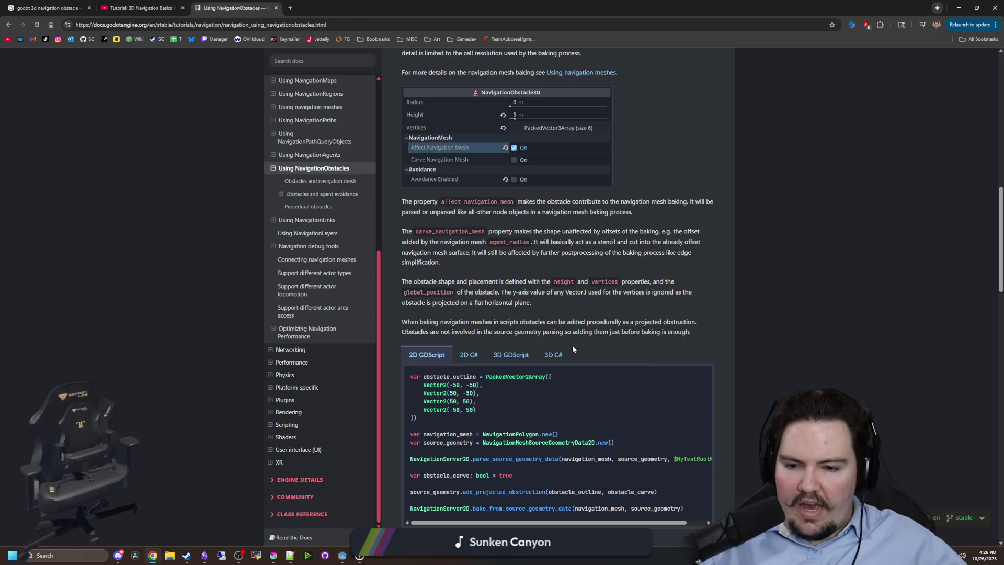
scroll(572, 345, down, 3)
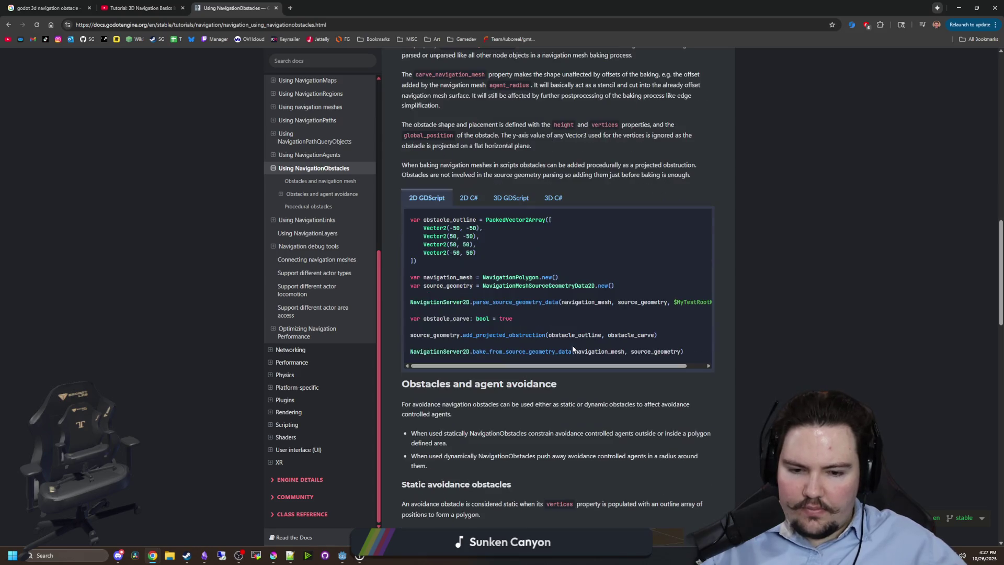
scroll(572, 345, down, 3)
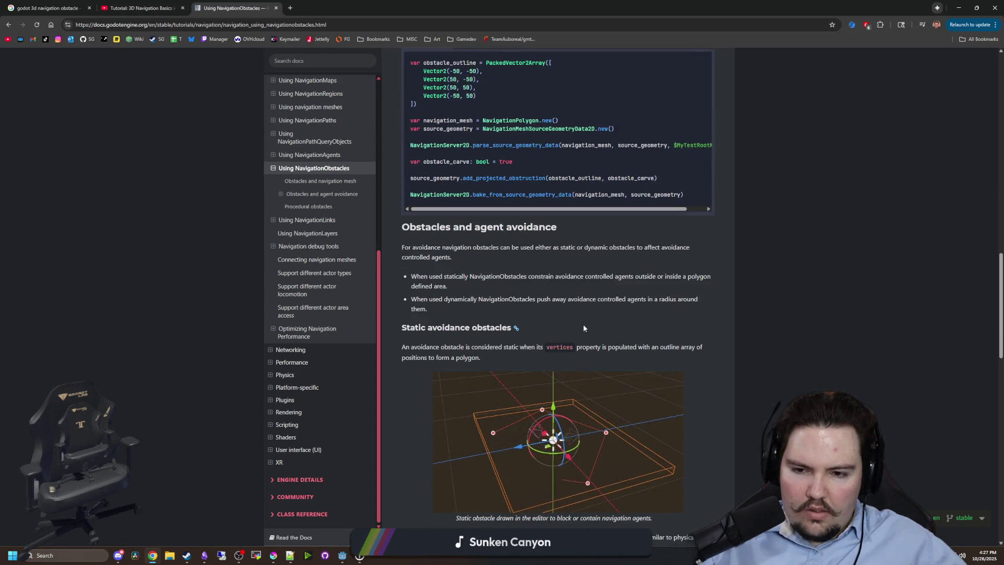
scroll(603, 316, down, 4)
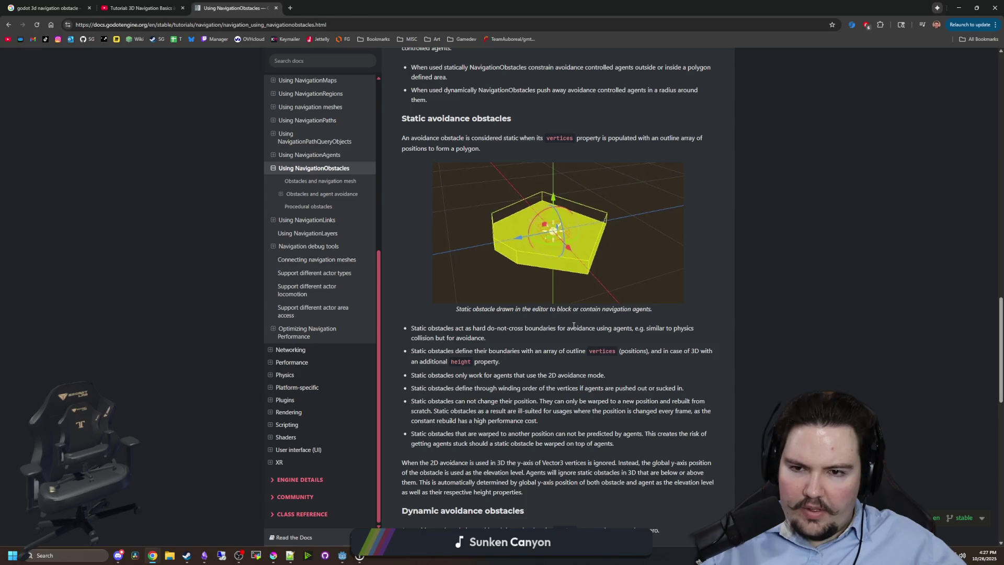
scroll(573, 325, down, 3)
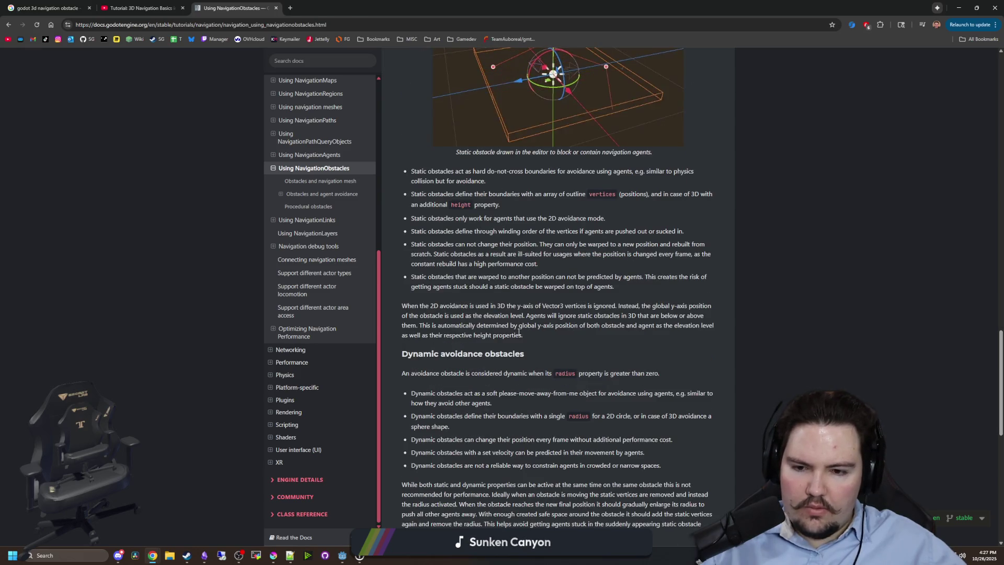
scroll(481, 375, down, 6)
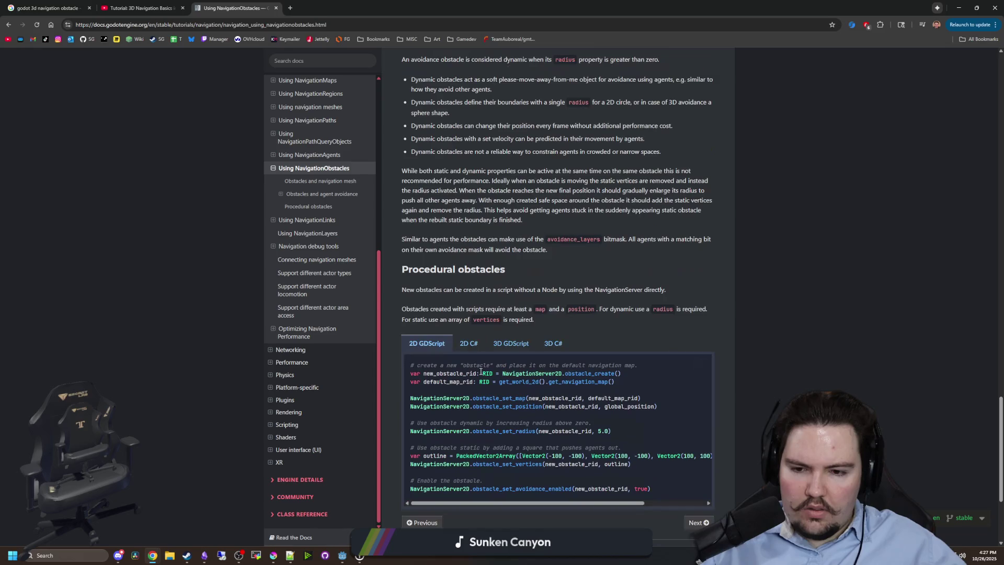
scroll(480, 372, down, 4)
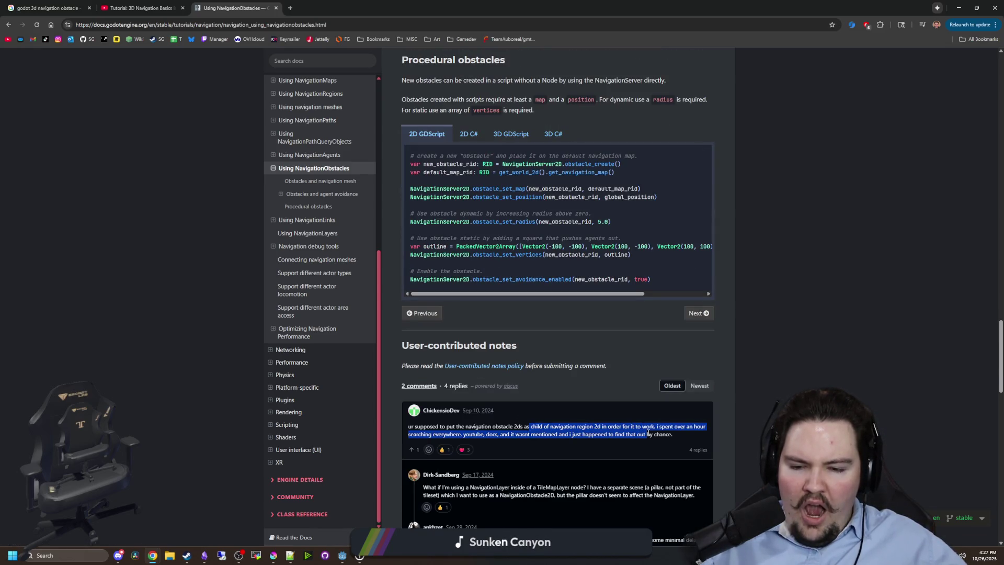
scroll(591, 443, up, 10)
scroll(591, 443, up, 12)
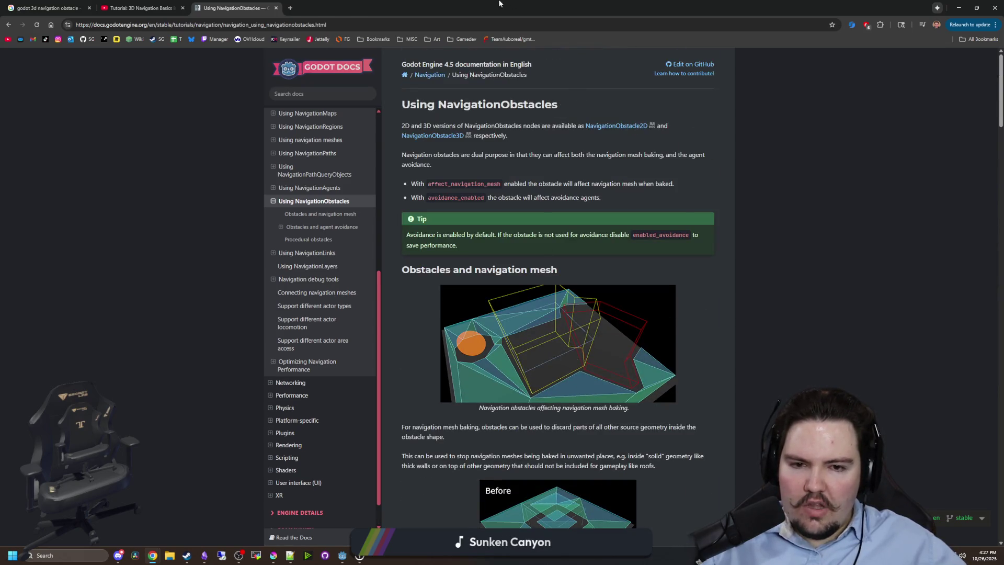
Return to Godot and view the baked navmesh around the obstacle from above.
key(alt+Tab)
scroll(241, 182, up, 5)
mouse_move(358, 253)
mouse_down()
mouse_move(382, 277)
mouse_move(462, 296)
mouse_up()
scroll(462, 296, down, 4)
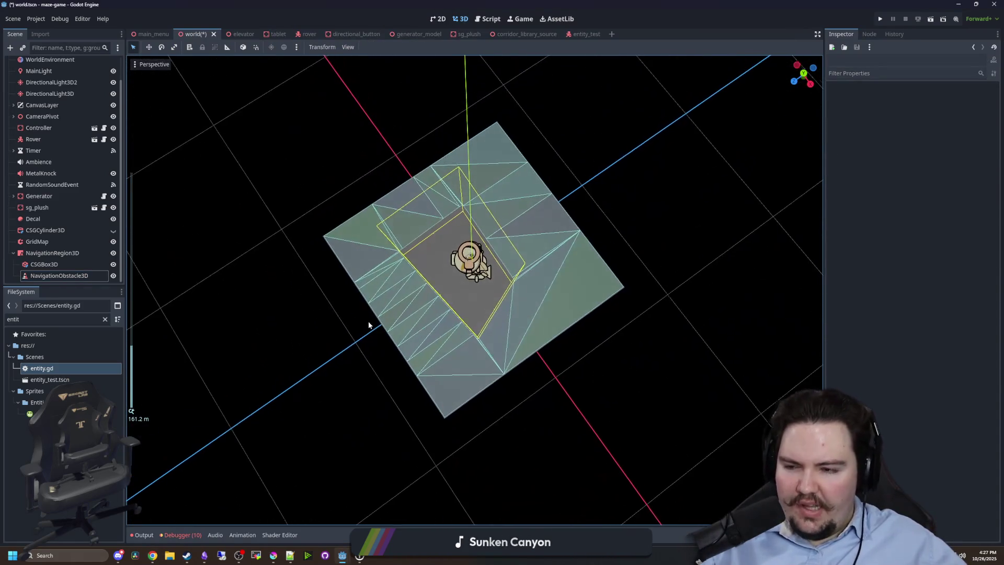
Delete the NavigationObstacle3D node and view the scene from the side.
click(88, 271)
right_click(52, 272)
click(74, 532)
key(Return)
scroll(489, 340, up, 4)
drag(489, 340, 366, 292)
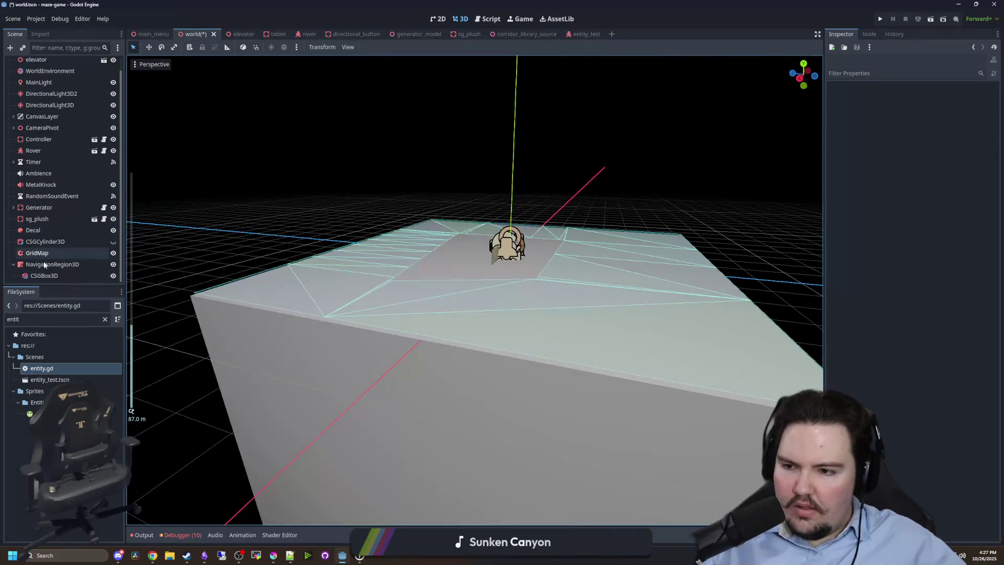
Inspect the CSGBox3D under NavigationRegion3D, then bring up the GridMap node's actions.
click(45, 264)
click(46, 276)
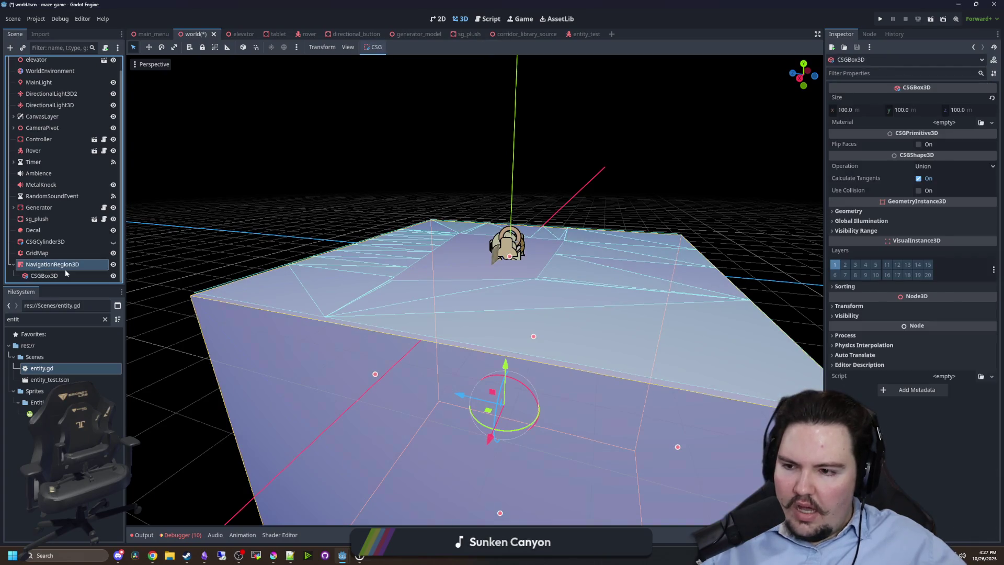
drag(139, 351, 306, 249)
scroll(433, 294, down, 2)
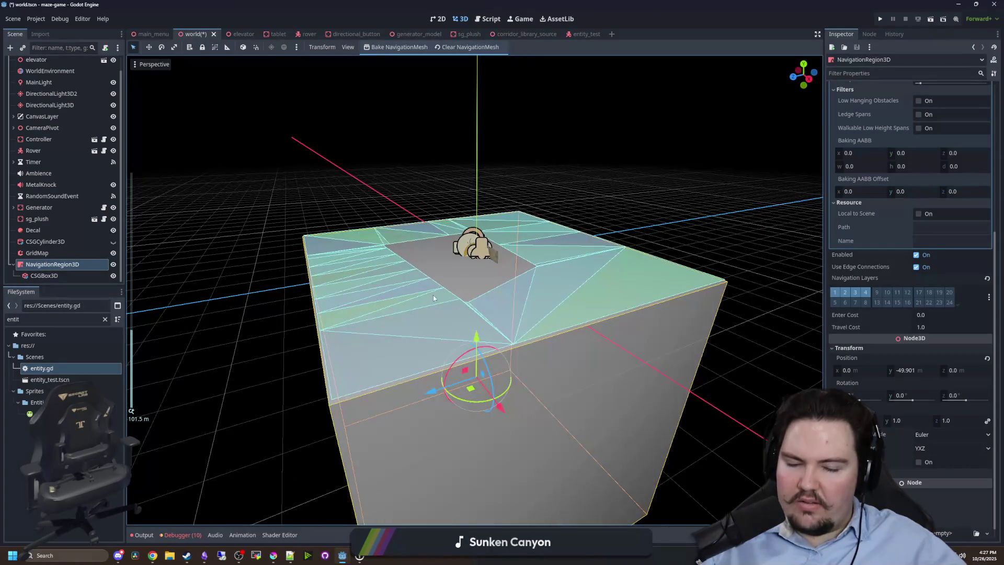
scroll(910, 302, up, 5)
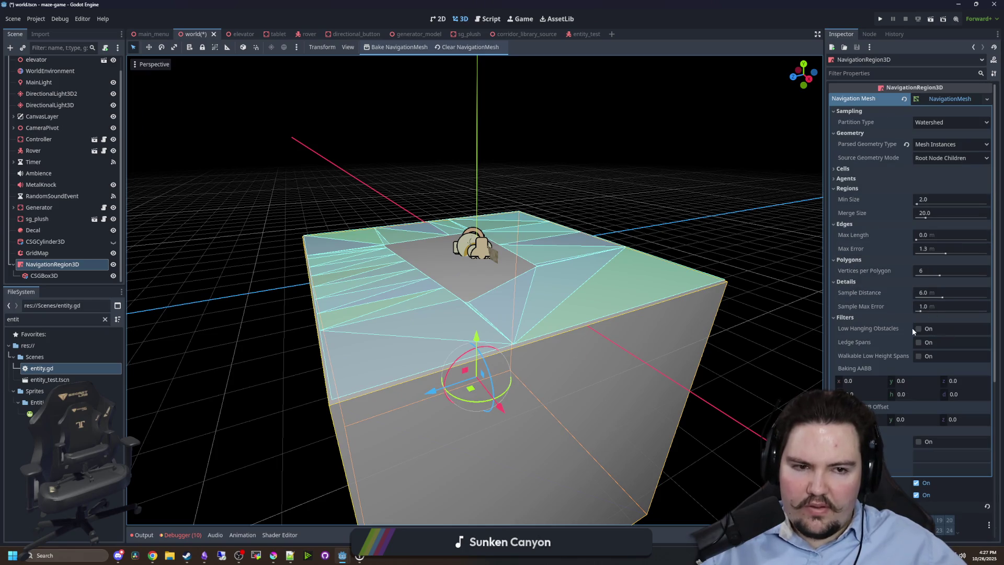
click(44, 275)
click(53, 264)
right_click(43, 253)
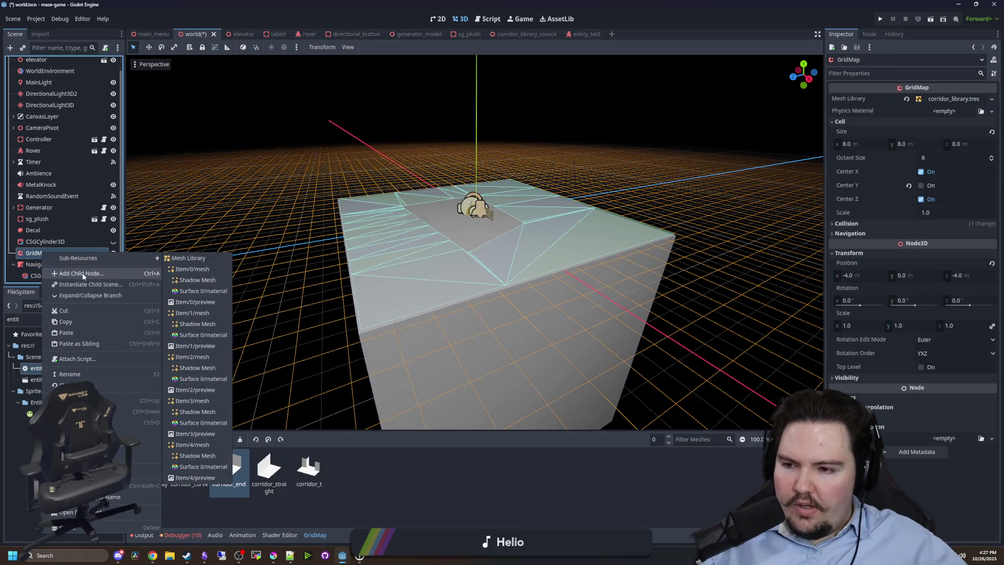
Add a MeshInstance3D beside GridMap using wide_button.obj, scaled up uniformly to 130.6.
click(82, 273)
text(mesh)
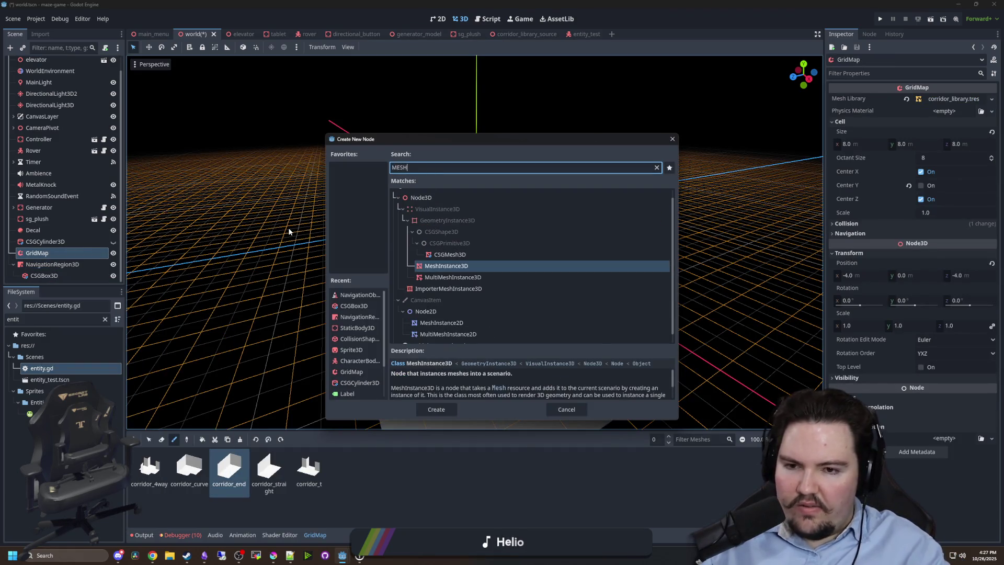
key(Return)
drag(72, 268, 55, 242)
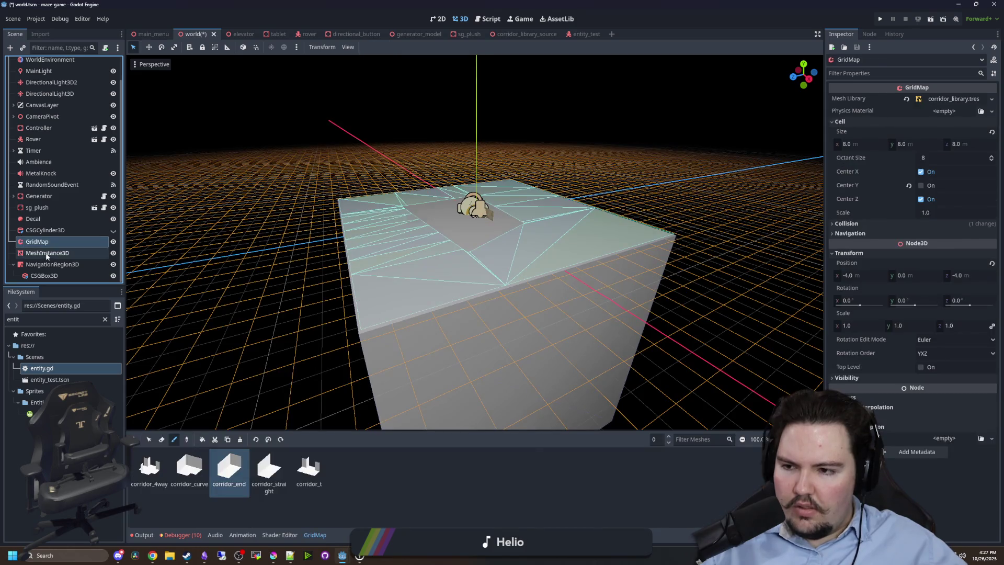
click(47, 252)
click(920, 99)
click(966, 282)
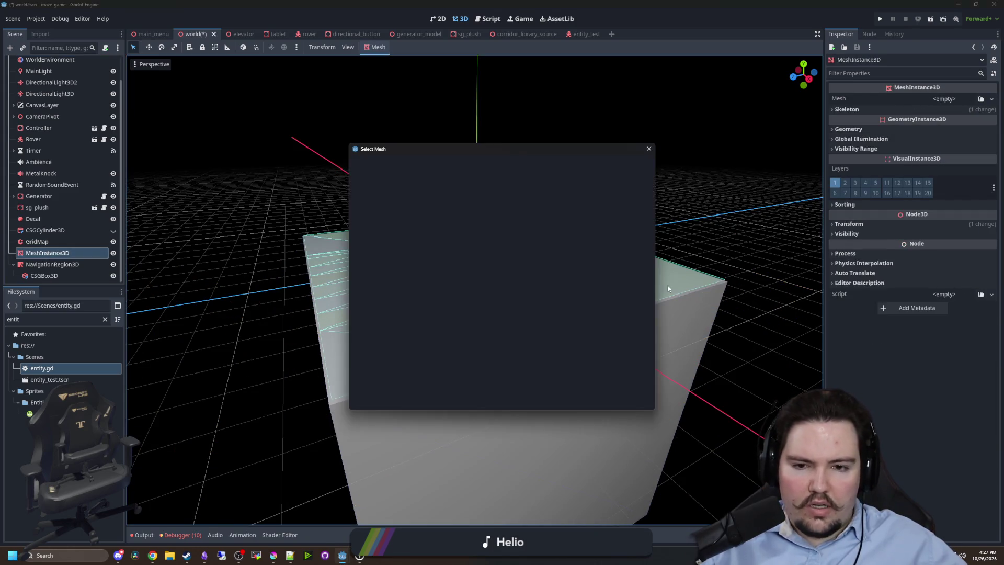
double_click(446, 204)
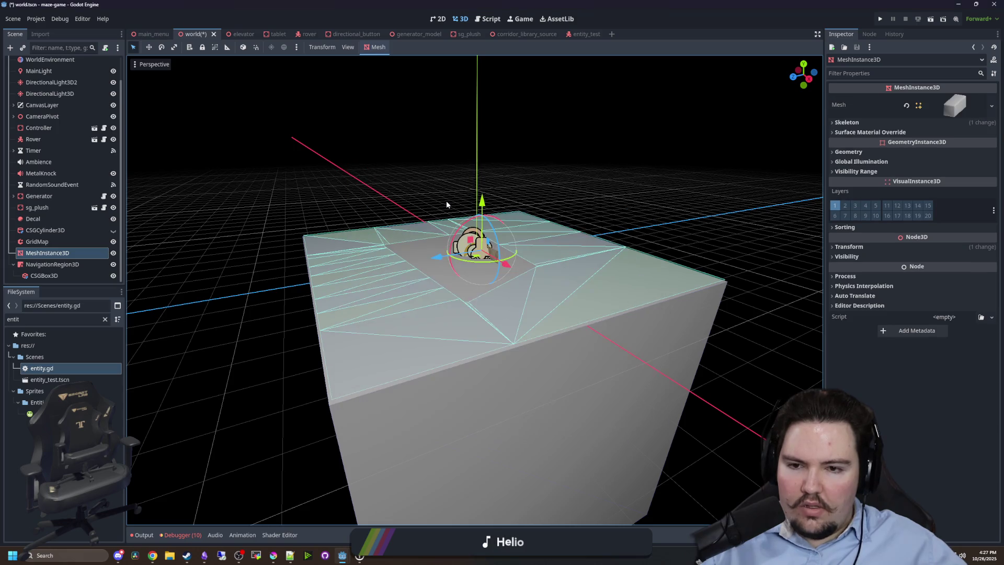
scroll(654, 224, up, 3)
click(873, 247)
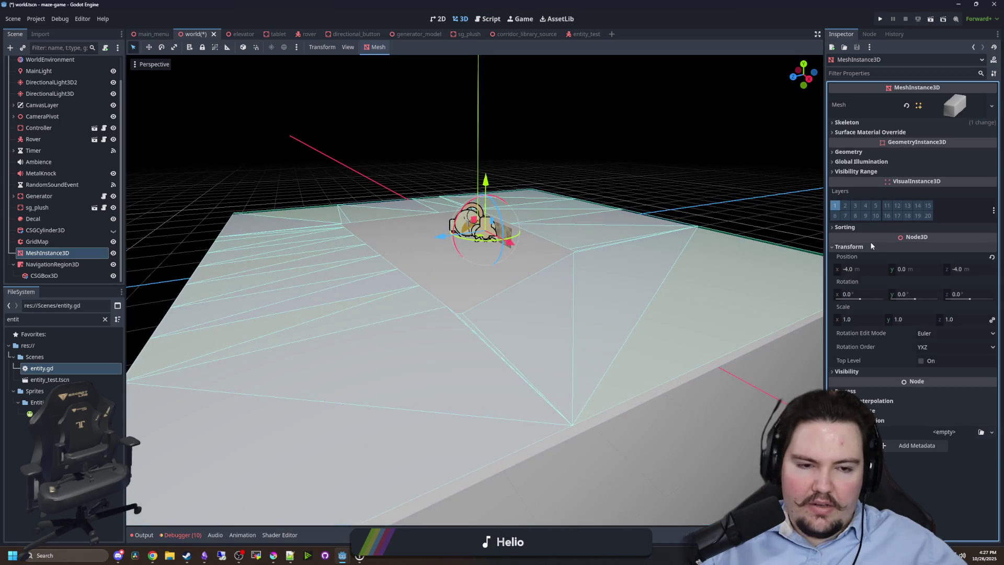
drag(866, 320, 917, 320)
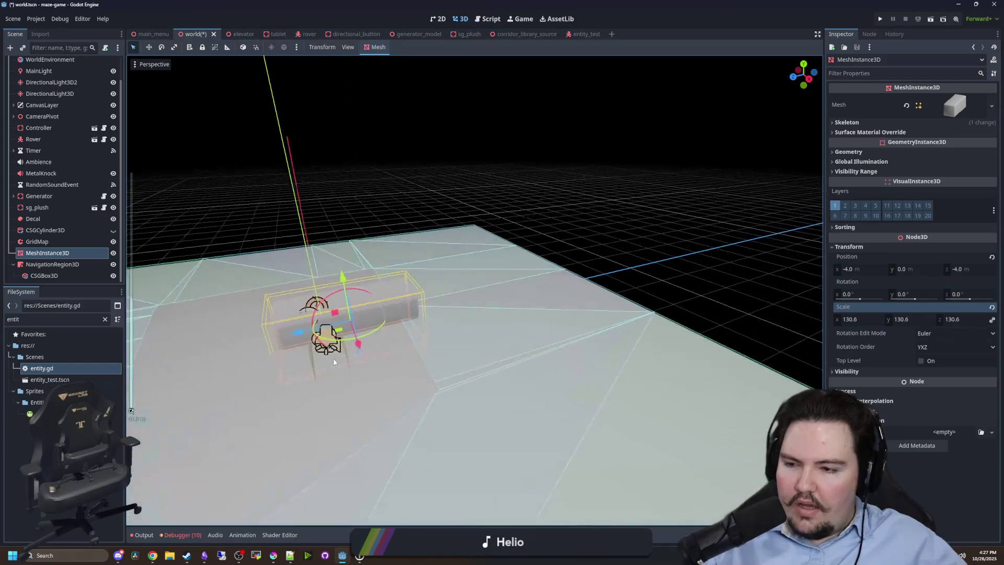
Move MeshInstance3D under NavigationRegion3D, delete CSGBox3D, and rebake the navigation mesh.
drag(47, 253, 52, 264)
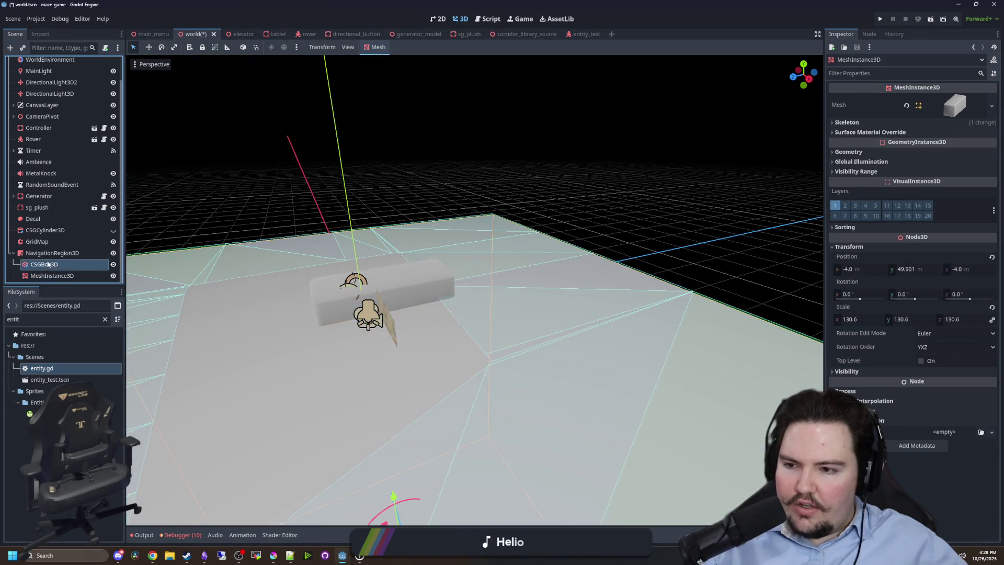
right_click(38, 264)
key(Delete)
key(Return)
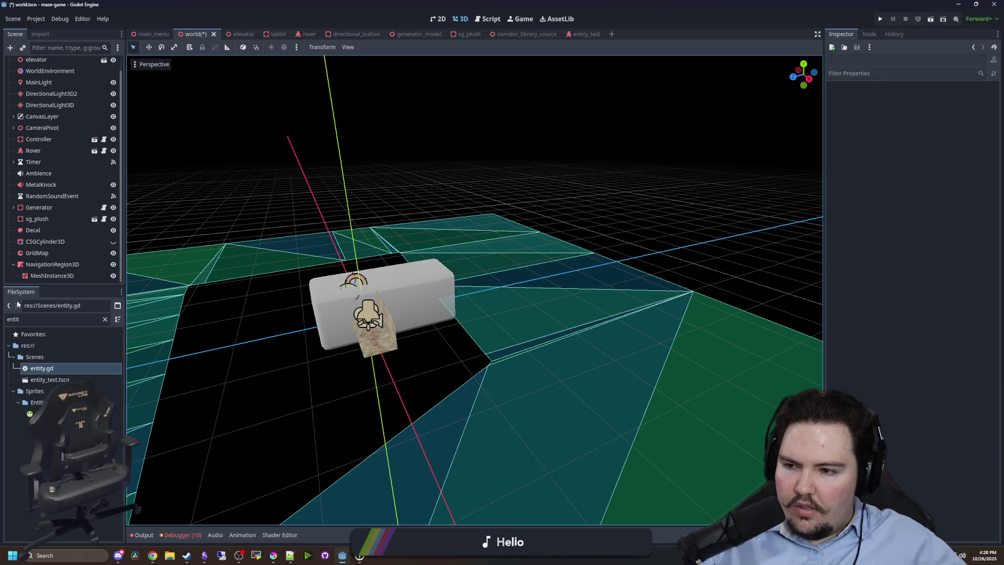
click(38, 264)
click(396, 47)
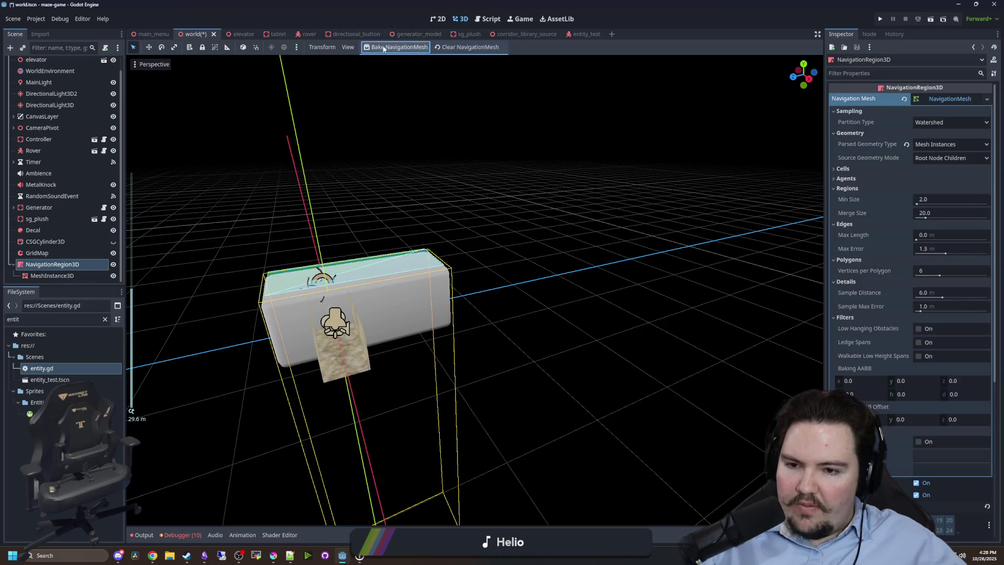
scroll(409, 257, up, 3)
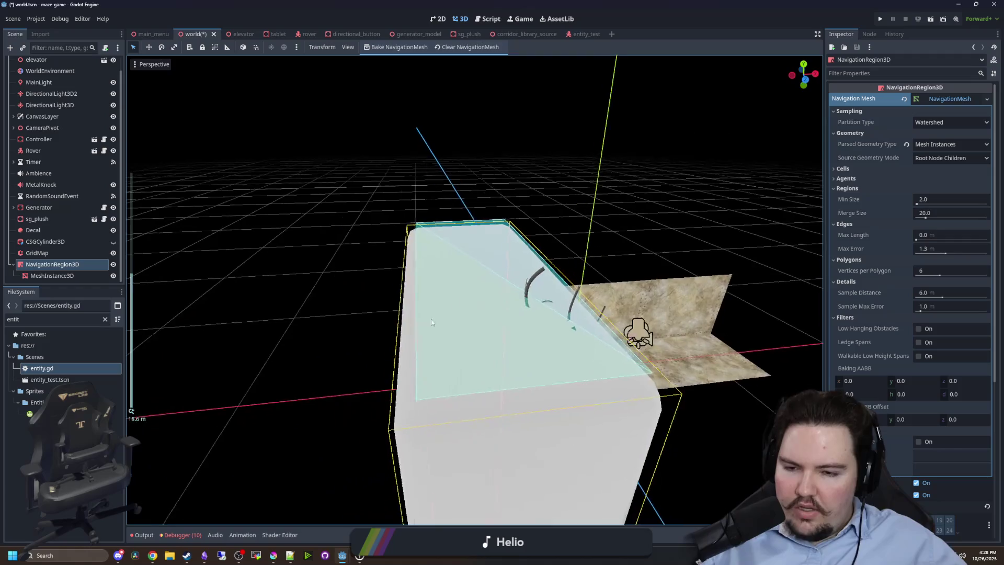
double_click(85, 267)
mouse_move(231, 264)
mouse_down()
mouse_move(392, 246)
mouse_move(263, 288)
mouse_move(416, 374)
mouse_up()
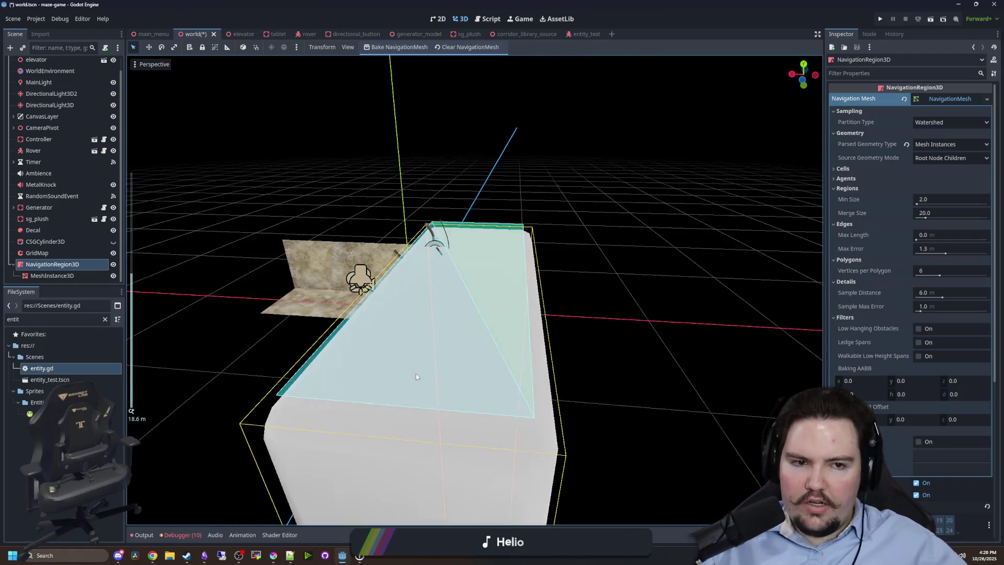
click(297, 304)
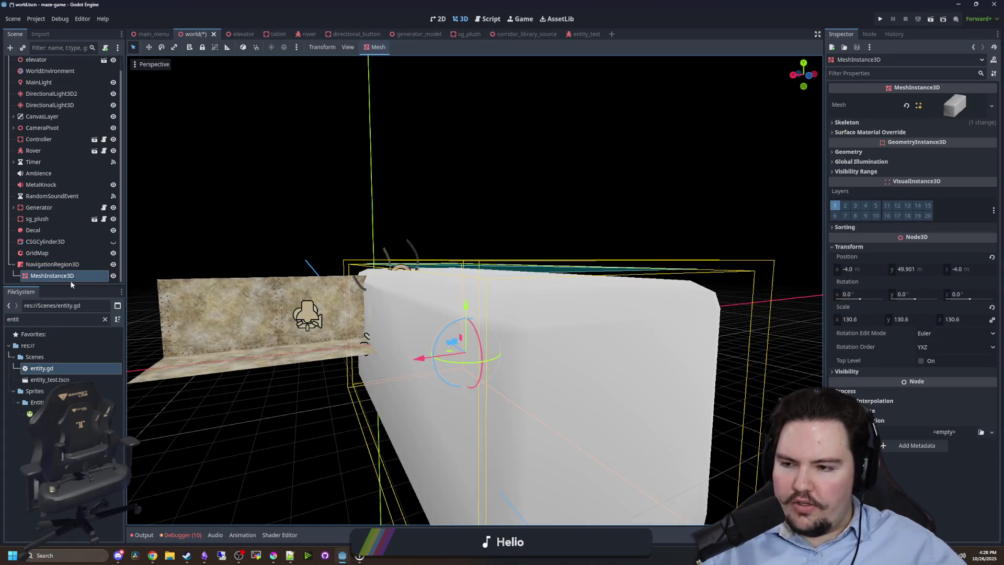
double_click(63, 264)
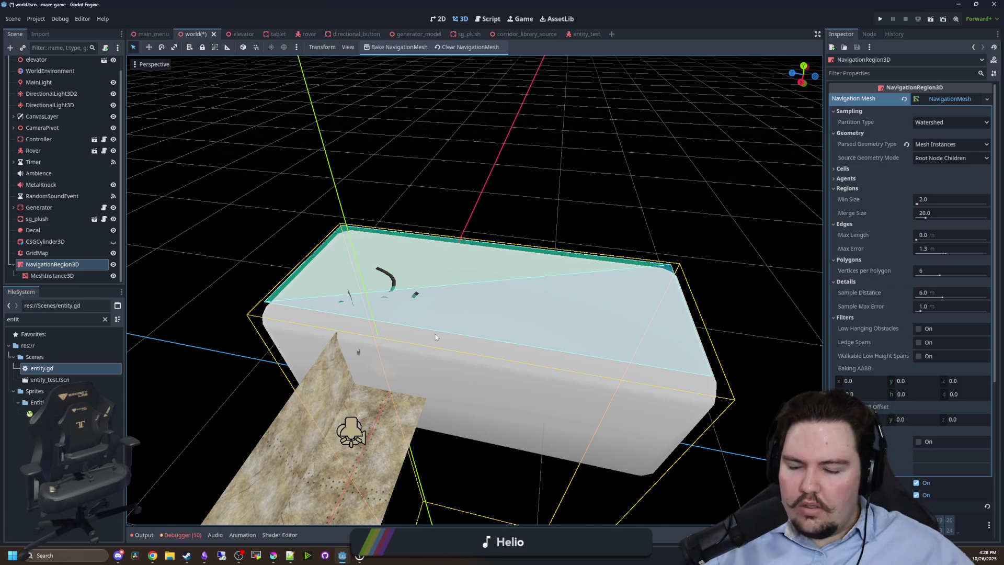
scroll(61, 180, up, 2)
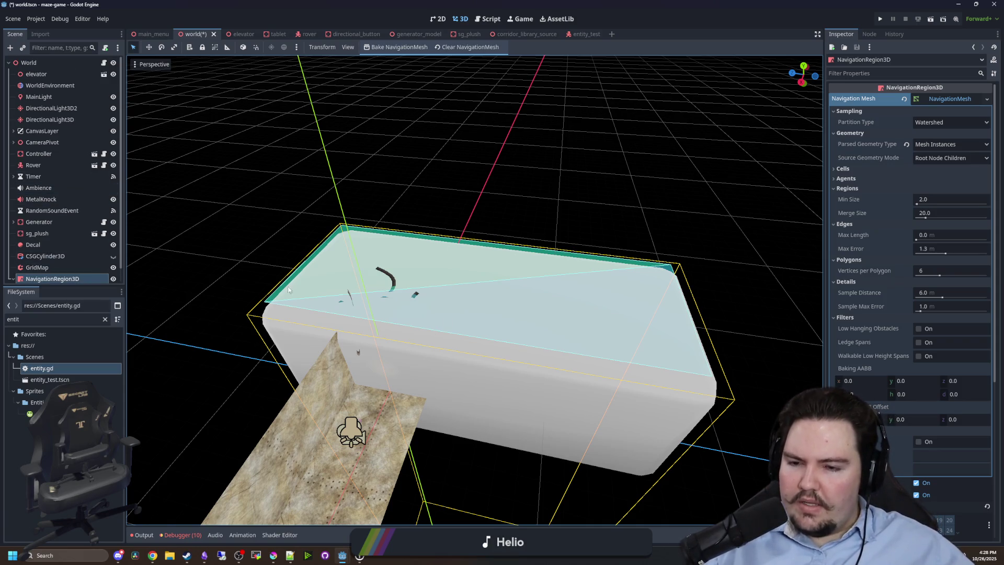
Delete NavigationRegion3D along with its box mesh.
scroll(63, 272, down, 1)
right_click(55, 264)
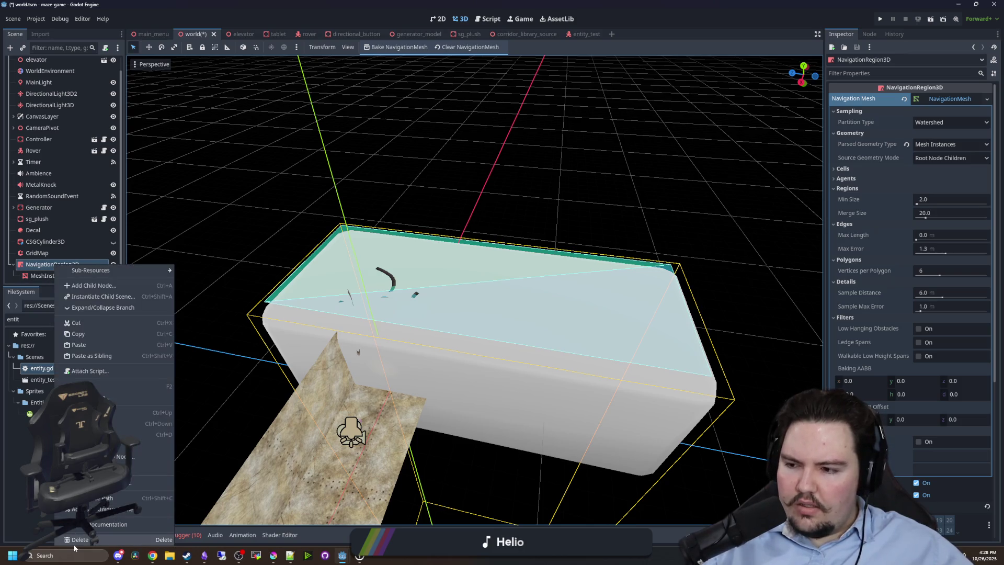
click(75, 539)
click(472, 292)
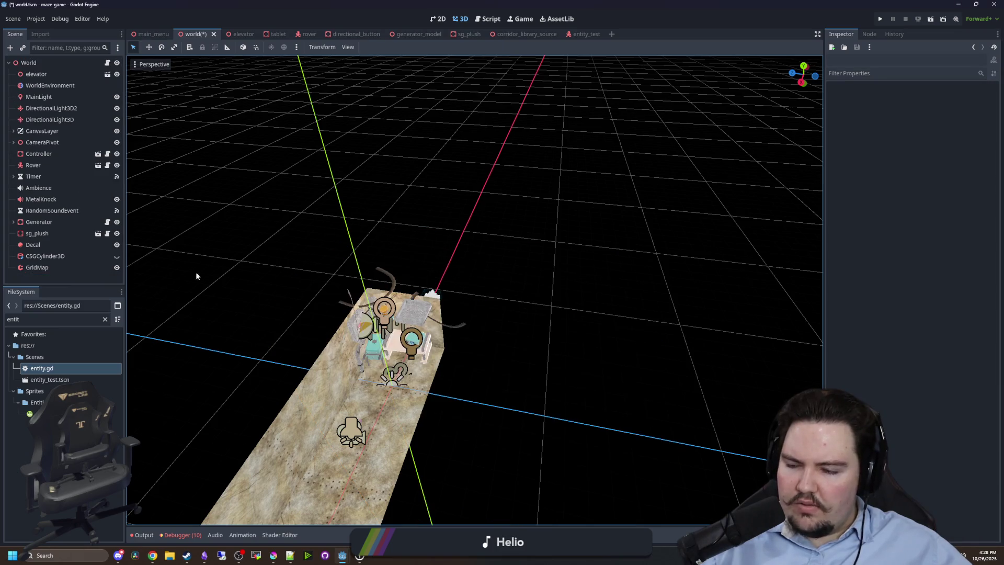
Open corridor_library_source.tscn, make corridor_straight visible, and collapse corridor_end's children.
click(106, 319)
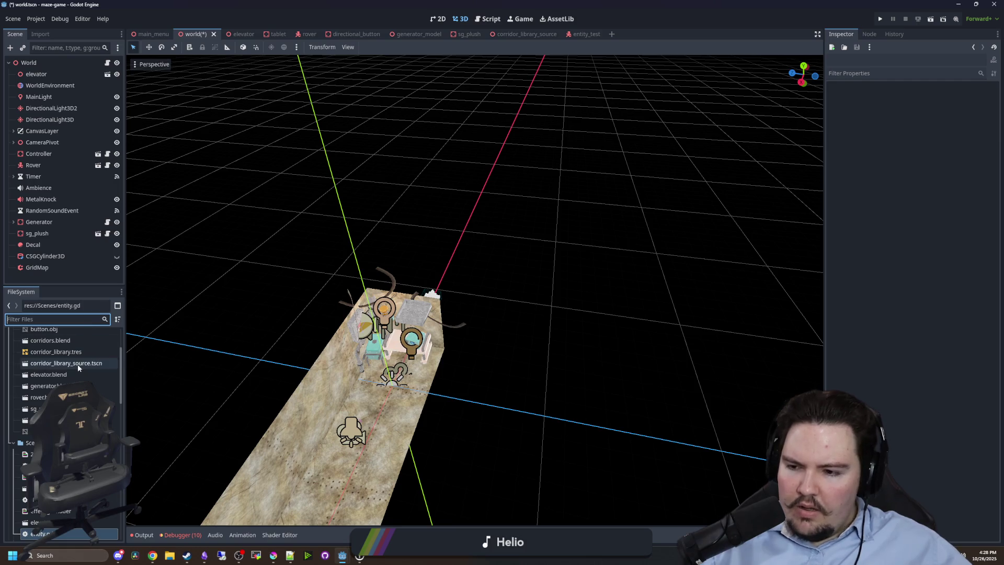
double_click(77, 362)
click(550, 253)
scroll(394, 231, down, 6)
click(116, 73)
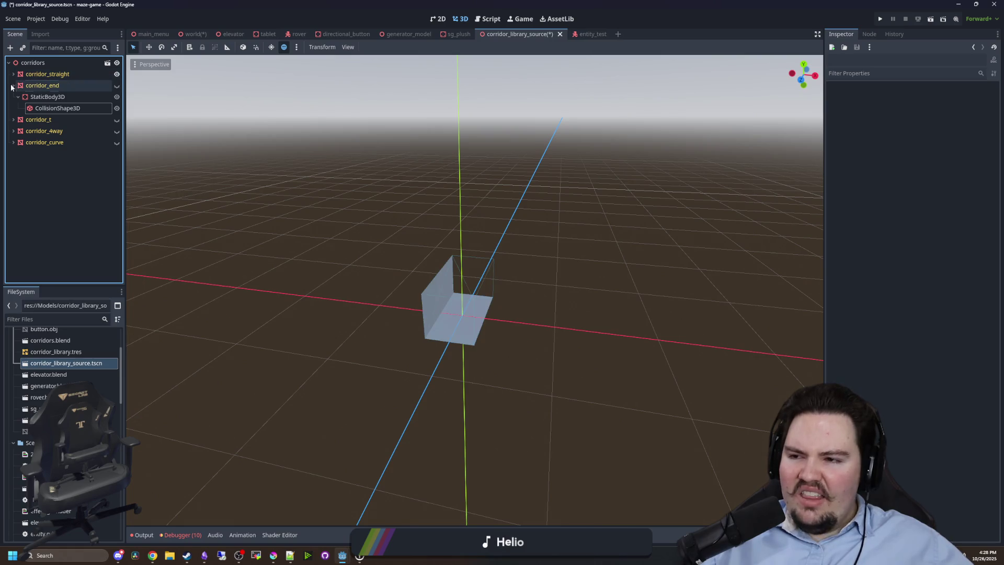
key(Left)
key(alt+Tab)
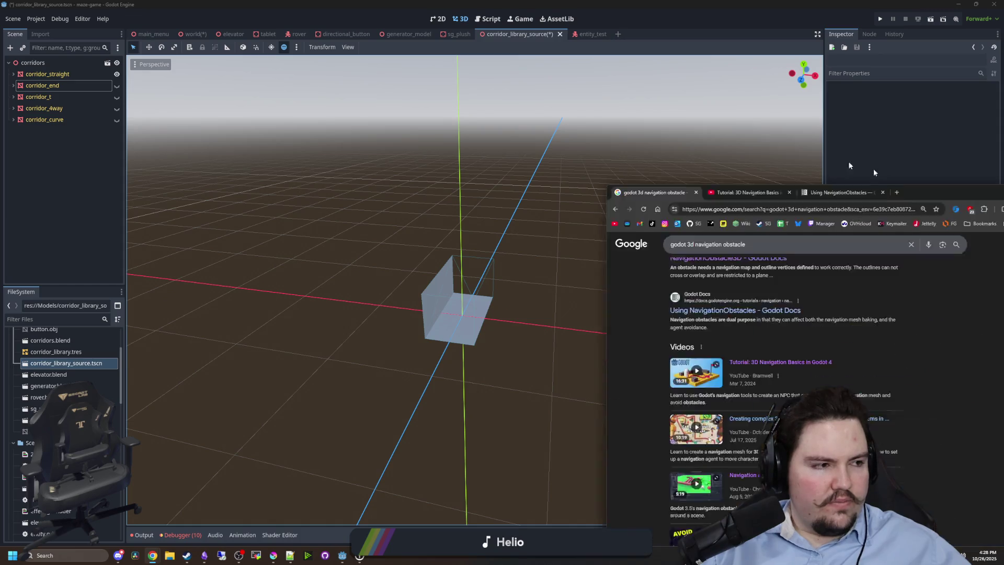
Search Google for 'GODOT 4 mesh library navigation' and watch the GridMap tutorial video maximized.
key(ctrl+l)
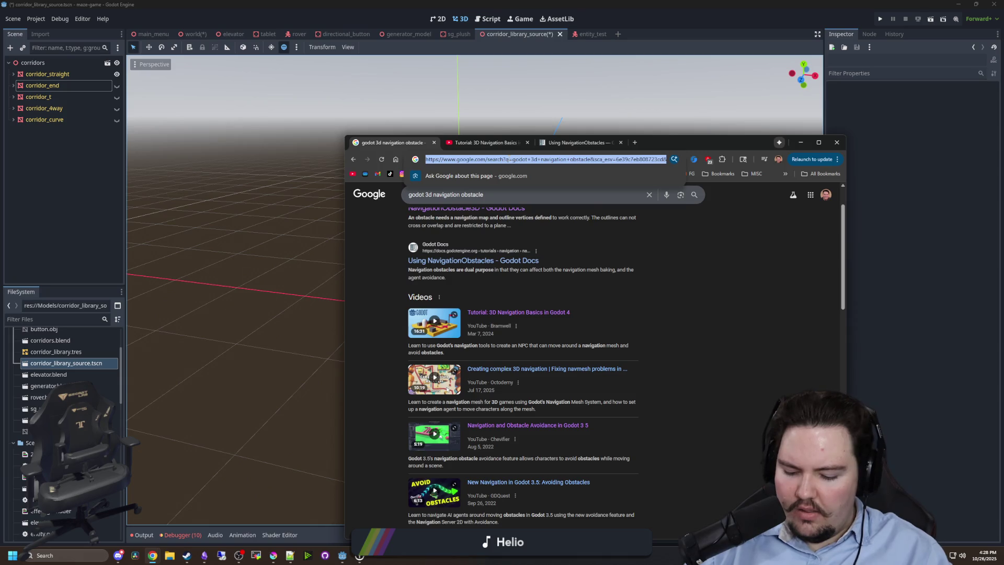
text(GODOT 4 LIBr)
key(BackSpace)
key(BackSpace)
key(BackSpace)
key(BackSpace)
key(BackSpace)
text(mesh library navigation)
key(Return)
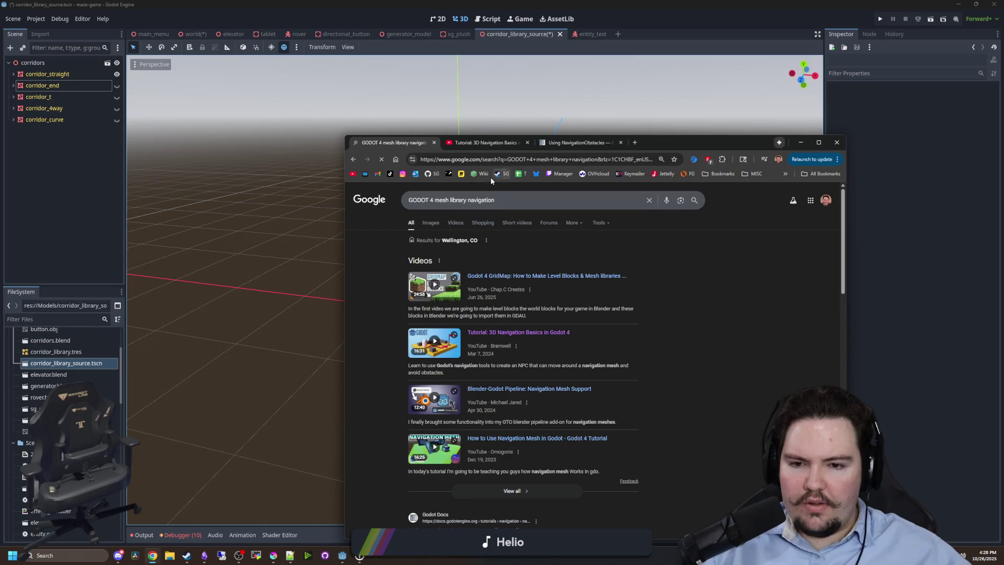
middle_click(556, 275)
click(486, 143)
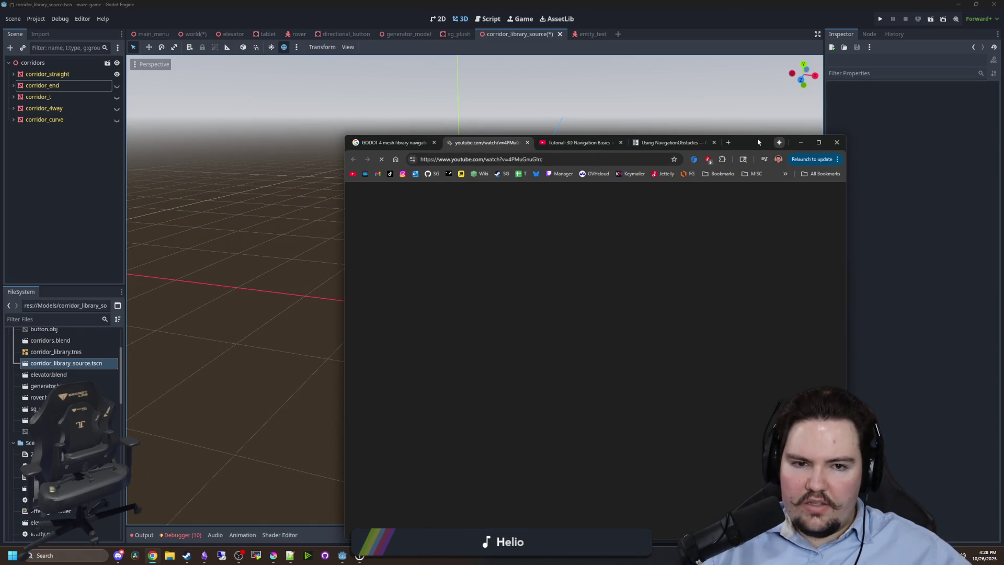
double_click(753, 140)
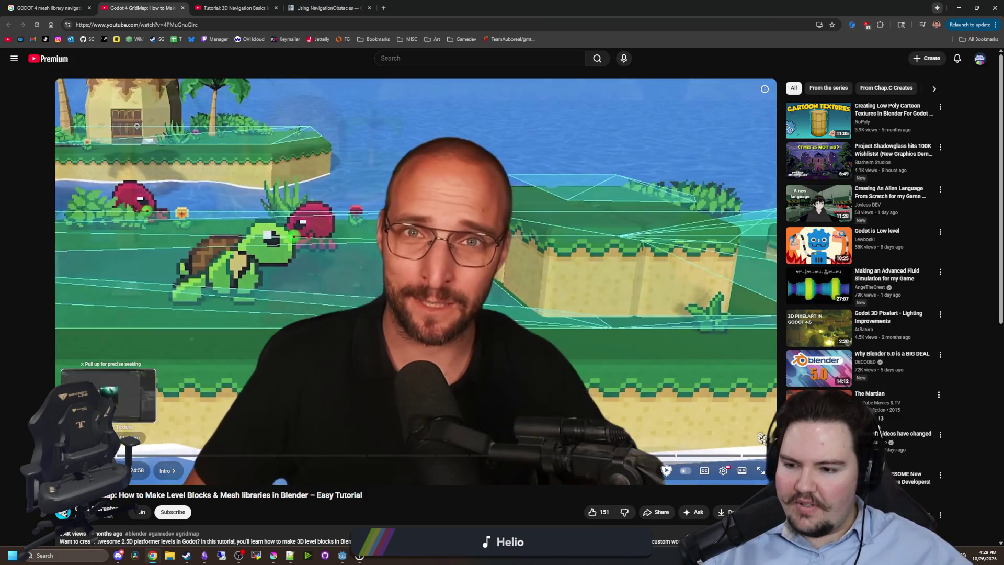
Skim the tutorial's Blender part: cube mesh creation, UV editing, textured cube and export.
click(107, 454)
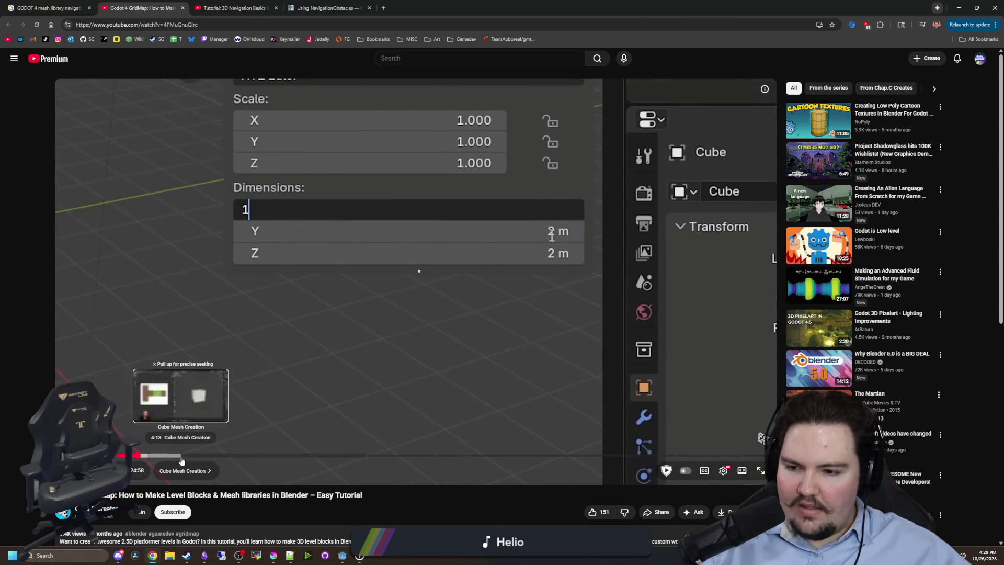
click(182, 455)
click(207, 456)
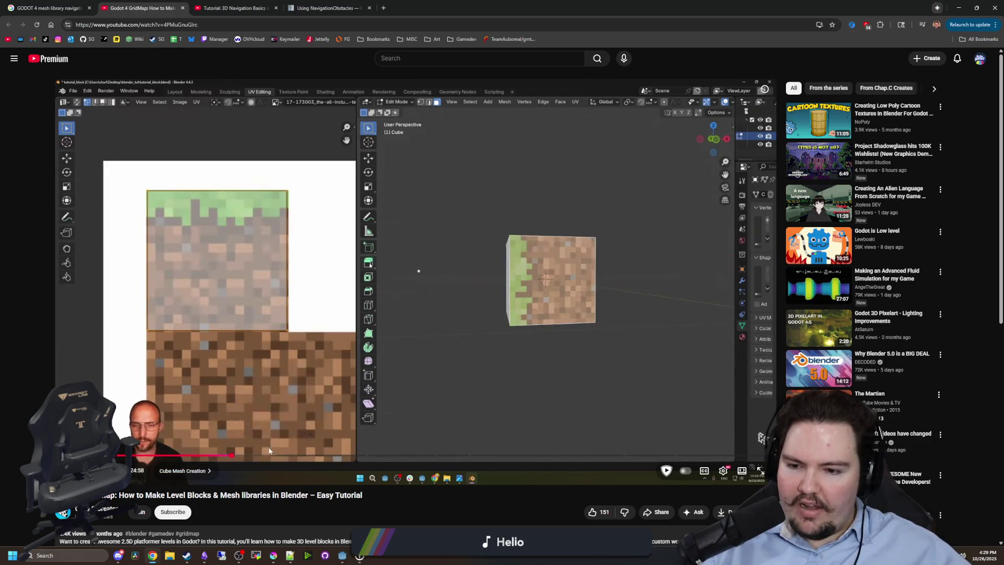
click(232, 456)
click(262, 455)
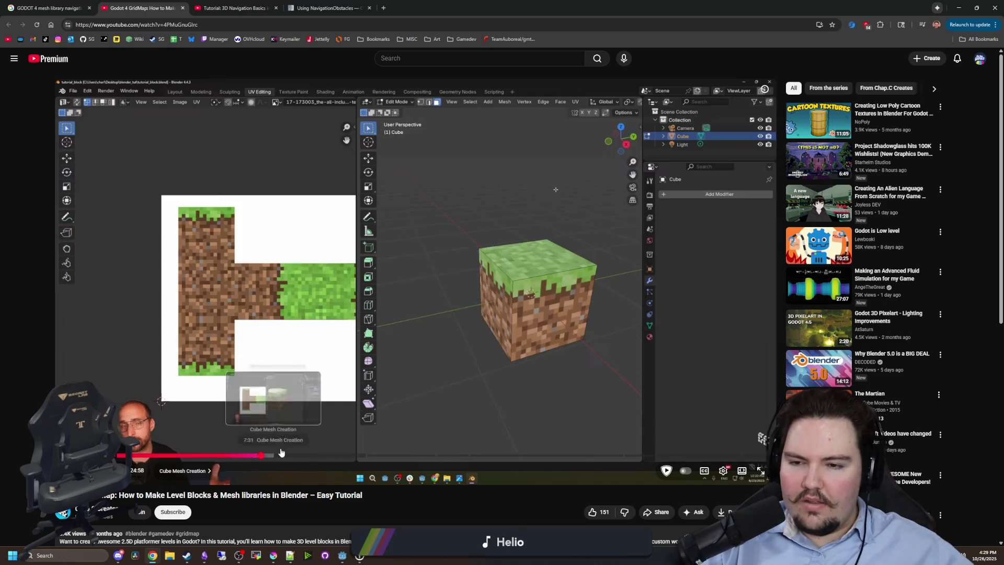
click(381, 456)
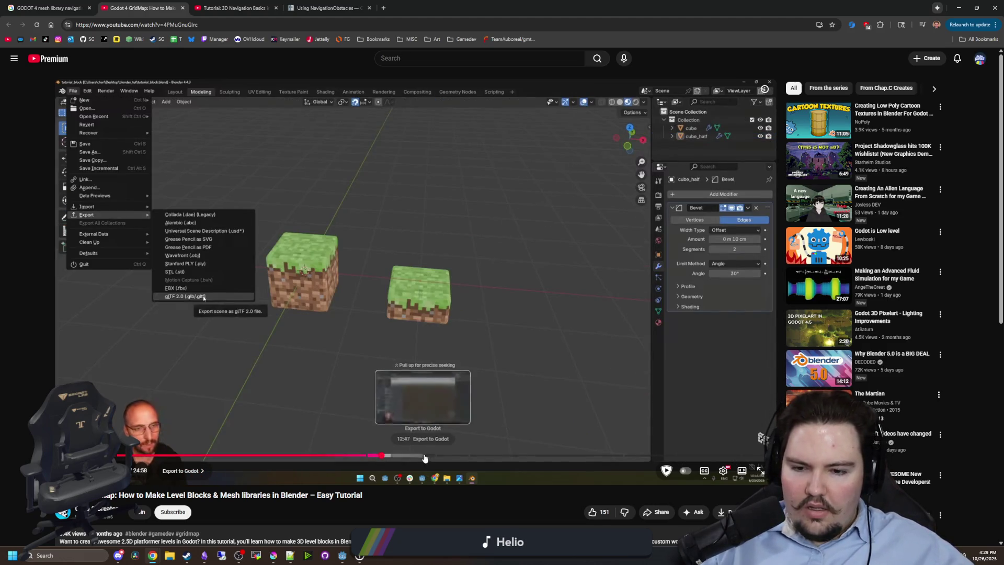
click(441, 458)
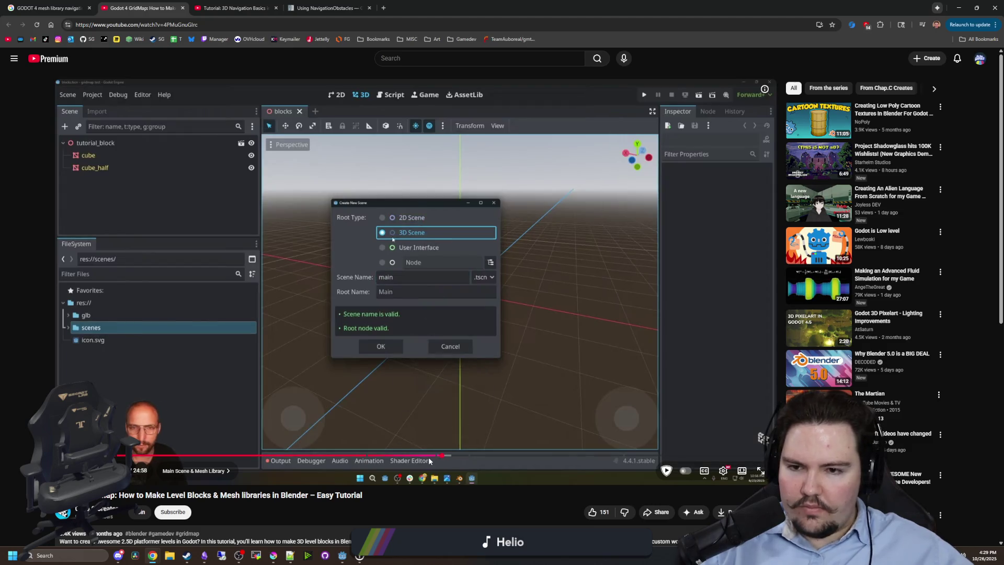
Skim the Godot part: adding the GridMap, loading its mesh library, placing grass blocks, attaching scripts and running the game.
click(464, 455)
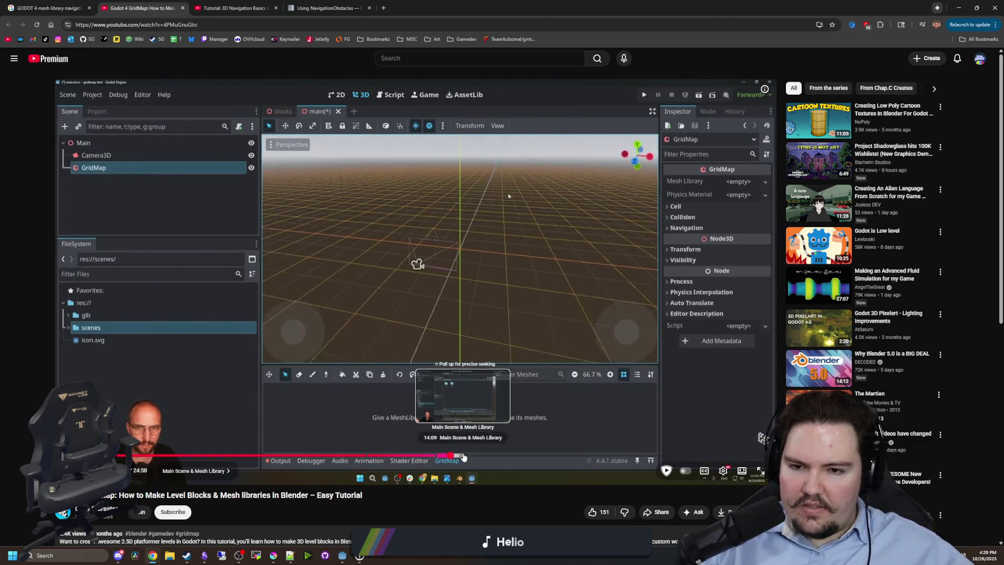
click(475, 456)
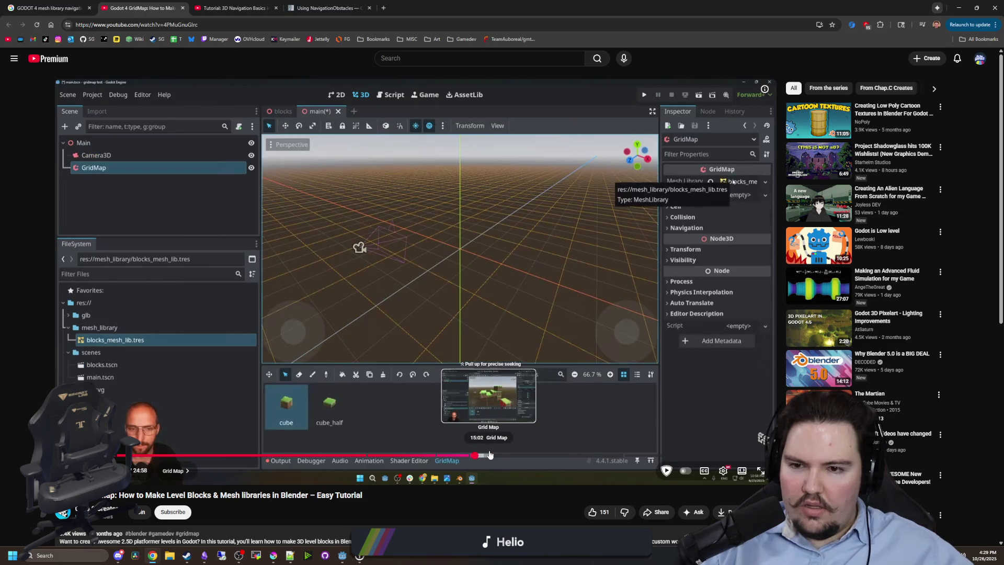
click(489, 454)
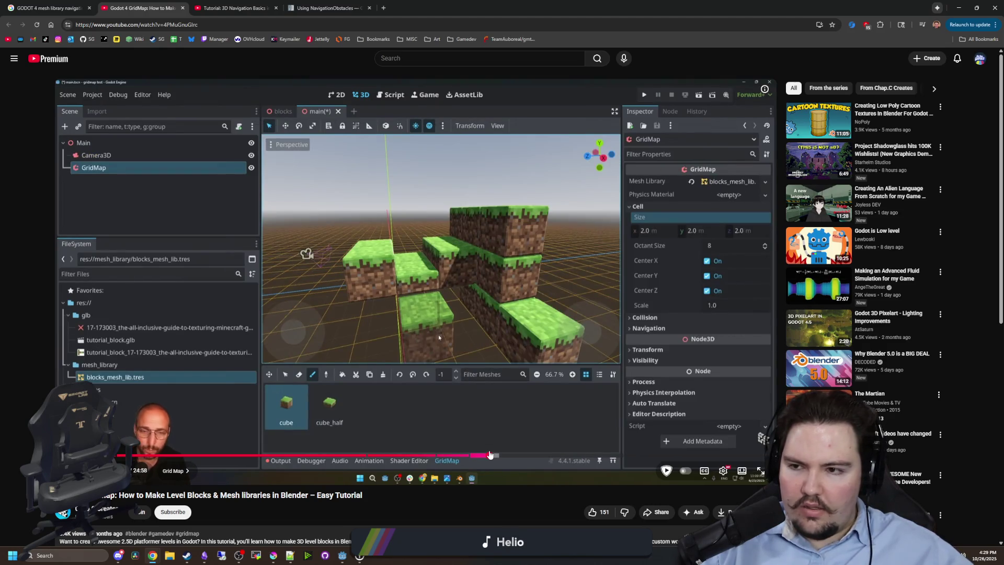
click(499, 455)
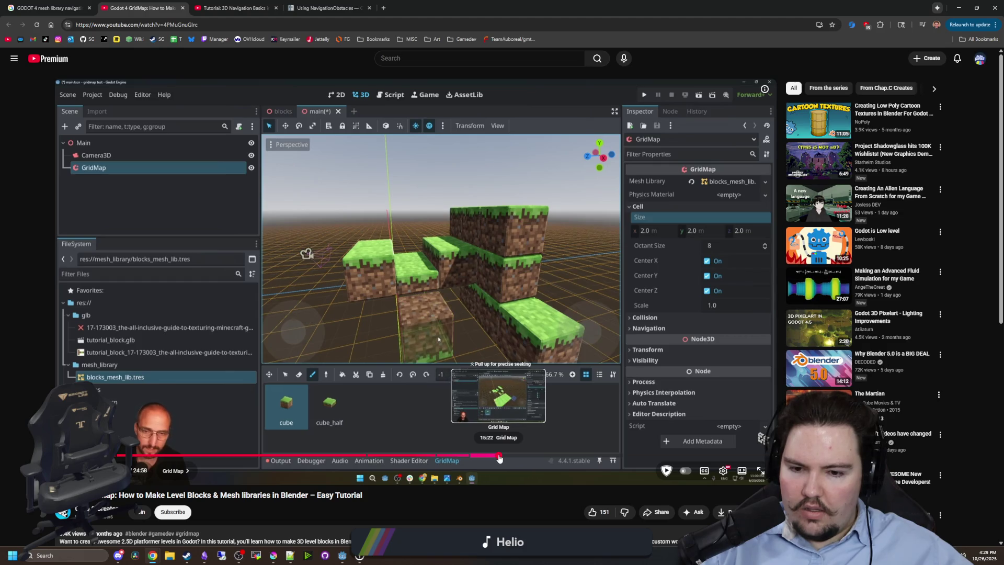
click(519, 456)
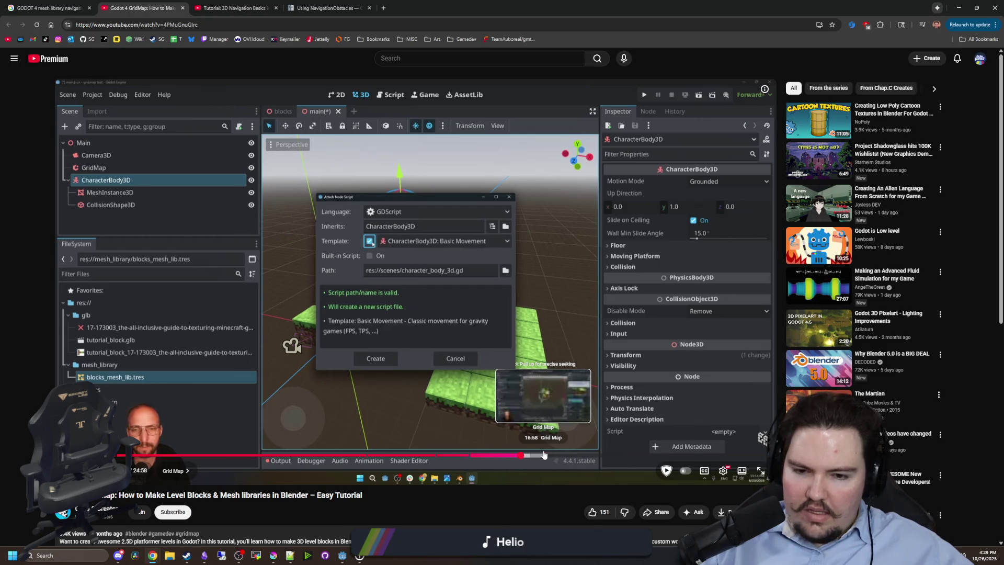
click(544, 456)
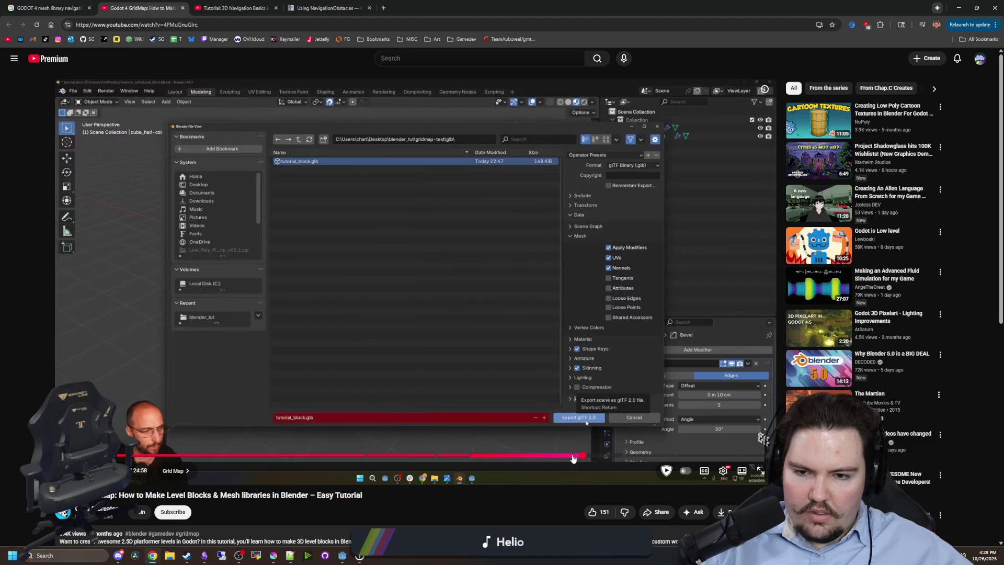
click(583, 455)
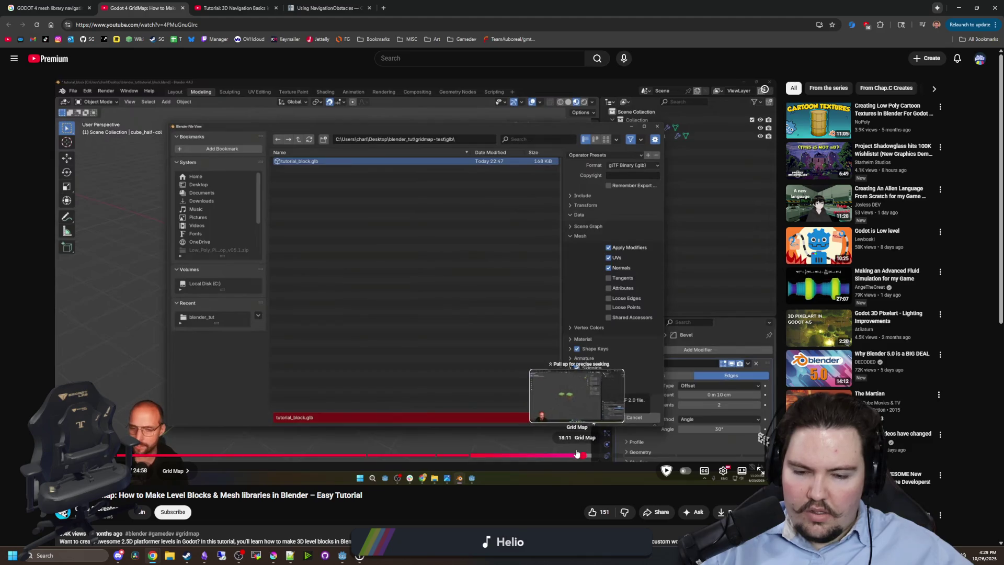
Revisit the GridMap editor, blocks scene and blocks collision sections, then close the tutorial tab.
click(634, 455)
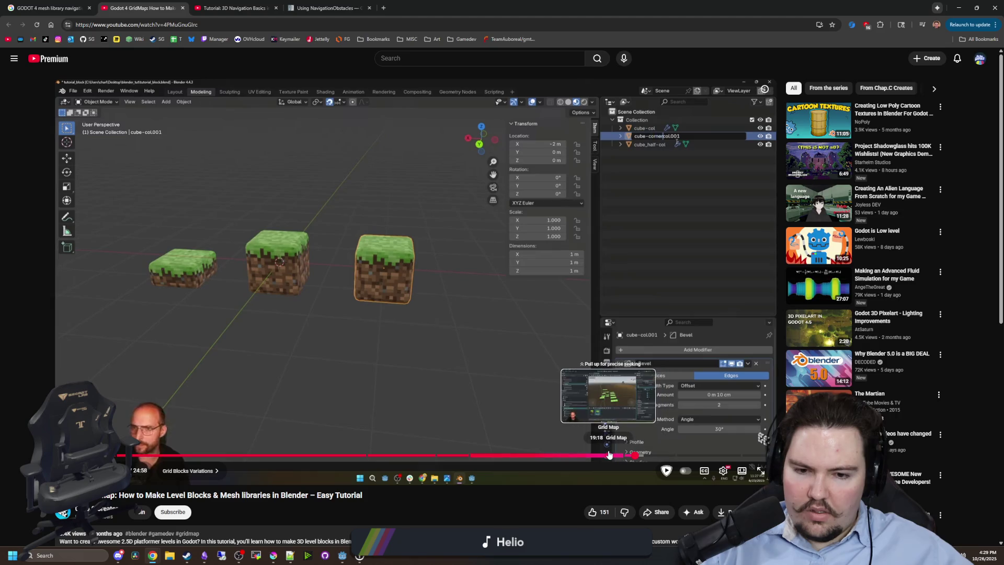
click(609, 454)
click(595, 455)
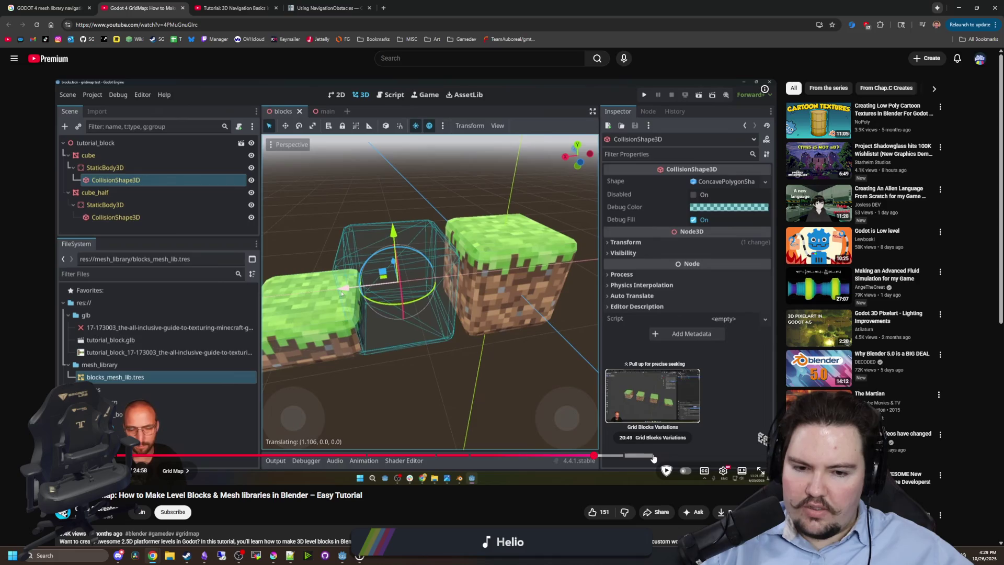
click(689, 455)
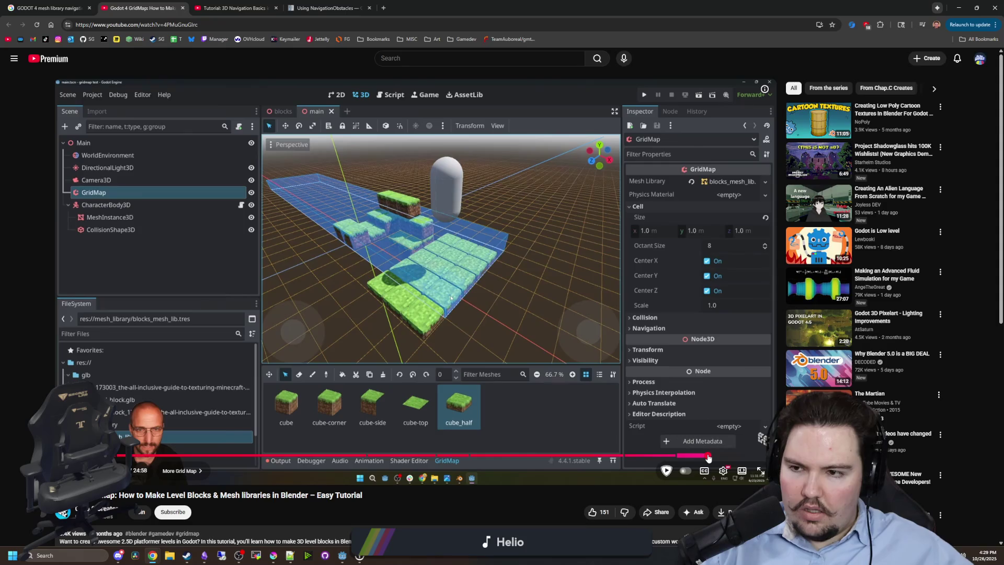
click(708, 455)
click(739, 456)
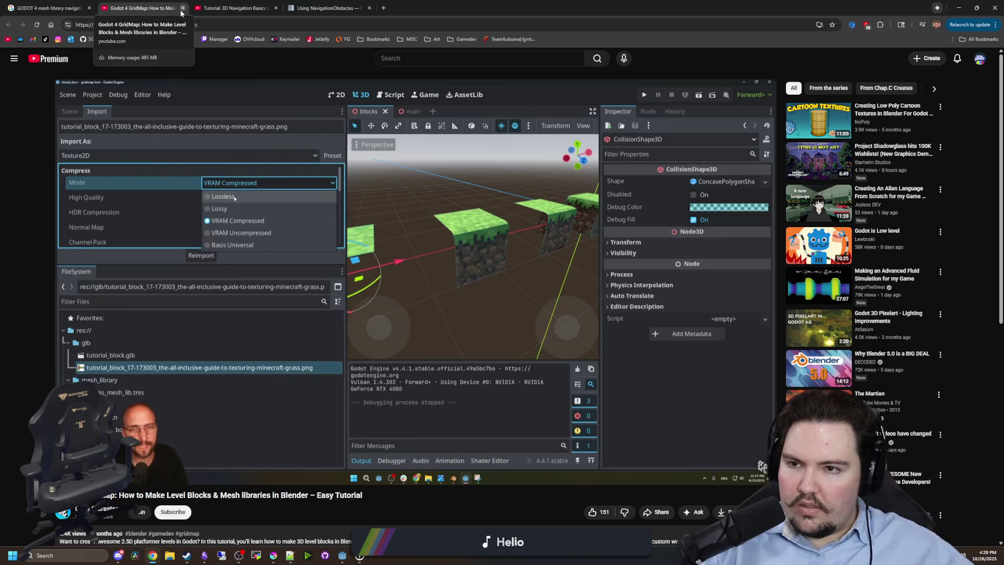
click(182, 8)
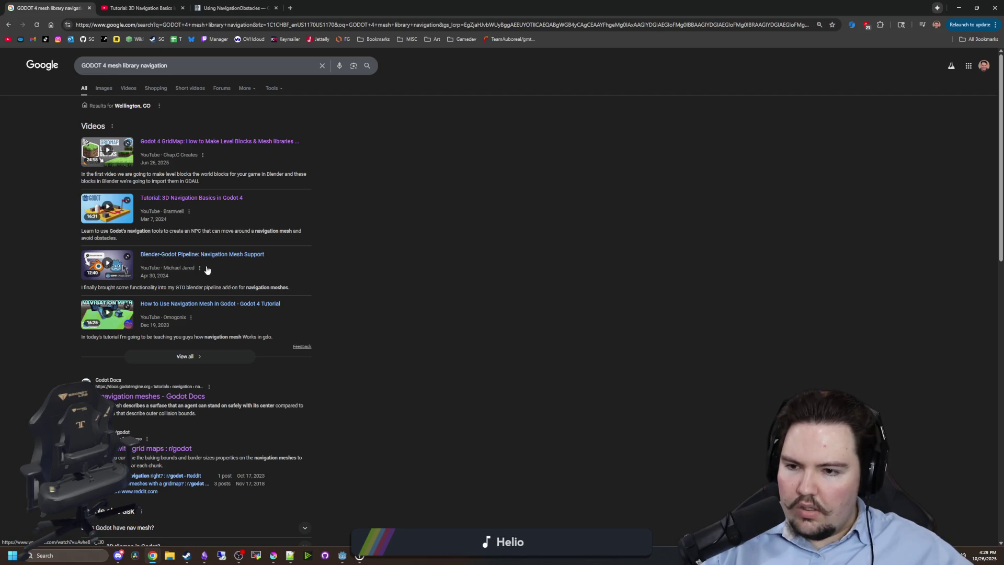
Open a navigation video and the r/godot 'Navigation with grid maps' thread in new tabs, viewing the thread.
middle_click(171, 201)
scroll(170, 202, down, 2)
middle_click(151, 340)
scroll(151, 341, up, 2)
click(249, 3)
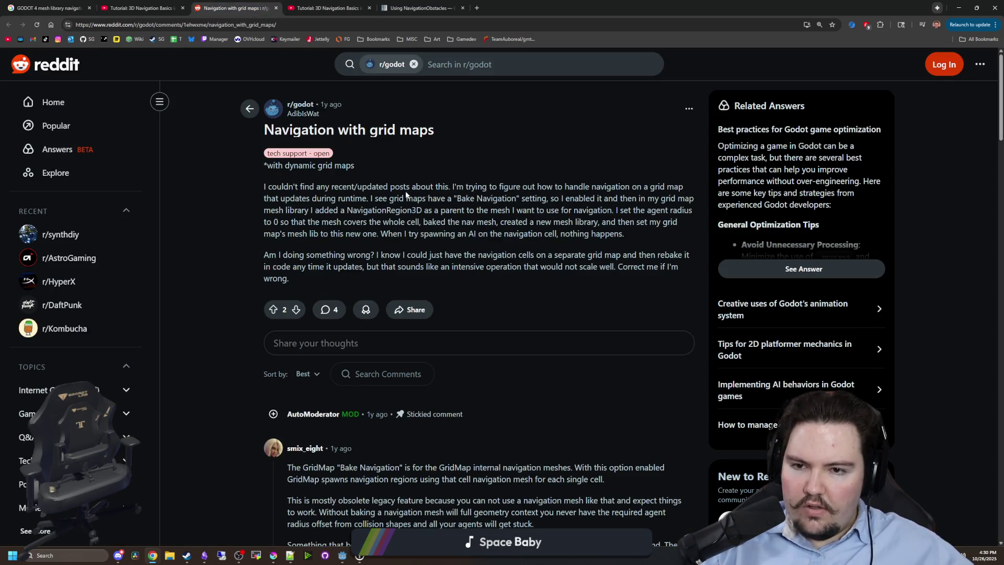
Read the thread's comments, highlighting the advice about geometry context, agent radius and using a NavigationRegion.
scroll(345, 287, down, 3)
scroll(340, 277, down, 1)
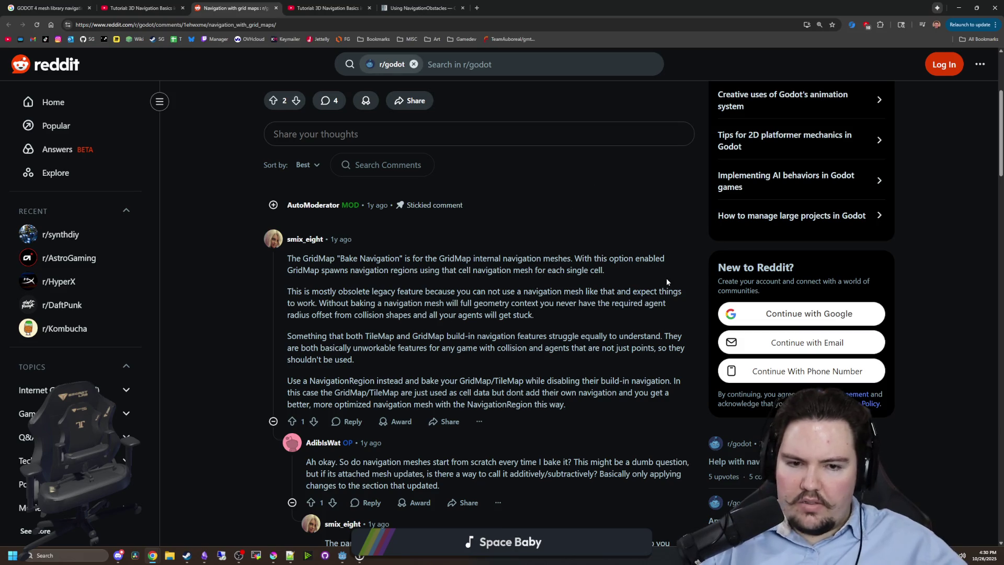
drag(427, 301, 667, 304)
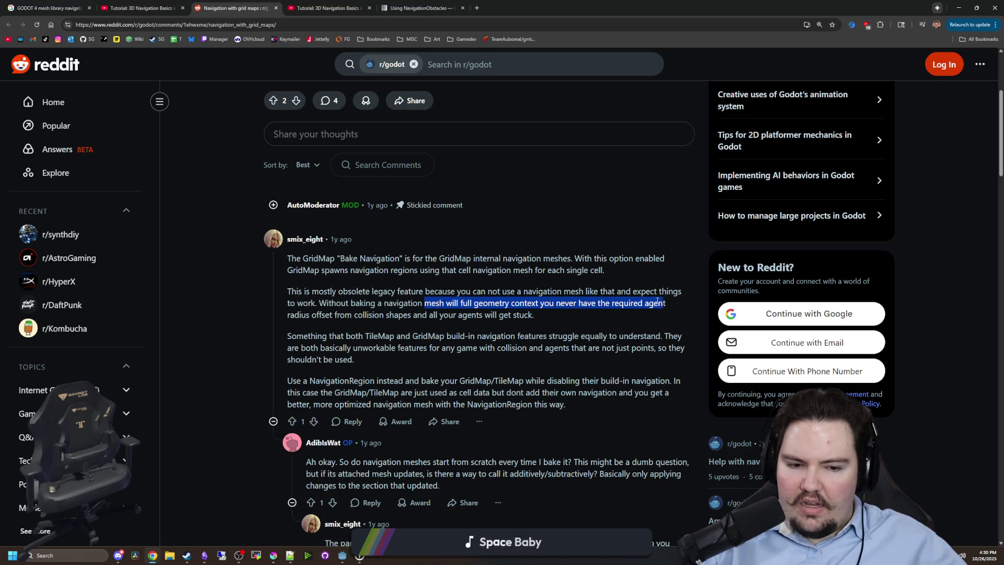
click(641, 302)
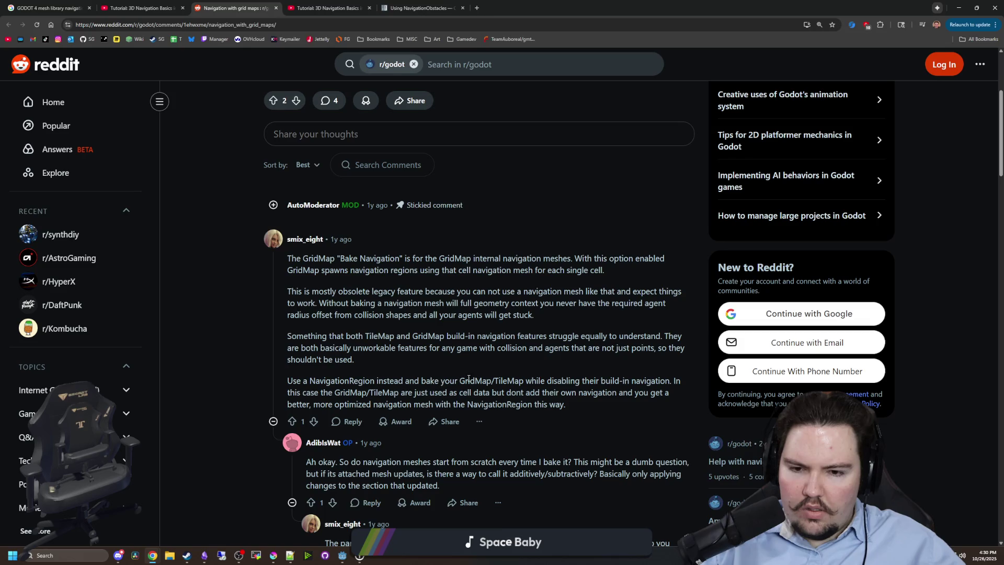
scroll(465, 380, down, 1)
mouse_move(333, 327)
mouse_down()
mouse_move(429, 340)
mouse_move(466, 329)
mouse_up()
click(465, 329)
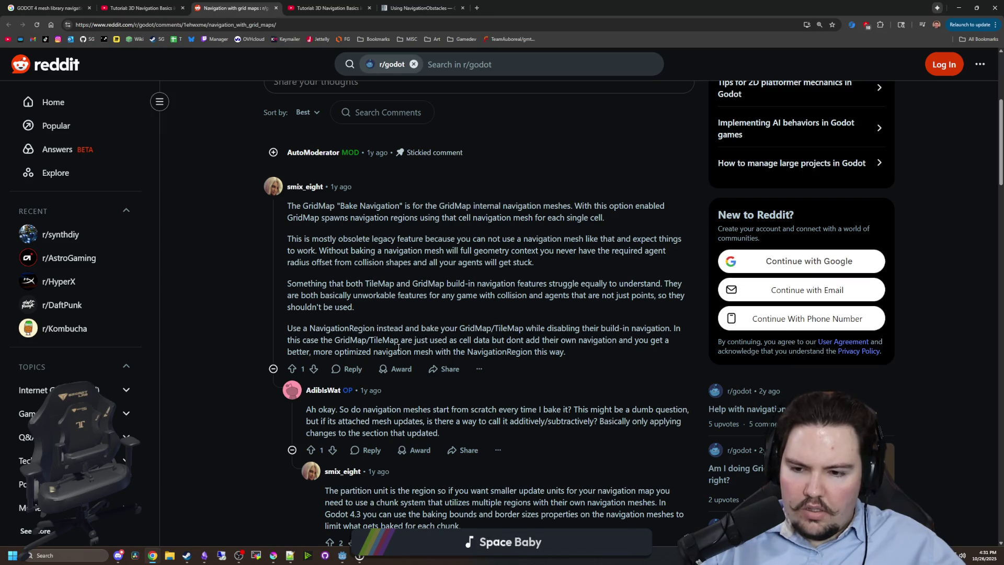
scroll(399, 347, down, 4)
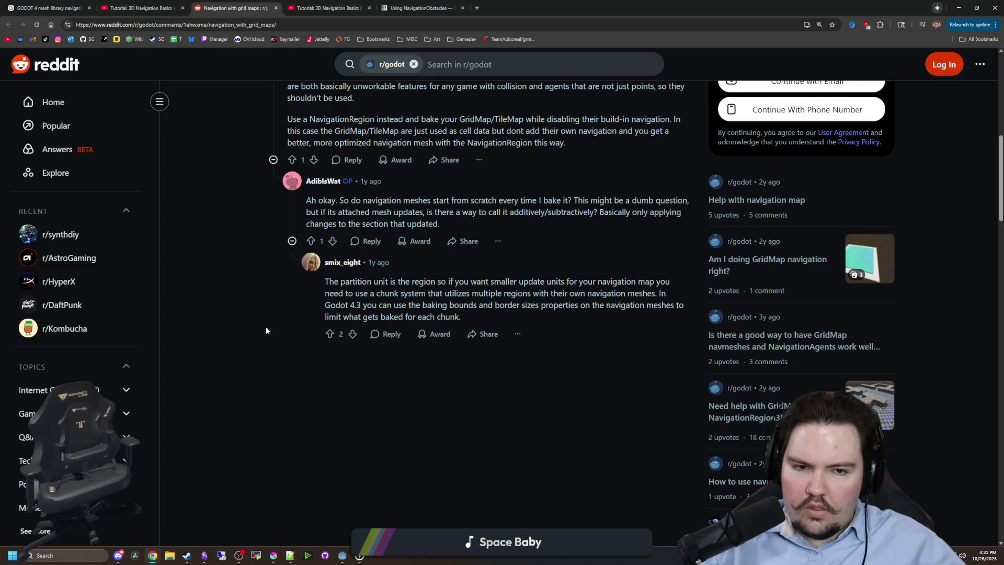
Open four related GridMap navigation posts in new tabs and view 'Am I doing GridMap navigation right?'.
middle_click(729, 261)
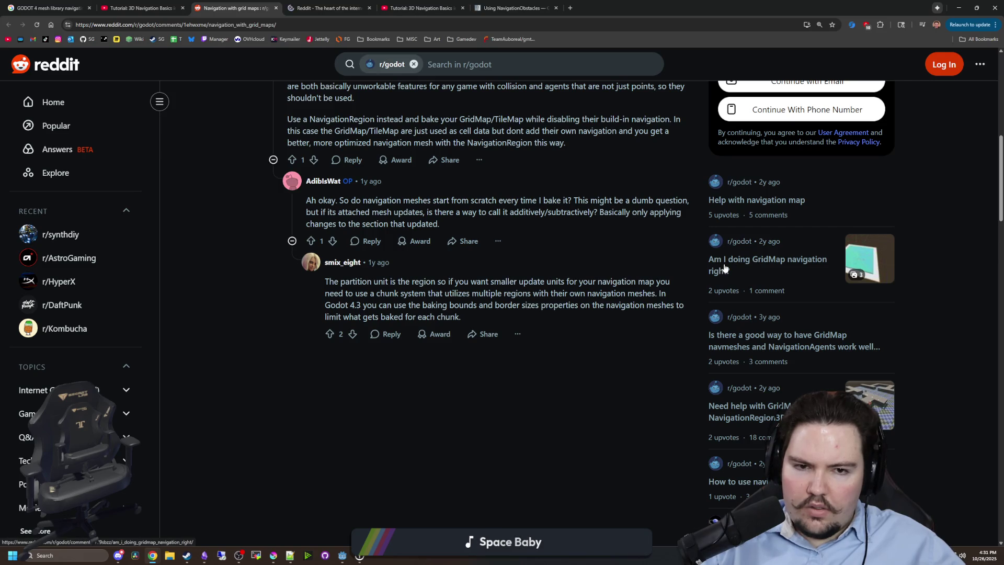
middle_click(781, 199)
middle_click(770, 342)
middle_click(765, 394)
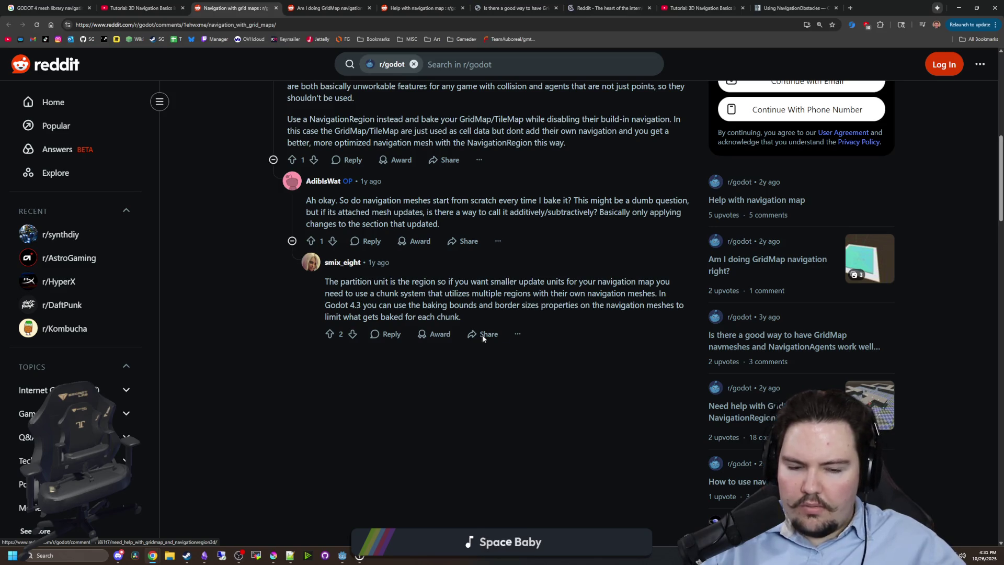
scroll(517, 347, up, 5)
click(357, 5)
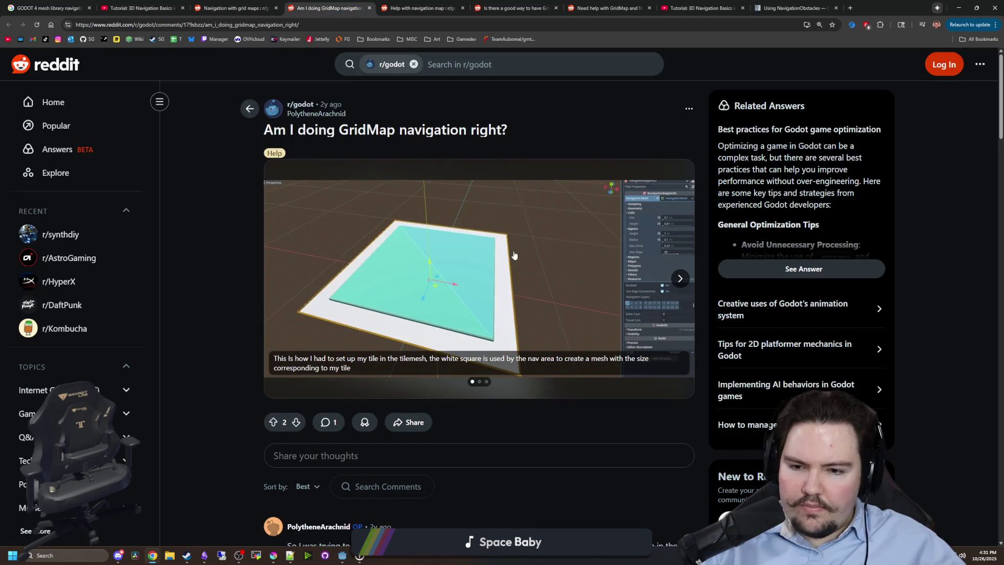
Browse the post's image carousel and highlight the author's setup explanation before returning to Godot.
click(679, 280)
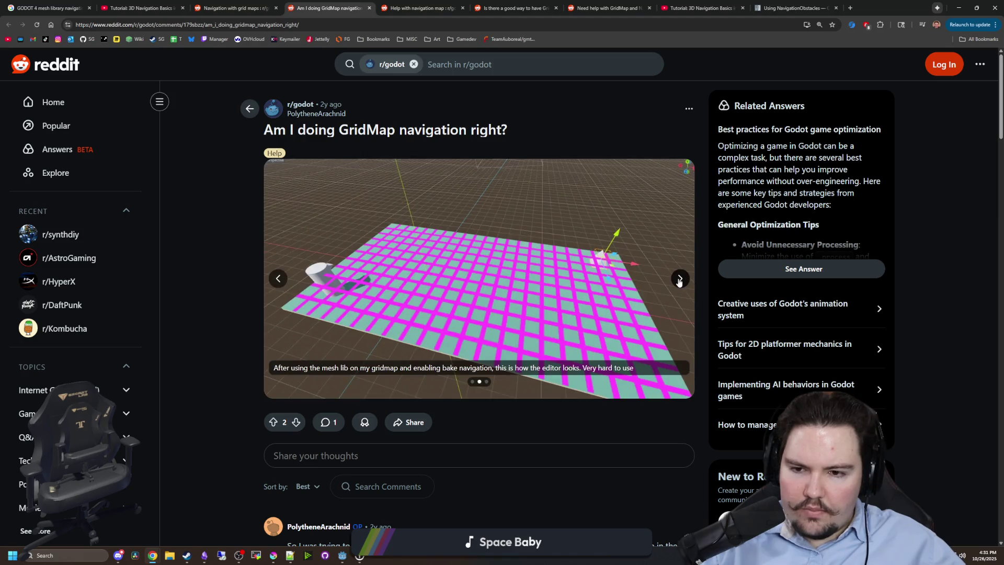
click(679, 281)
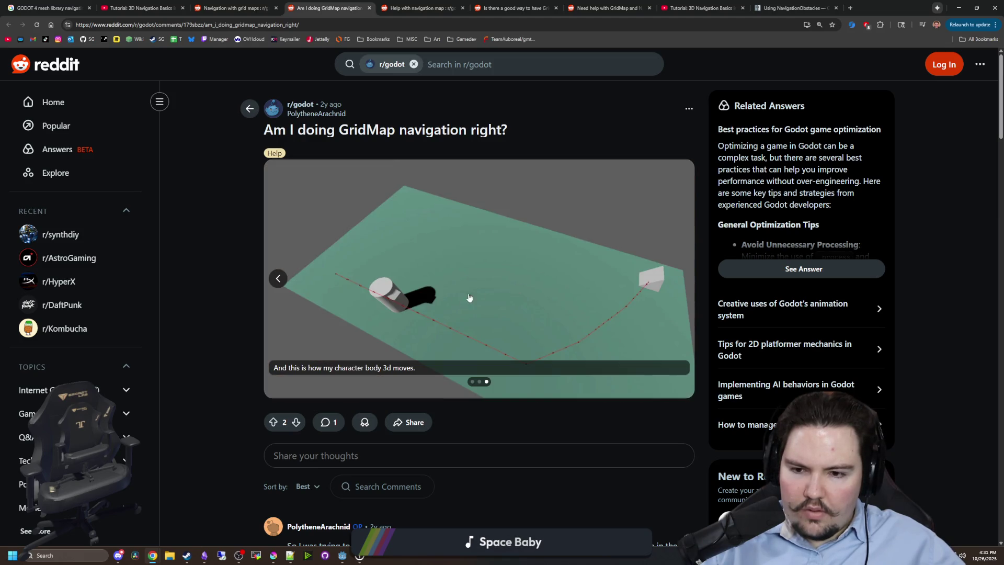
click(277, 278)
scroll(374, 299, down, 3)
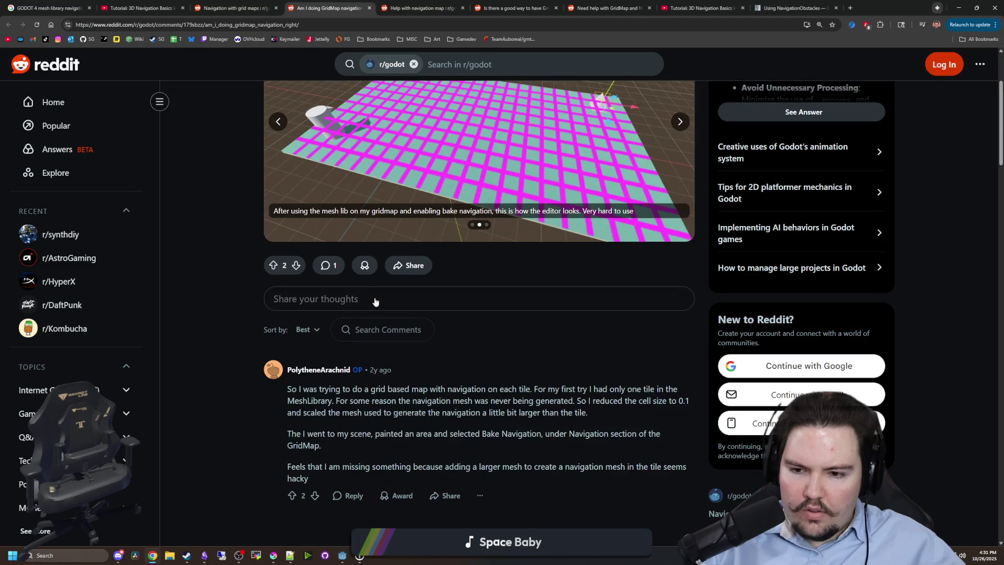
scroll(374, 298, down, 1)
mouse_move(458, 341)
mouse_down()
mouse_move(669, 339)
mouse_move(324, 360)
mouse_move(340, 376)
mouse_move(384, 381)
mouse_move(652, 382)
mouse_move(324, 393)
mouse_move(618, 387)
mouse_move(390, 381)
mouse_move(334, 434)
mouse_up()
click(342, 555)
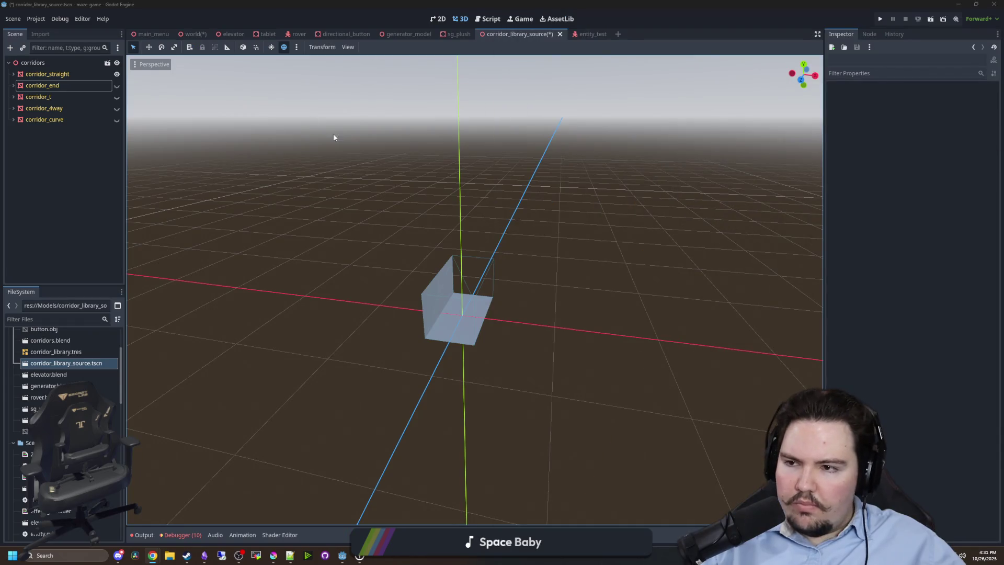
On the world scene, paint additional corridor pieces into the GridMap using corridor_straight.
click(194, 34)
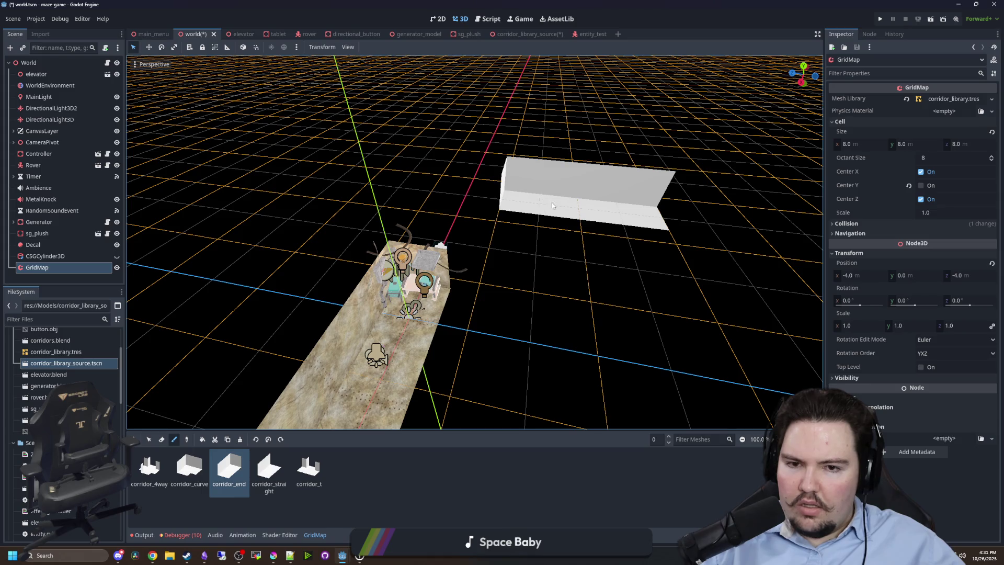
drag(552, 205, 460, 189)
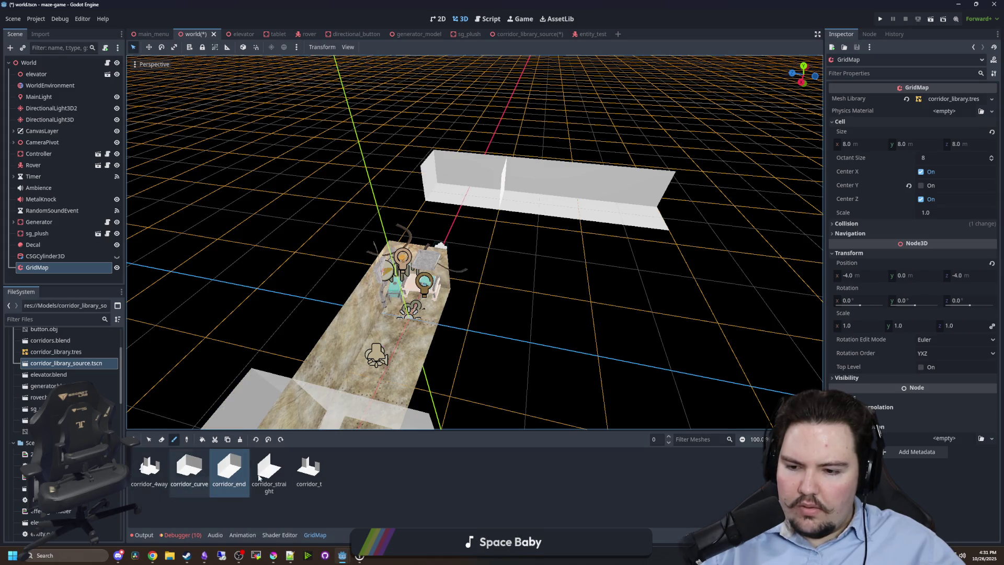
click(269, 468)
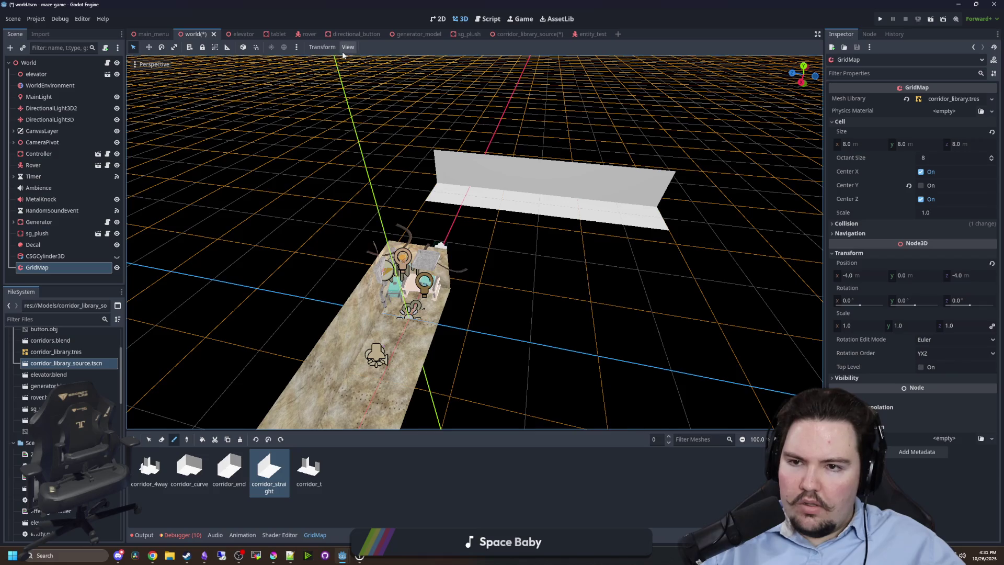
click(61, 243)
click(35, 270)
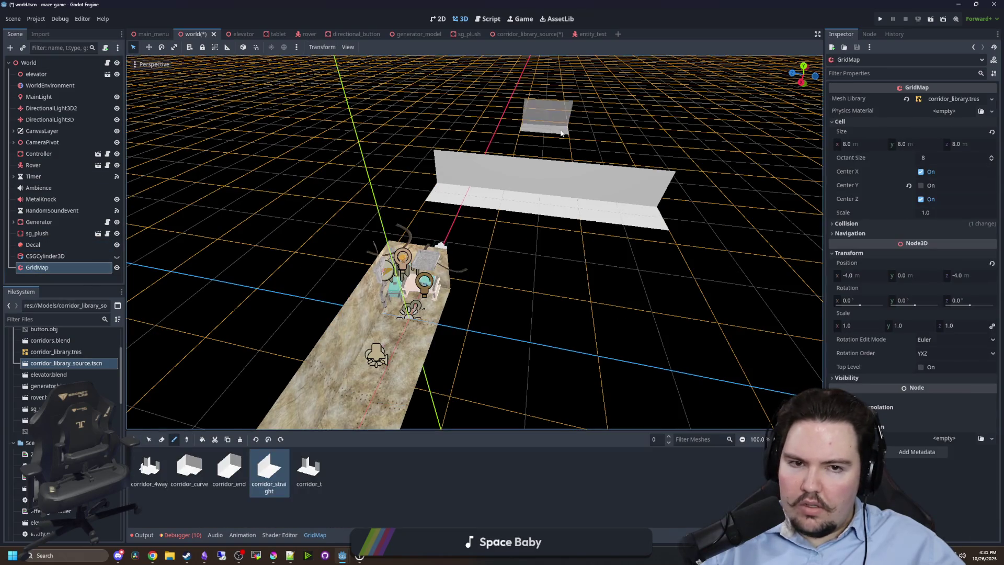
scroll(625, 232, down, 5)
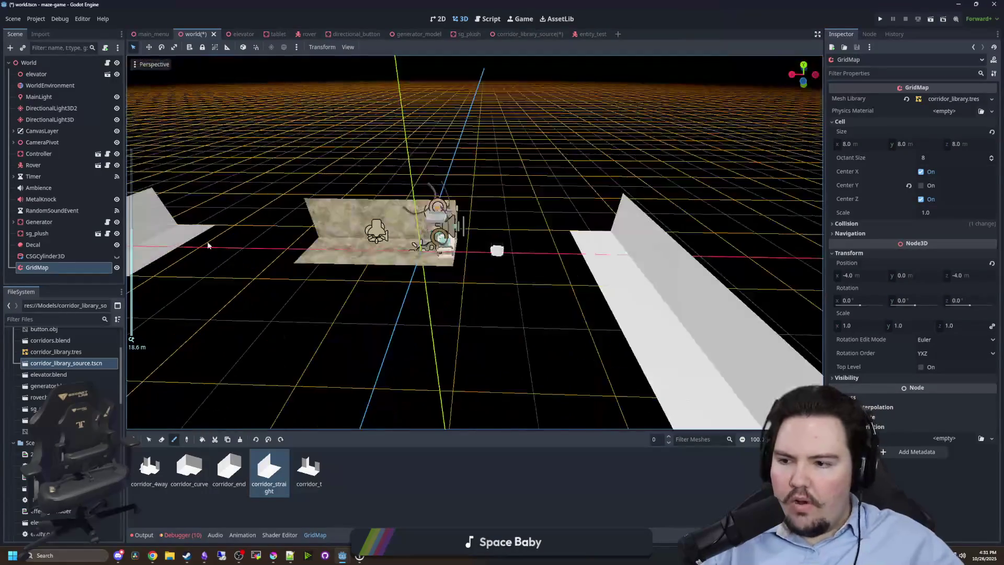
right_click(66, 255)
Create a NavigationRegion3D node via the 'navig' search and drag GridMap under it as a child.
click(96, 265)
text(mesh)
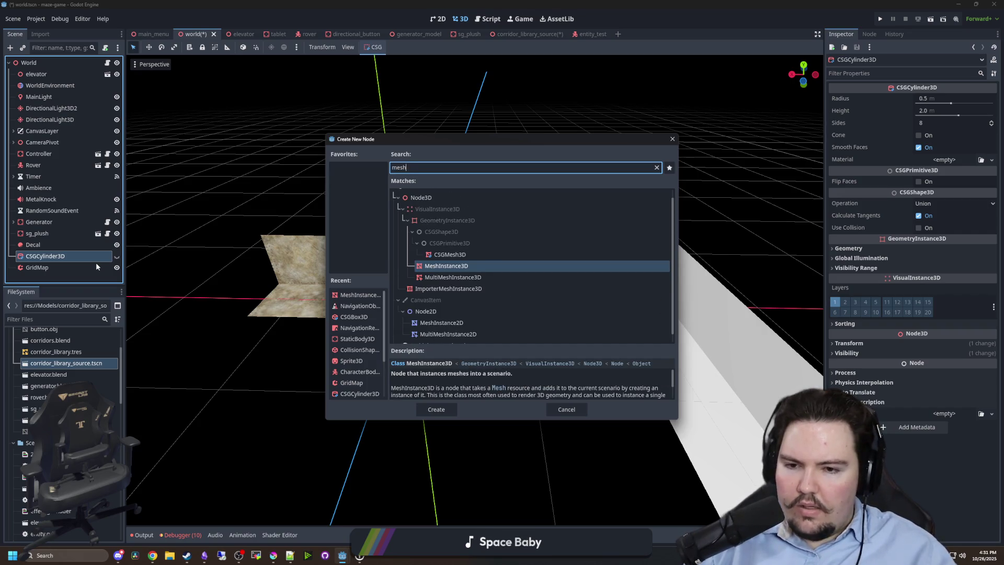
key(BackSpace)
key(BackSpace)
key(BackSpace)
text(navig)
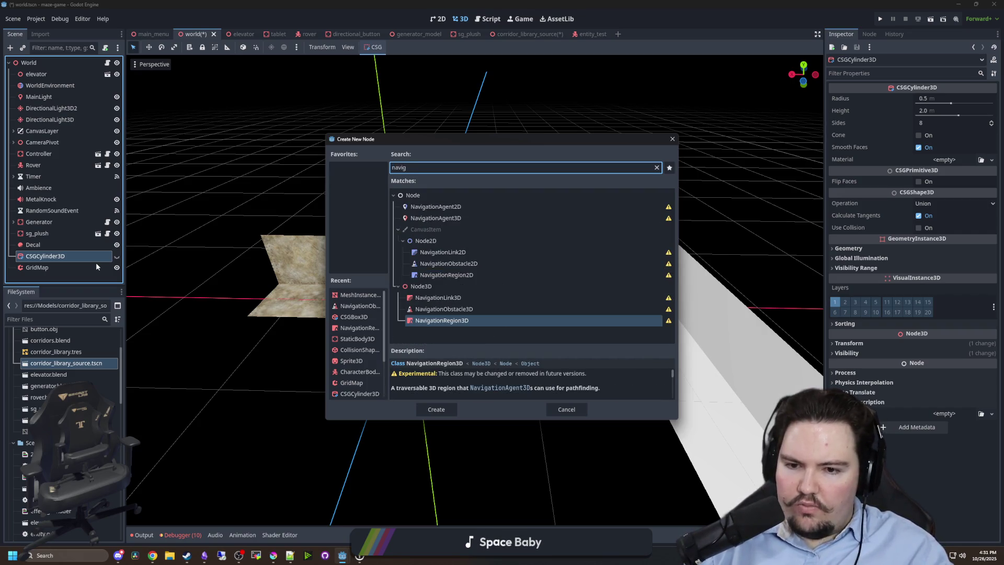
key(Return)
mouse_move(41, 264)
mouse_down()
mouse_move(22, 275)
mouse_move(39, 247)
mouse_move(58, 262)
mouse_move(89, 256)
mouse_up()
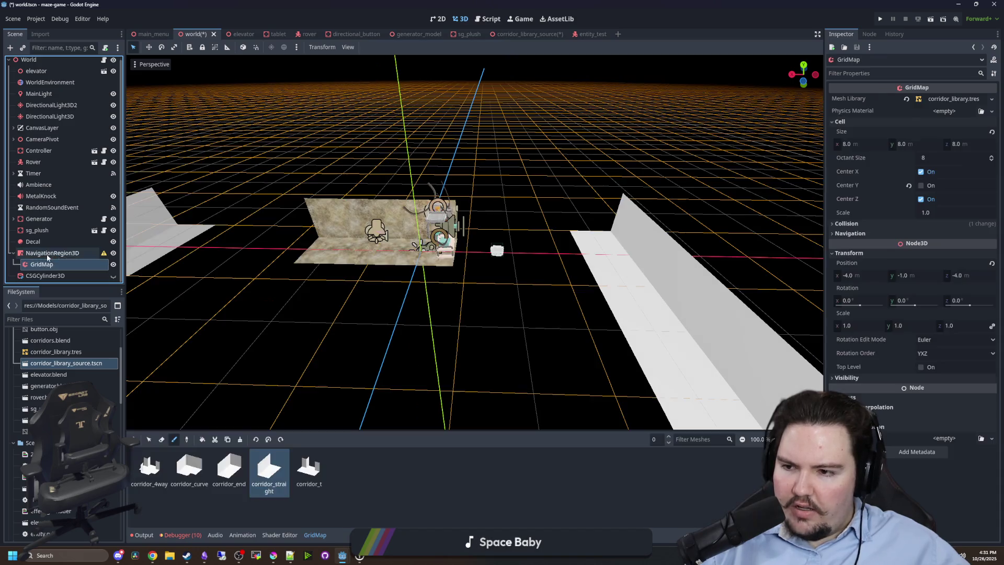
click(82, 253)
Give NavigationRegion3D a new NavigationMesh and bake it over the corridor floor.
click(938, 99)
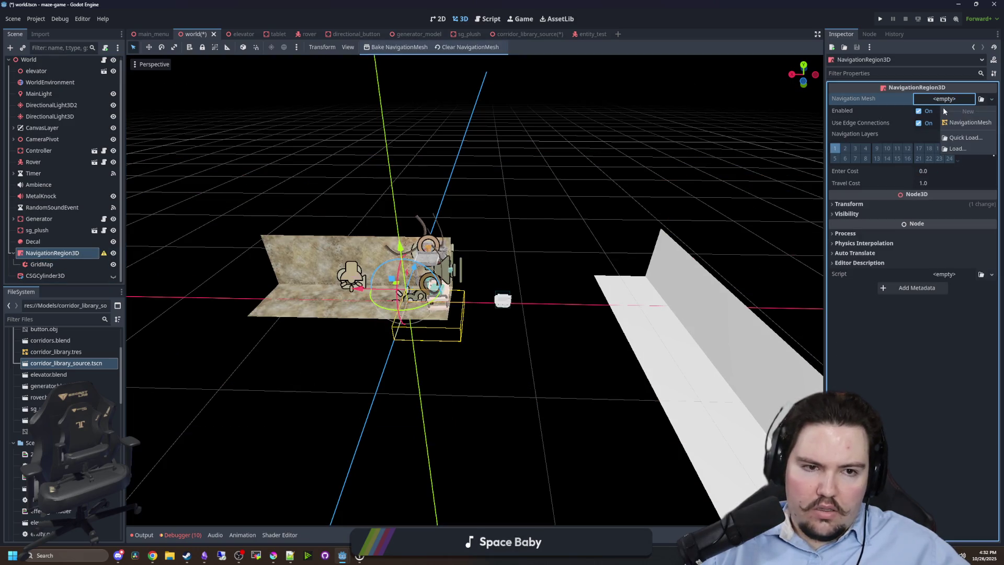
click(960, 124)
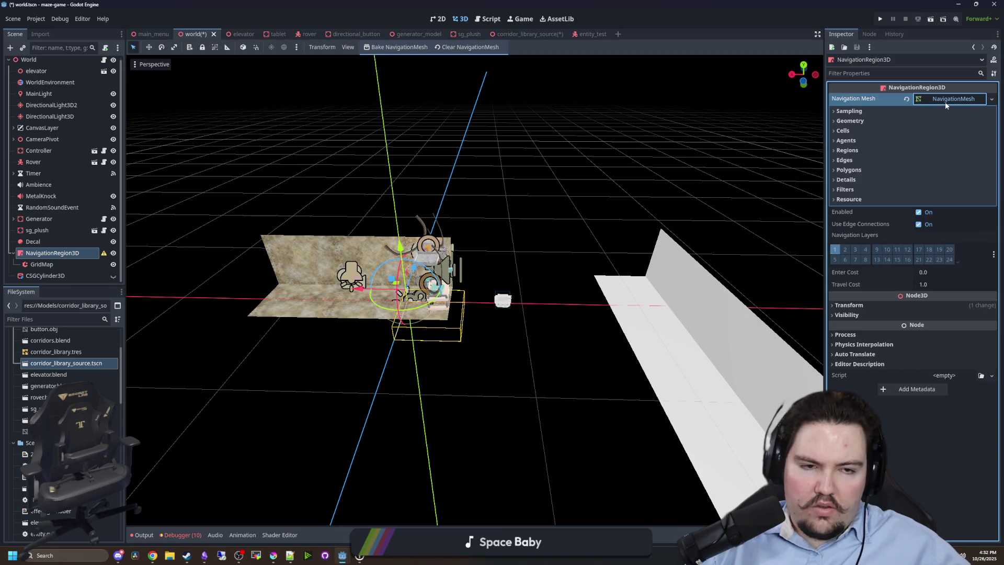
click(849, 121)
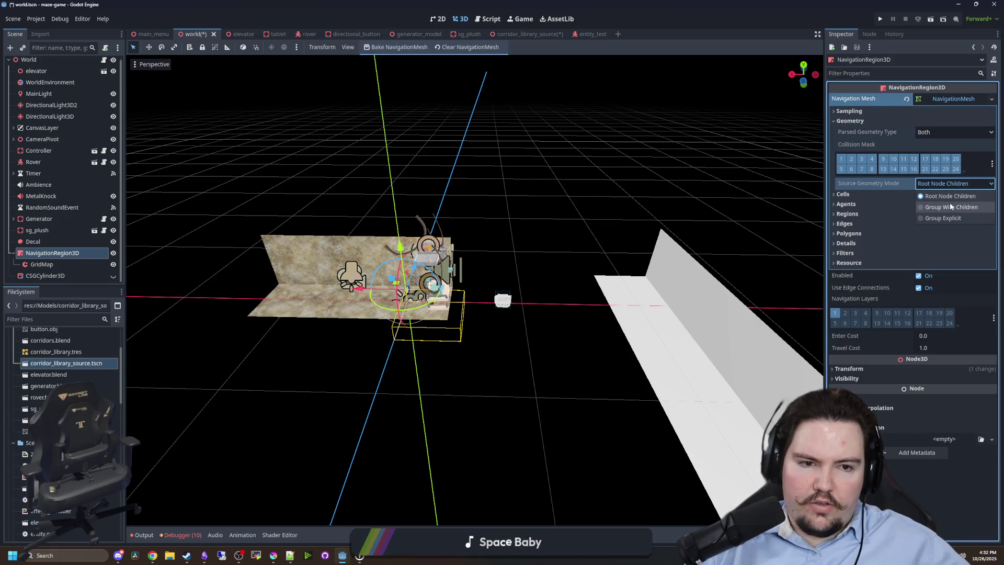
mouse_move(805, 177)
mouse_down()
mouse_move(771, 174)
mouse_move(711, 196)
mouse_move(400, 164)
mouse_move(389, 58)
mouse_up()
click(392, 48)
mouse_move(457, 212)
mouse_down()
mouse_move(462, 346)
mouse_move(439, 279)
mouse_up()
scroll(466, 352, up, 2)
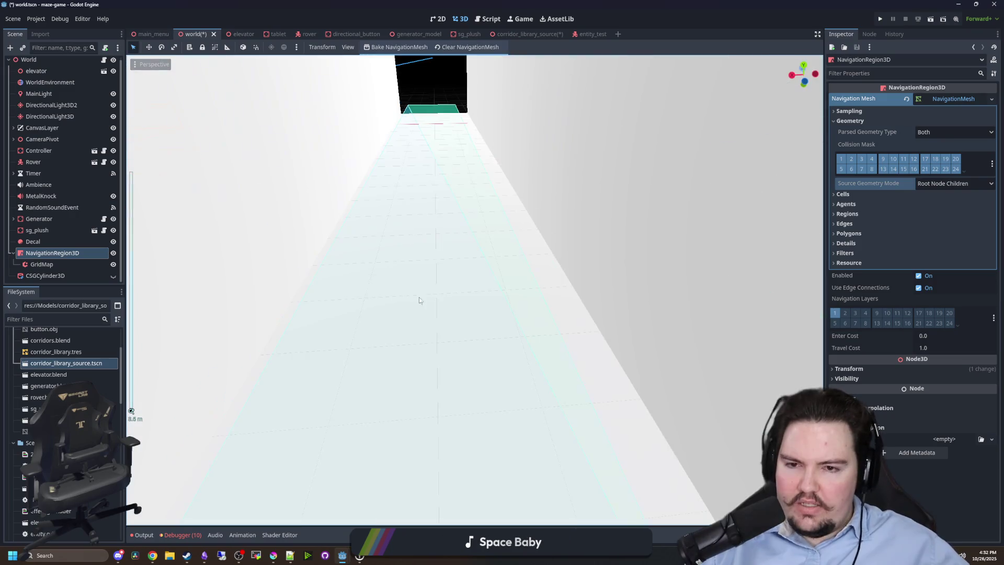
scroll(488, 318, down, 4)
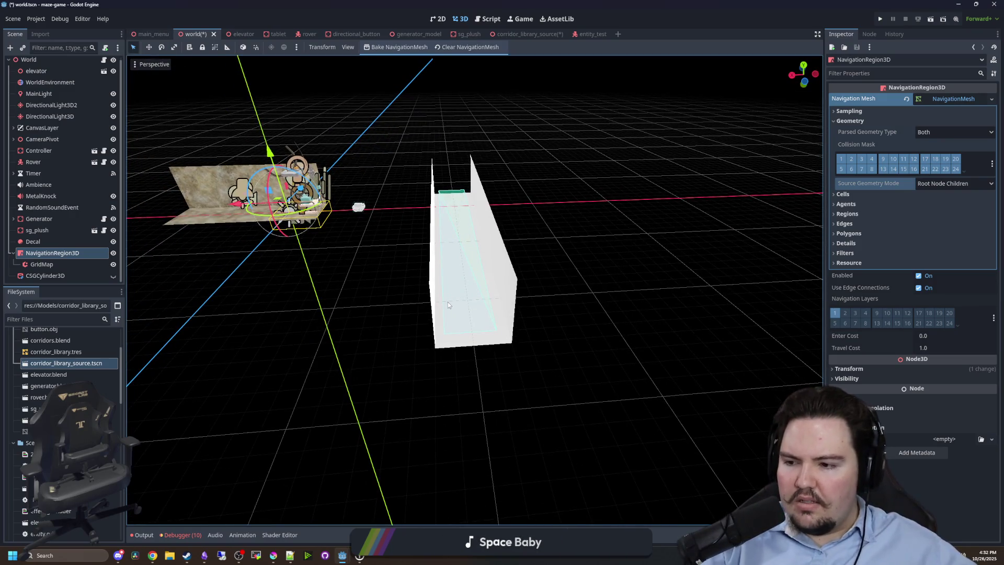
scroll(477, 328, up, 3)
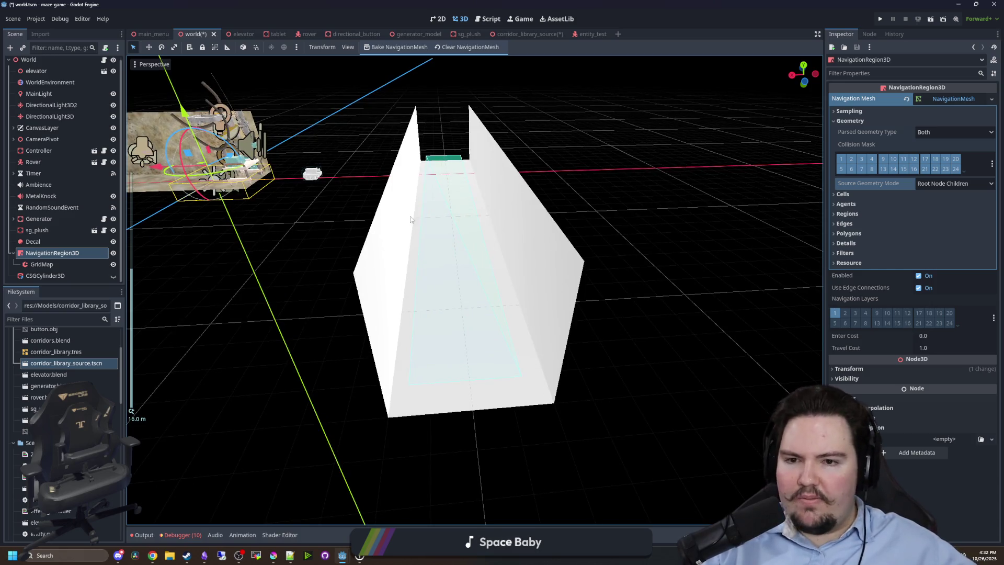
Move GridMap out of NavigationRegion3D to the top level and show GridMap's scene groups.
click(54, 255)
click(51, 265)
click(52, 252)
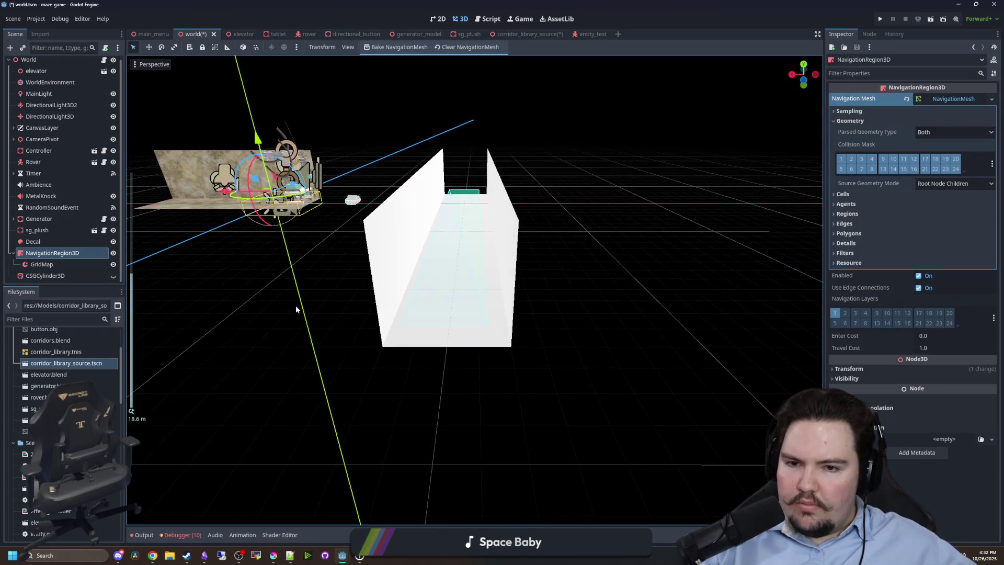
scroll(302, 293, up, 3)
drag(52, 262, 50, 248)
double_click(45, 267)
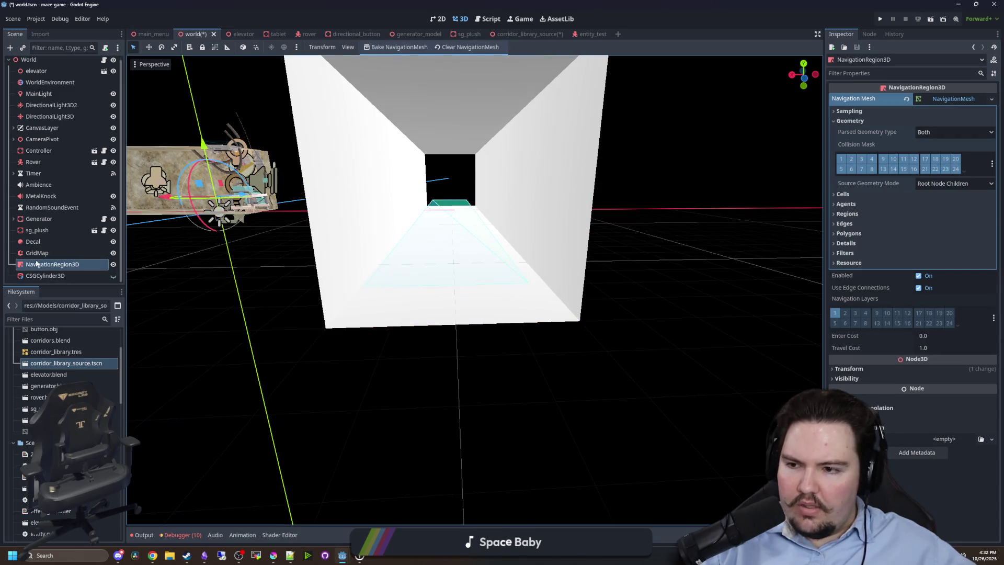
double_click(36, 252)
click(866, 34)
click(986, 62)
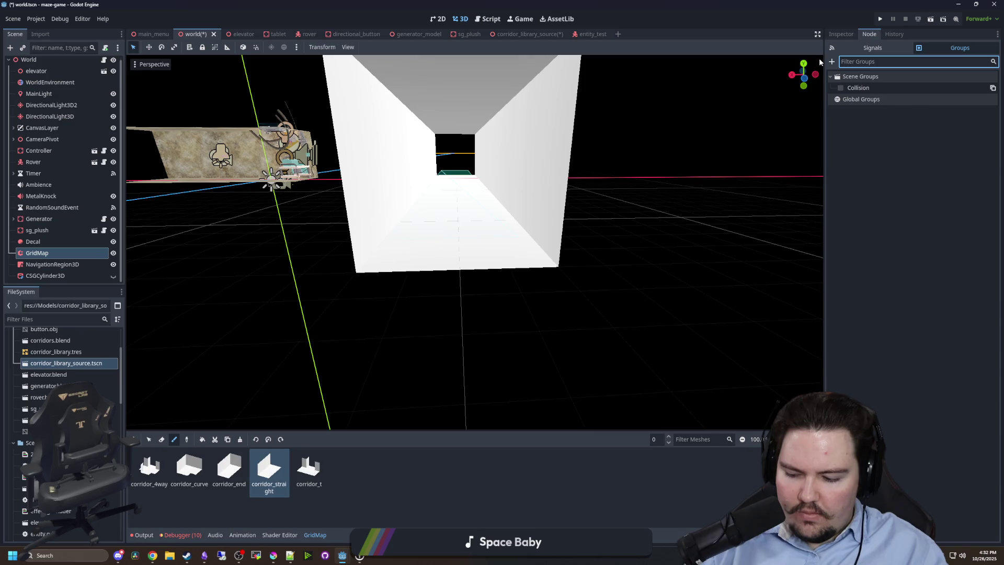
Add GridMap to a new MazeMesh scene group, then return to NavigationRegion3D's Inspector properties.
text(Mesh)
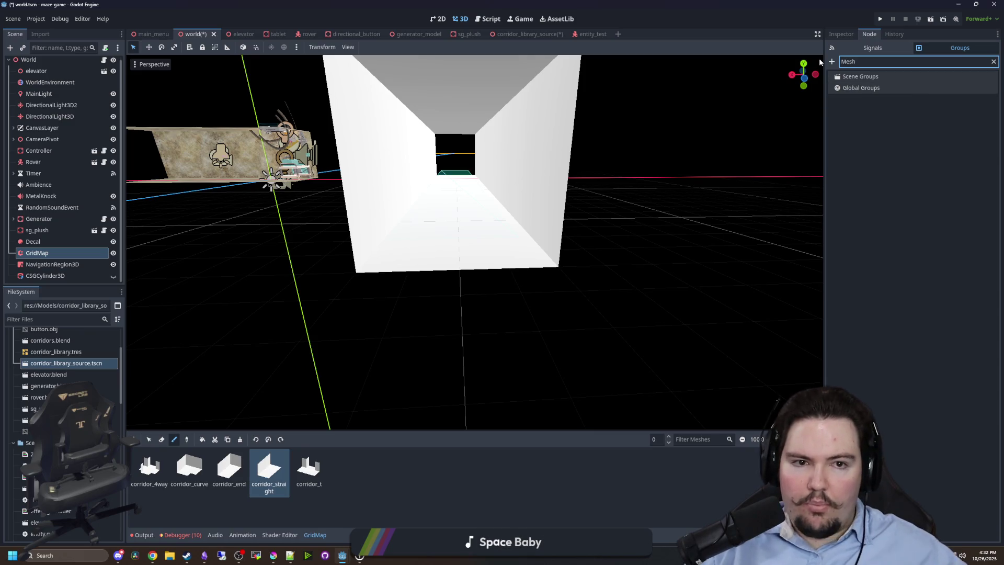
click(831, 62)
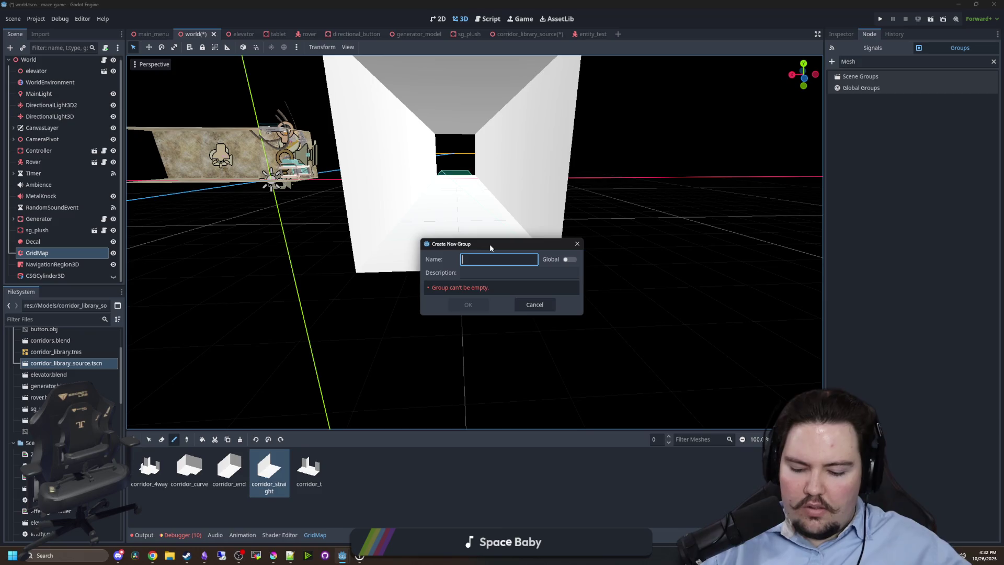
text(MazeMesh)
key(Return)
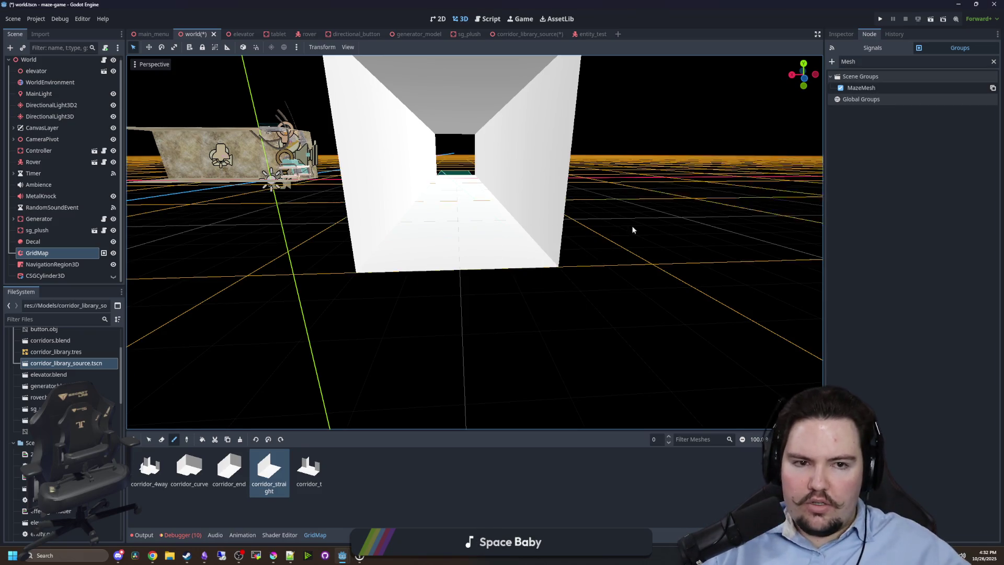
click(55, 264)
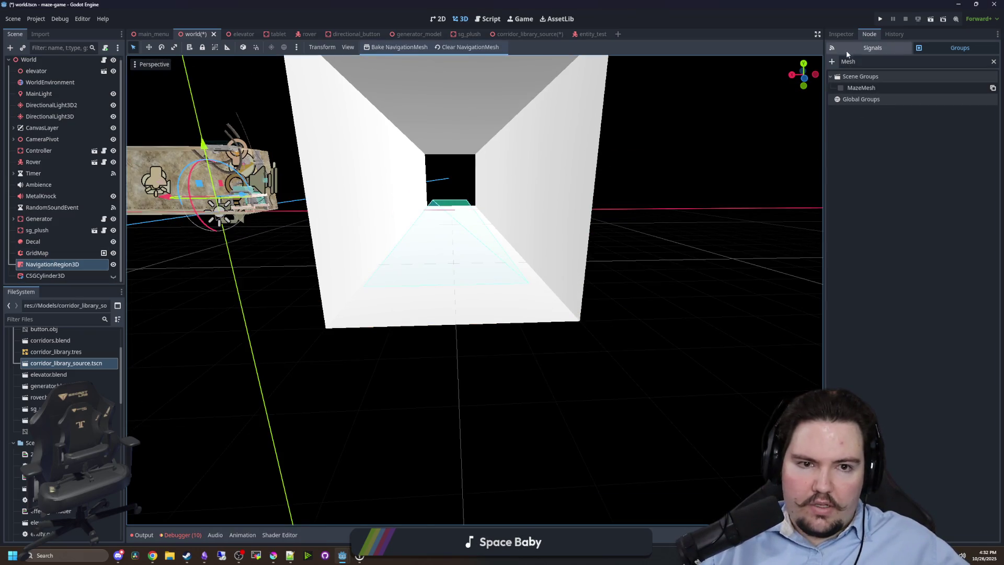
click(840, 34)
click(953, 183)
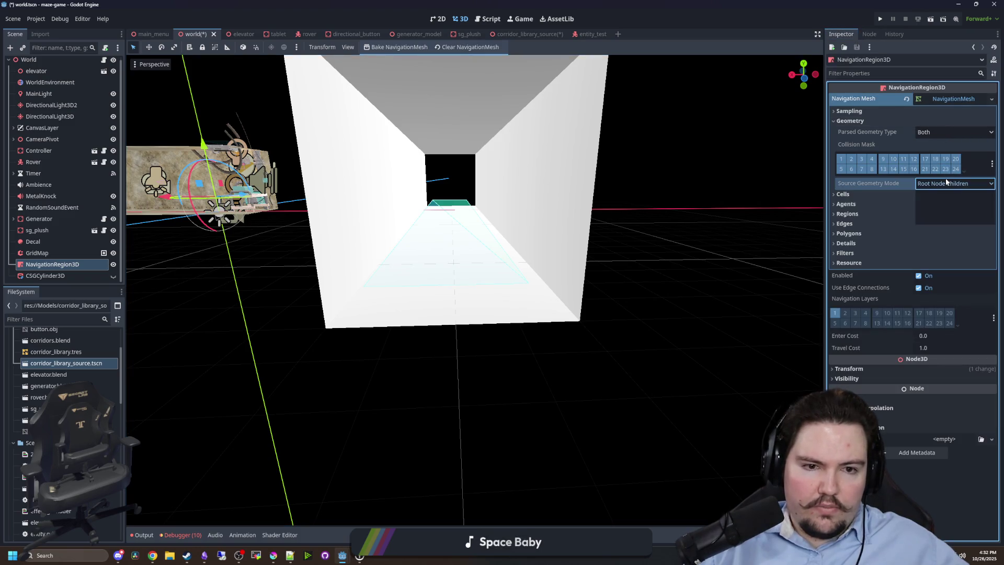
Set Source Geometry Mode to Group Explicit with source group MazeMesh and rebake the navmesh.
click(947, 217)
text(MazeMesh)
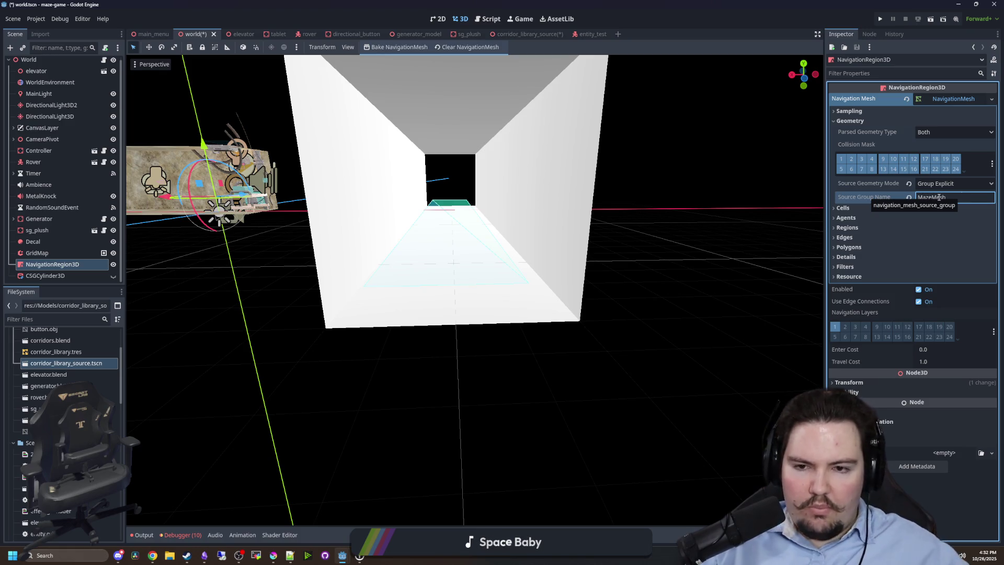
key(Return)
click(407, 48)
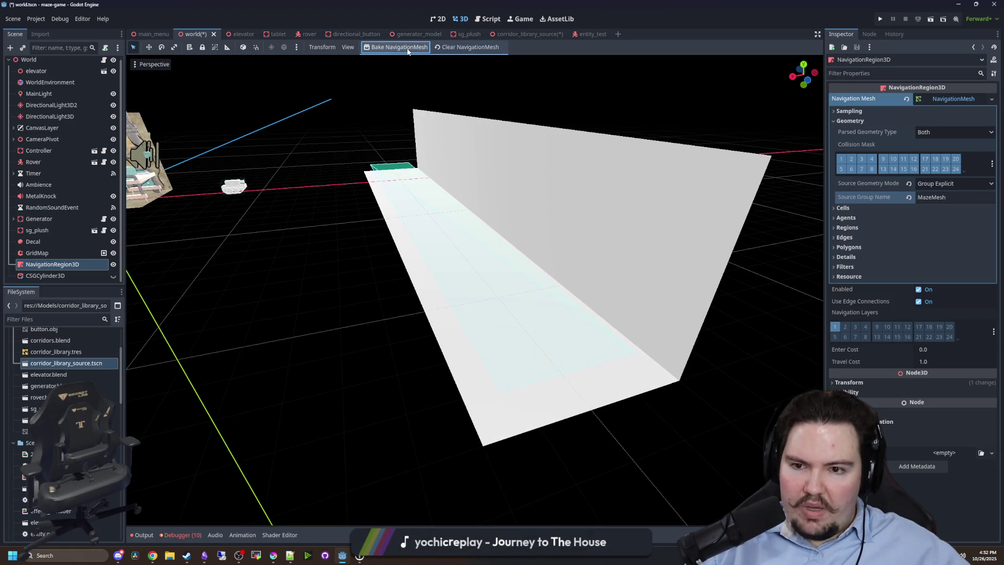
scroll(366, 210, down, 5)
Move NavigationRegion3D above GridMap in the tree and inspect the navmesh from near ground level.
drag(53, 263, 44, 247)
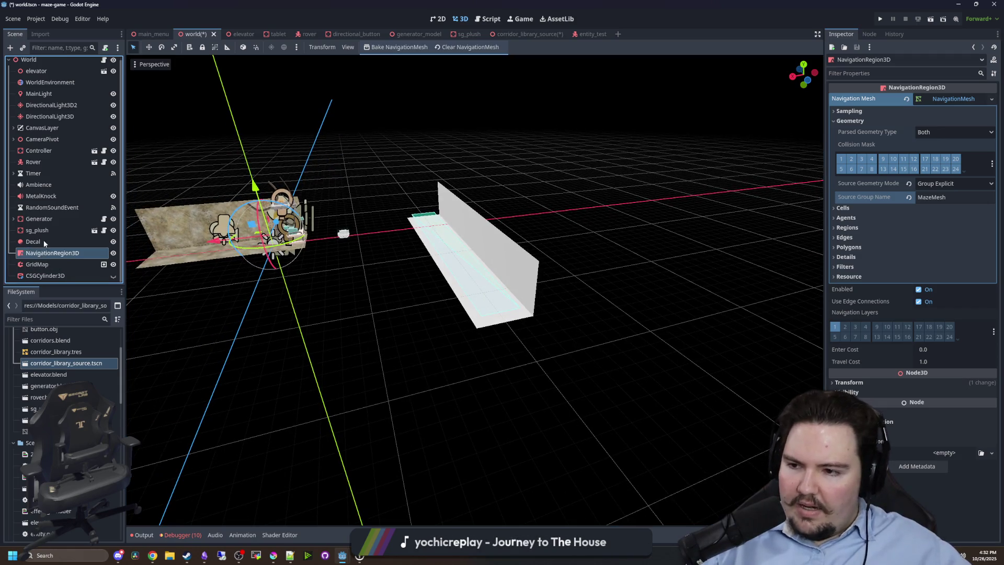
click(33, 241)
click(52, 252)
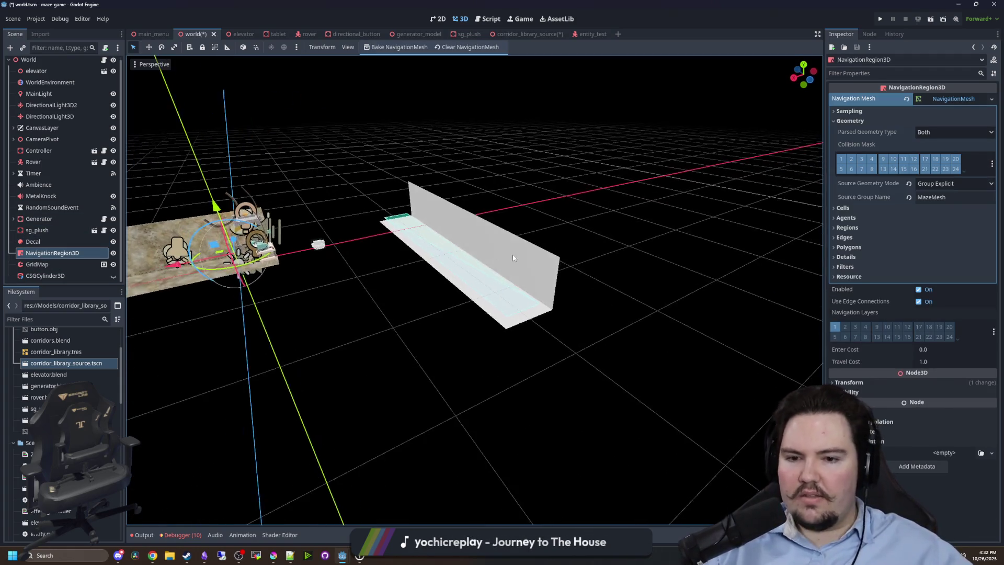
drag(512, 256, 581, 320)
drag(390, 254, 438, 226)
scroll(442, 240, up, 5)
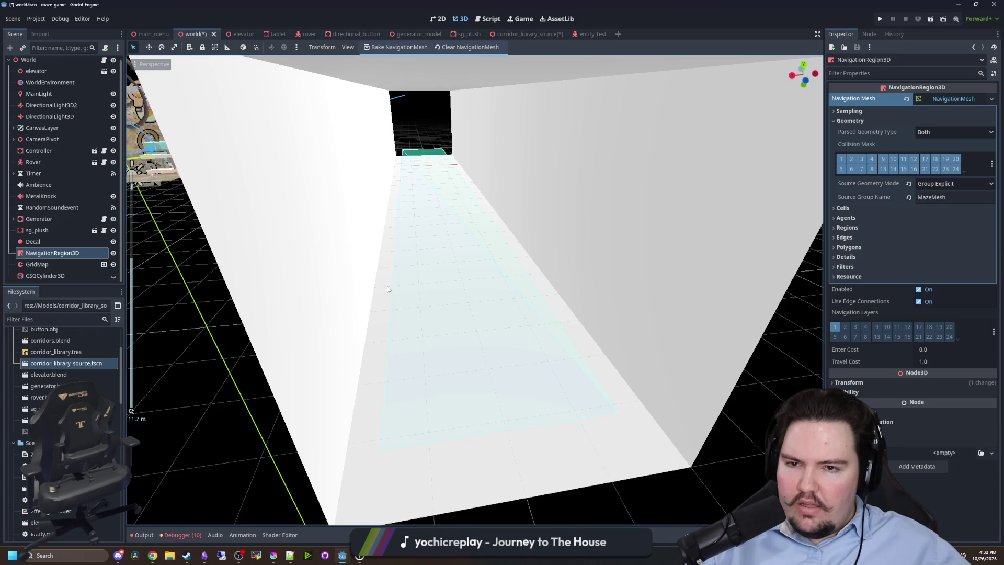
scroll(387, 289, down, 10)
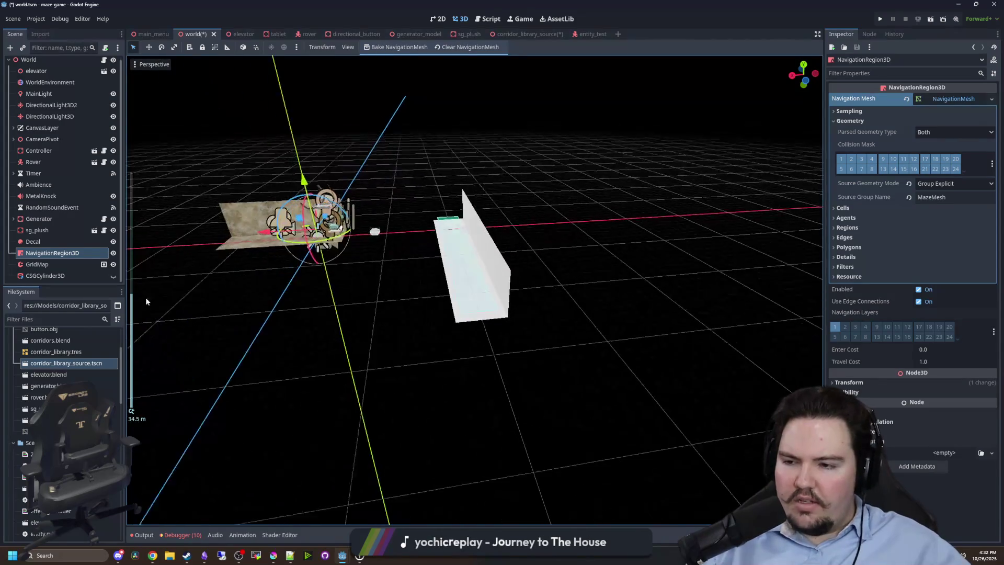
scroll(497, 296, up, 8)
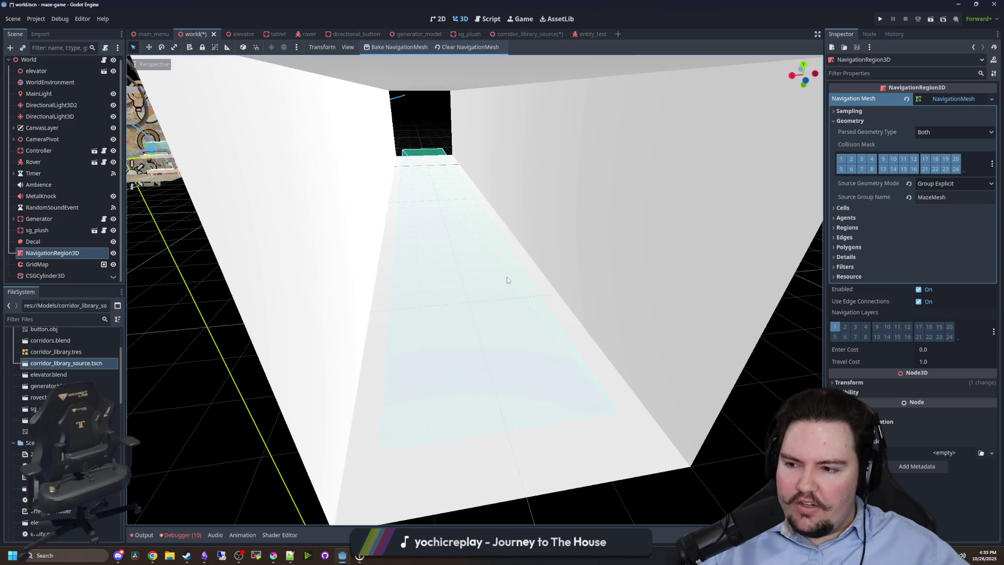
scroll(484, 246, down, 8)
scroll(560, 302, up, 4)
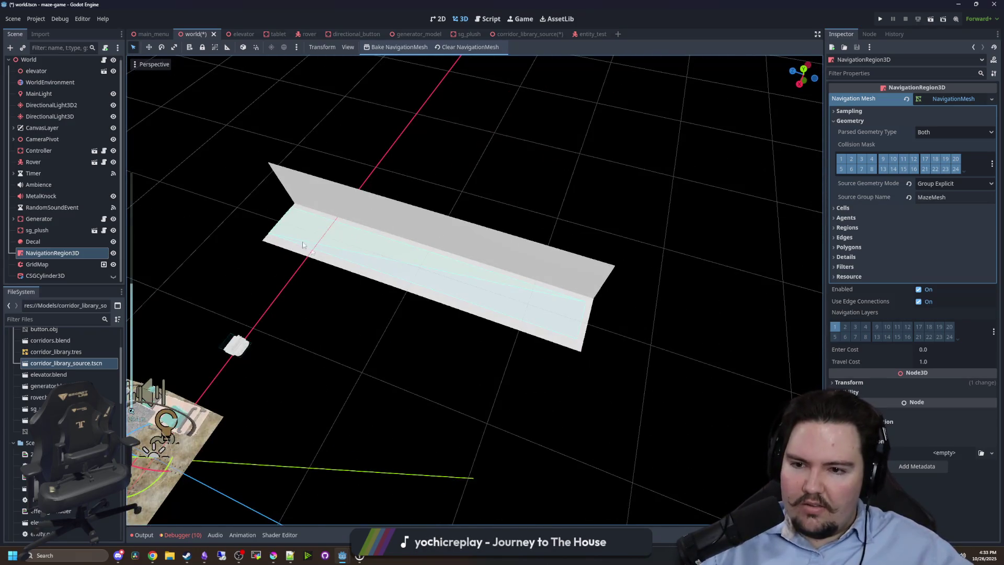
Alternate selection between GridMap and NavigationRegion3D to compare the grid against the baked navmesh.
click(51, 232)
click(52, 253)
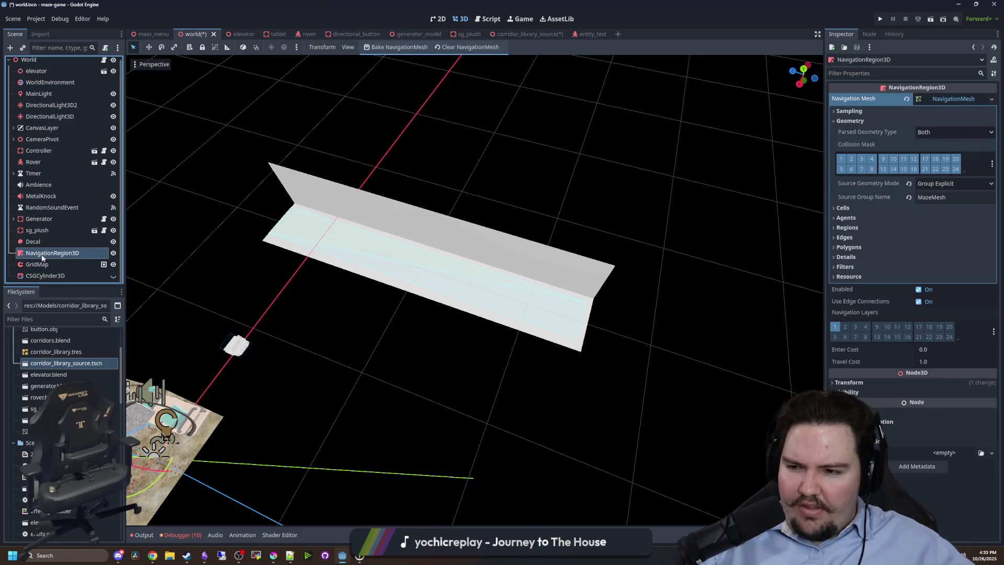
scroll(424, 288, down, 5)
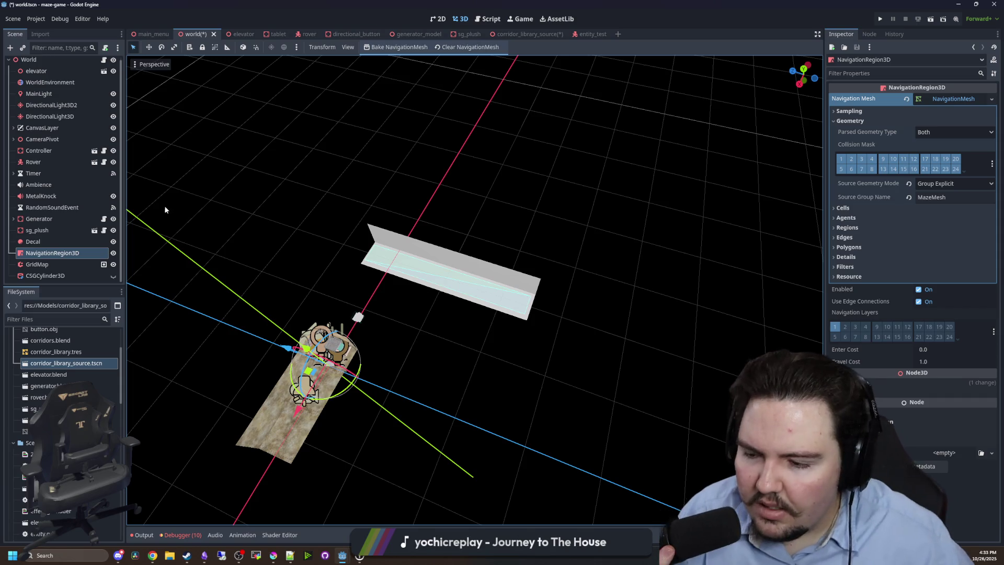
scroll(506, 335, up, 5)
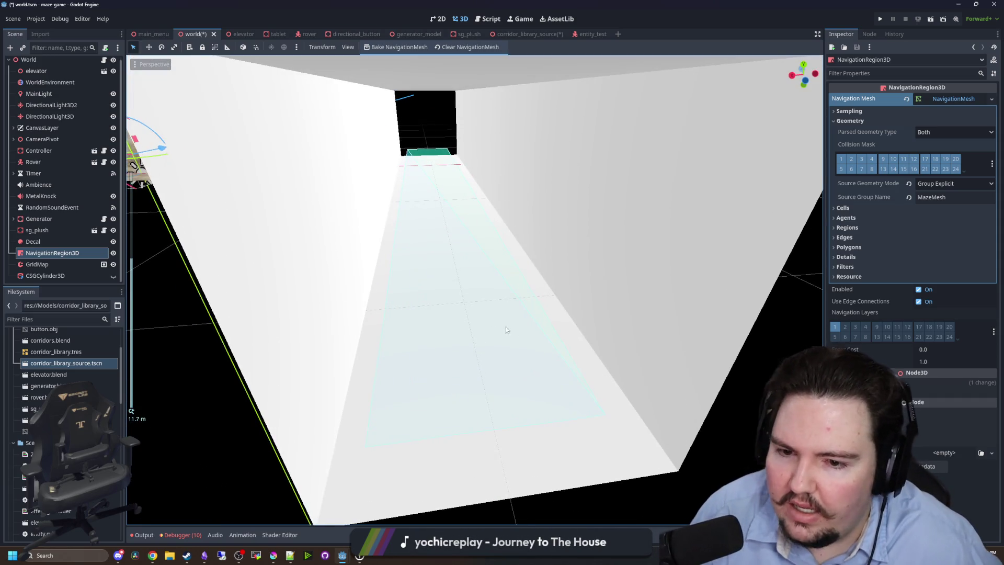
scroll(426, 193, down, 5)
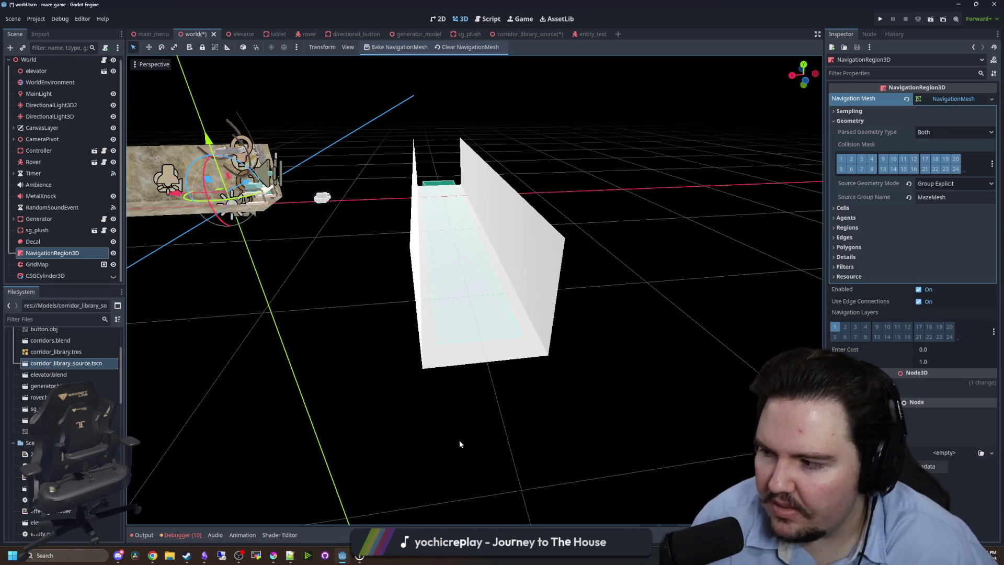
scroll(328, 243, up, 5)
click(33, 241)
click(37, 253)
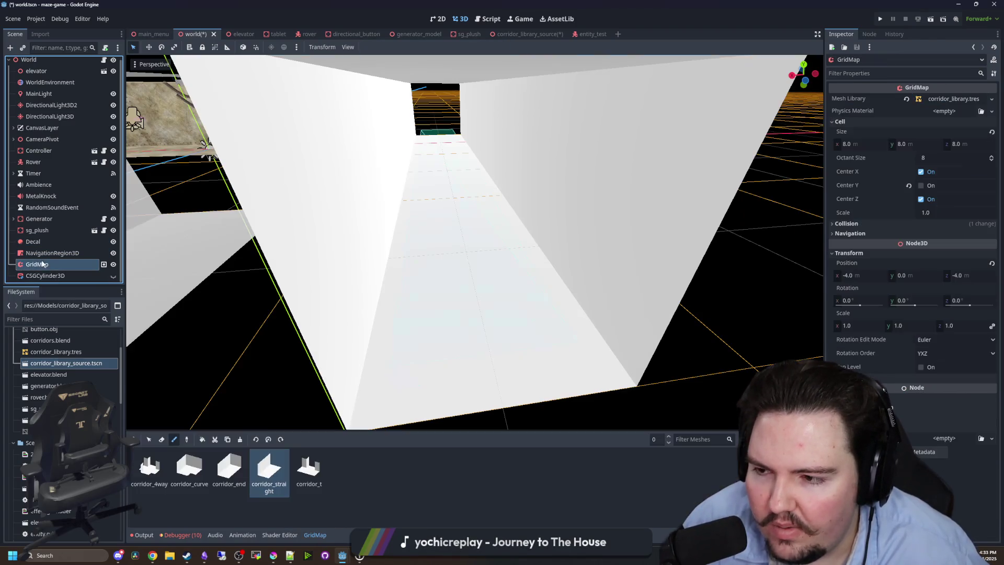
click(36, 264)
click(37, 253)
click(47, 263)
click(47, 253)
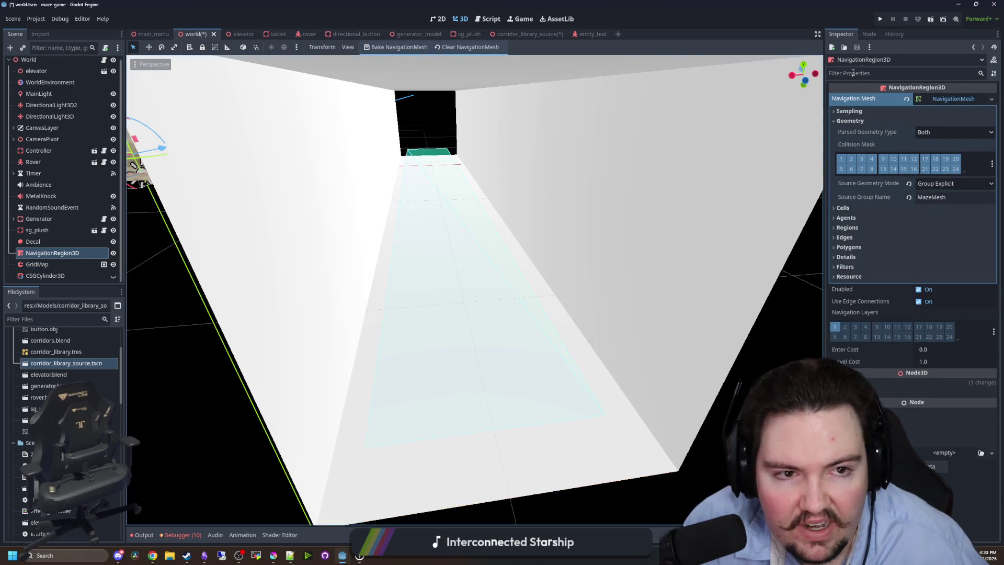
Check NavigationRegion3D's scene groups and open its class documentation.
click(869, 34)
click(840, 34)
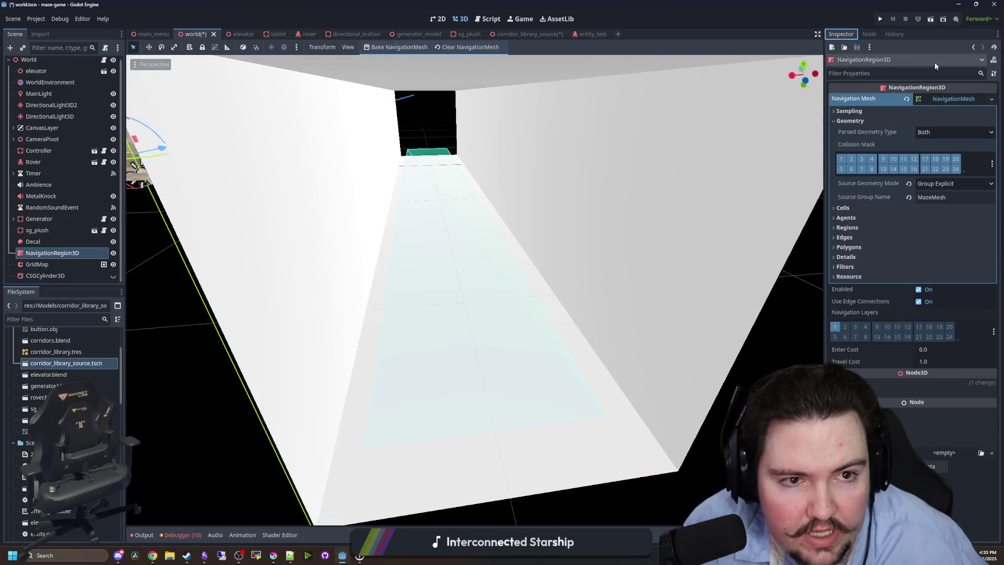
click(993, 60)
scroll(400, 254, down, 2)
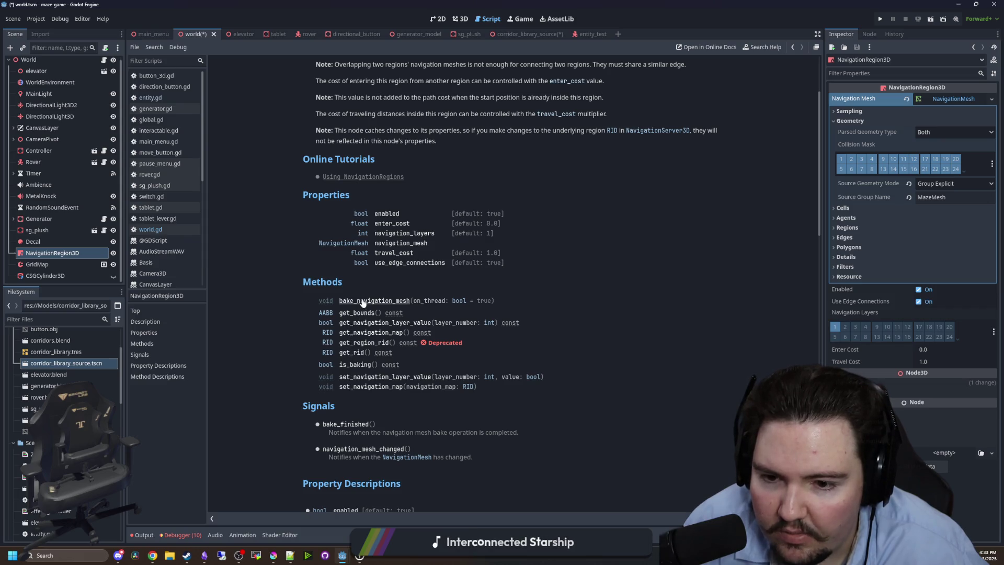
Switch to the world.gd script and scroll through its code.
drag(338, 301, 424, 300)
key(ctrl+c)
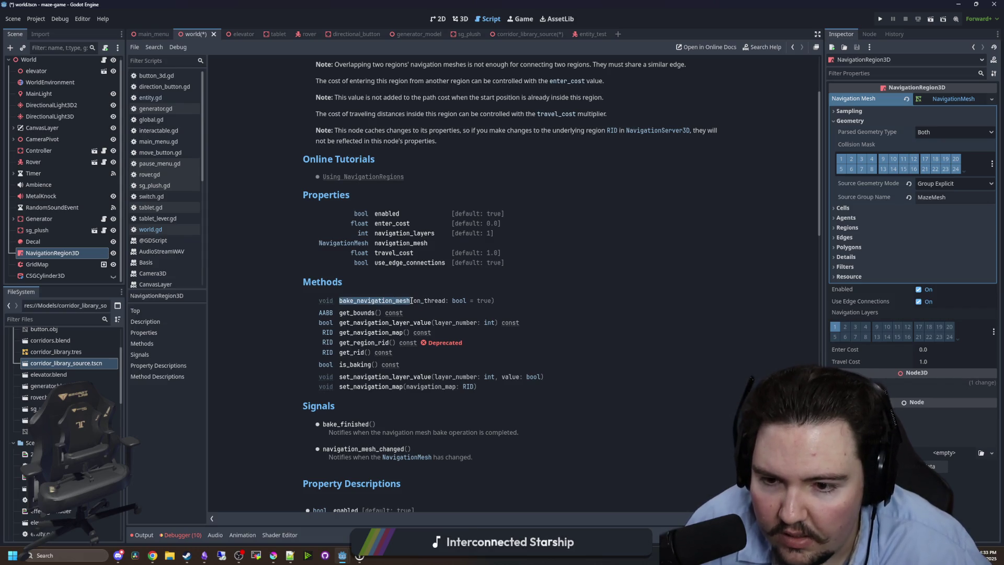
click(408, 283)
scroll(70, 140, up, 1)
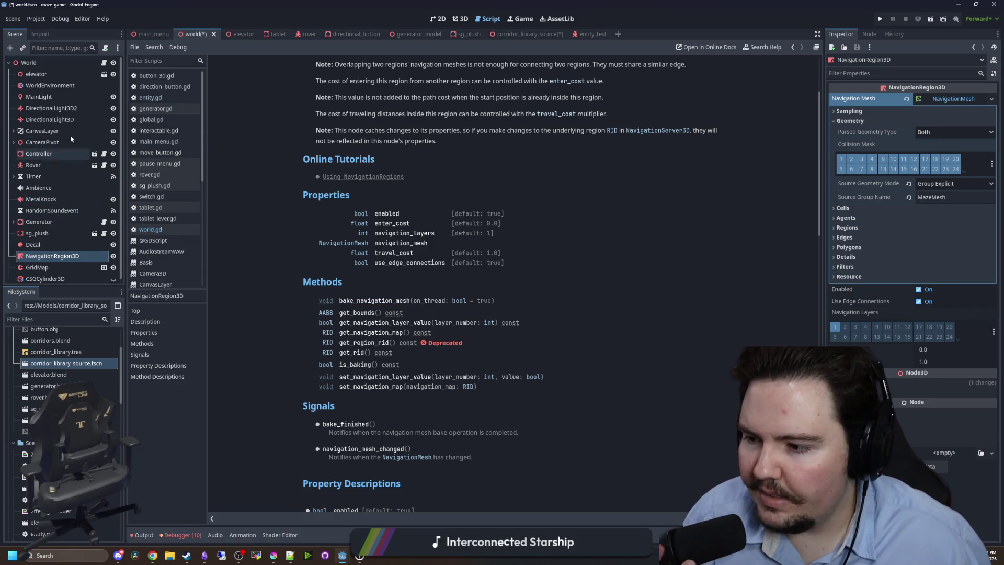
click(105, 62)
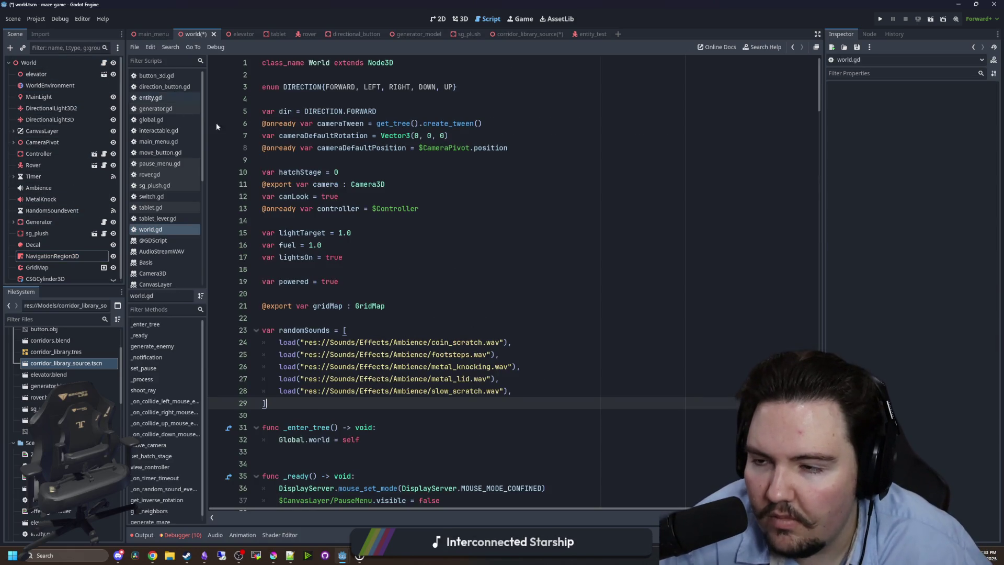
scroll(380, 253, down, 10)
click(376, 269)
scroll(365, 272, down, 4)
scroll(334, 306, up, 5)
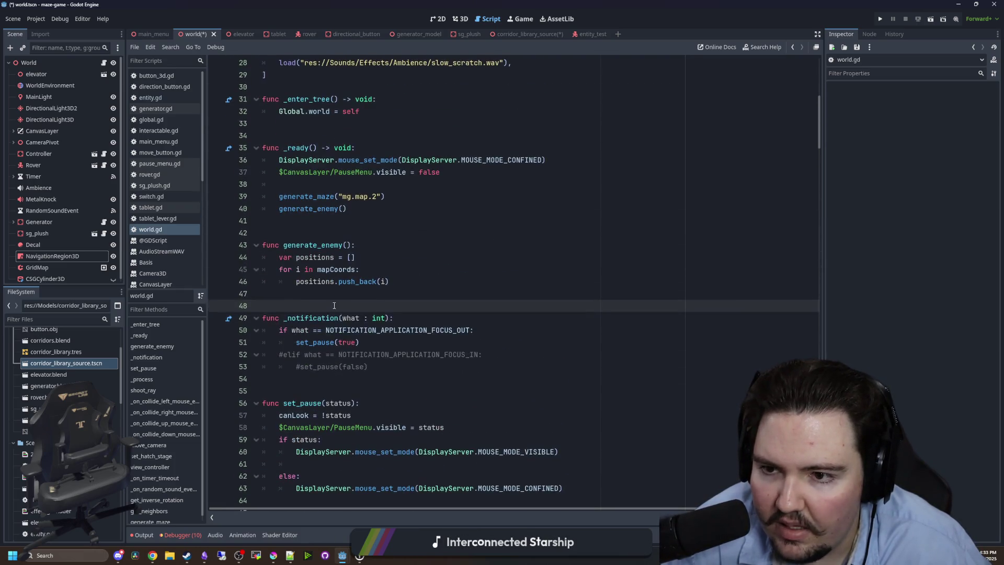
scroll(336, 304, down, 15)
scroll(338, 303, down, 12)
Search world.gd for 'generate' to locate the generate_maze function.
key(ctrl+f)
text(generate)
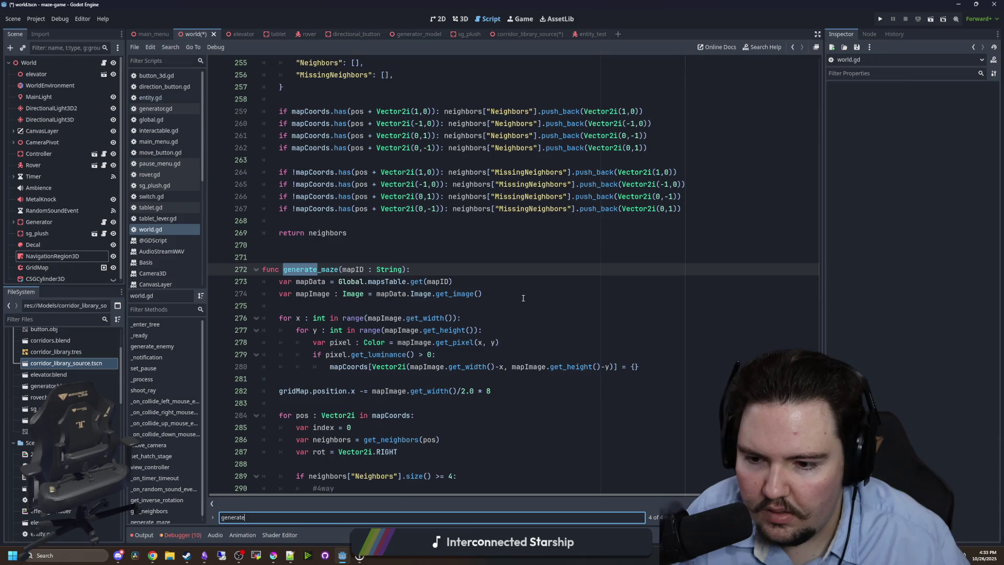
scroll(523, 297, down, 10)
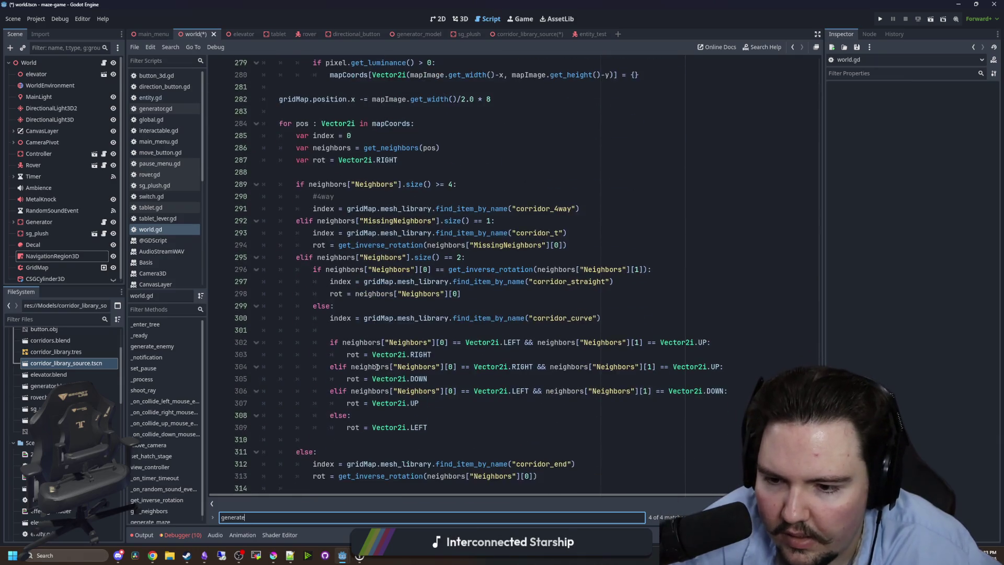
click(481, 465)
End generate_maze with $NavigationRegion3D.bake_navigation_mesh(true) and select the NavigationRegion3D node.
key(Down)
key(ctrl+v)
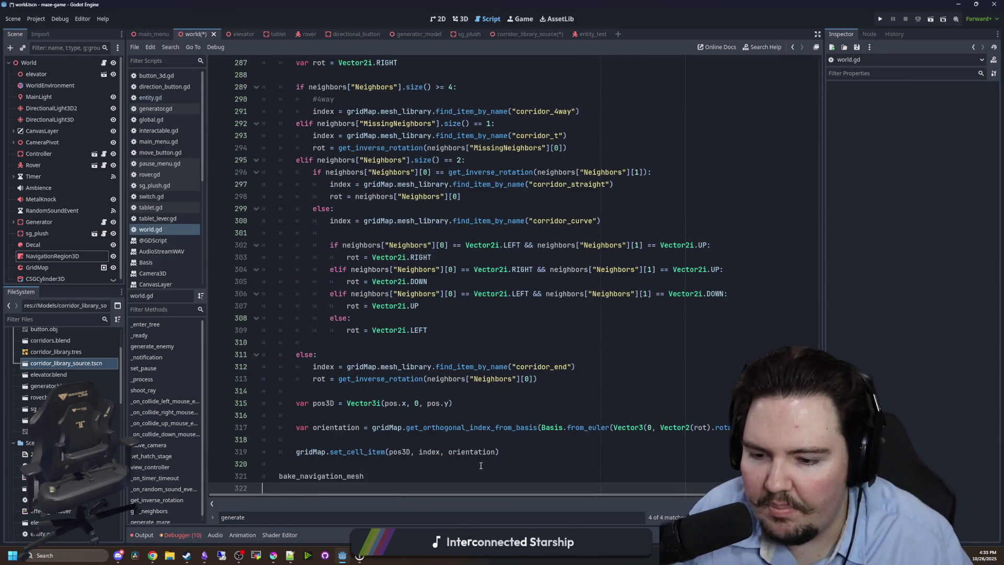
key(BackSpace)
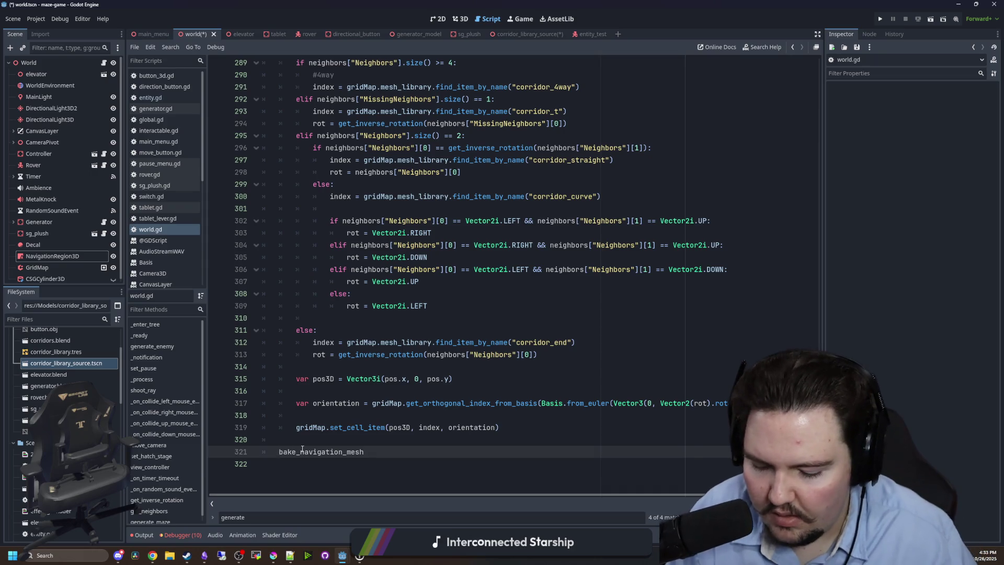
key(Home)
text($NavigationRegion3D.)
click(464, 450)
text(()
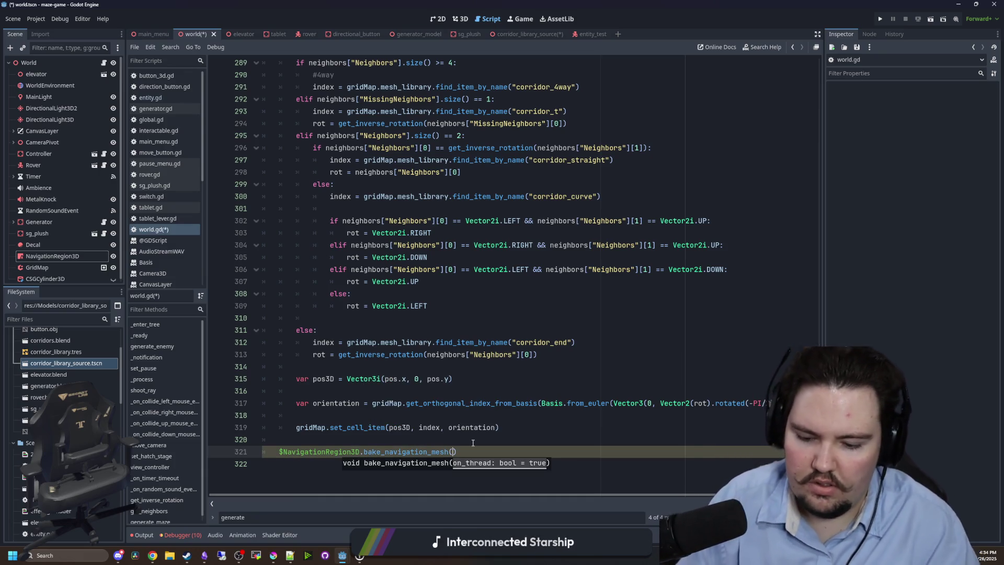
text(true)
click(432, 438)
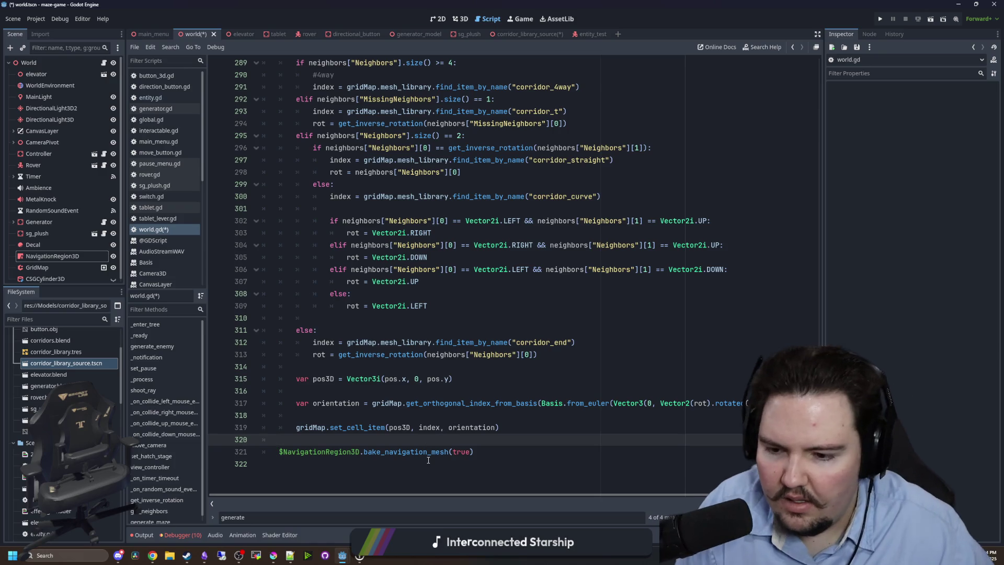
click(38, 267)
click(55, 258)
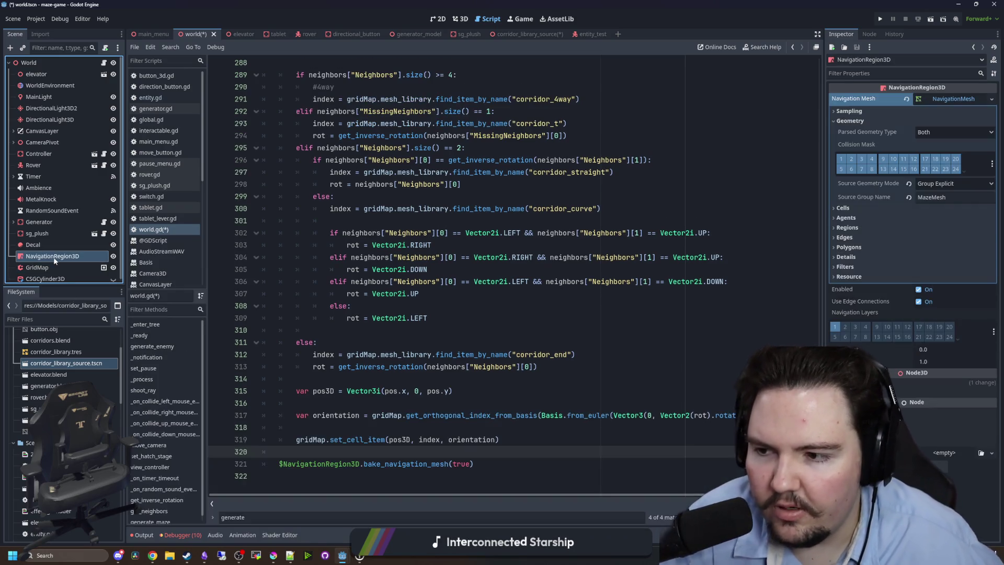
Connect NavigationRegion3D's bake_finished signal to a new handler in the World script.
click(869, 35)
click(885, 44)
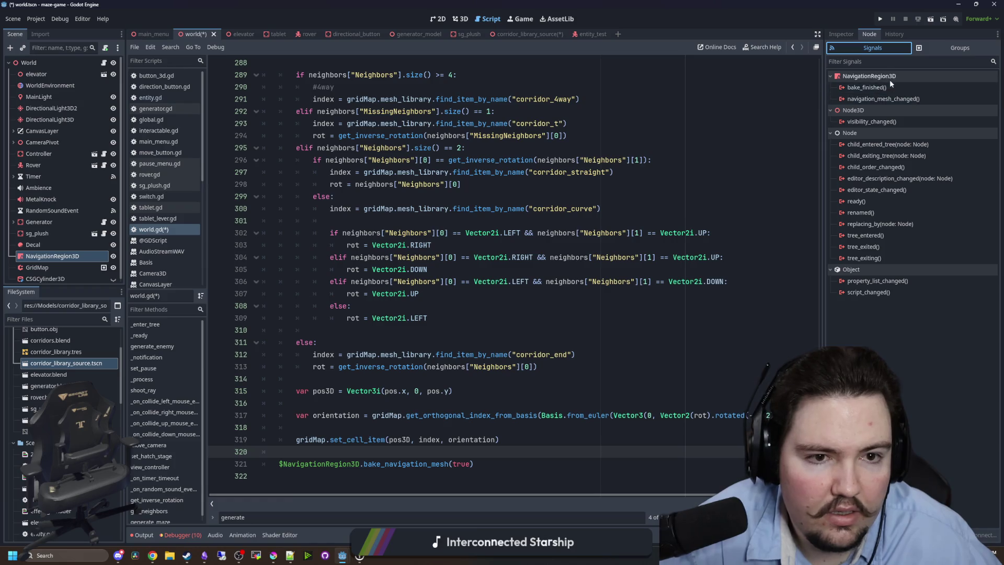
click(868, 87)
right_click(877, 88)
click(895, 94)
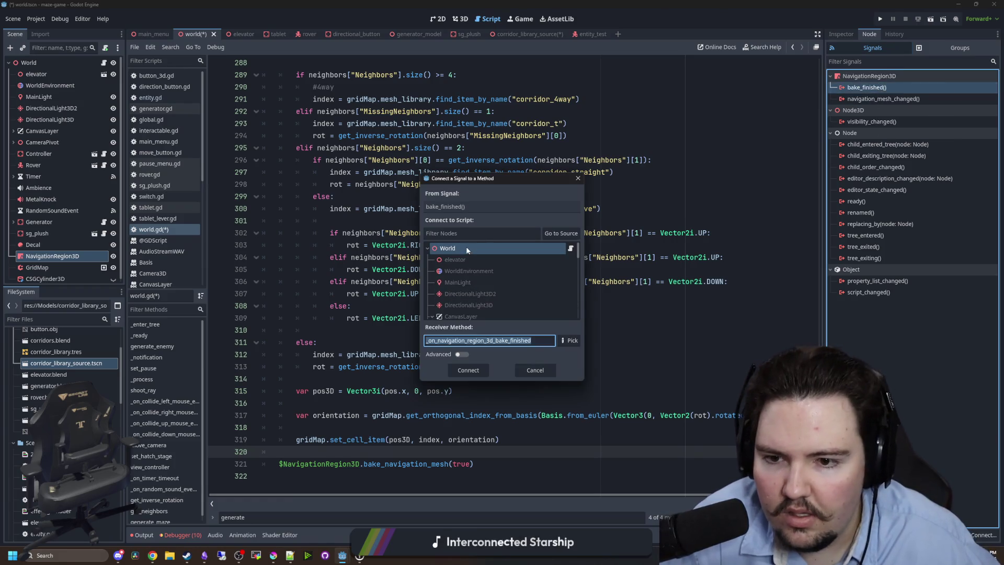
double_click(467, 251)
Replace the new handler's placeholder pass line and start typing 'bake'.
key(shift+Home)
key(BackSpace)
text(bake)
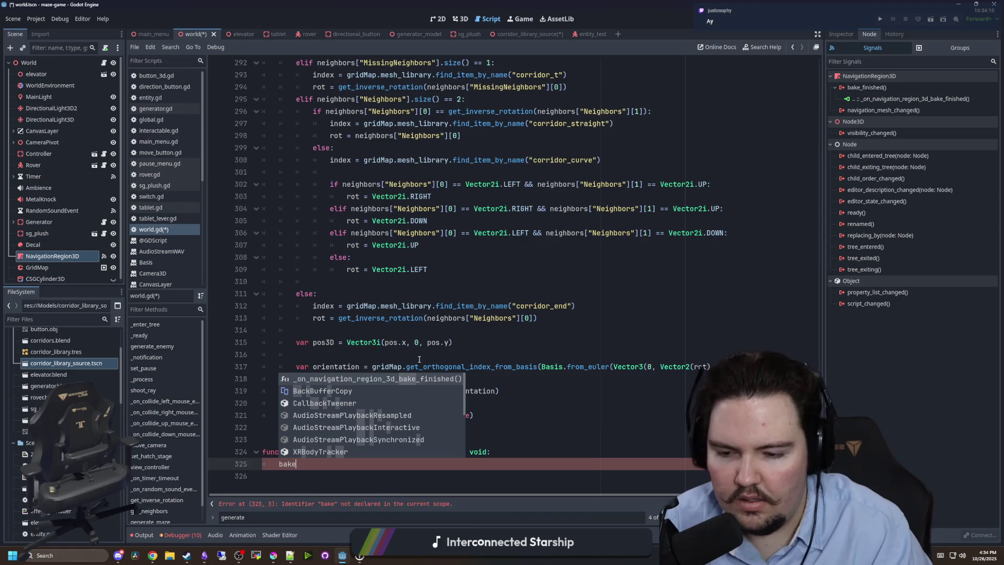
click(423, 342)
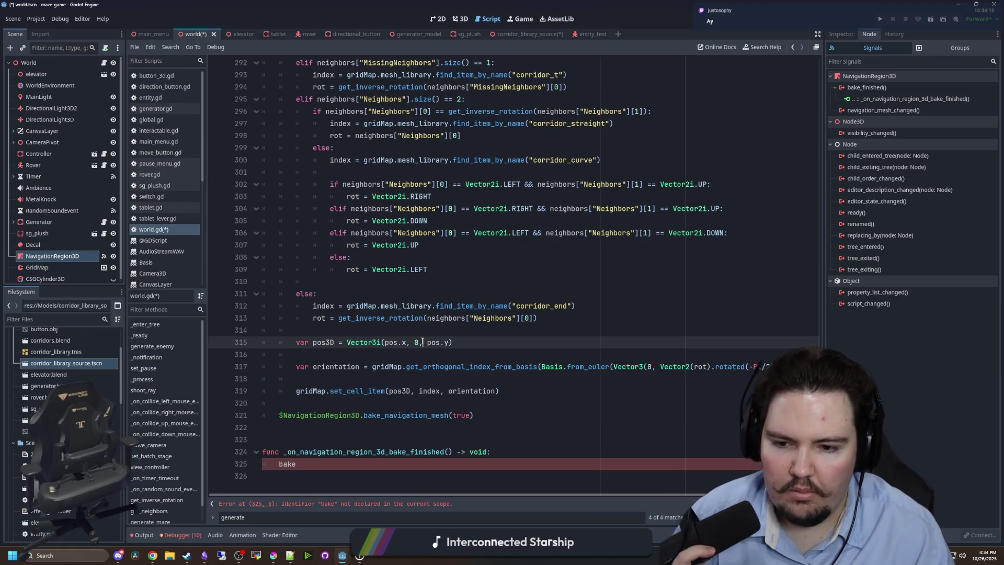
Declare 'signal navigation_ready' below the gridMap declaration.
mouse_move(818, 460)
mouse_down()
mouse_move(842, 266)
mouse_move(831, 78)
mouse_up()
click(422, 310)
key(Return)
key(Return)
text(signal b)
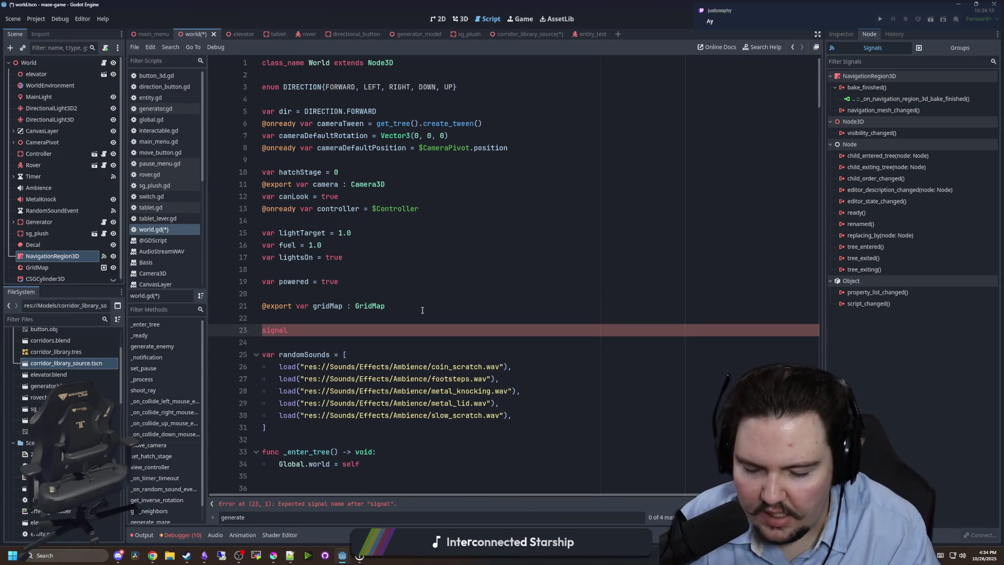
text(ake_finished)
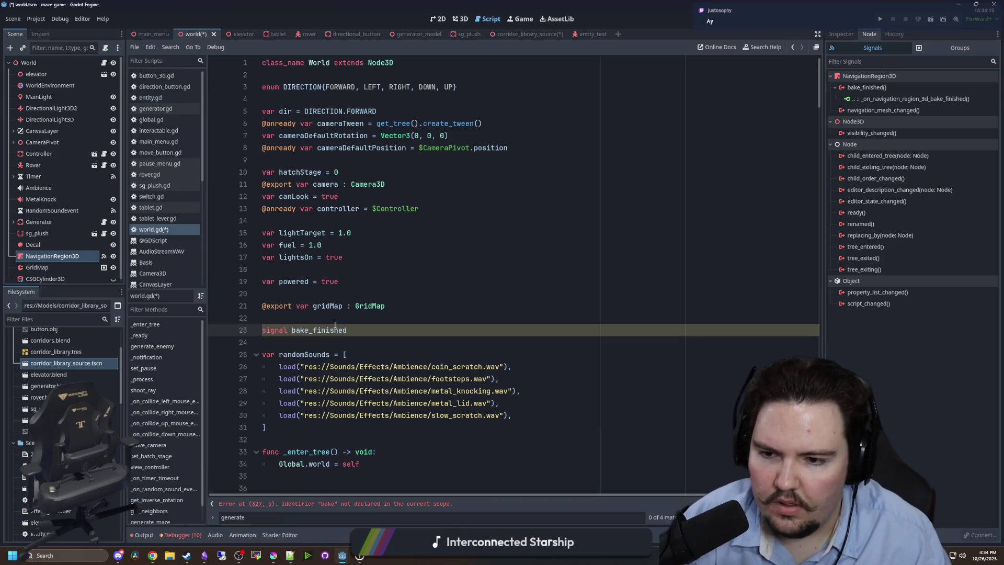
double_click(335, 325)
text(navigation)
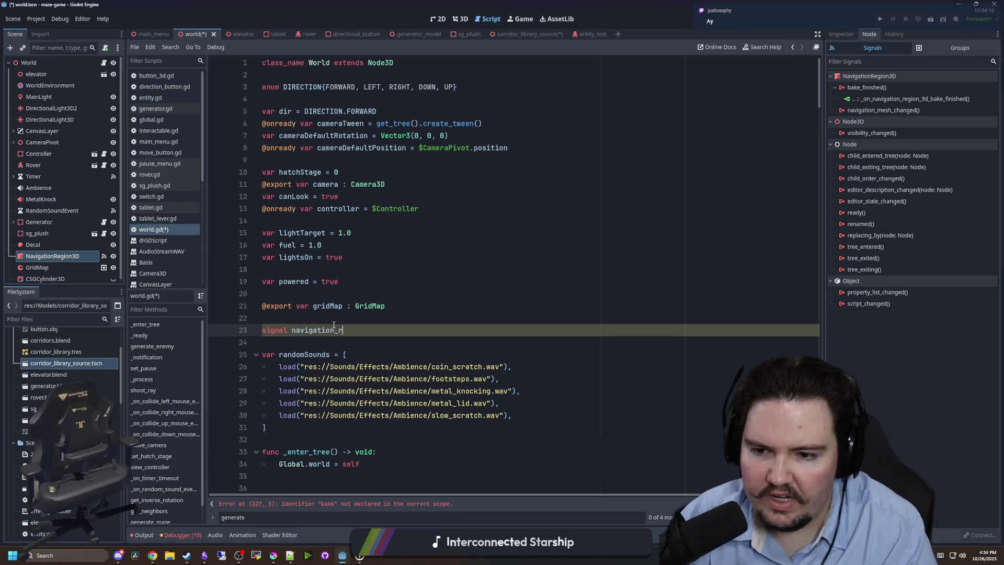
double_click(333, 324)
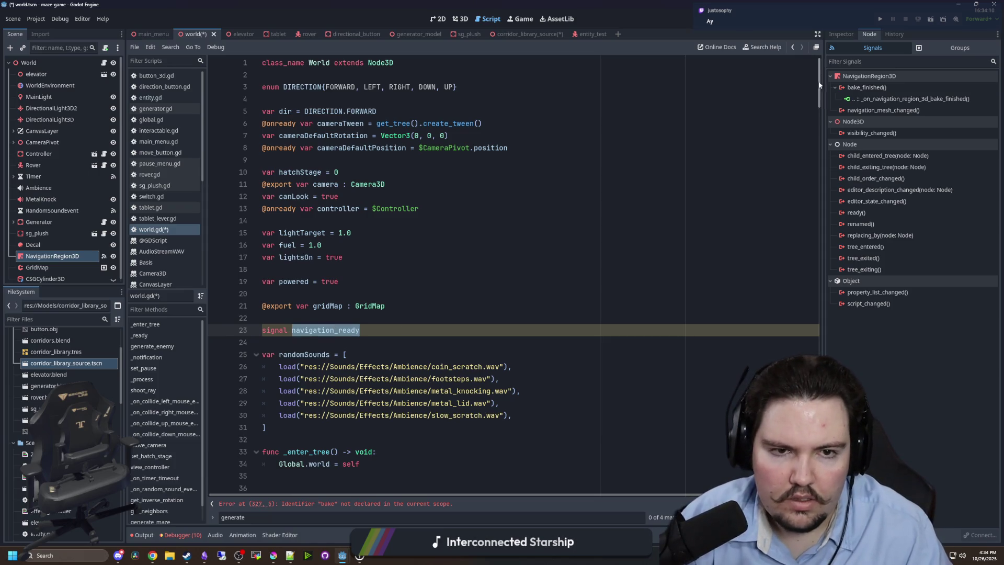
Replace the stray 'bake' word in the bake_finished handler with navigation_ready.
click(293, 503)
double_click(282, 464)
text(navig)
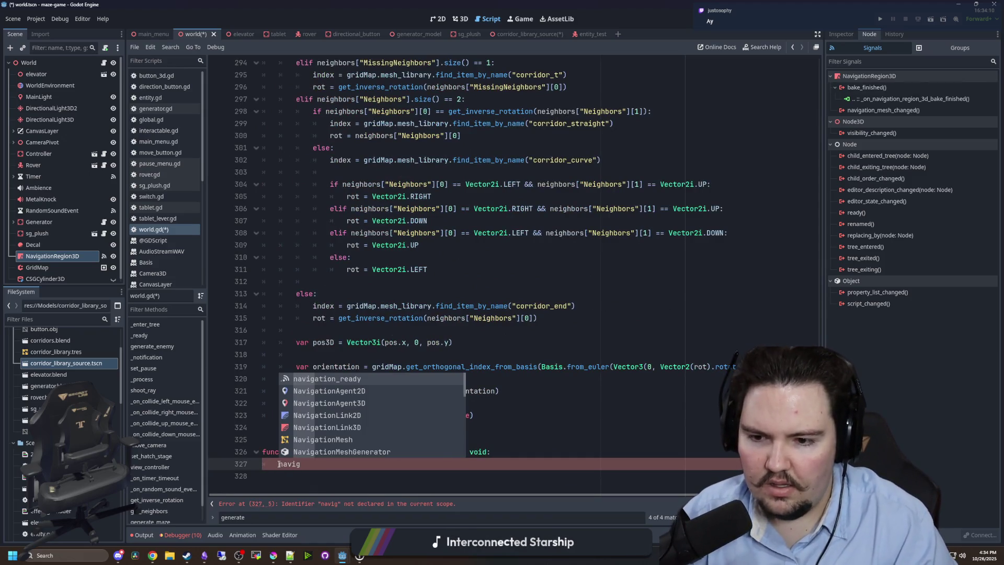
key(Return)
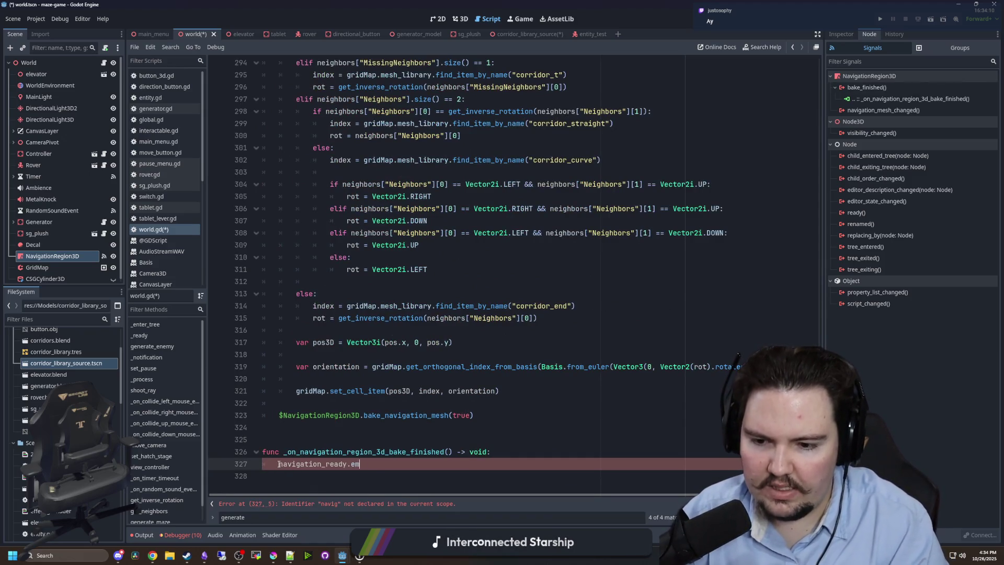
Add 'var navigationReady = false' beneath the navigation_ready signal.
key(ctrl+Home)
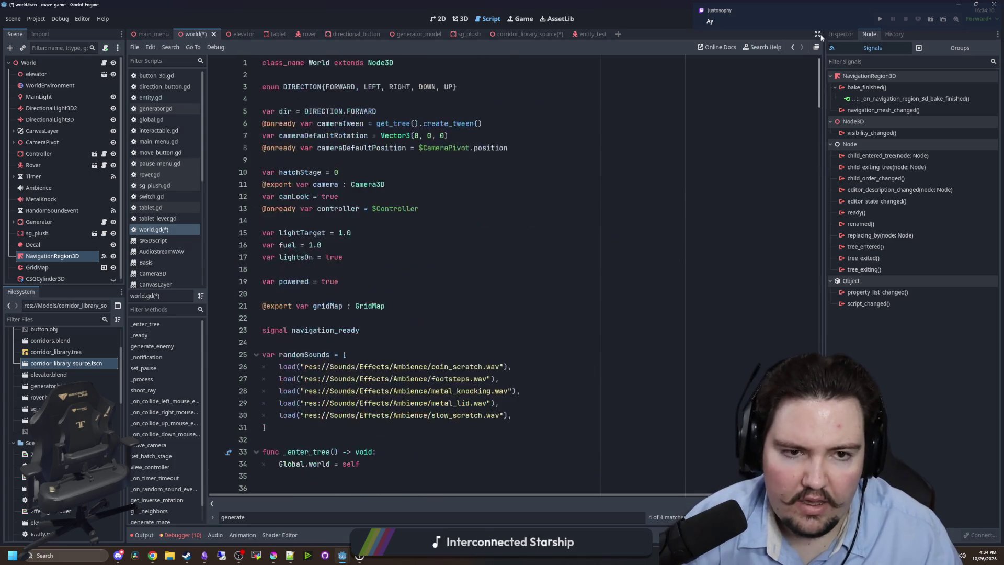
click(356, 326)
key(Down)
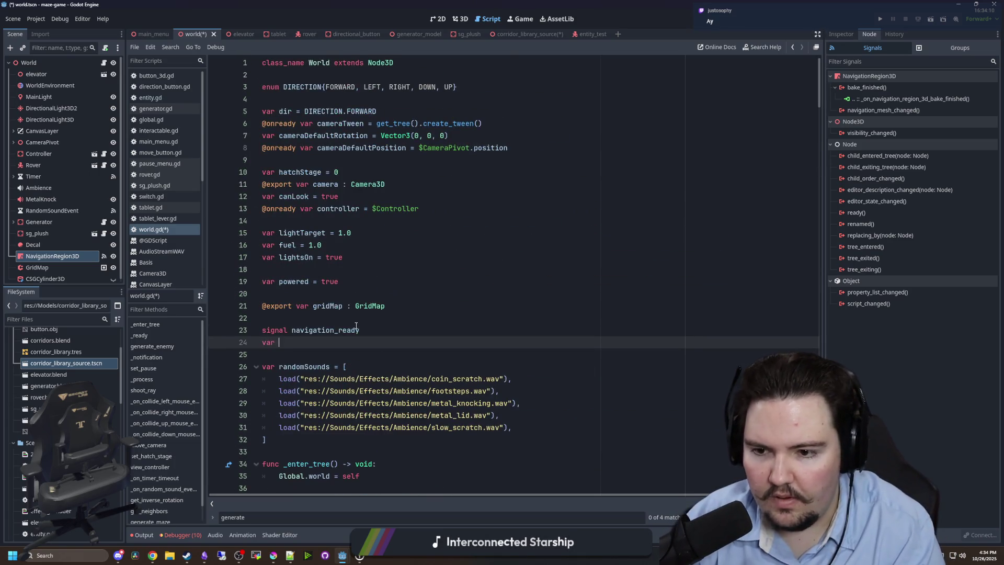
text(ation)
text(lse)
scroll(355, 326, right, 1)
double_click(296, 342)
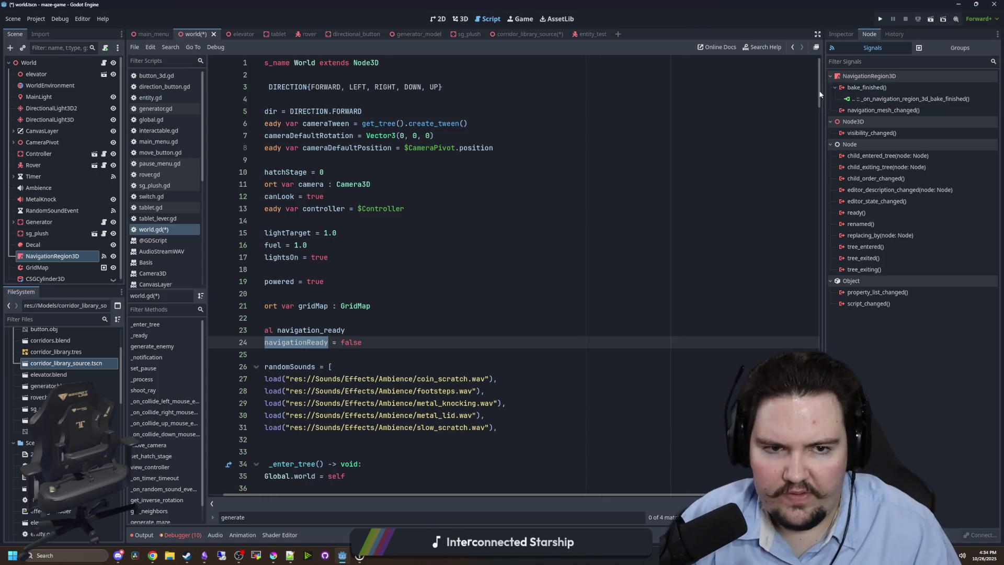
Set navigationReady in the bake-finished handler and save the script.
drag(821, 90, 820, 476)
click(404, 465)
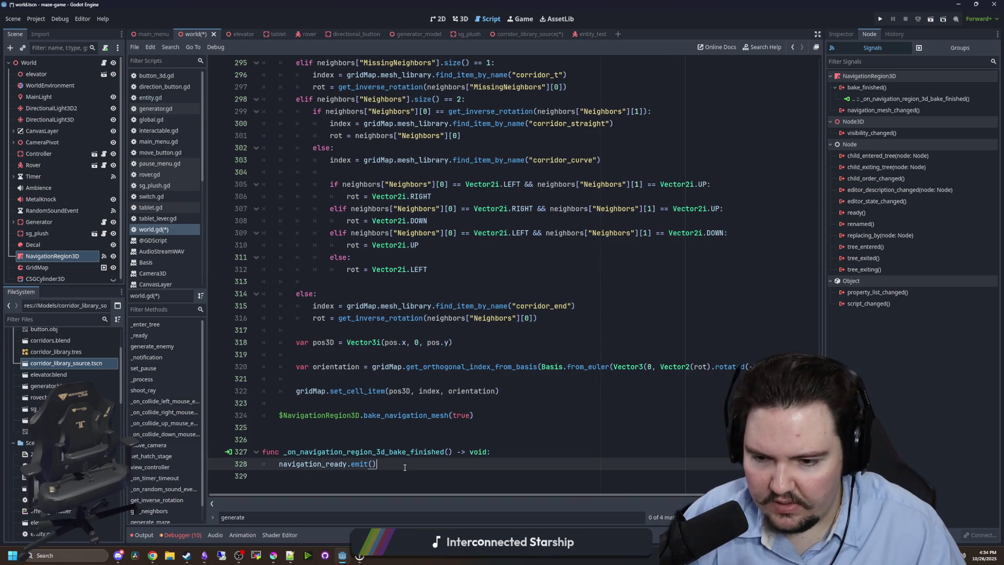
key(Return)
text(navigationReady = true)
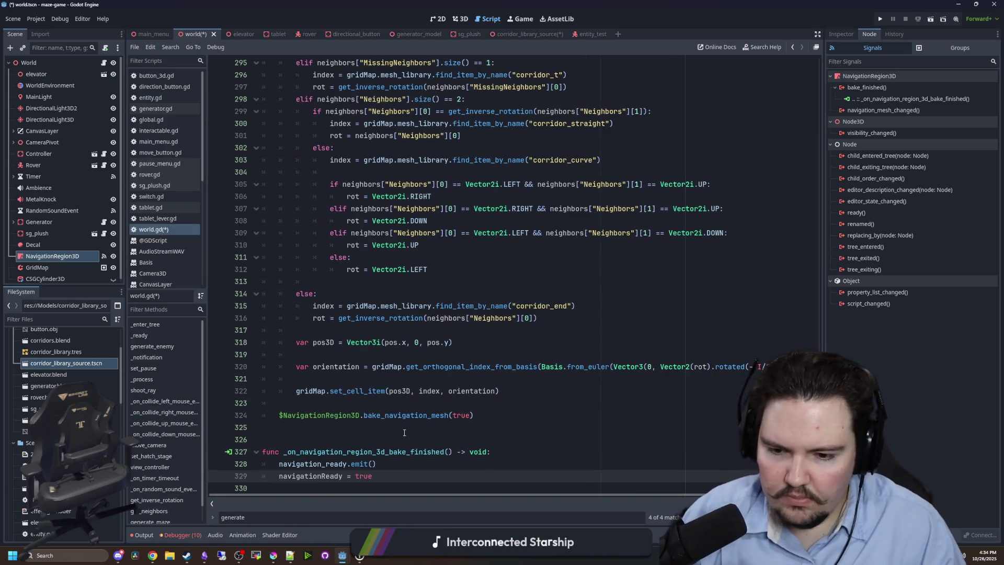
key(ctrl+s)
click(285, 428)
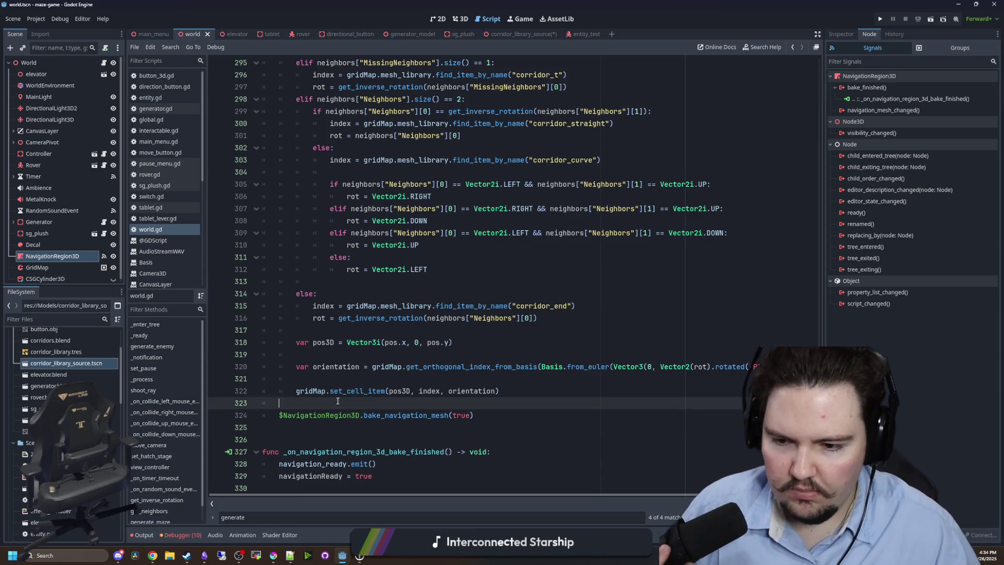
key(ctrl+s)
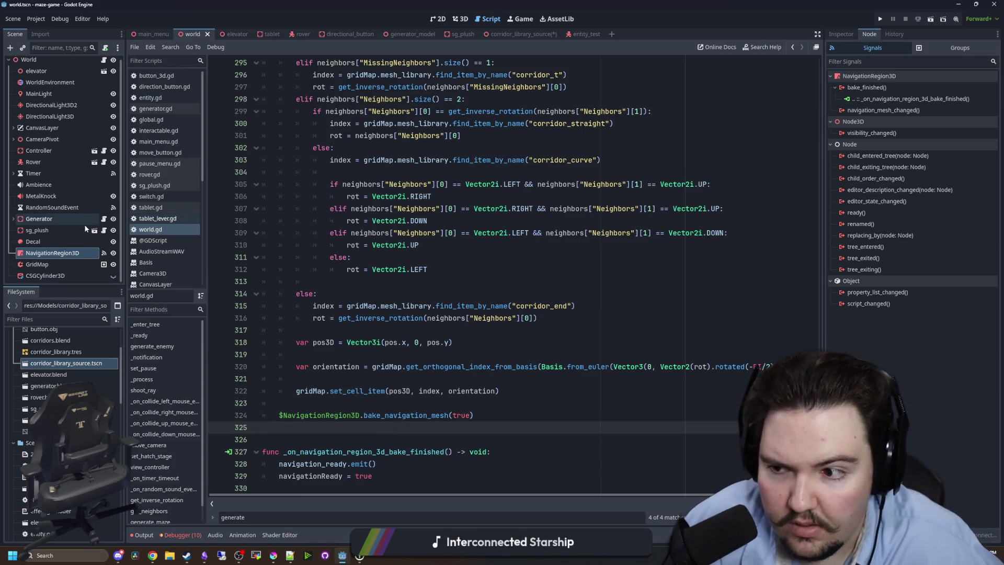
key(ctrl+s)
Make the handler print "Navigation has been baked!" and call navigation_ready.emit(), then run the game.
click(506, 450)
key(Return)
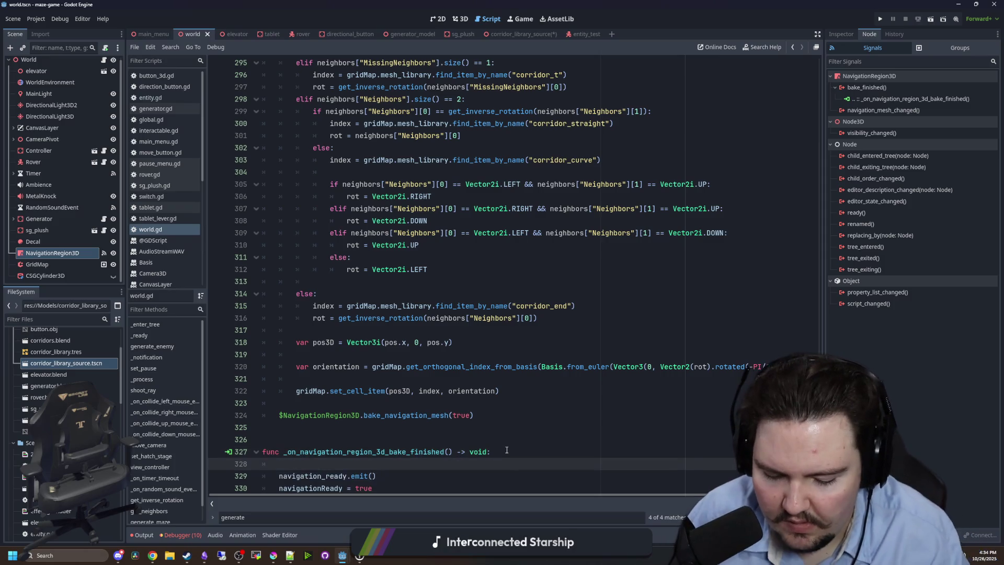
text(print("Nav)
text(igation has been baked)
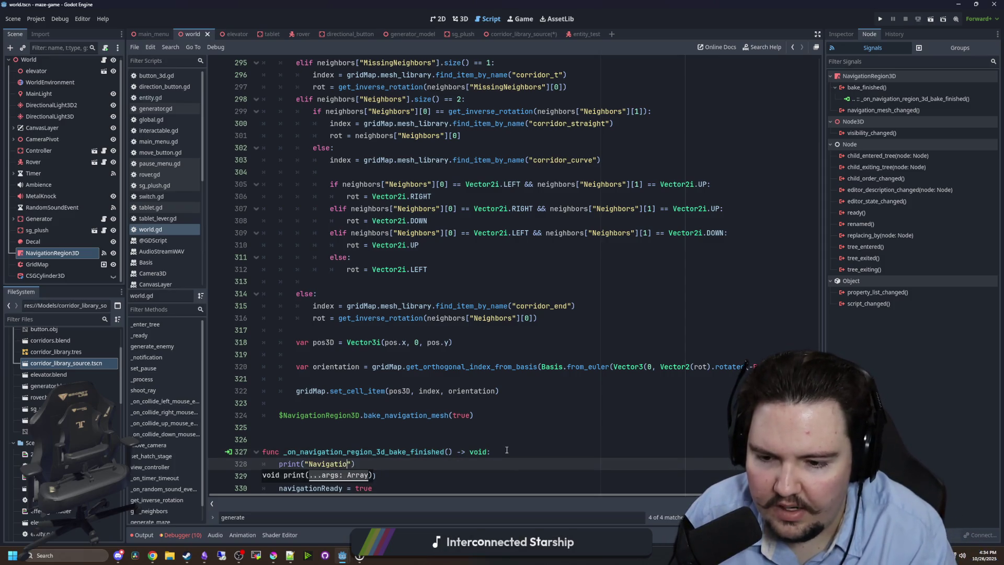
text(!)
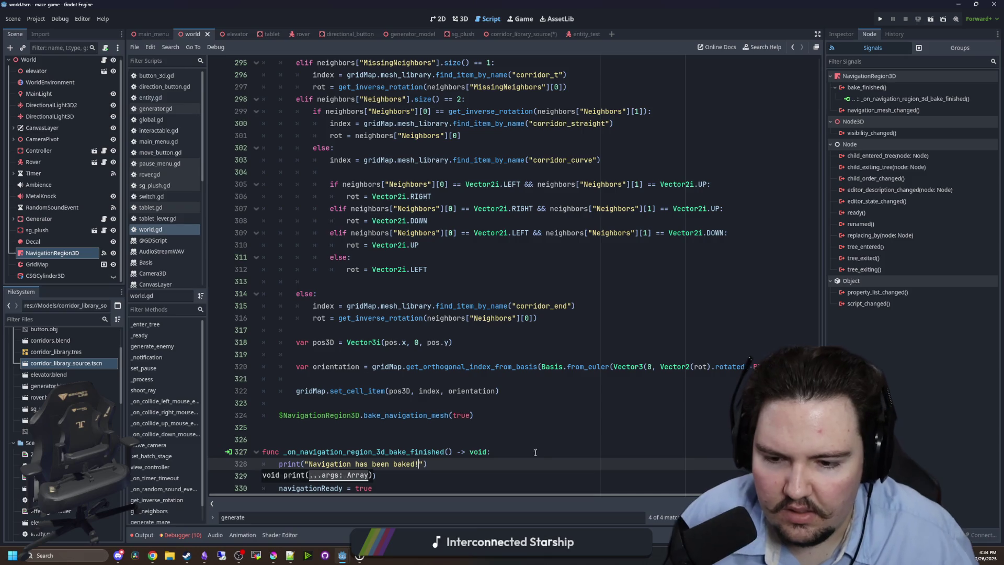
key(End)
key(Return)
text(navigation_ready.emit())
click(880, 19)
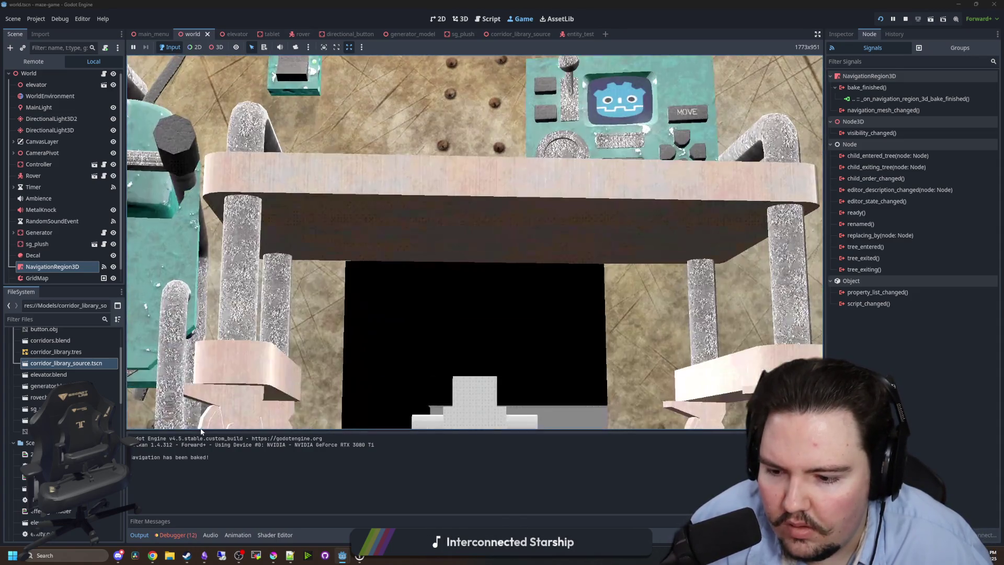
Pause the game and review the debugger's Errors list showing the navmesh baking warning.
key(Escape)
key(super)
key(super)
click(177, 535)
scroll(223, 491, down, 5)
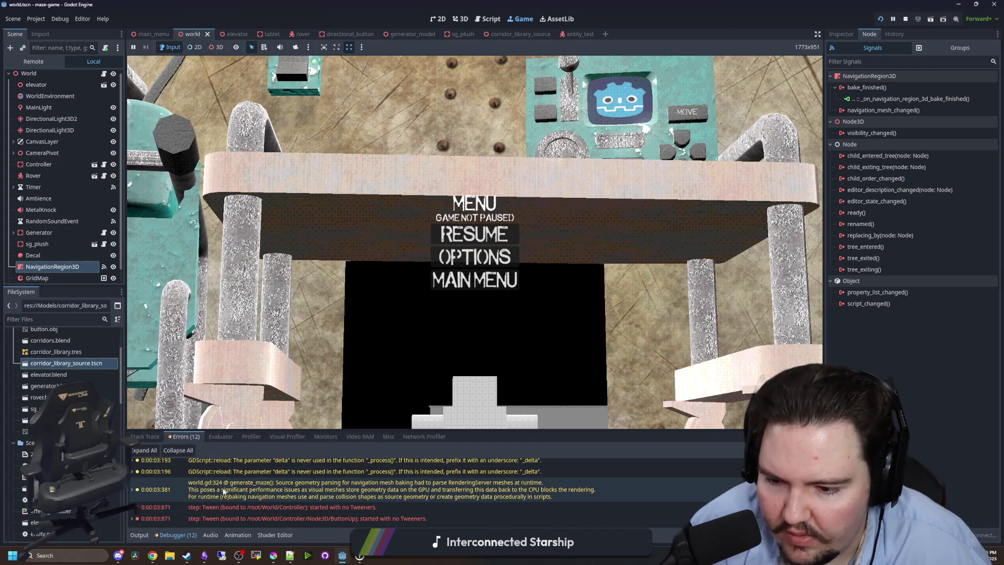
scroll(251, 486, up, 5)
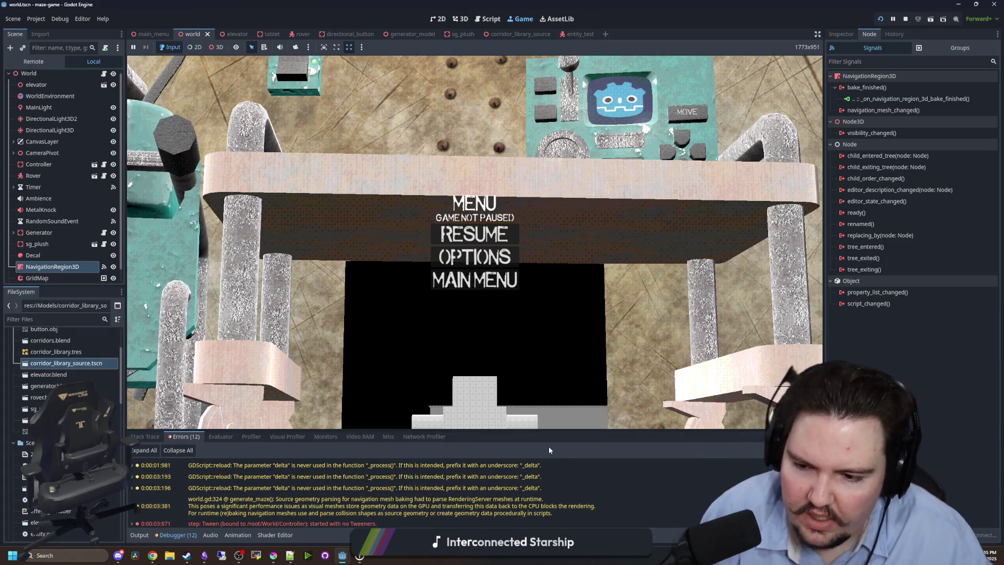
mouse_move(544, 492)
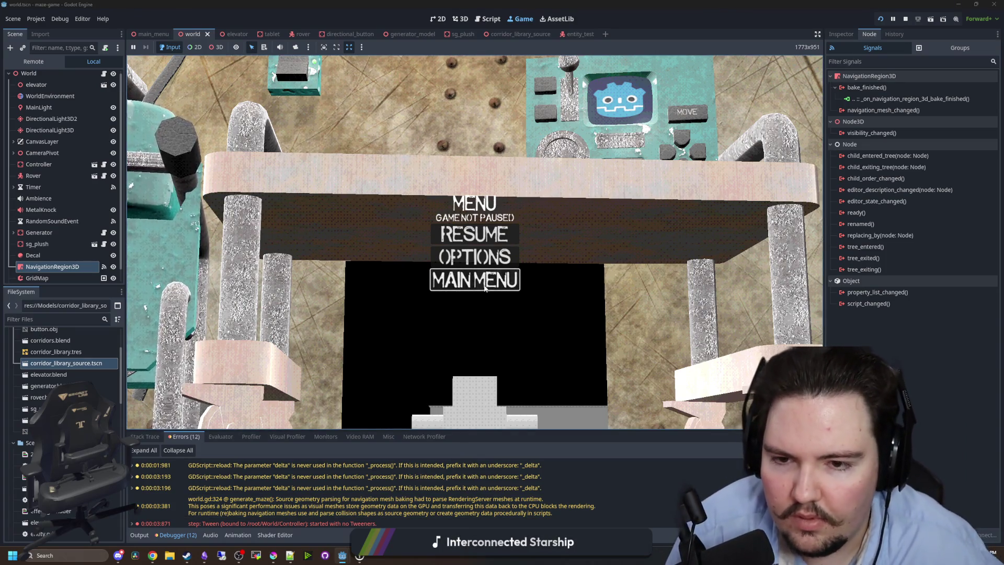
Return to the game's main menu and stop the running scene.
key(Escape)
key(Escape)
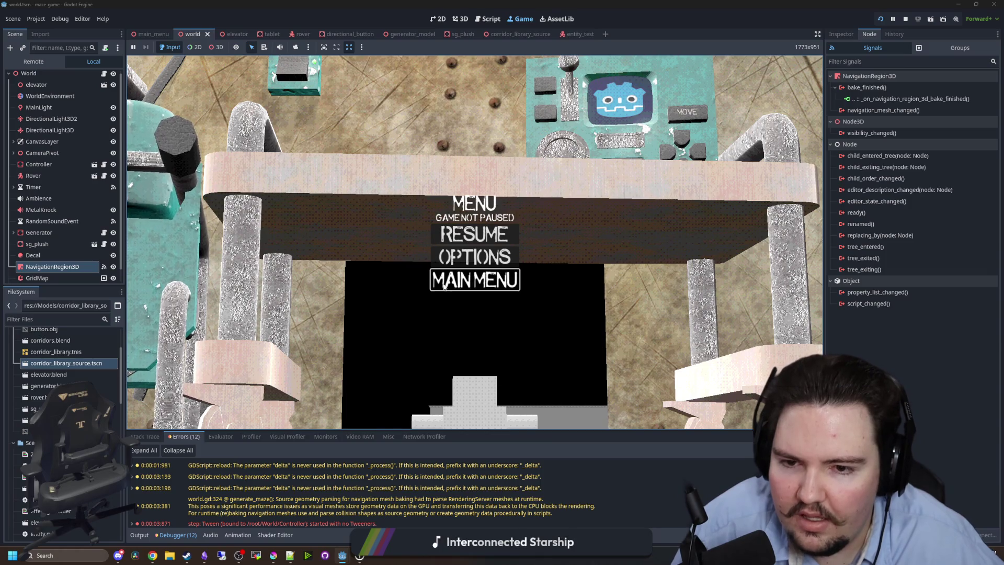
click(432, 275)
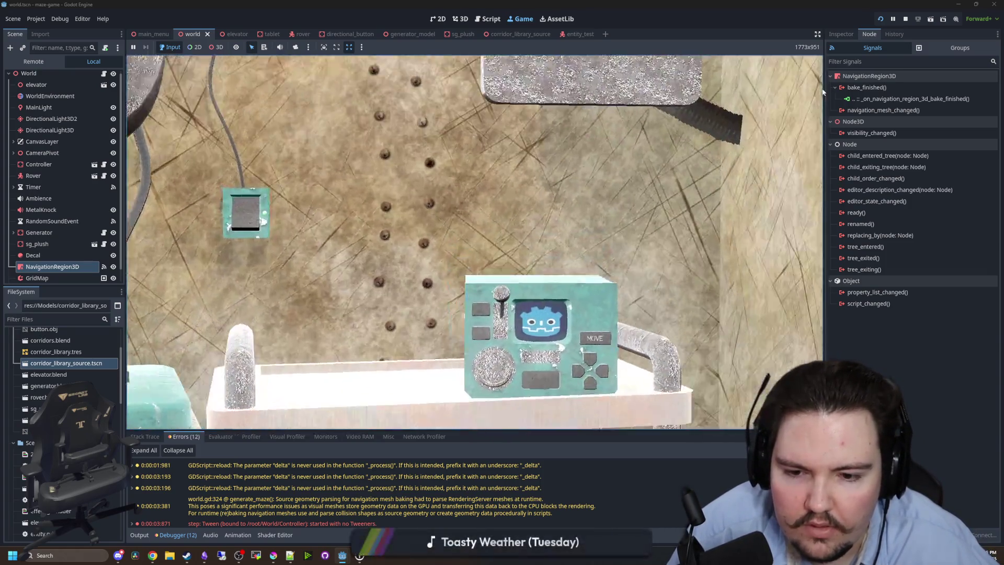
key(super)
click(904, 18)
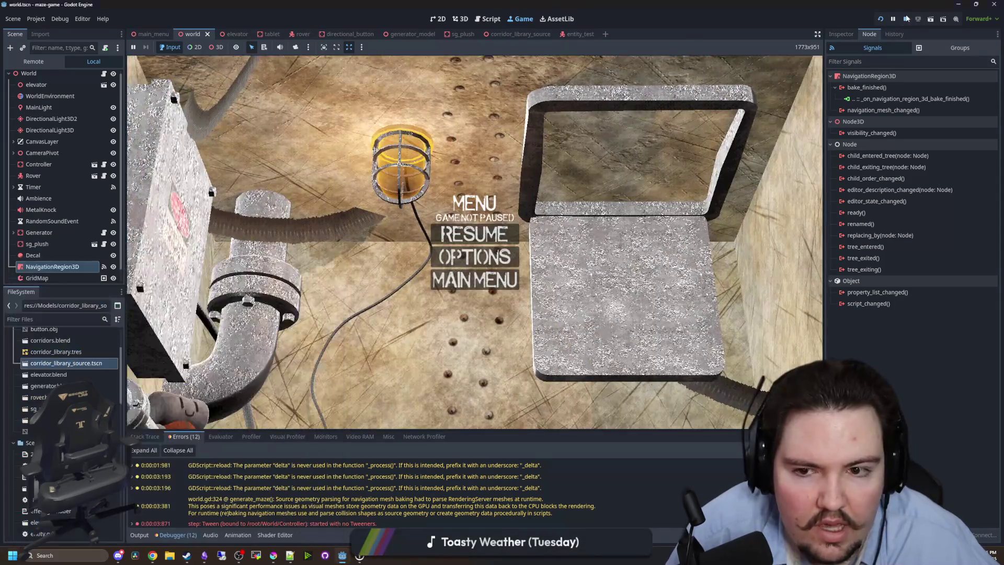
click(443, 271)
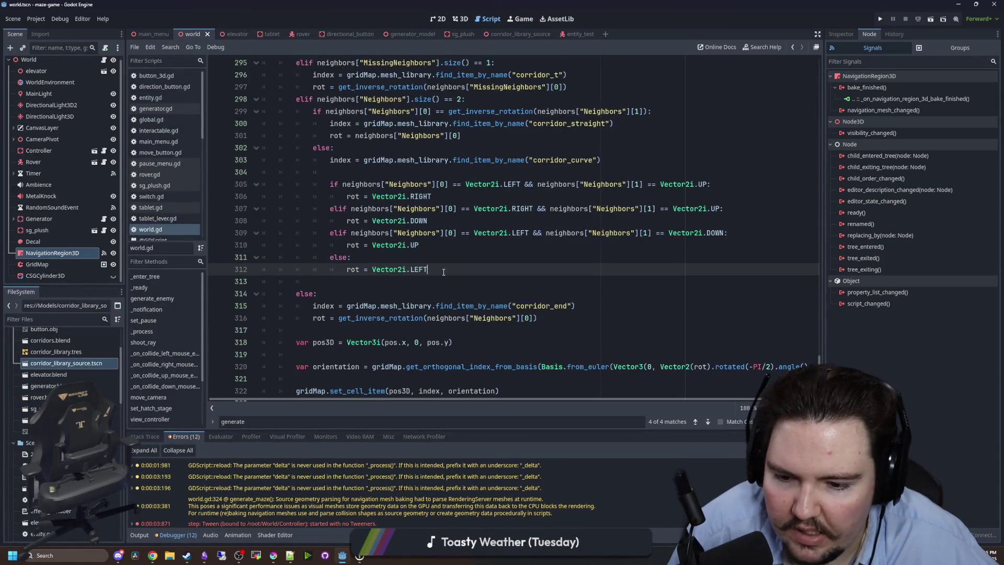
click(480, 248)
click(356, 293)
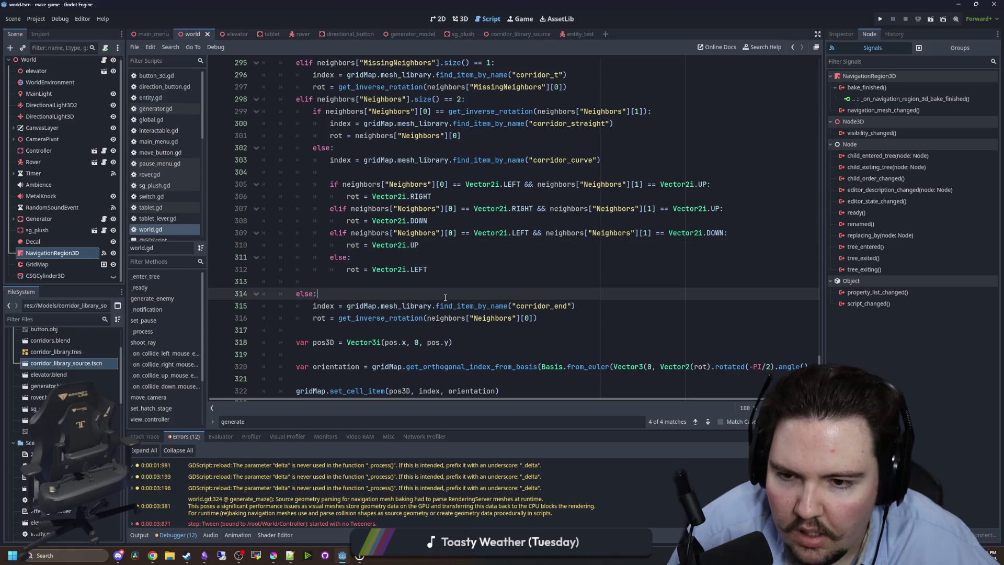
scroll(351, 310, down, 3)
click(351, 310)
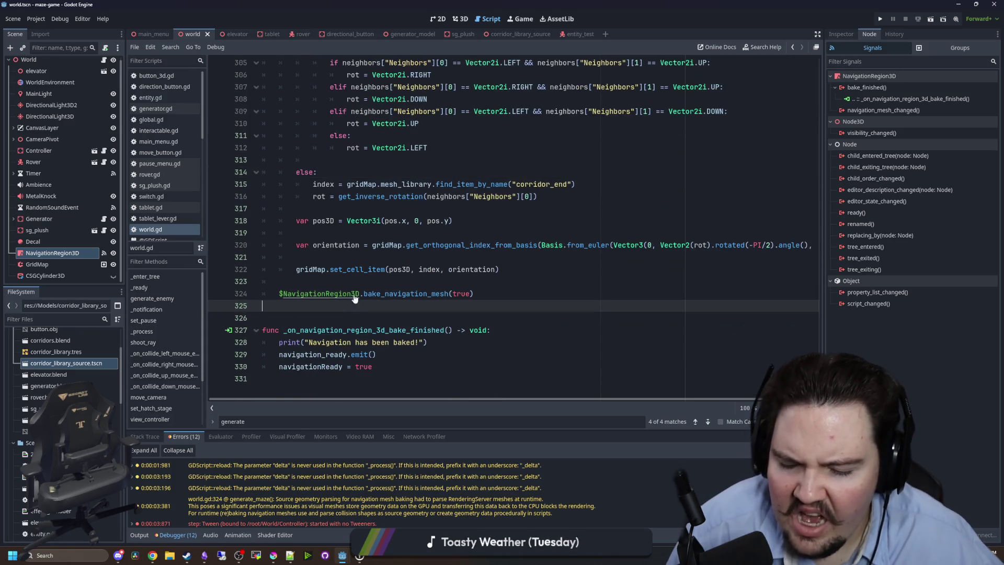
mouse_move(375, 513)
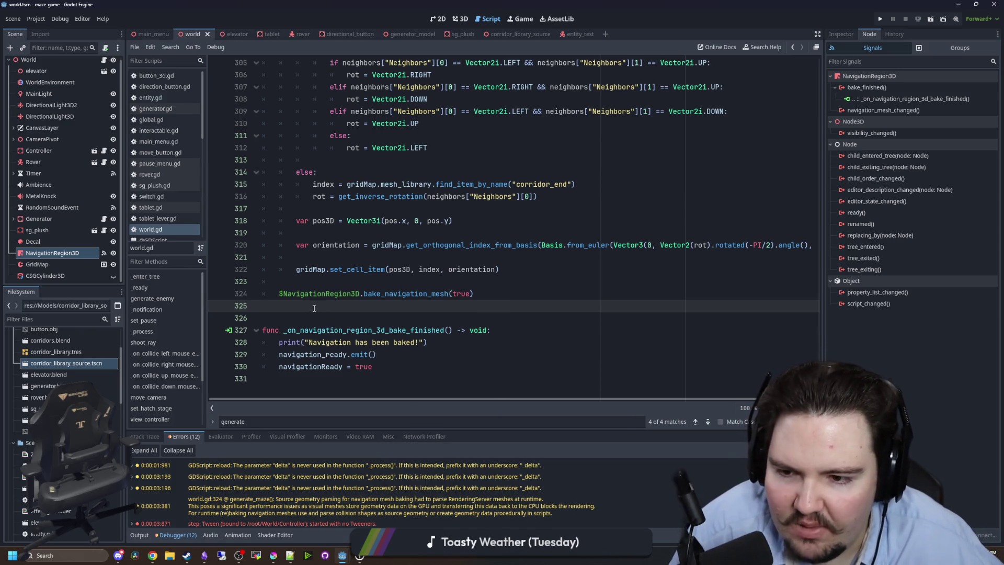
click(297, 318)
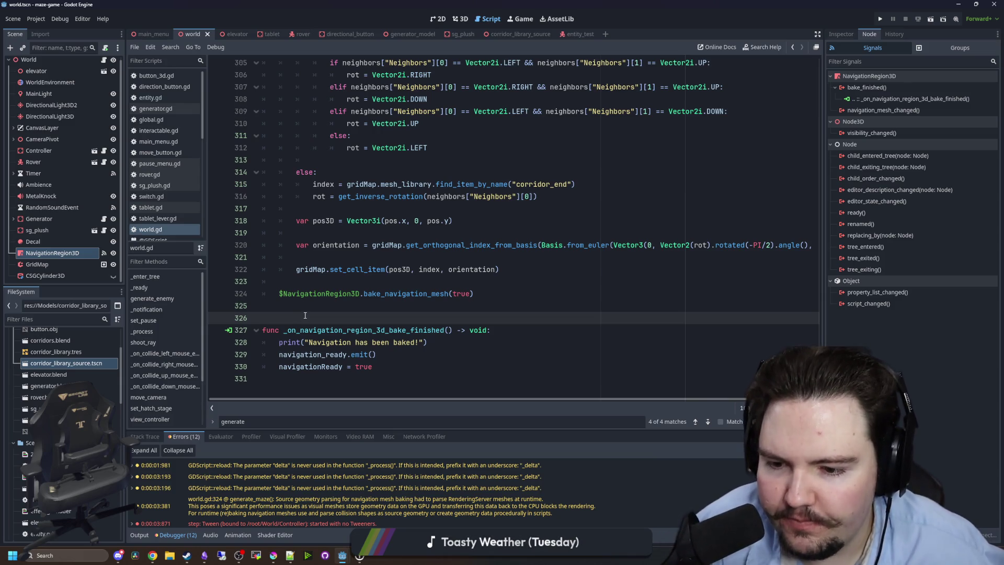
scroll(381, 318, up, 5)
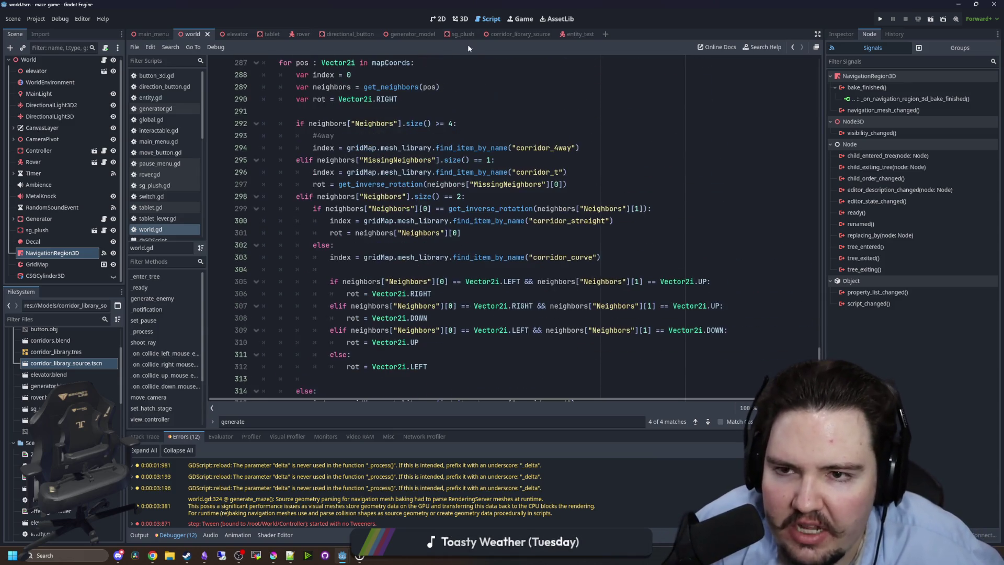
click(438, 19)
Save, switch to the entity_test scene and open the EntityTest script.
key(ctrl+s)
click(580, 35)
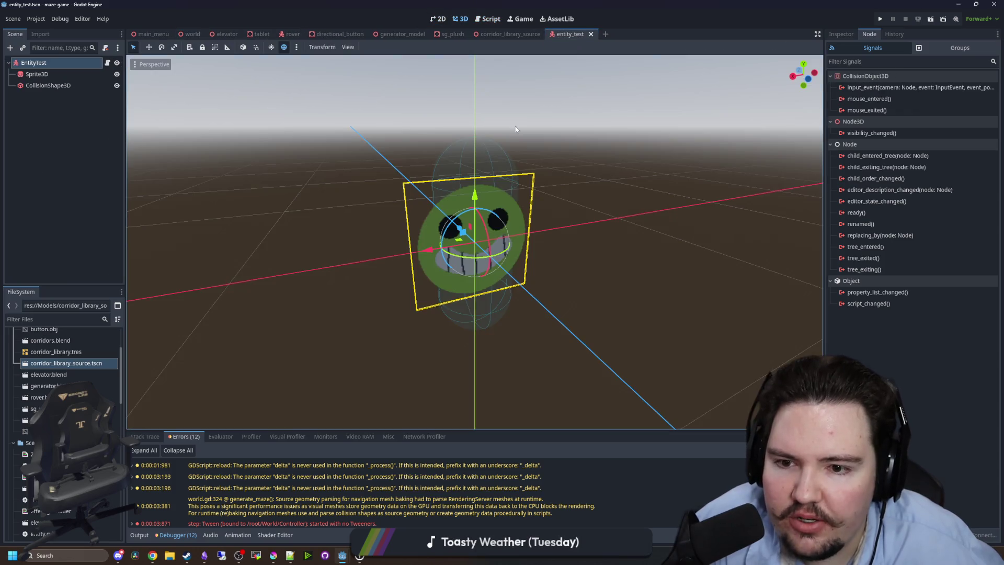
click(108, 63)
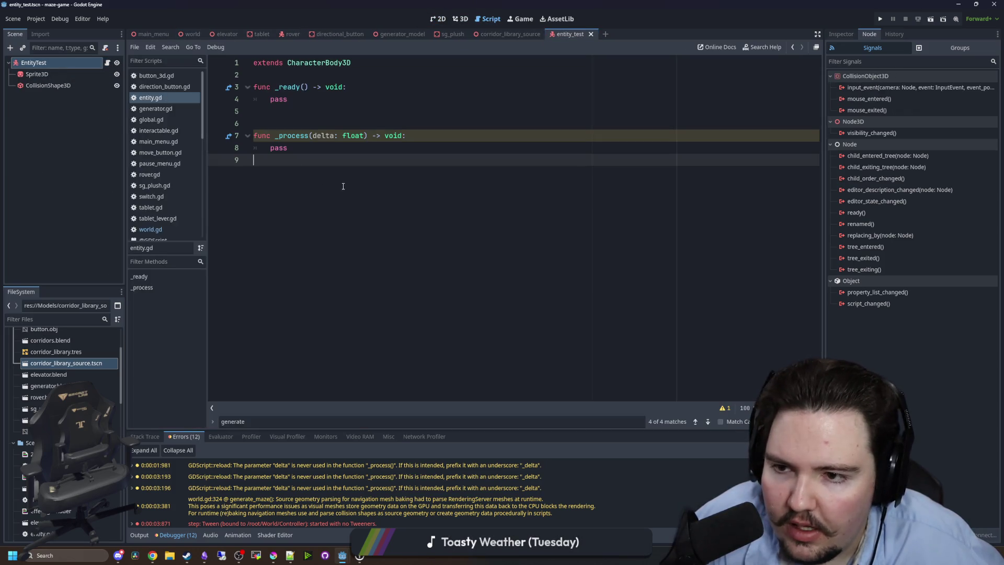
Add a NavigationAgent3D child under EntityTest and look over its properties and signals.
right_click(43, 58)
click(74, 69)
text(navigatio)
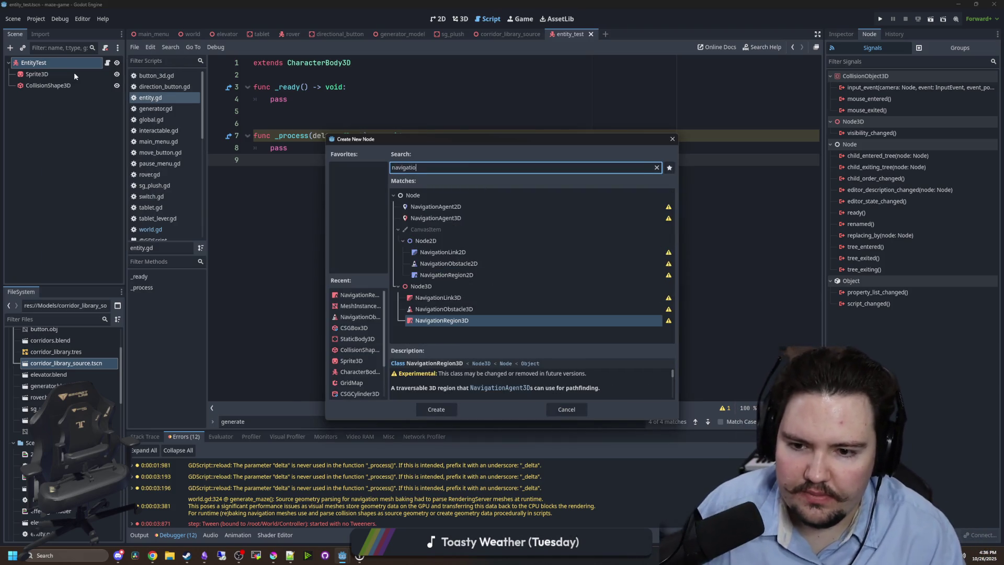
key(BackSpace)
key(Up)
key(Up)
key(Up)
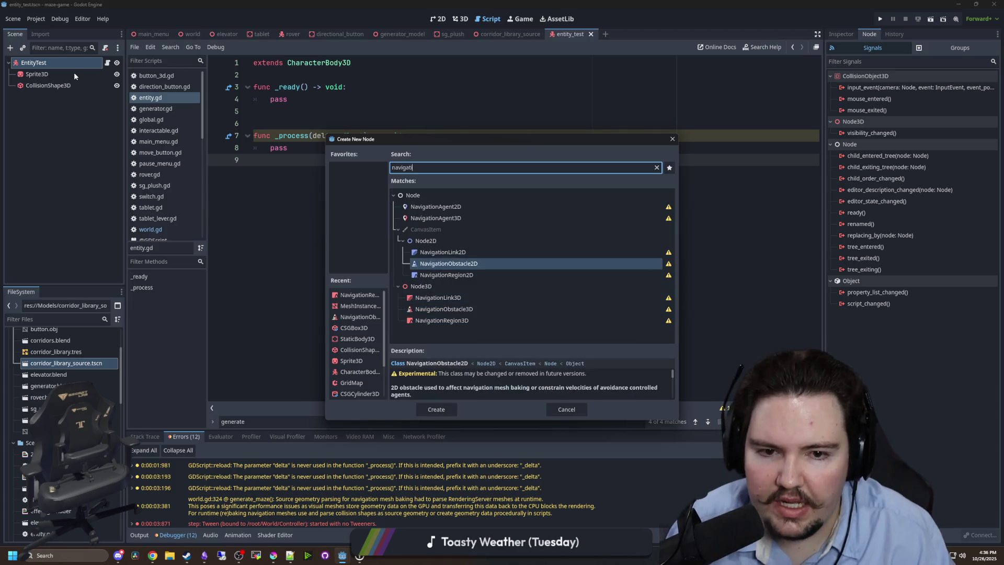
key(Return)
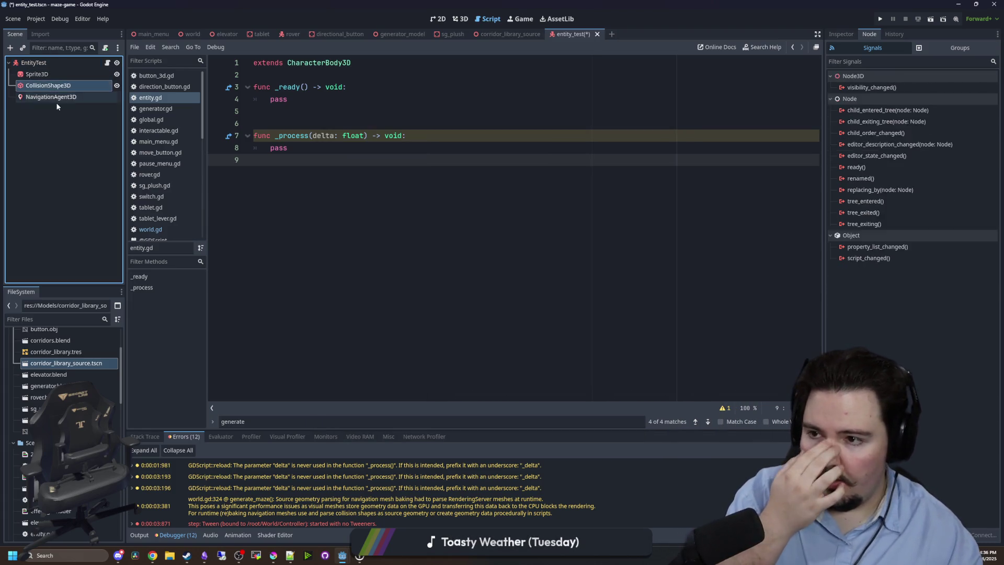
click(840, 34)
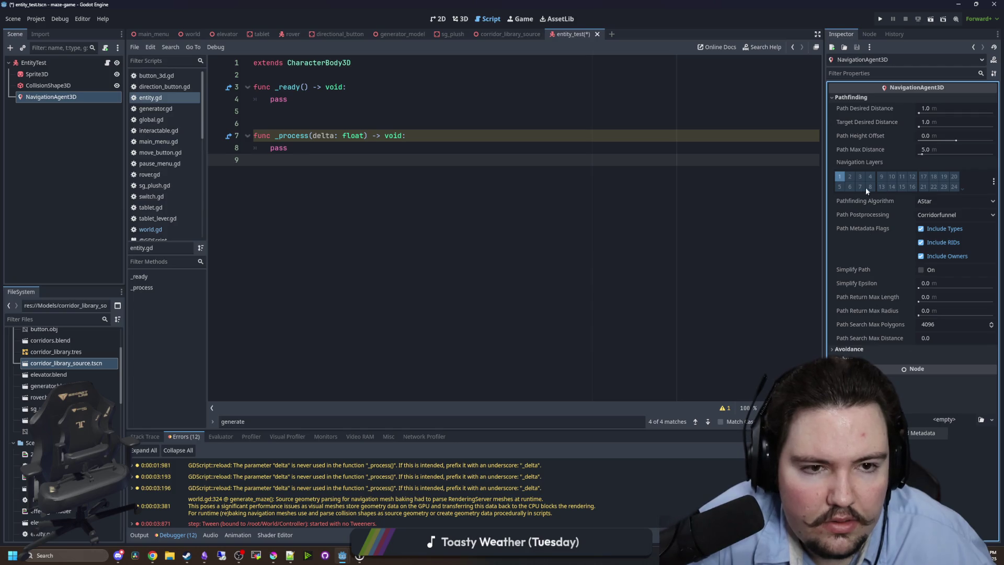
click(874, 35)
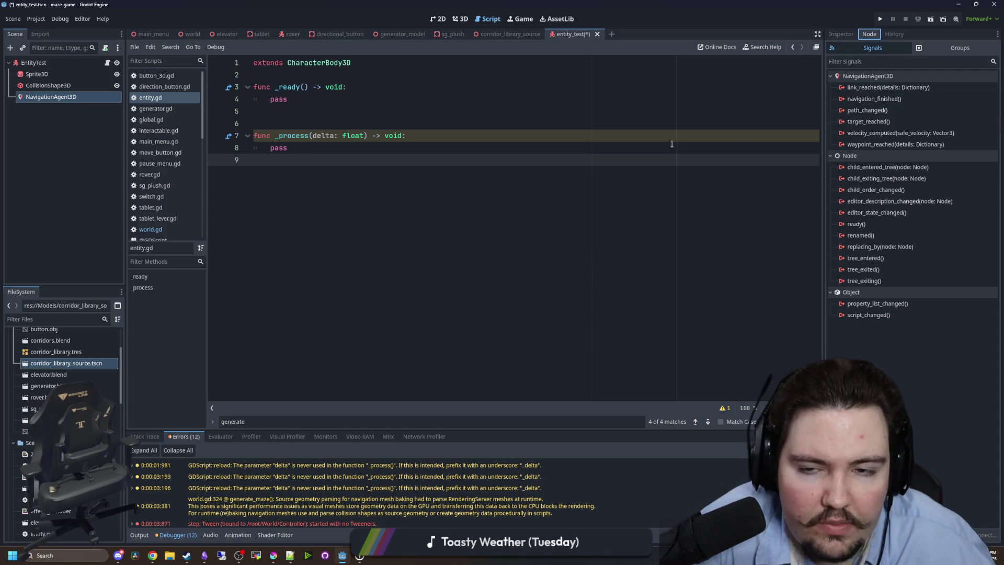
click(287, 111)
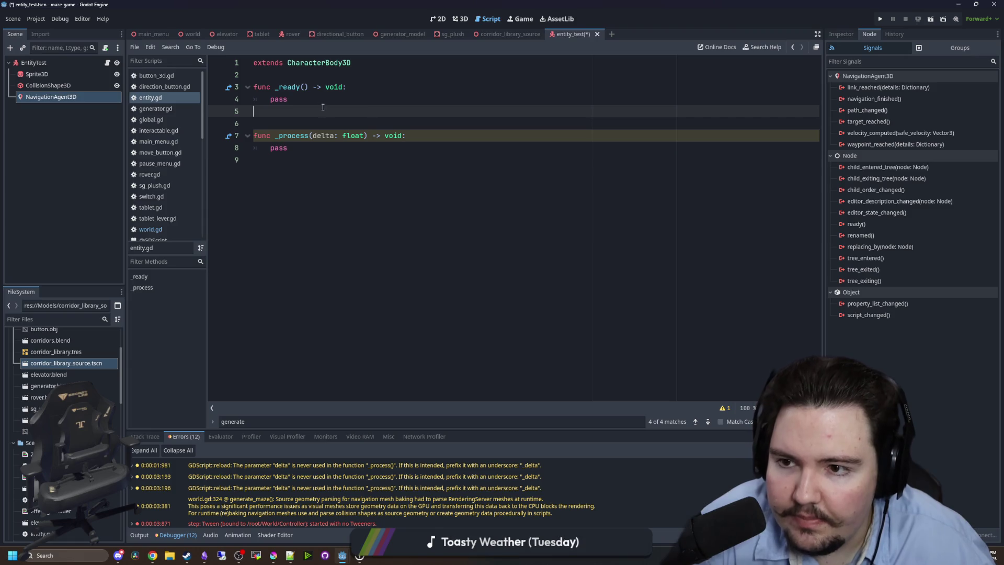
Replace pass in _ready with a connection to Global.world.navigation_ready.
click(301, 147)
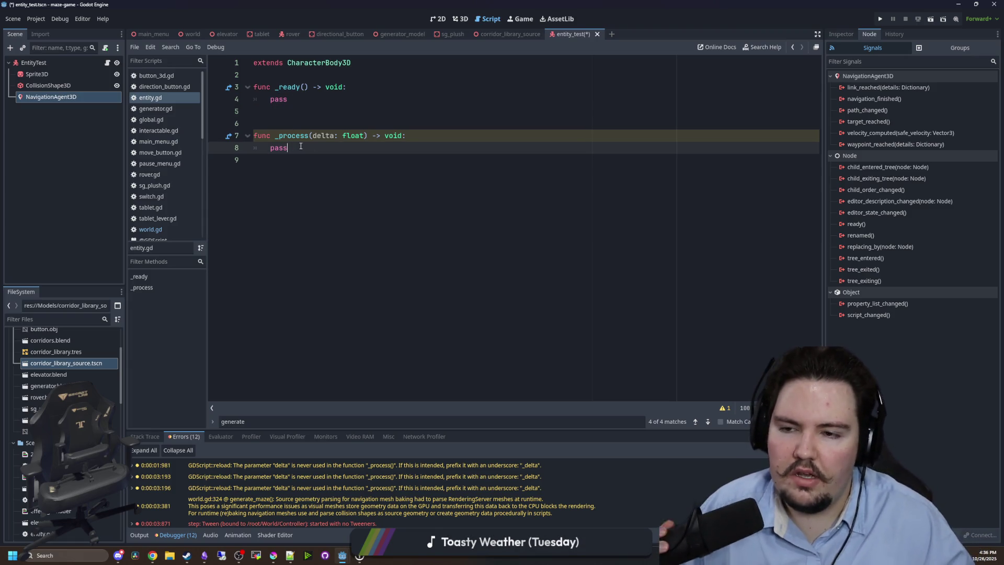
click(305, 102)
key(BackSpace)
key(BackSpace)
key(BackSpace)
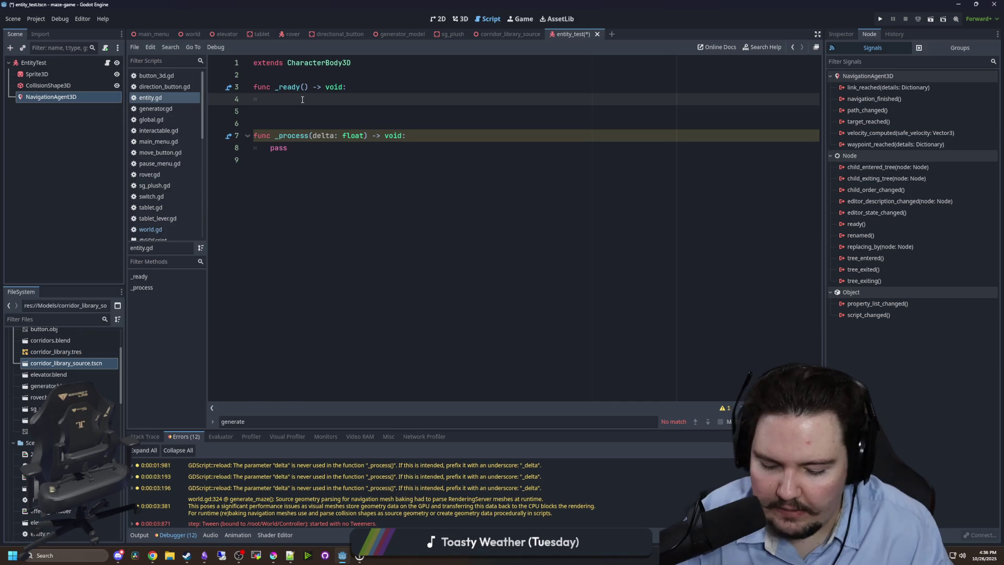
text(Global.world.)
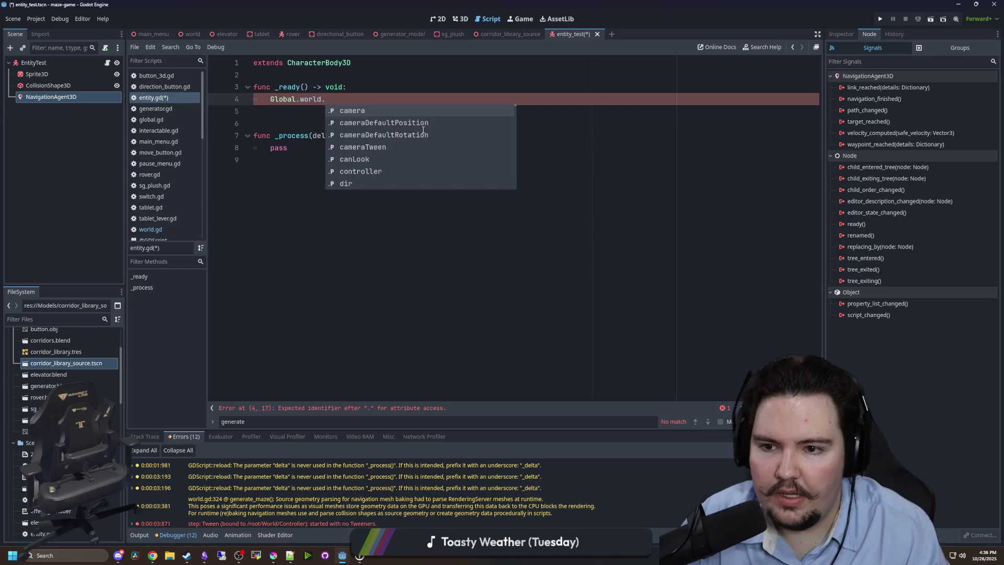
ctrl+click(305, 100)
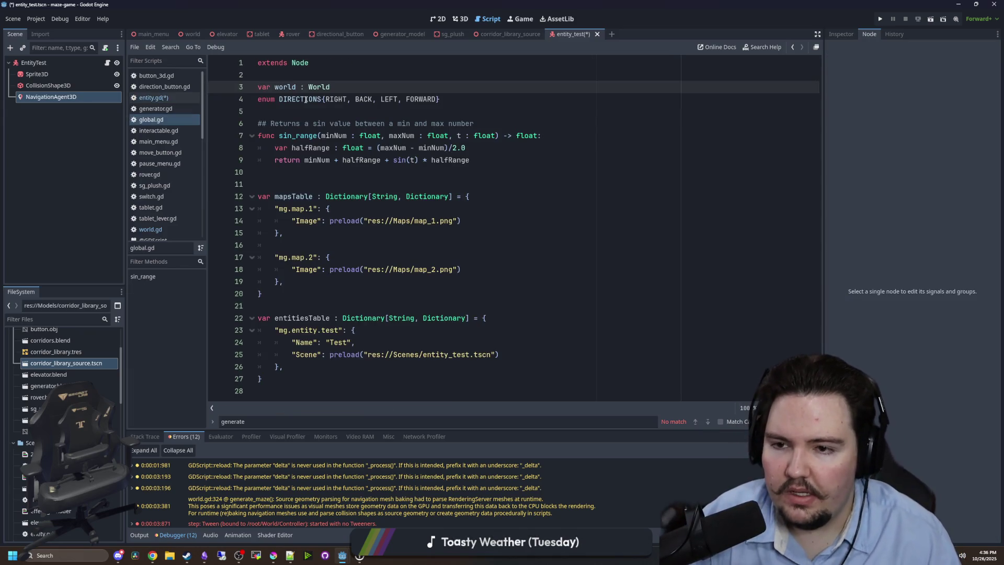
key(alt+Left)
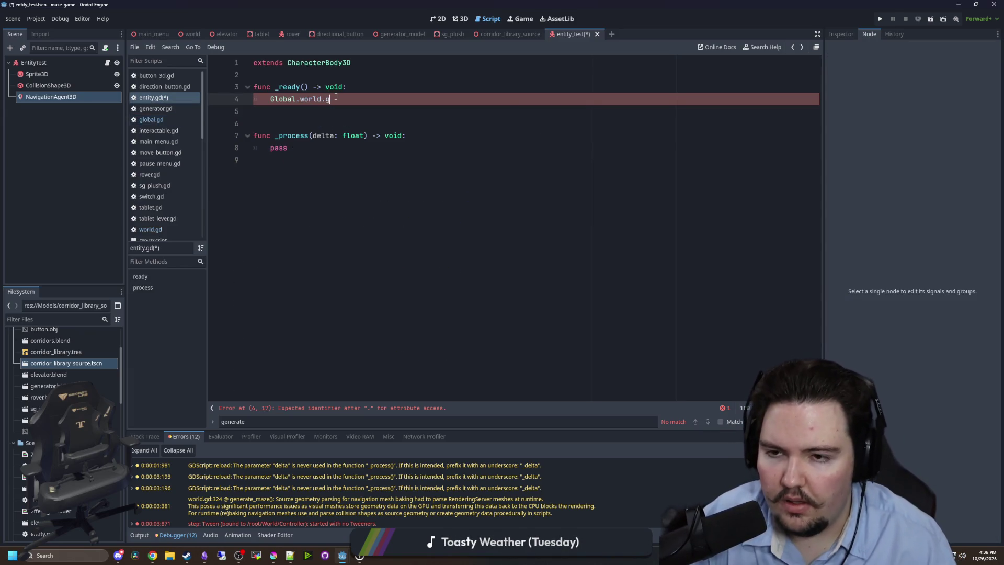
key(BackSpace)
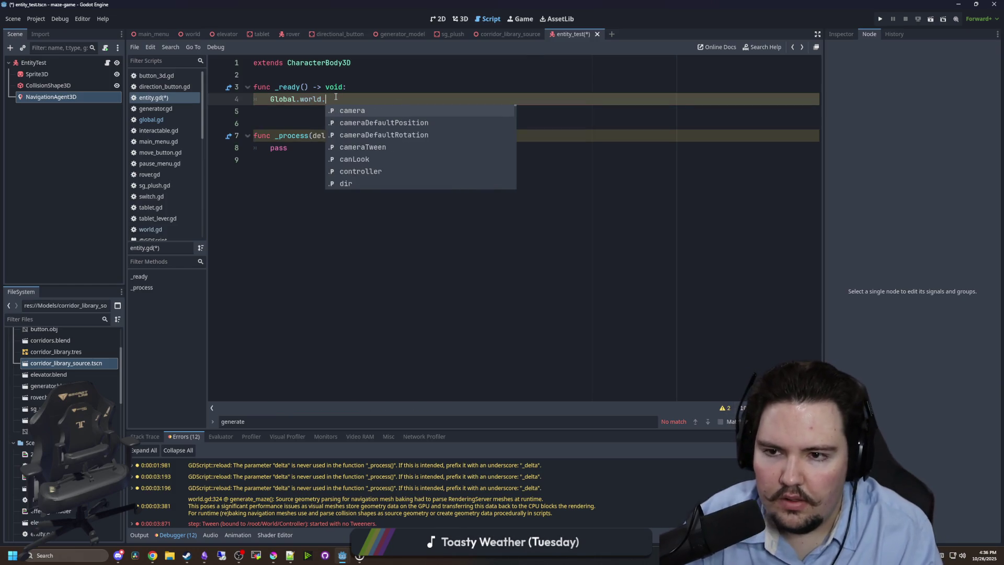
text(navi)
key(Return)
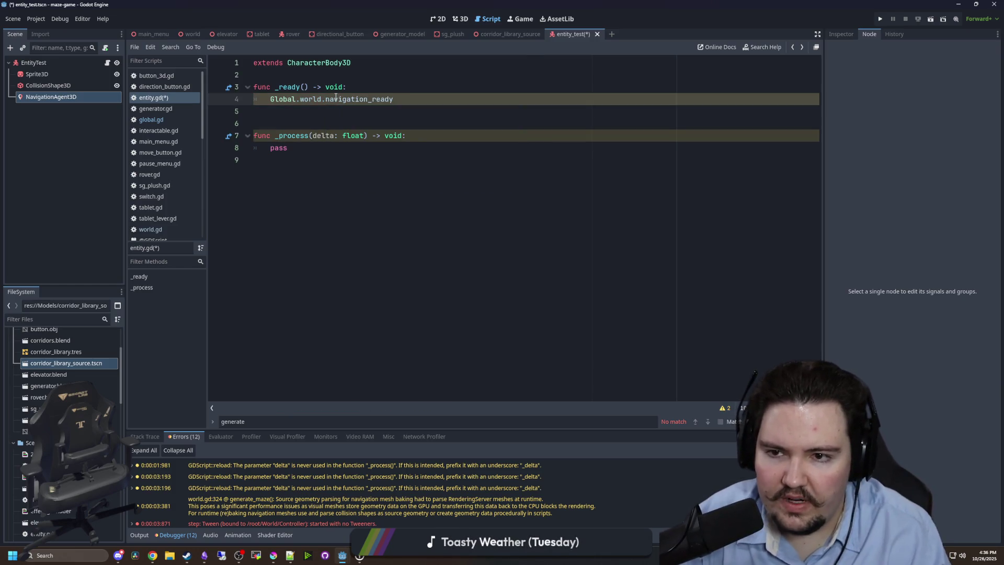
text(.connect(find_)
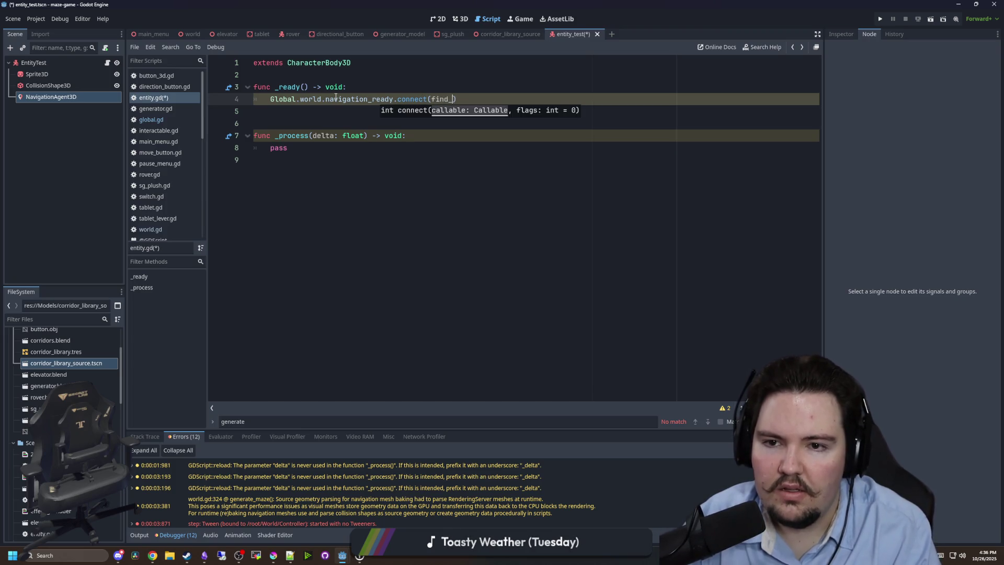
text(rg)
Add func find_target(): at the end of entity.gd referencing Global.world.mapCoords.
click(291, 217)
key(Return)
key(Return)
text(func find_target():)
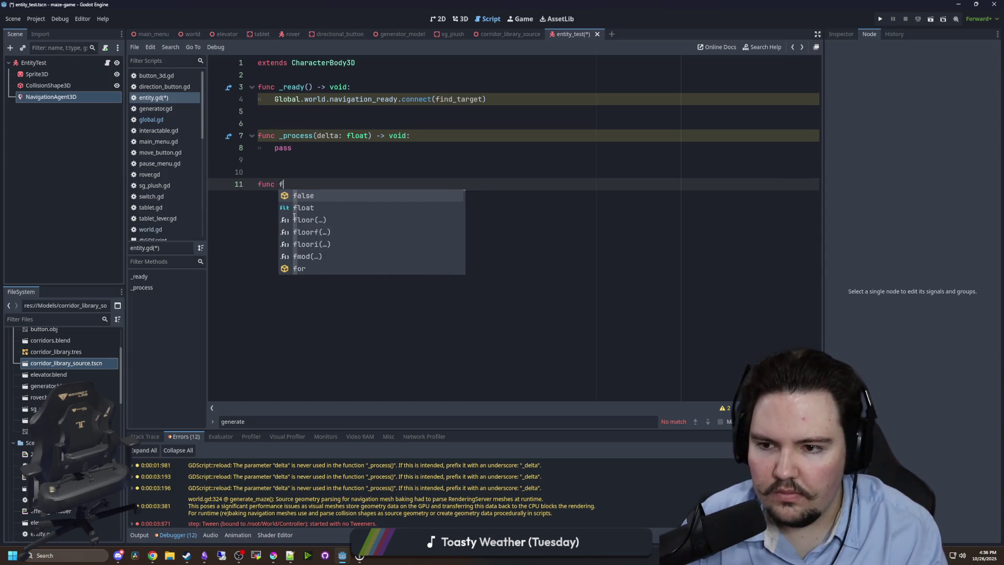
key(Return)
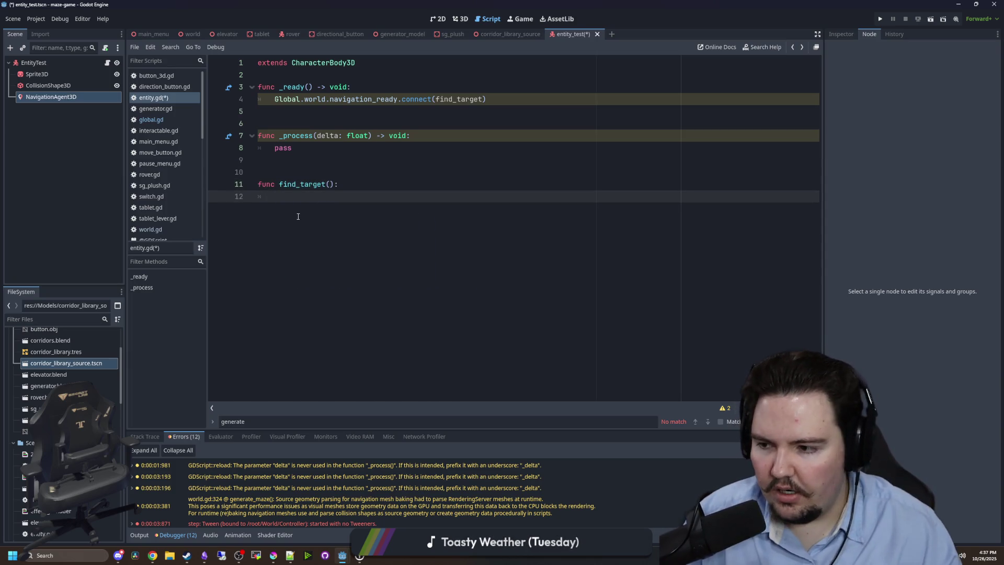
click(287, 150)
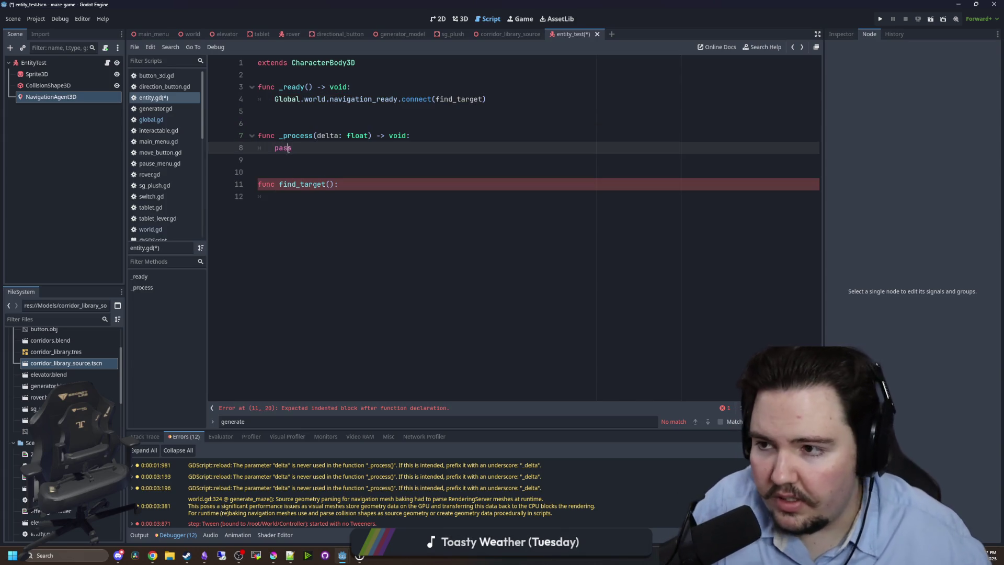
click(307, 208)
click(325, 171)
click(300, 203)
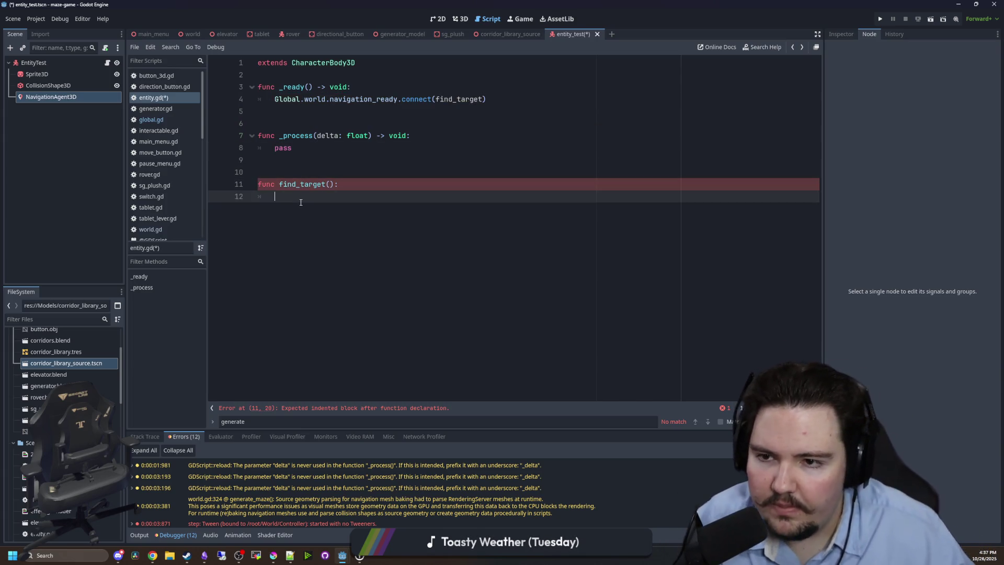
text(Global.world.)
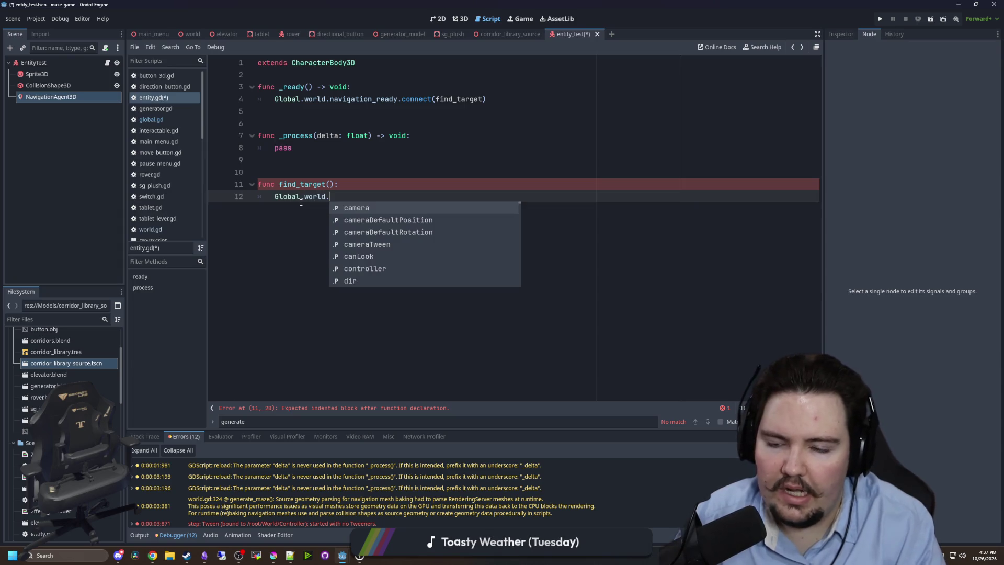
text(map)
key(Return)
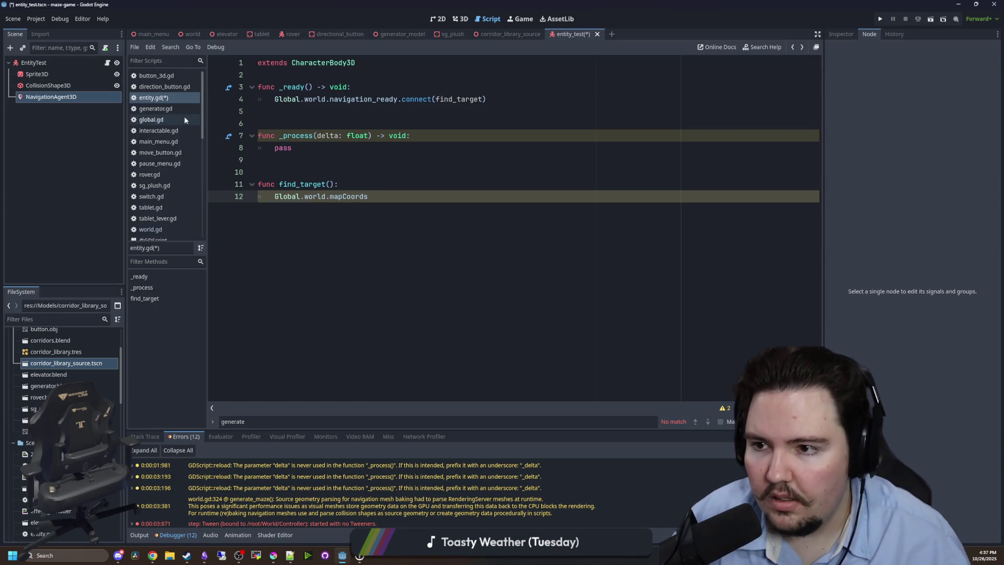
Declare var positions = [] and a for loop over Global.world.mapCoords in find_target.
click(165, 121)
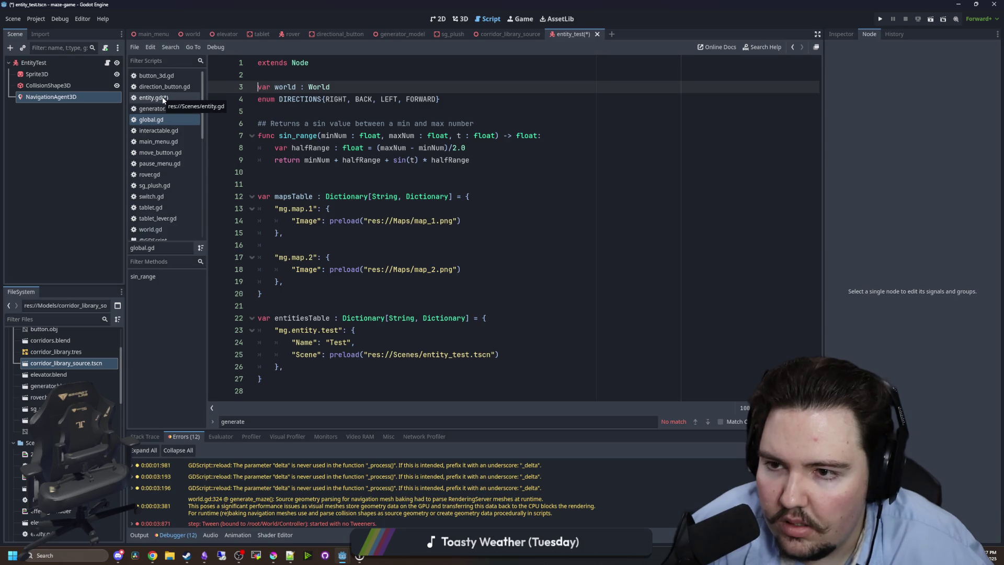
click(164, 98)
click(396, 190)
key(Return)
key(Return)
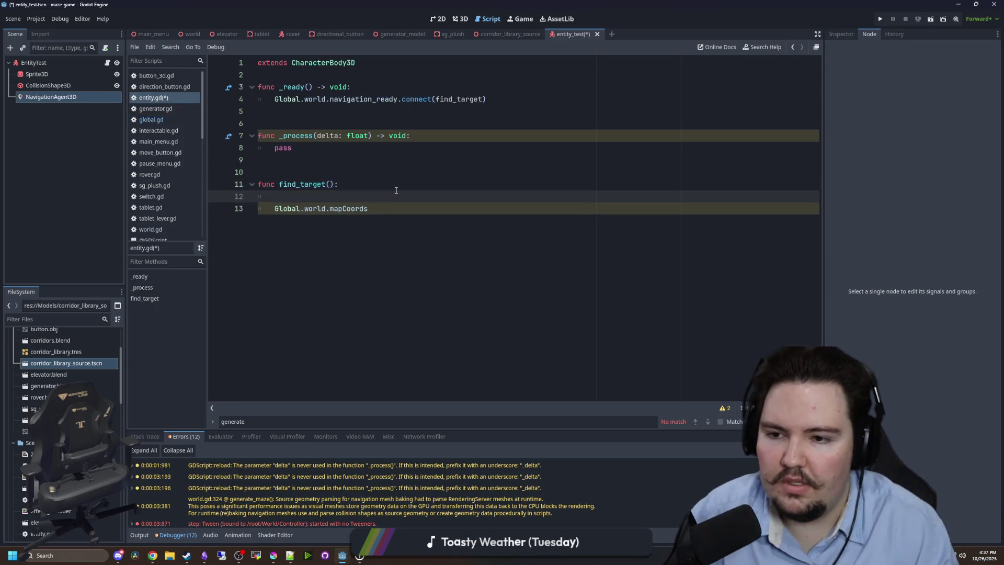
key(Up)
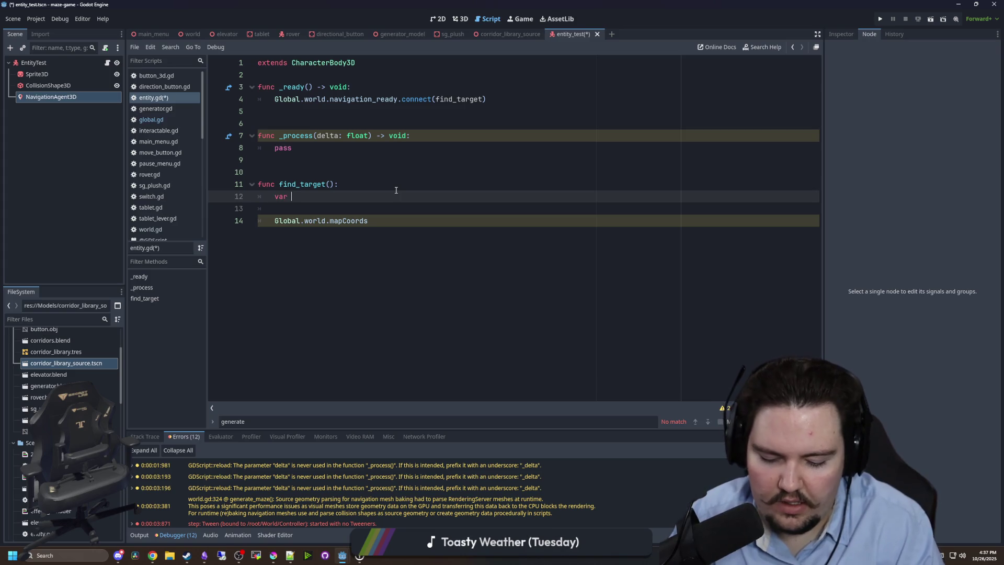
text(positions = [)
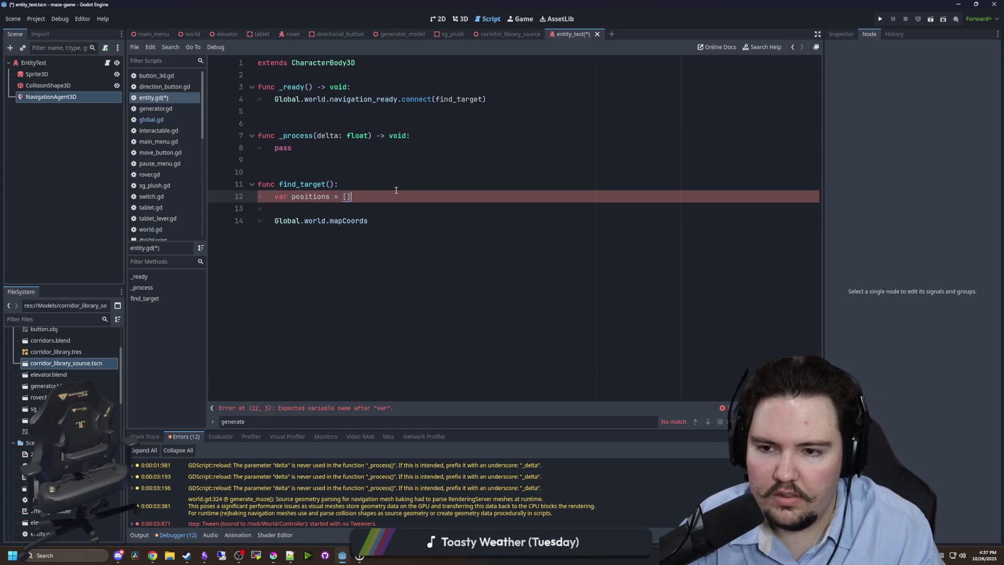
key(Return)
text(for i in Global.world.mapCoord)
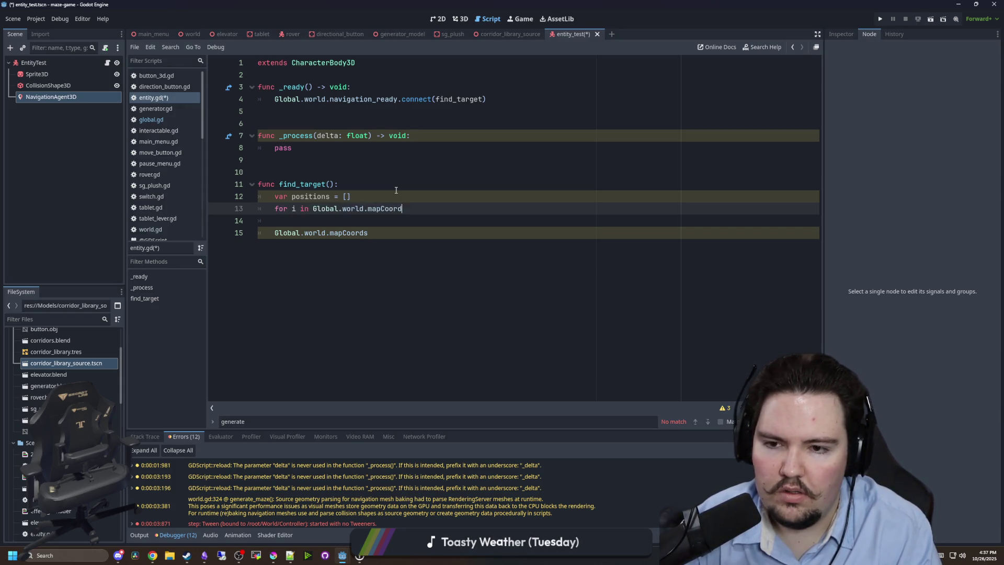
text(s:)
key(Return)
text(positions.pu)
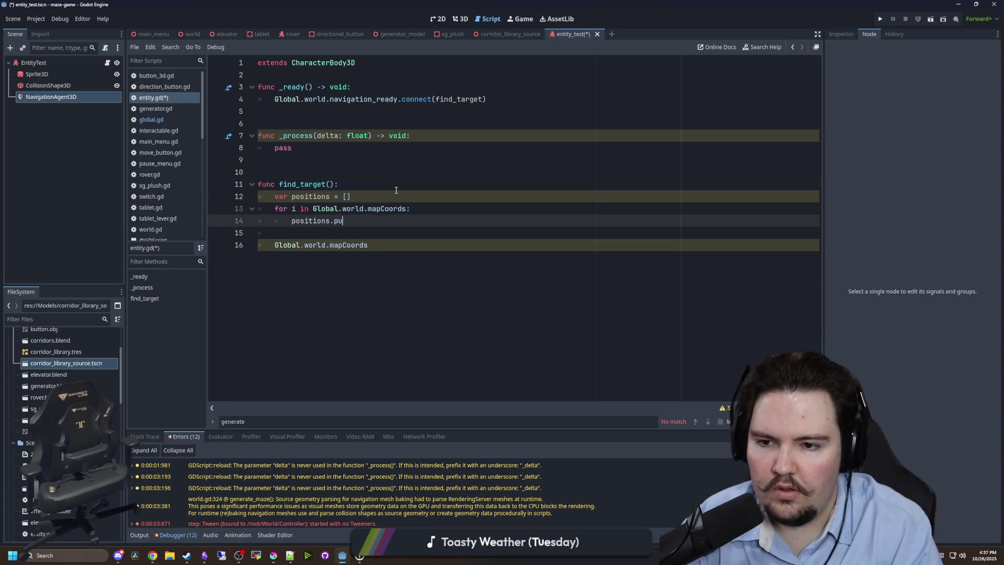
Push each coordinate times 8 into positions inside the loop and save entity.gd.
text(sh_)
key(Return)
text(i))
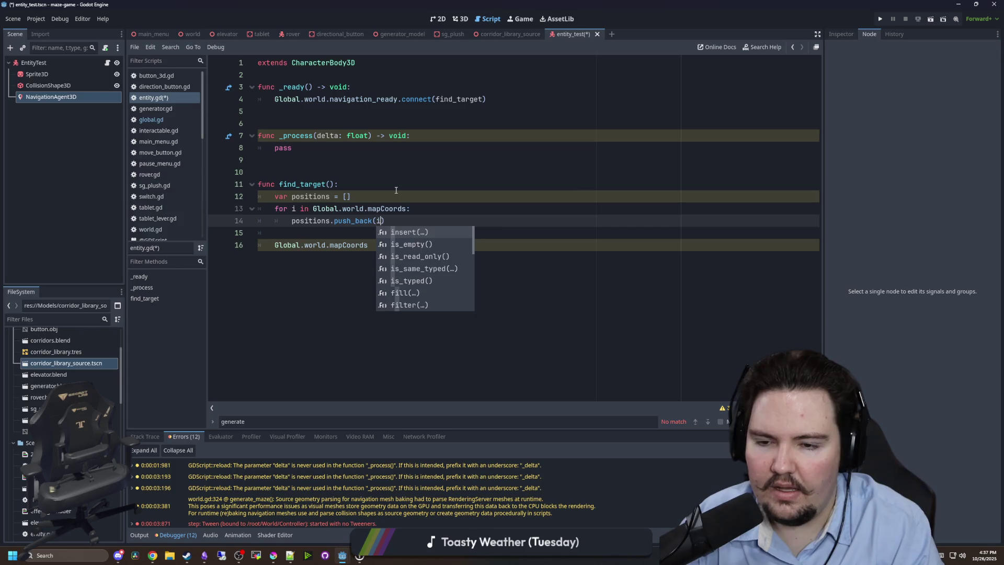
key(Return)
key(Return)
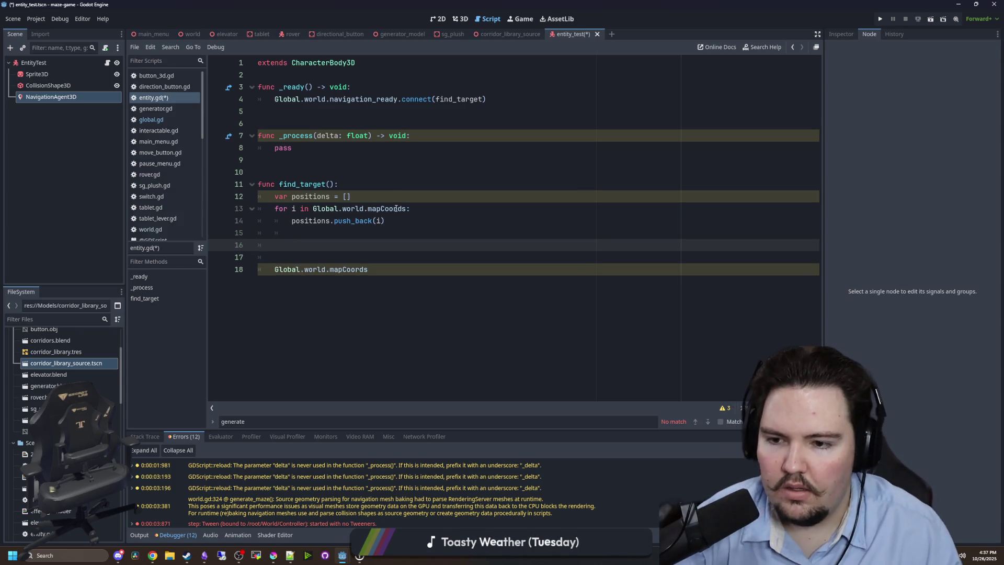
key(BackSpace)
key(BackSpace)
key(BackSpace)
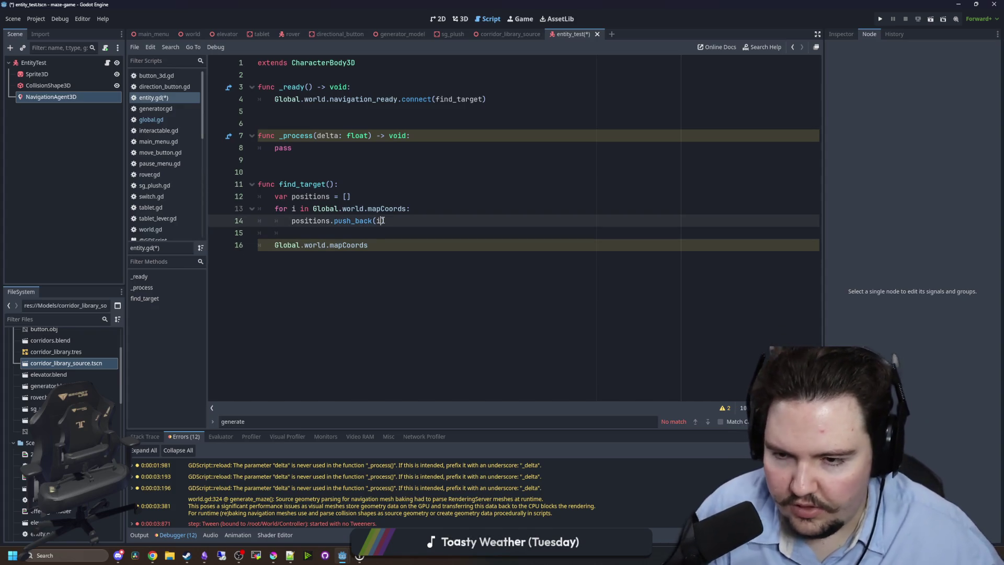
text())
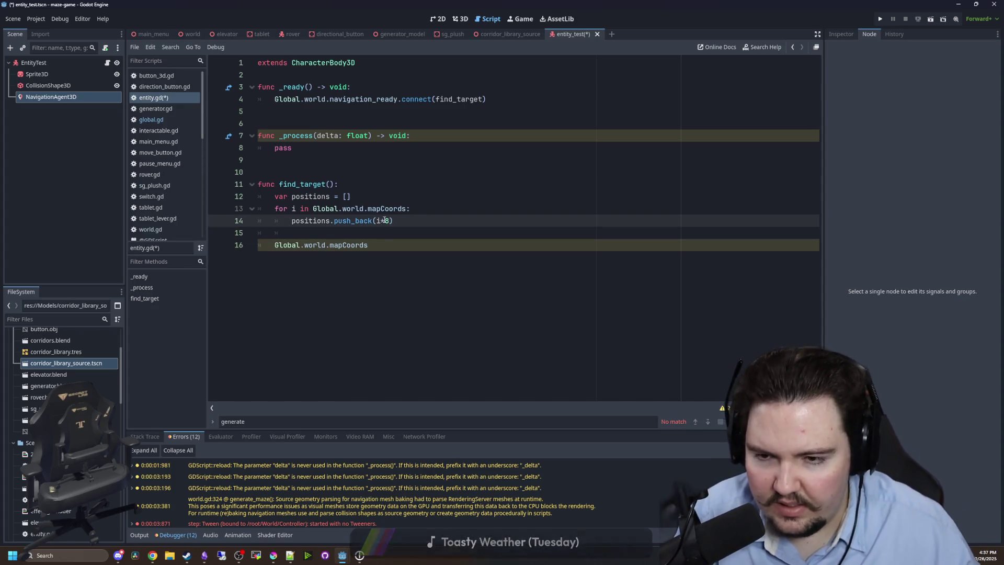
click(343, 237)
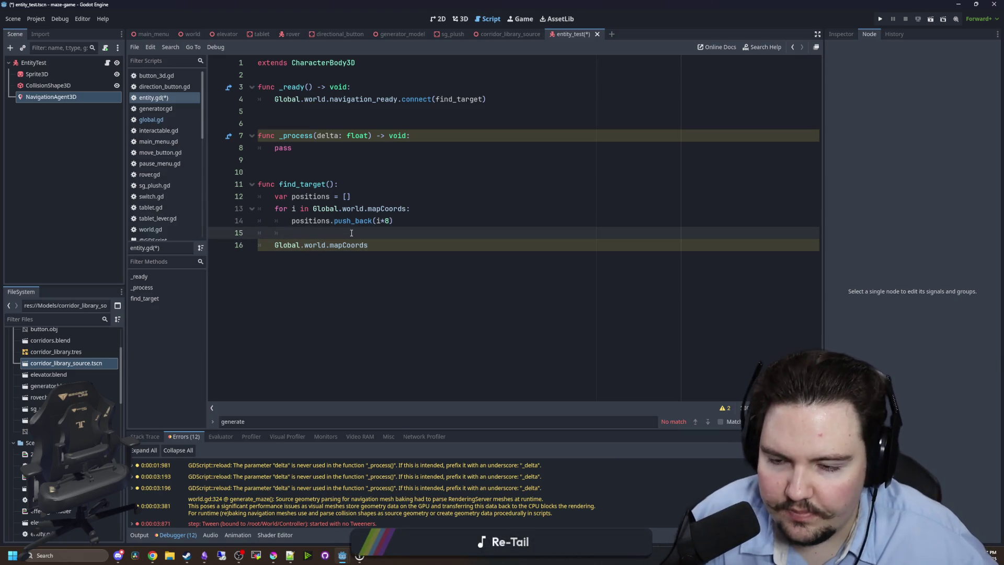
drag(389, 221, 376, 221)
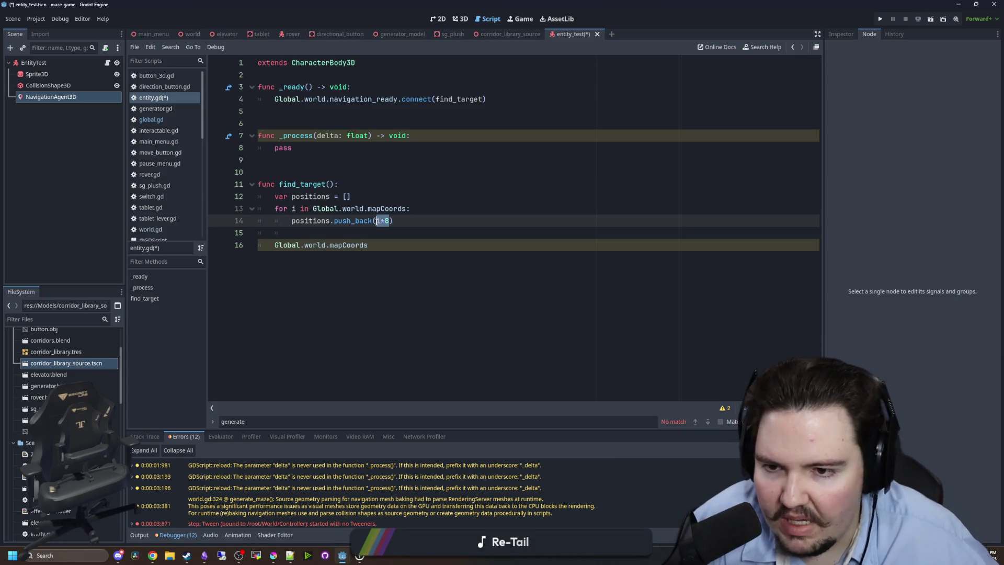
click(371, 230)
key(ctrl+s)
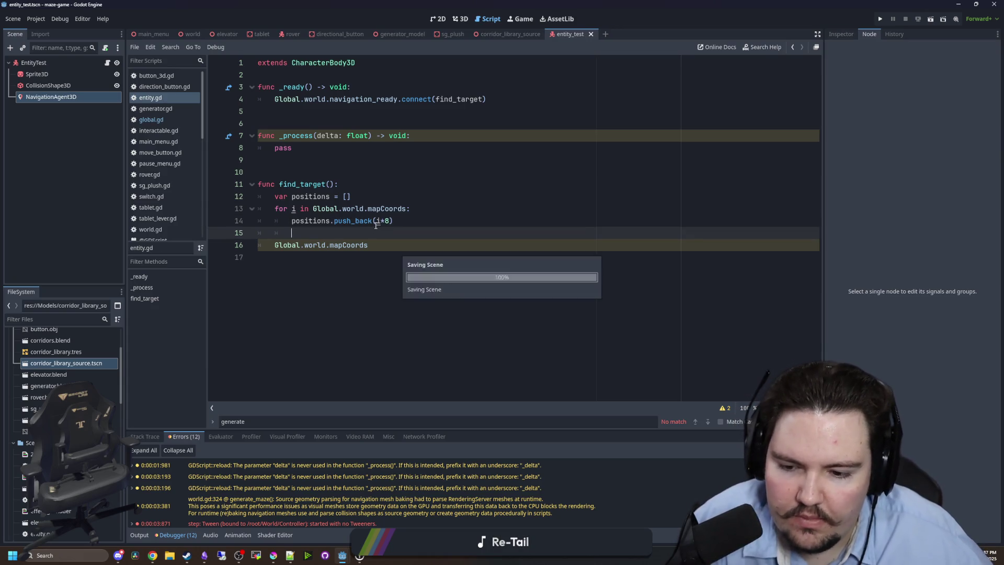
click(375, 243)
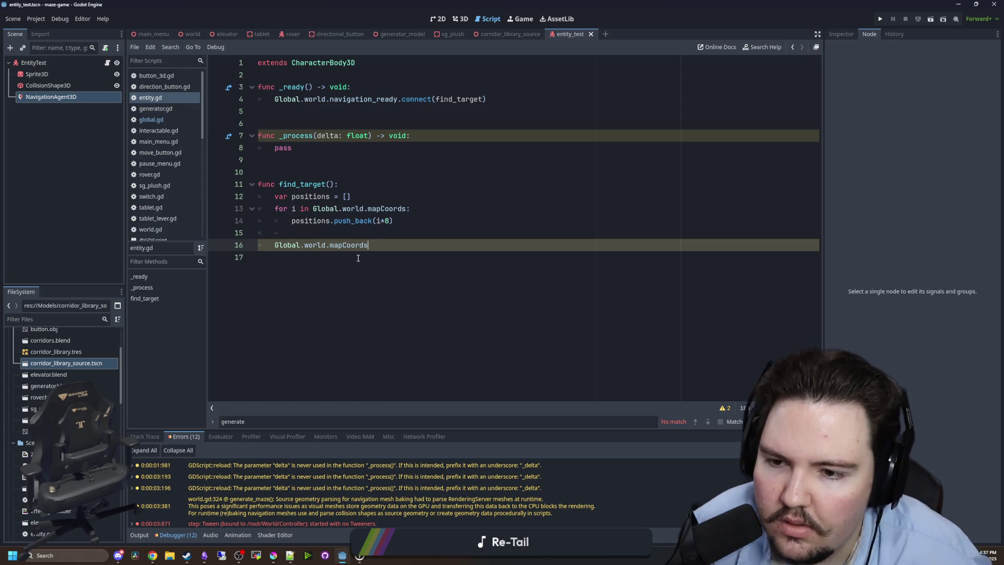
Replace the leftover mapCoords line with NavigationAgent3D.target_position = Vector3(, position.y, ).
click(310, 237)
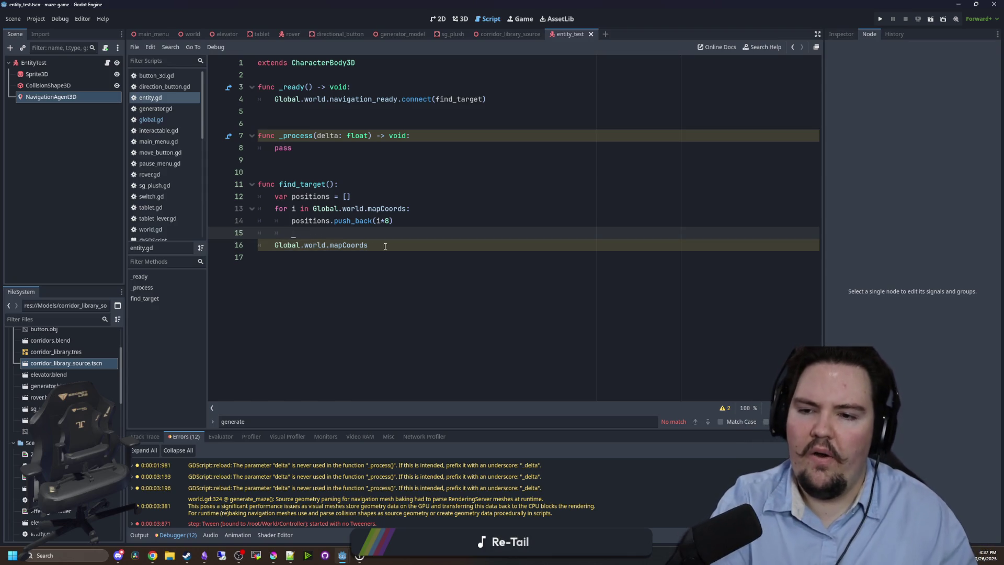
drag(381, 246, 275, 245)
key(BackSpace)
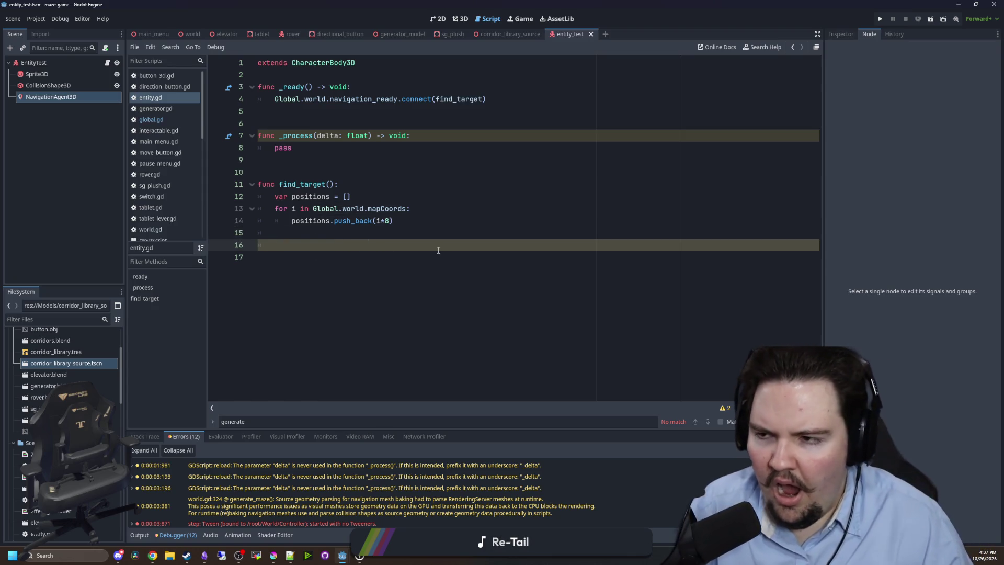
drag(49, 97, 318, 244)
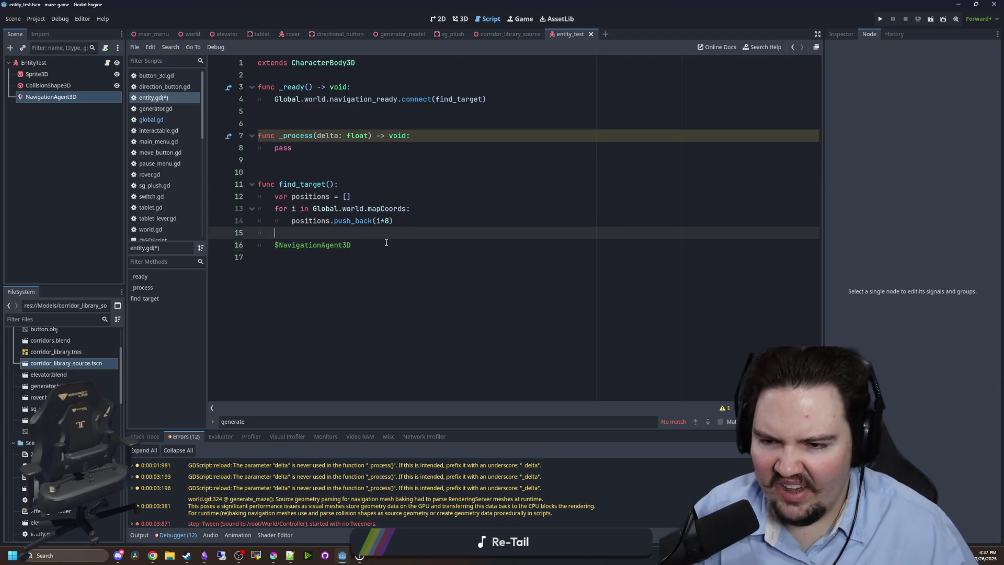
text(.tar)
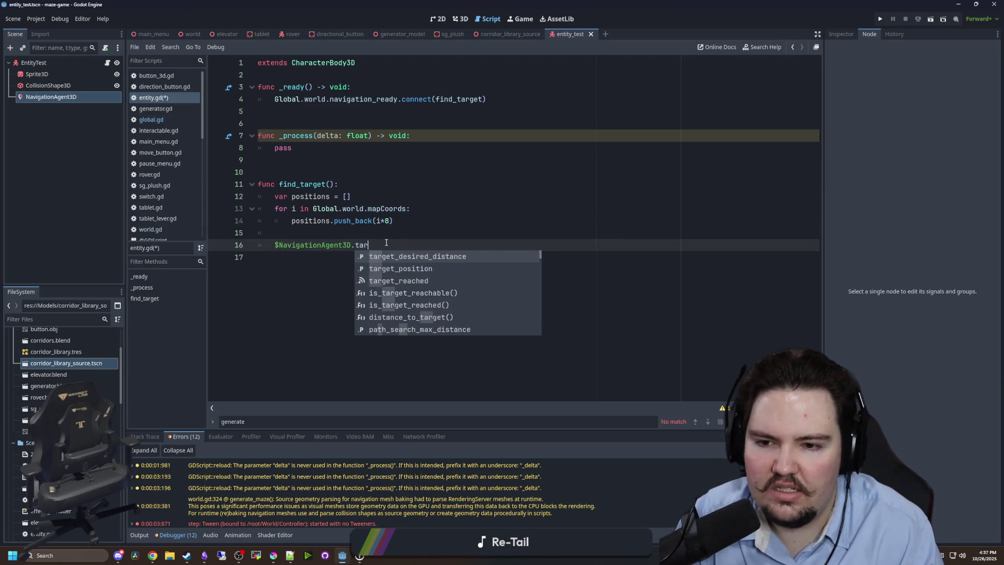
key(Down)
key(Return)
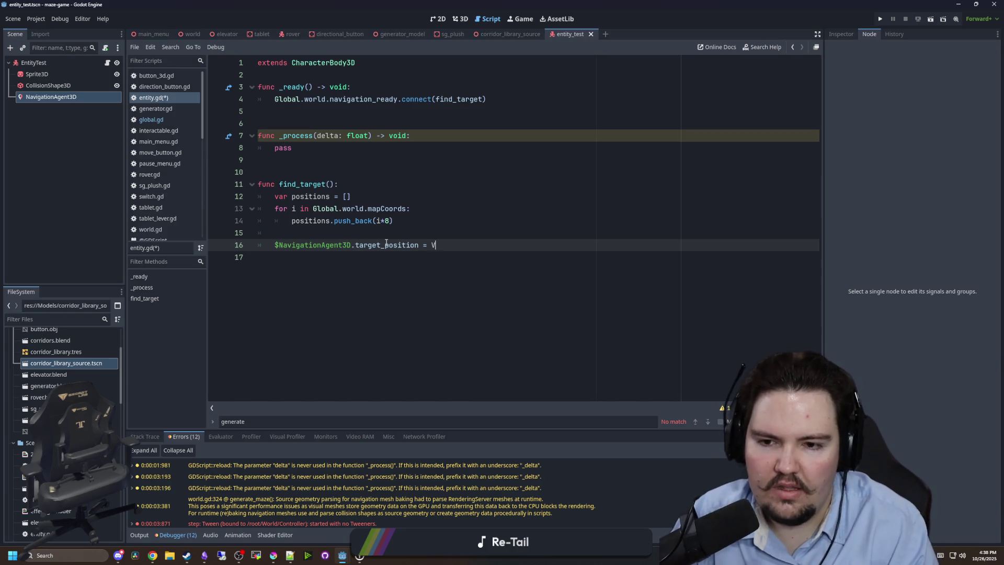
text(ector3()
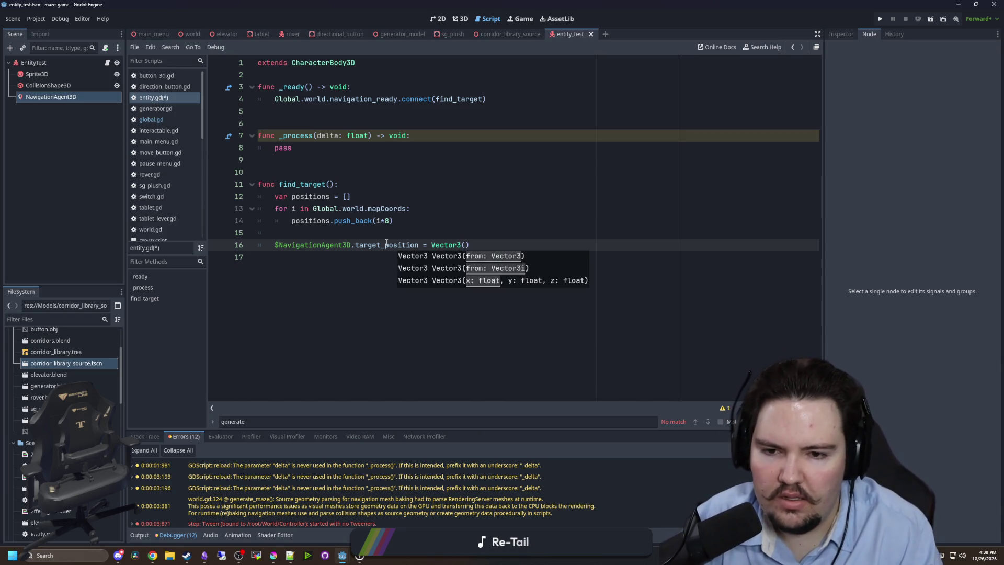
text(, y)
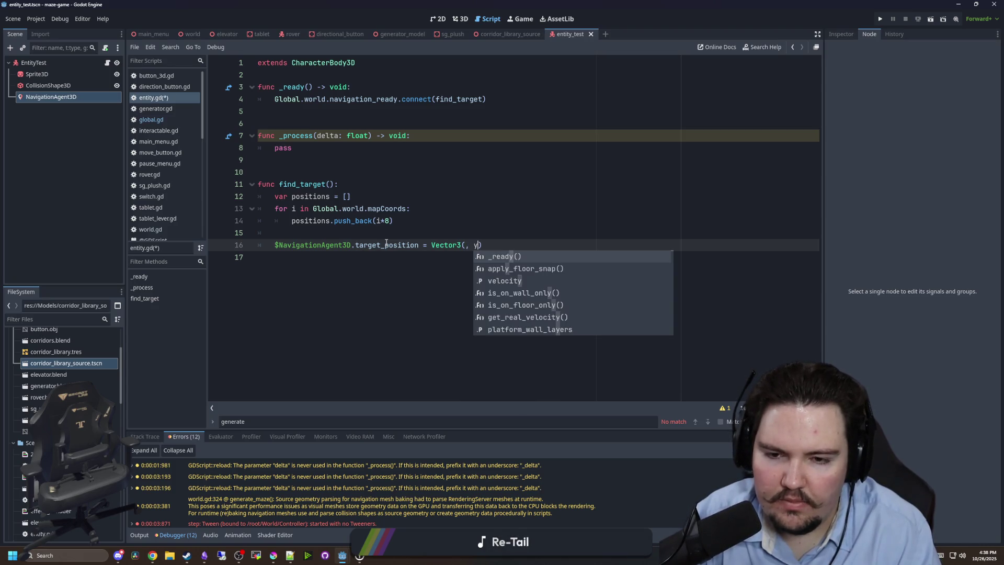
key(BackSpace)
text(position.y,)
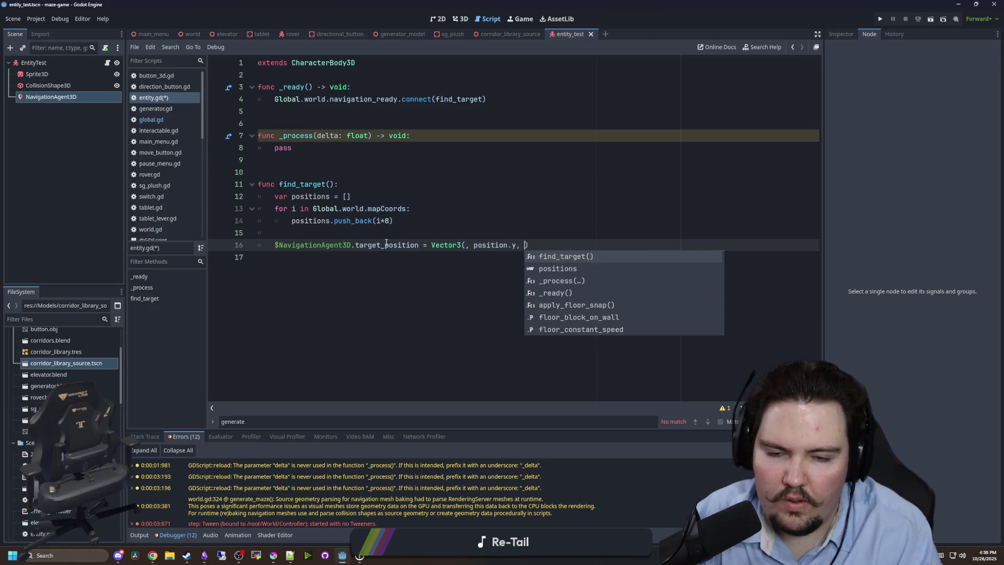
key(Escape)
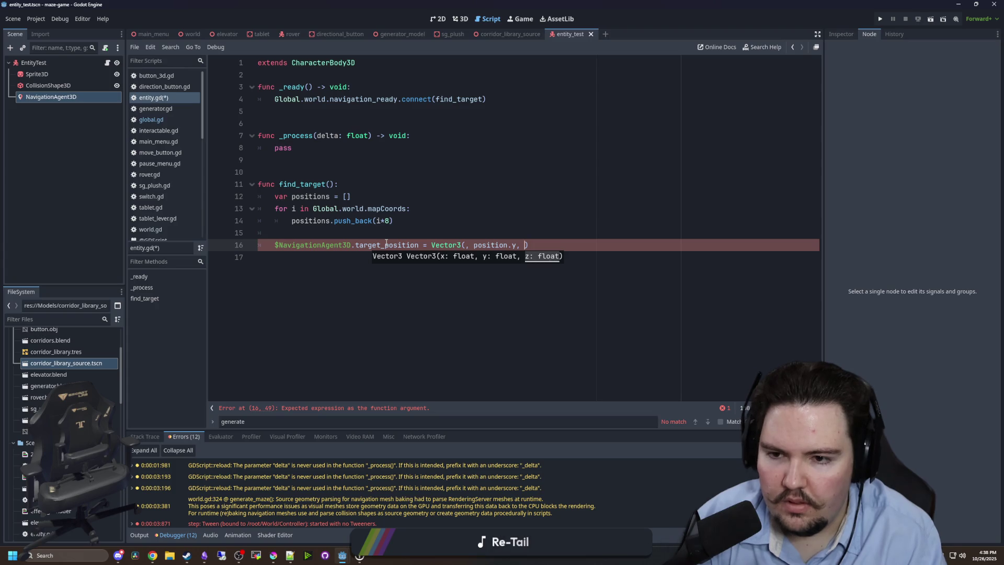
Add 'var targetPos = positions.pick_random()' above the target assignment.
click(373, 233)
key(Return)
key(Return)
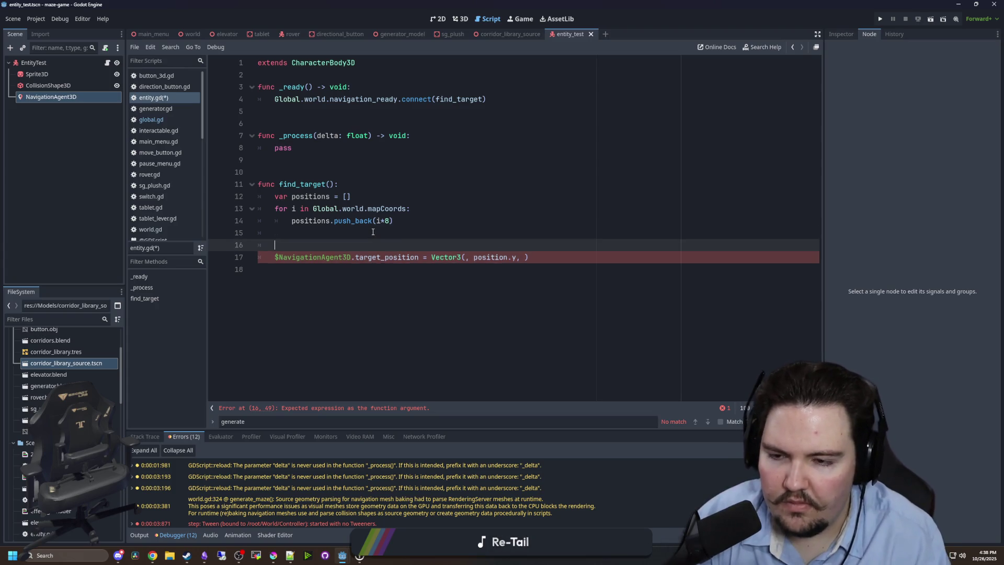
key(Up)
text(var targetPos = positions.picjk)
key(BackSpace)
key(BackSpace)
text(lk)
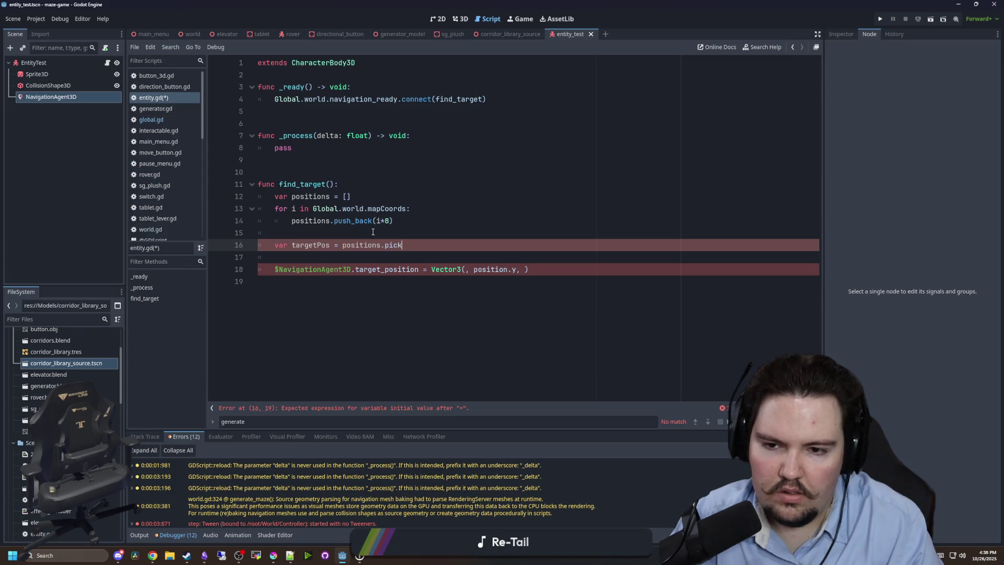
key(Return)
Fill the Vector3 with targetPos.x and targetPos.y, then save the entity script.
double_click(311, 245)
key(ctrl+c)
click(465, 269)
key(ctrl+v)
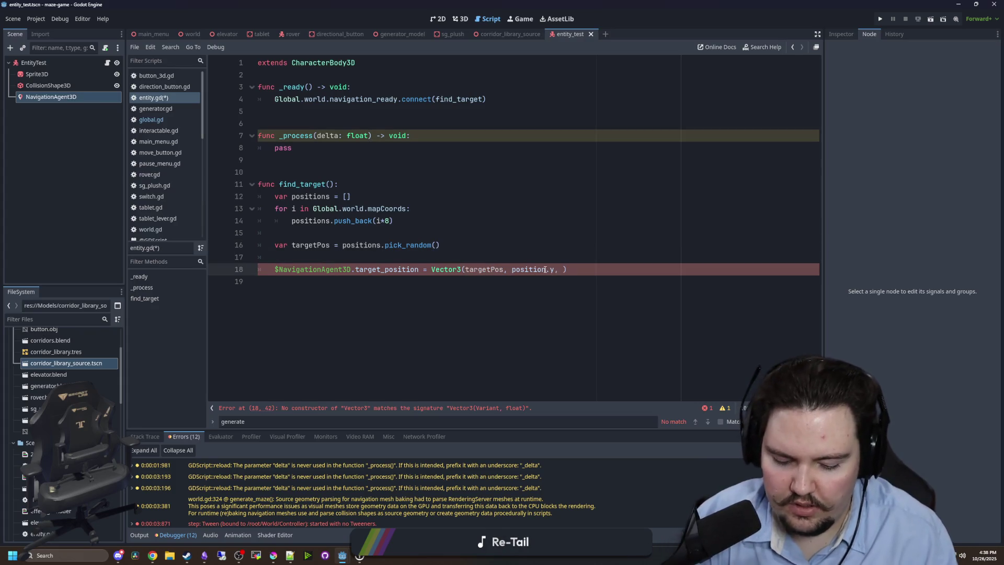
text(.x)
key(ctrl+v)
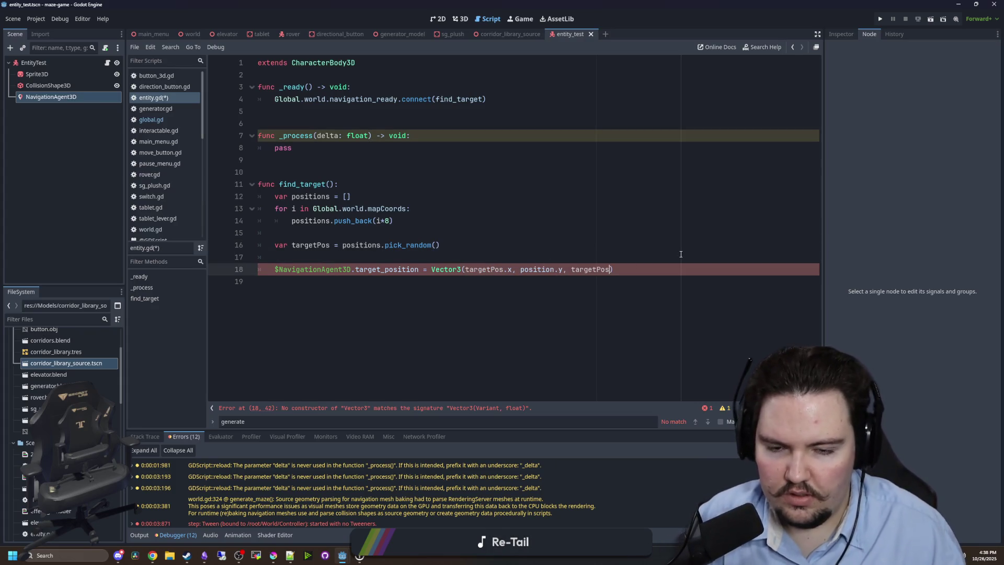
text(.y)
click(638, 243)
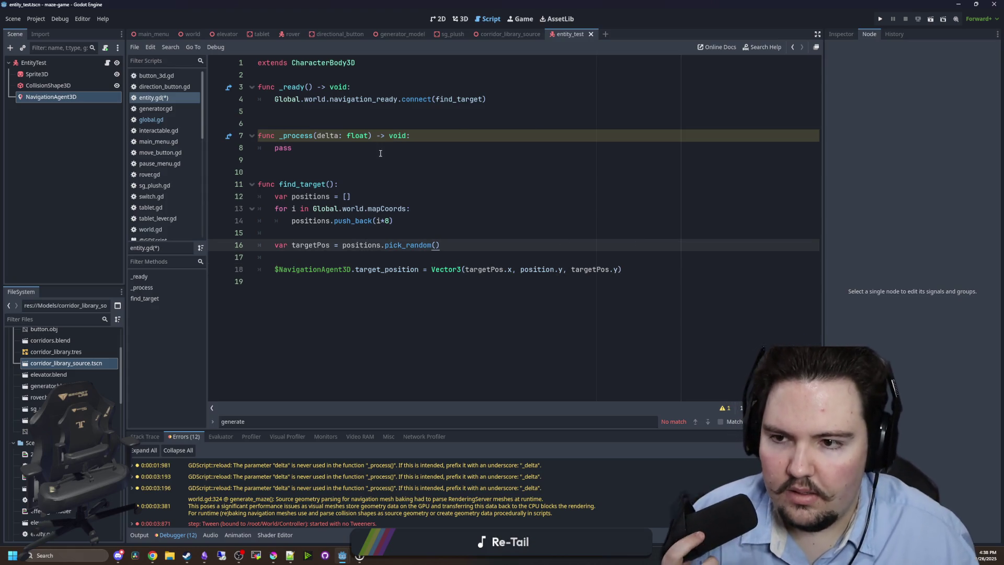
click(261, 172)
click(345, 255)
key(ctrl+s)
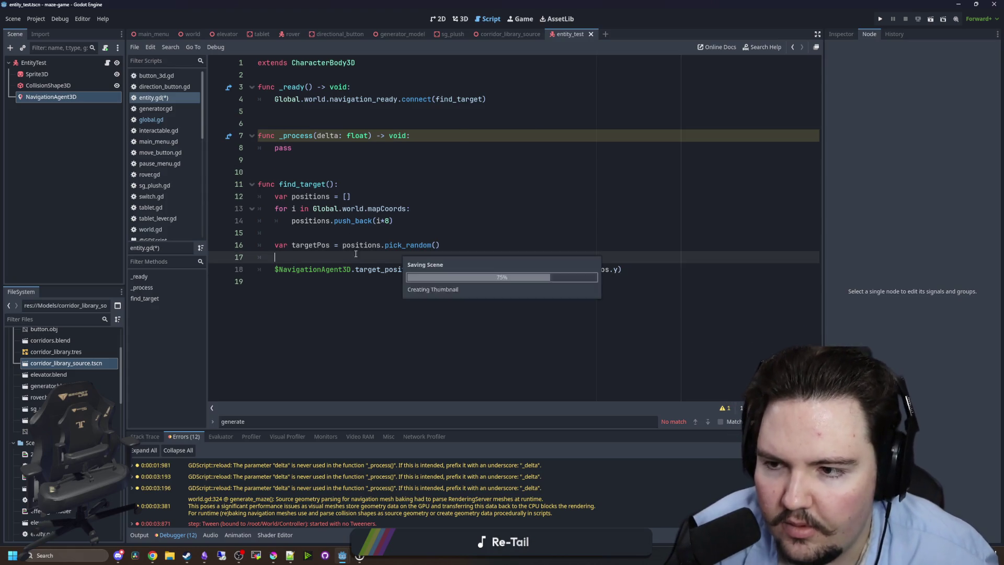
Replace pass in _process with move_and_slide() and $NavigationAgent3D.get_next_path_position().
click(341, 150)
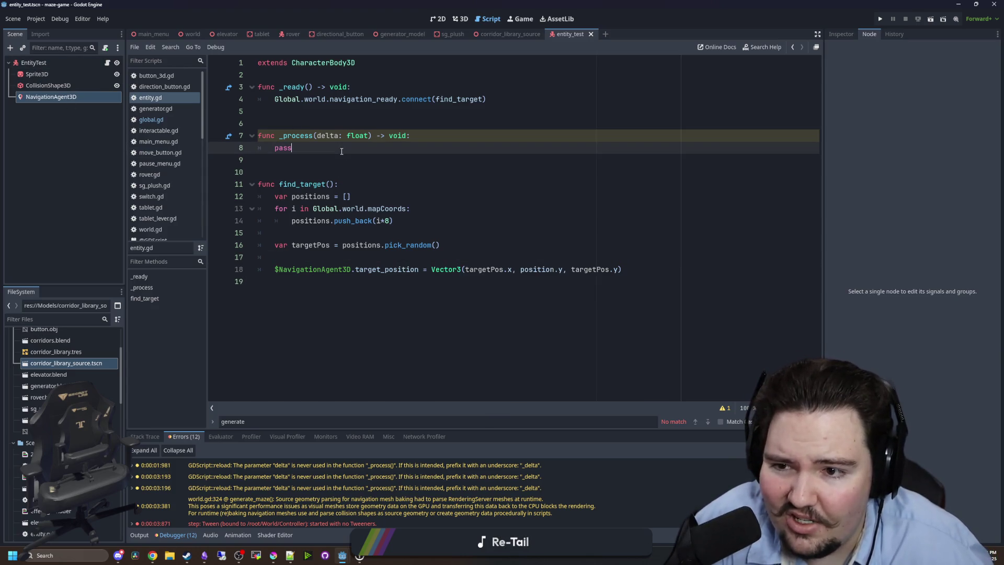
key(BackSpace)
key(BackSpace)
key(BackSpace)
text(mopve)
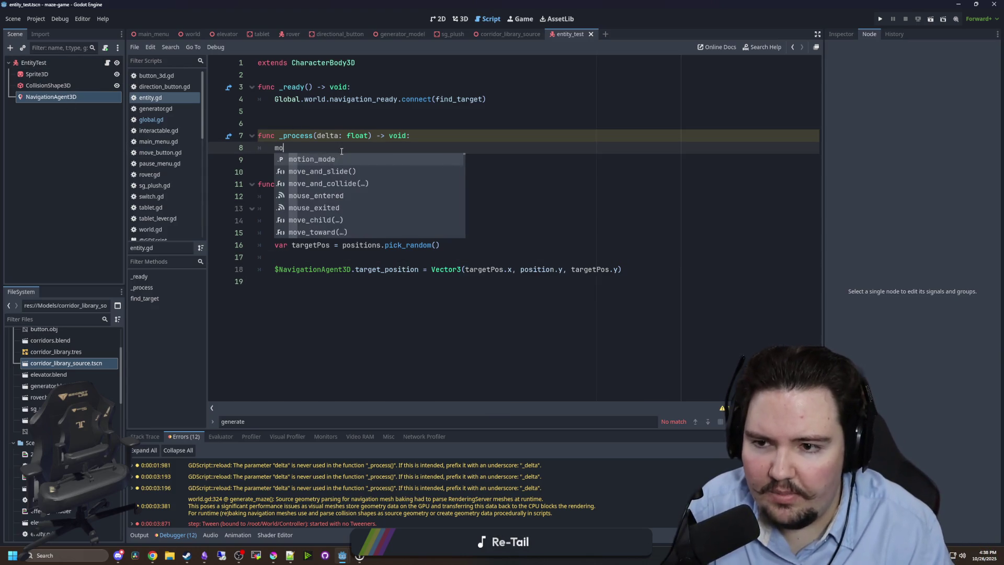
key(Return)
key(Return)
key(Return)
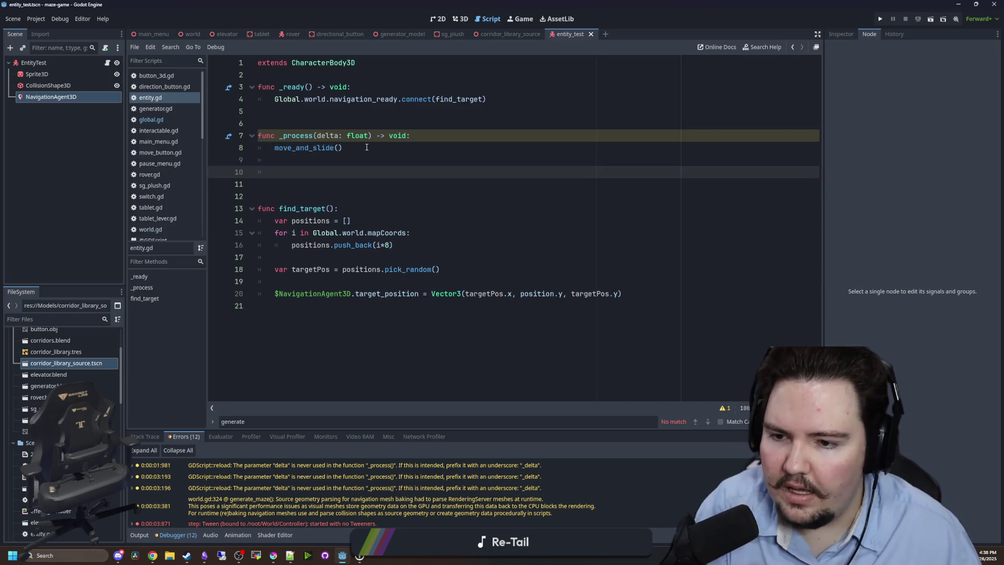
text($Na)
key(Return)
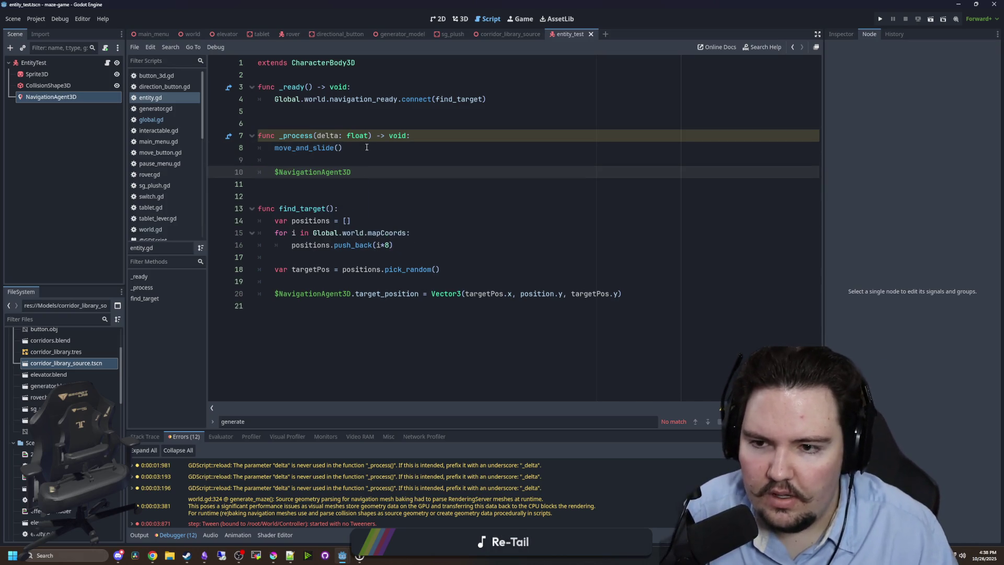
text(.get_nex)
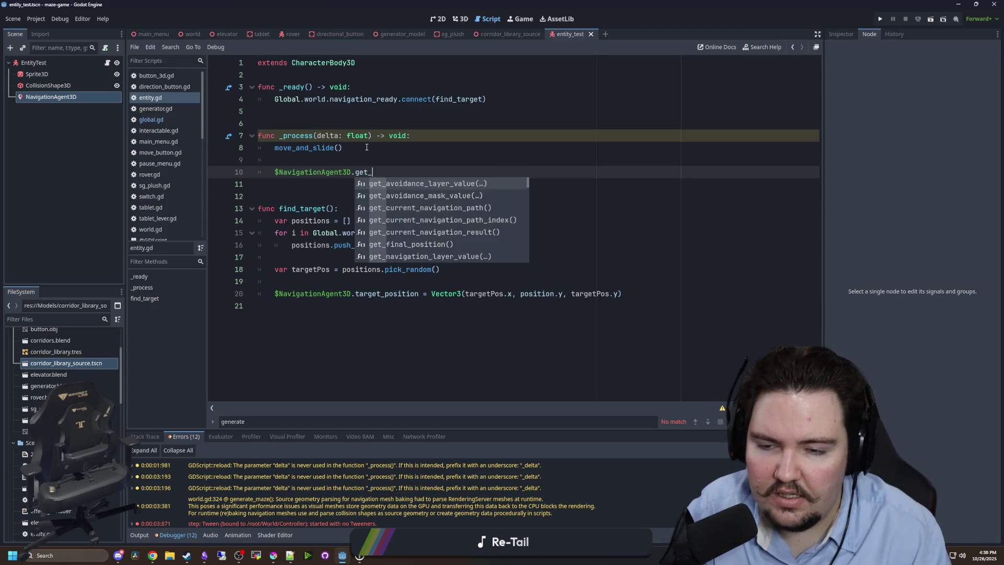
key(Return)
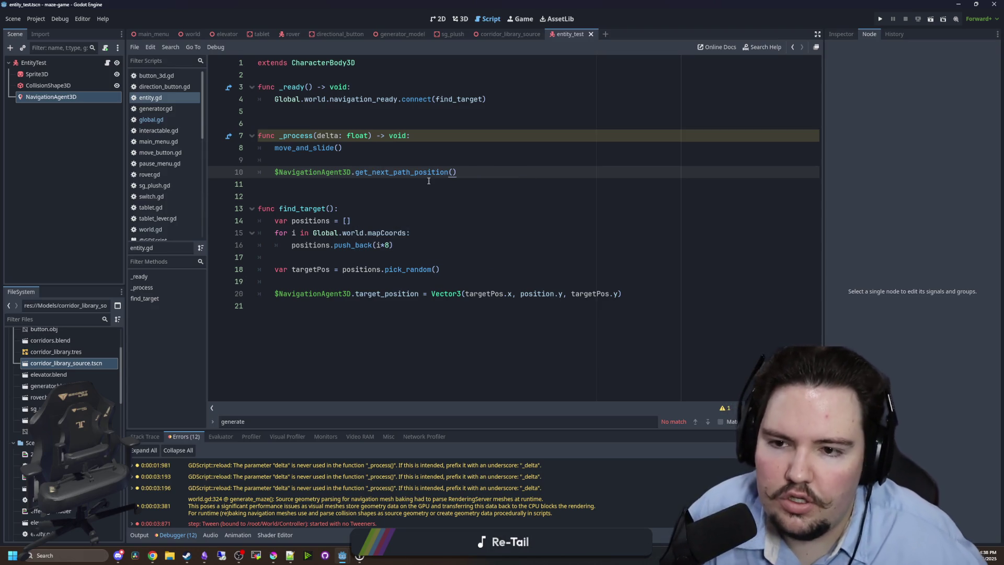
Read the get_next_path_position documentation, glance at world.gd, then return to entity.gd.
ctrl+click(417, 172)
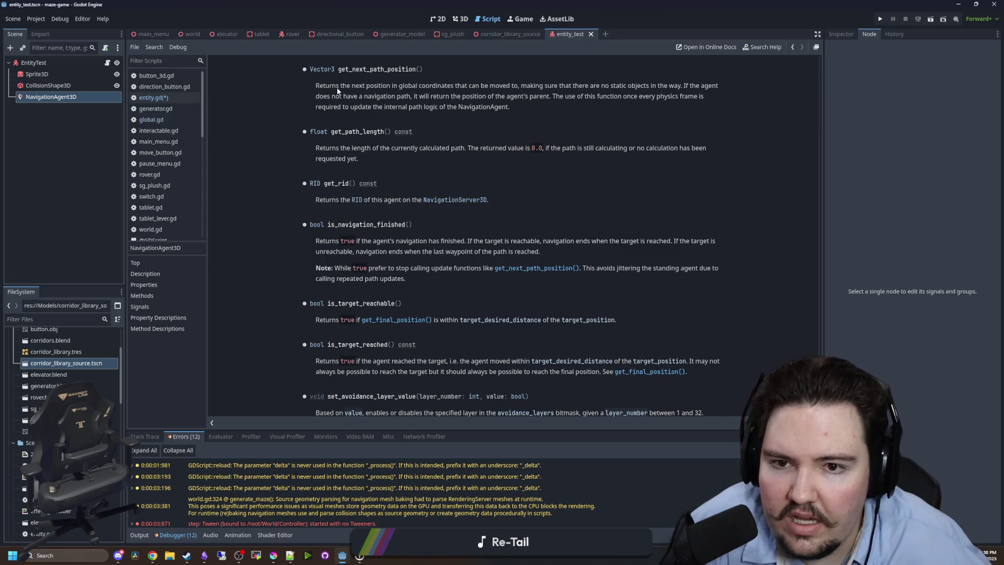
drag(550, 108, 324, 90)
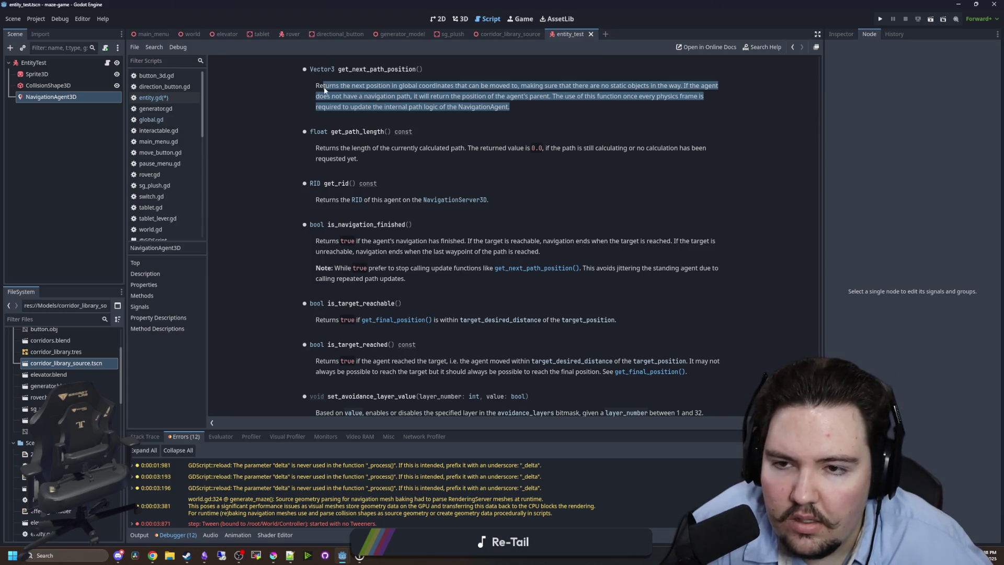
click(150, 229)
scroll(367, 118, up, 20)
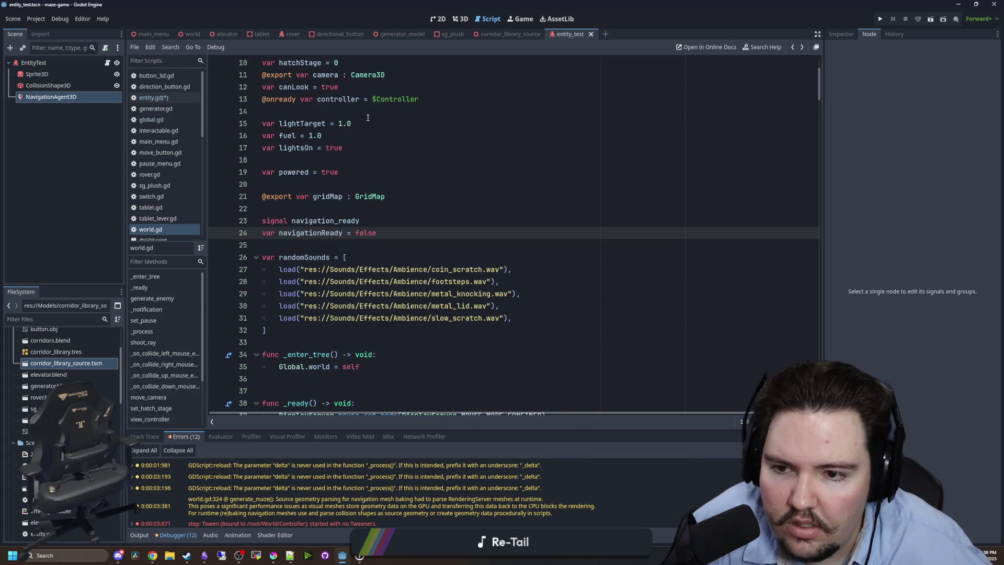
click(107, 63)
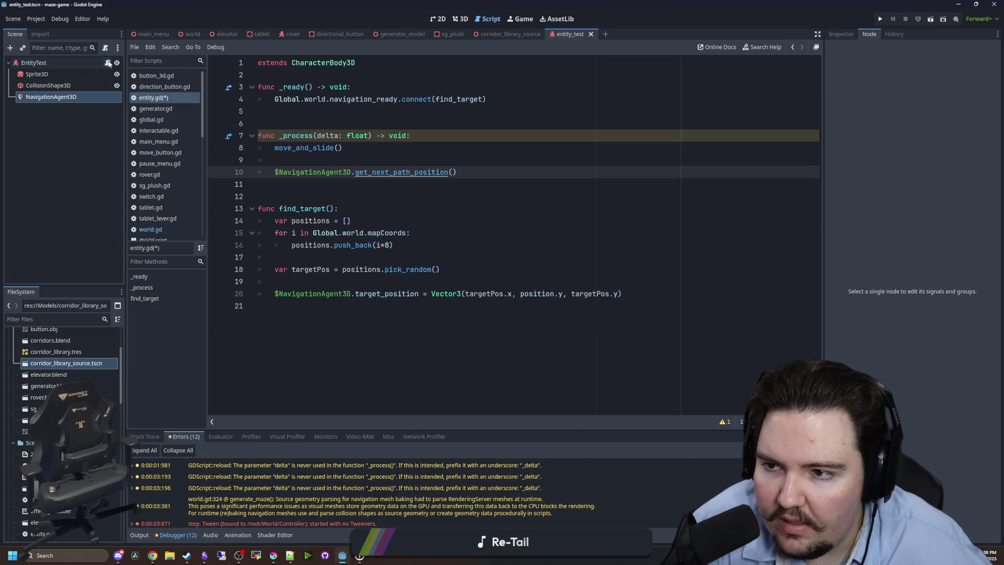
Turn the call into 'velocity += to_local(...).normalized() * speed'.
click(477, 179)
click(477, 172)
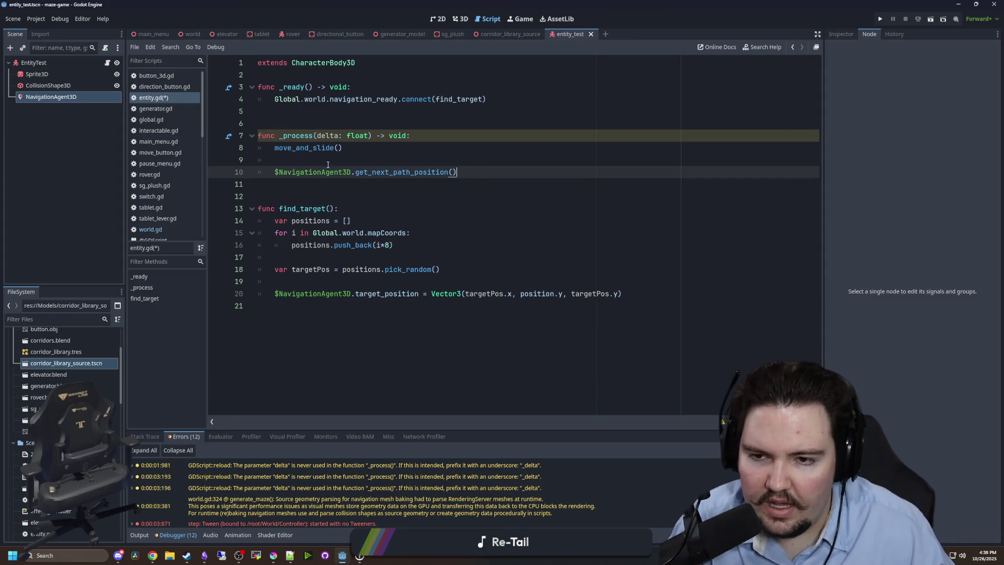
click(276, 172)
text(to_local()
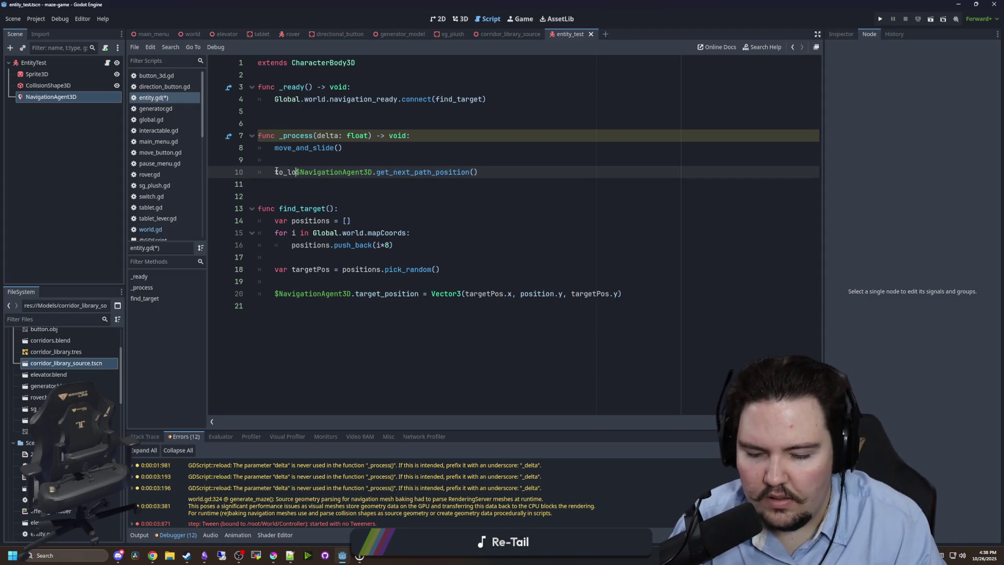
key(Delete)
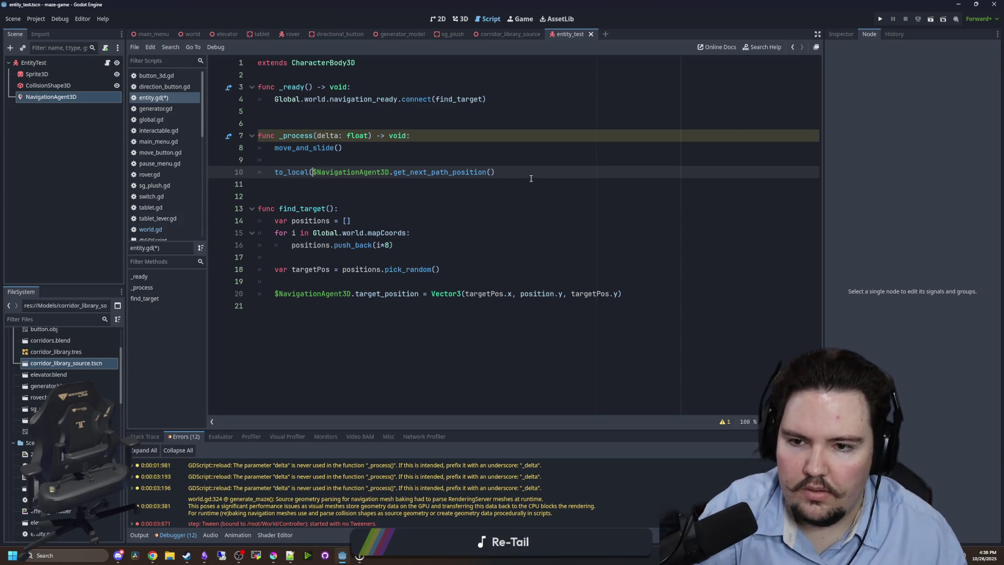
text())
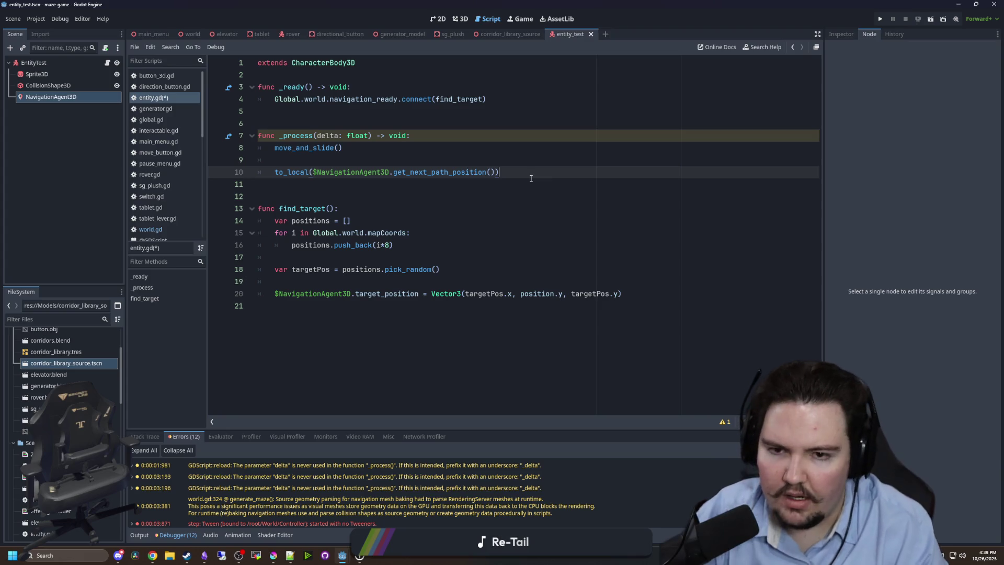
text(.norm)
key(Return)
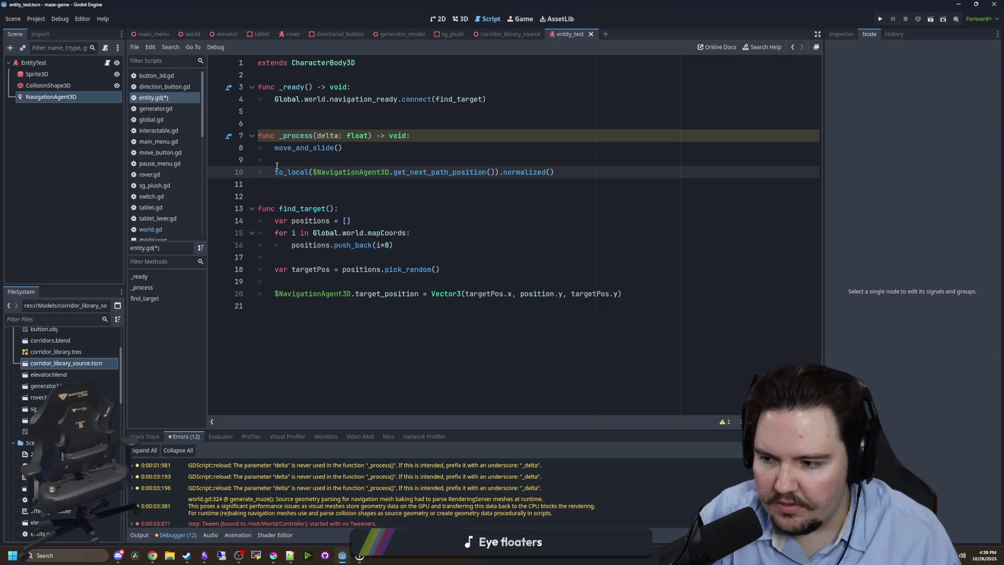
key(Home)
text(velocity +=)
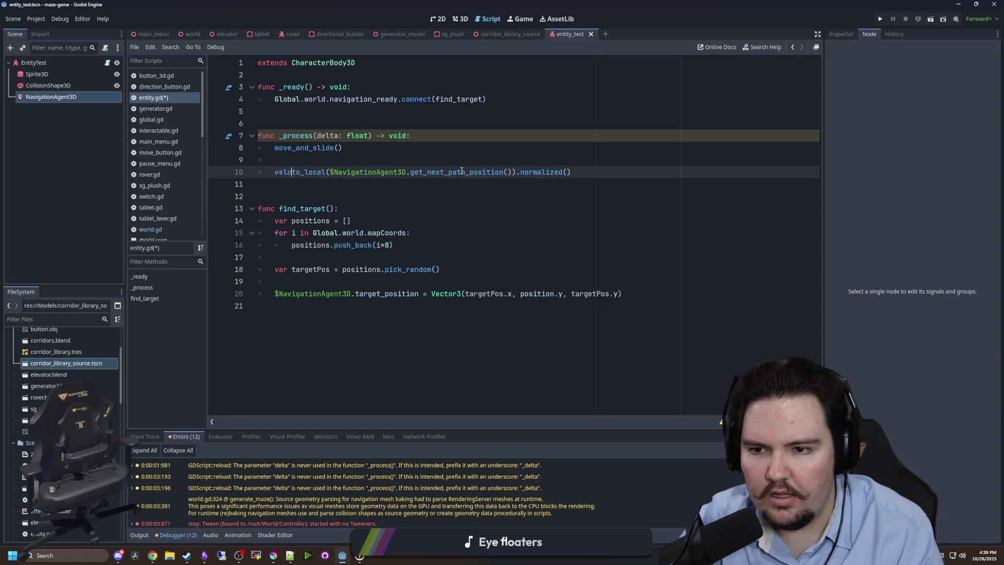
click(628, 175)
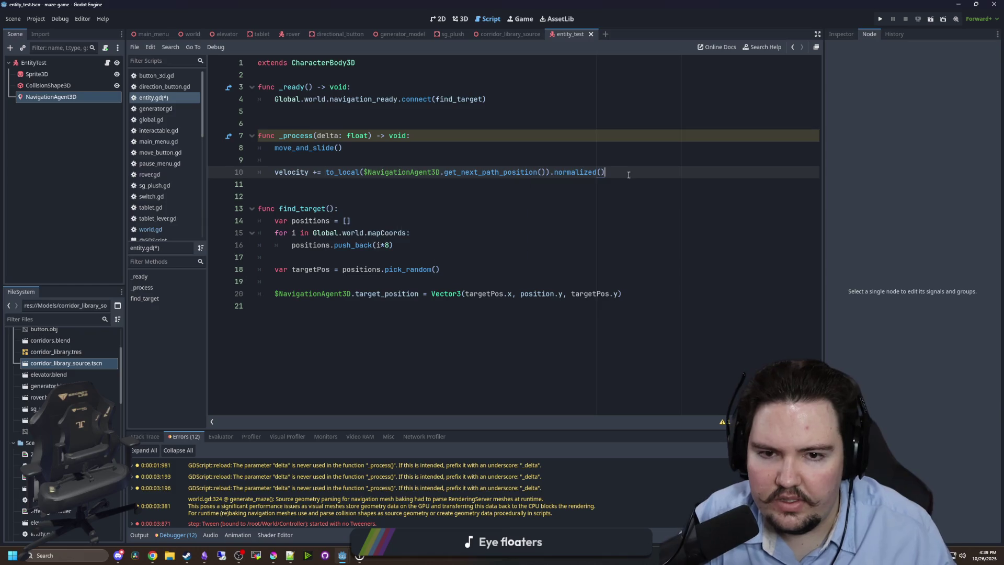
text(* speed)
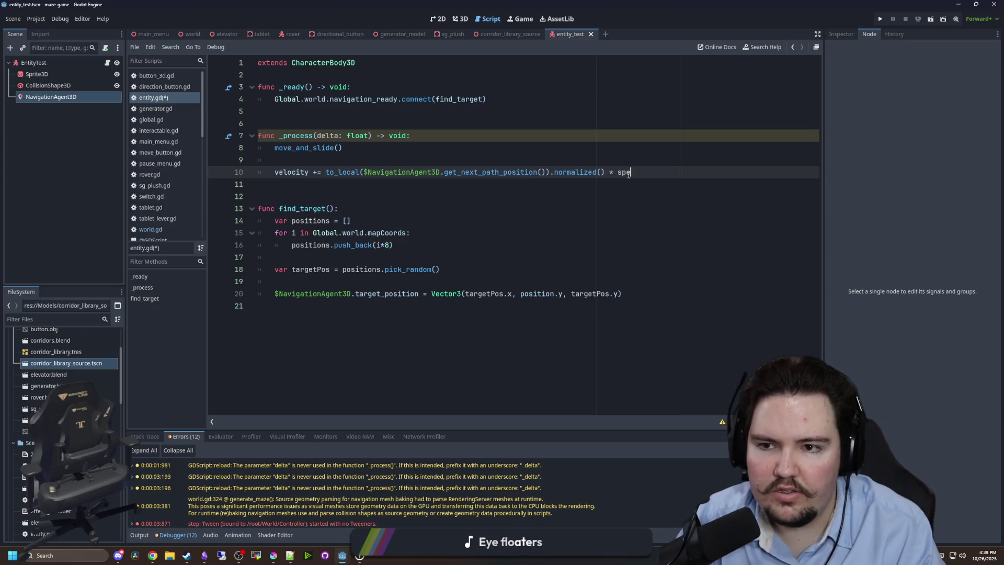
Declare 'var speed = 10.0' under extends, save, and start a new line in _ready().
click(315, 74)
key(Return)
key(Return)
key(Up)
text(var speed = 10.0)
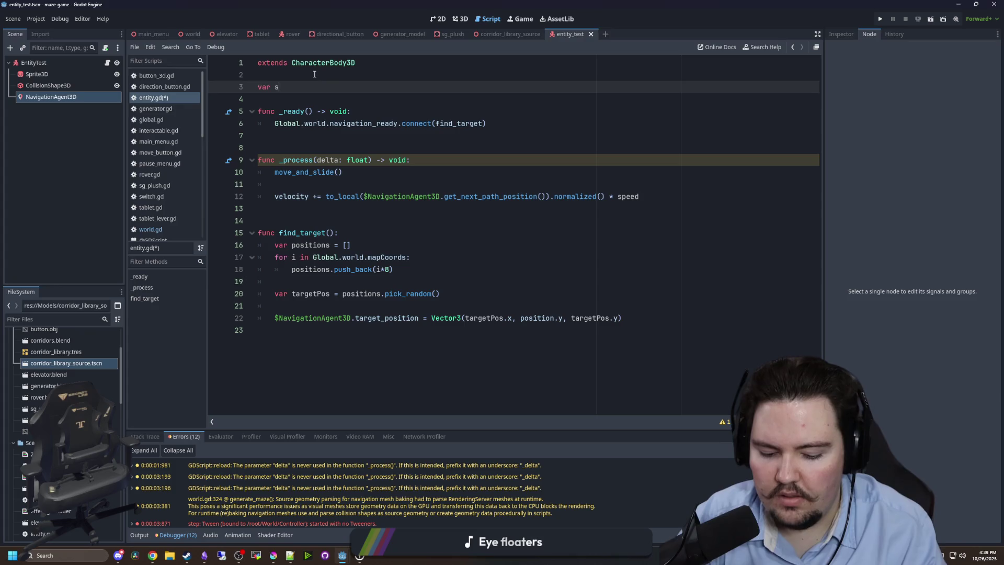
click(314, 74)
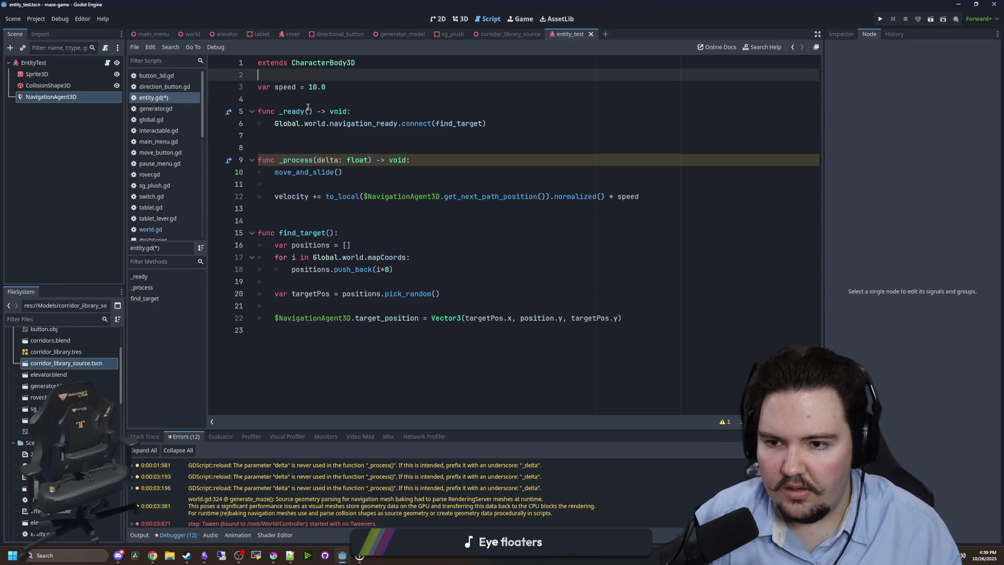
click(329, 137)
click(331, 151)
key(ctrl+s)
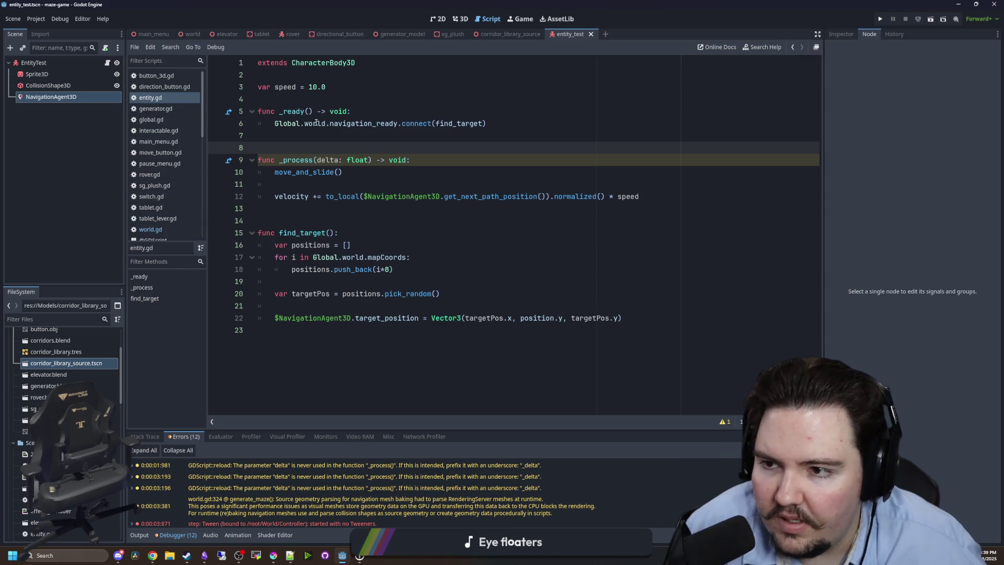
click(313, 132)
click(352, 111)
key(Return)
Add print("entity spawned!") to _ready() and run the project with F5.
text(print(")
text(entity spawned!)
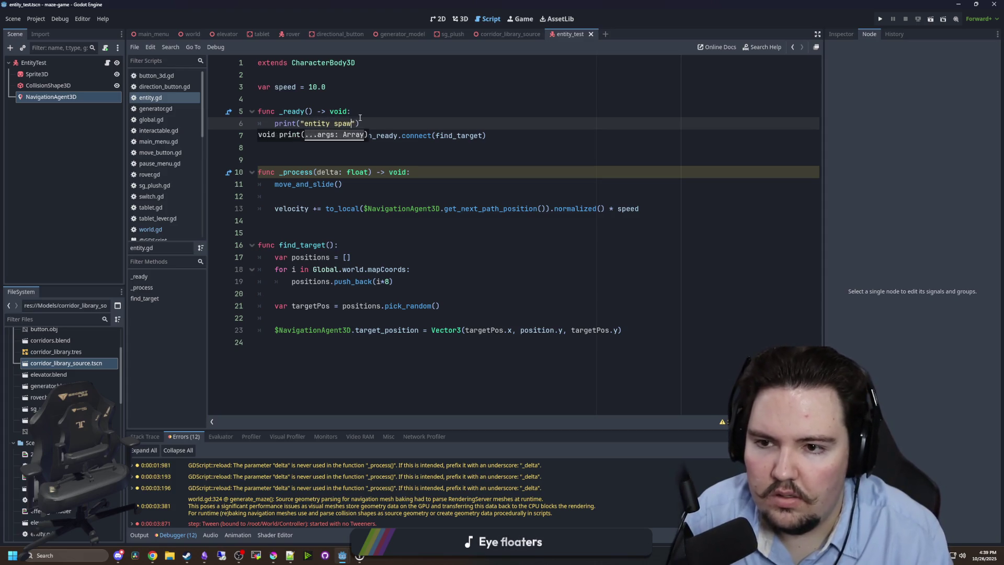
click(414, 85)
key(F5)
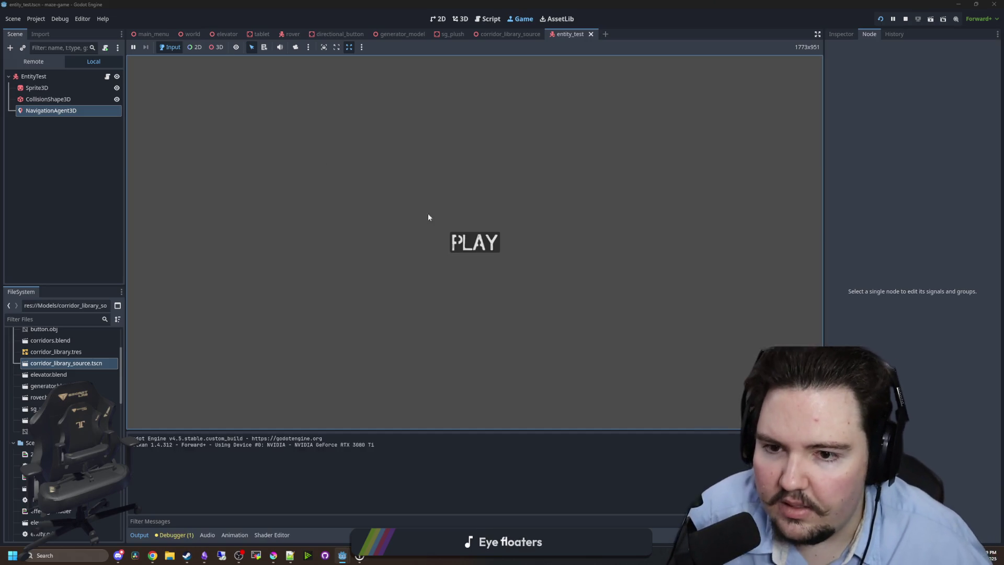
Leave the game, stop the running project, and save the scene.
key(super)
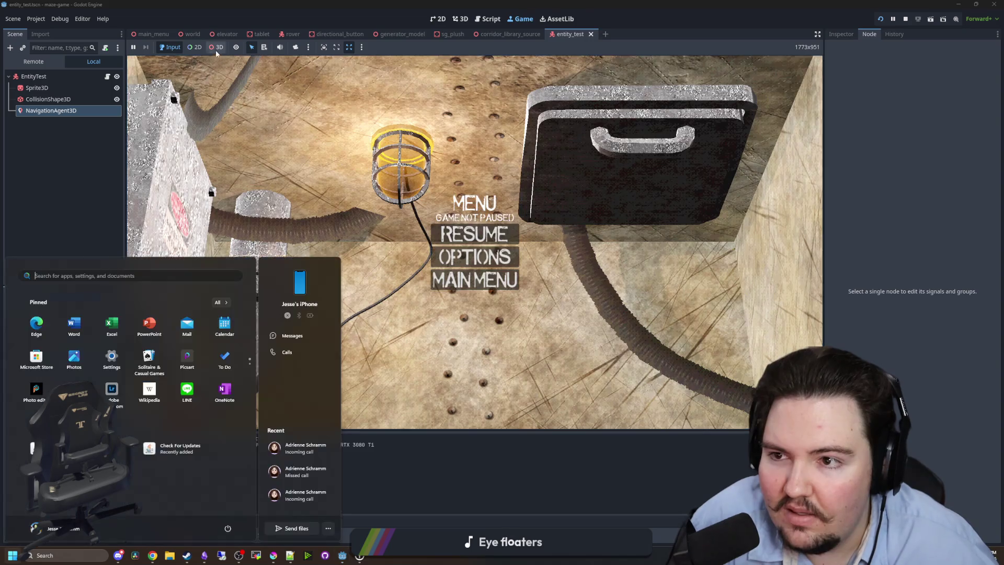
key(Escape)
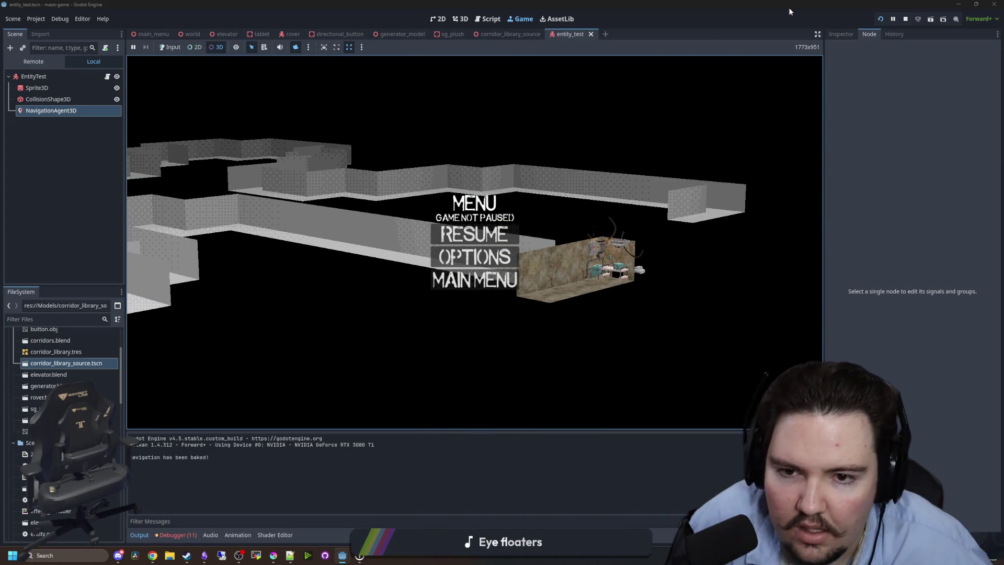
click(905, 20)
key(ctrl+s)
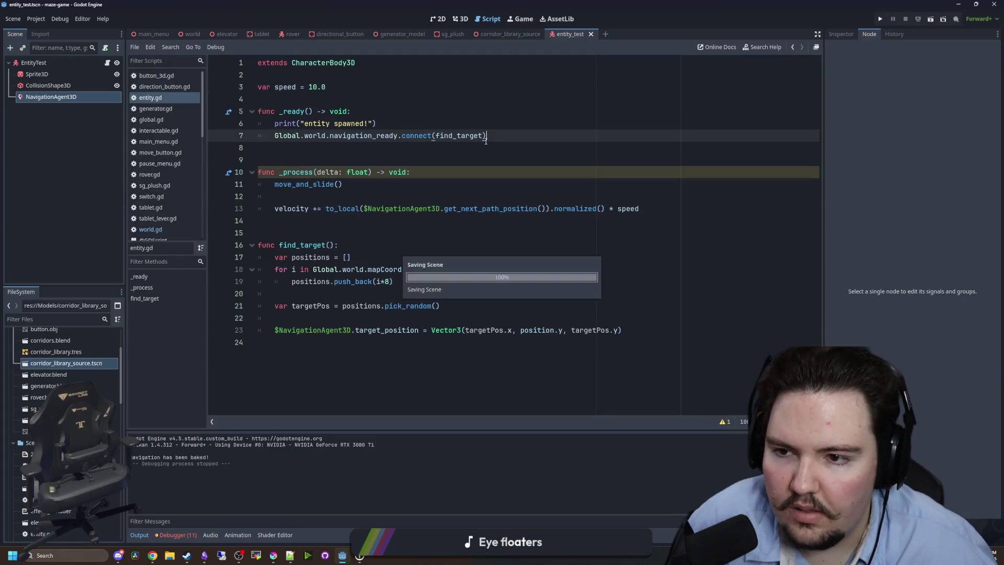
Save entity.gd and open two blank lines inside find_target's for loop.
click(375, 152)
key(ctrl+s)
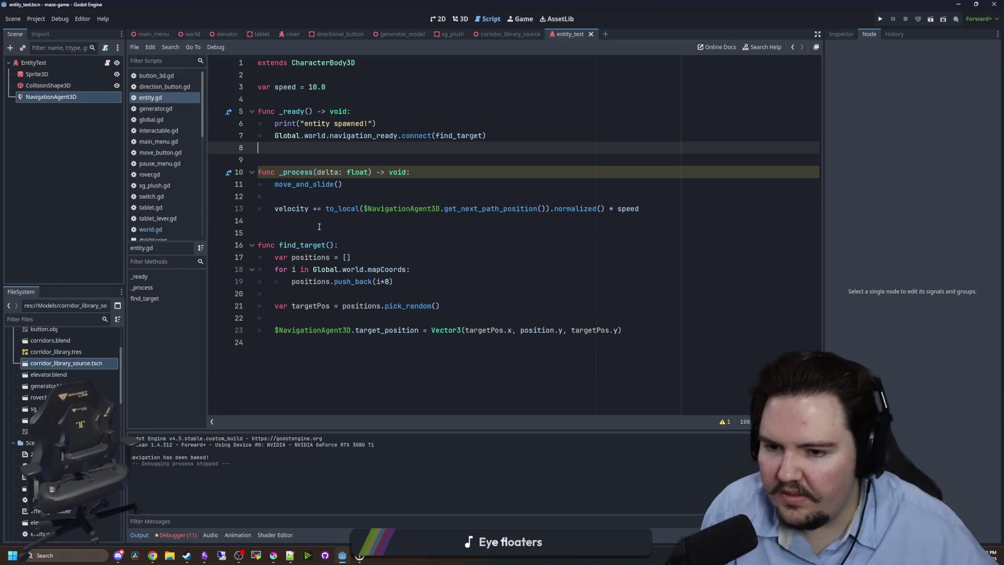
click(339, 224)
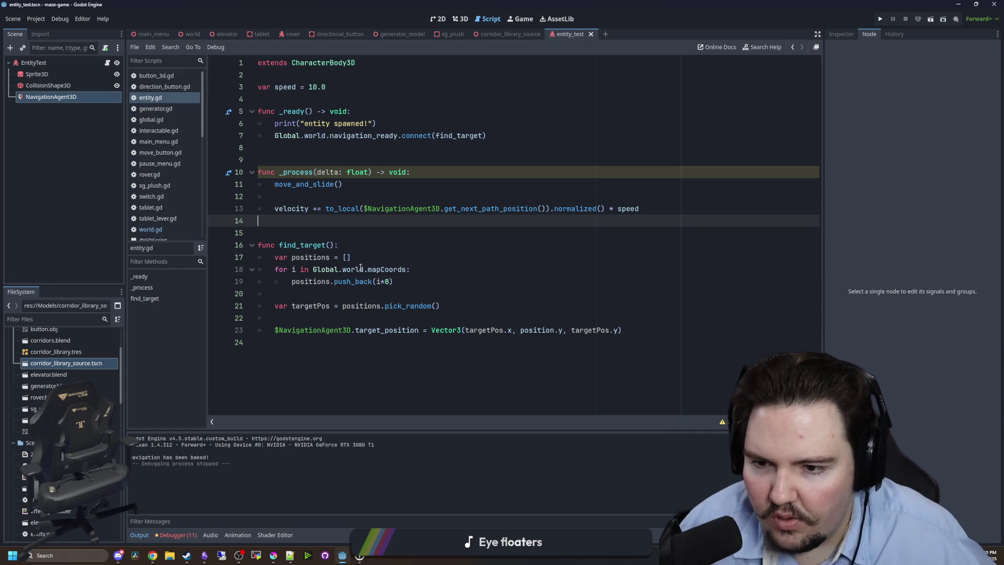
click(360, 270)
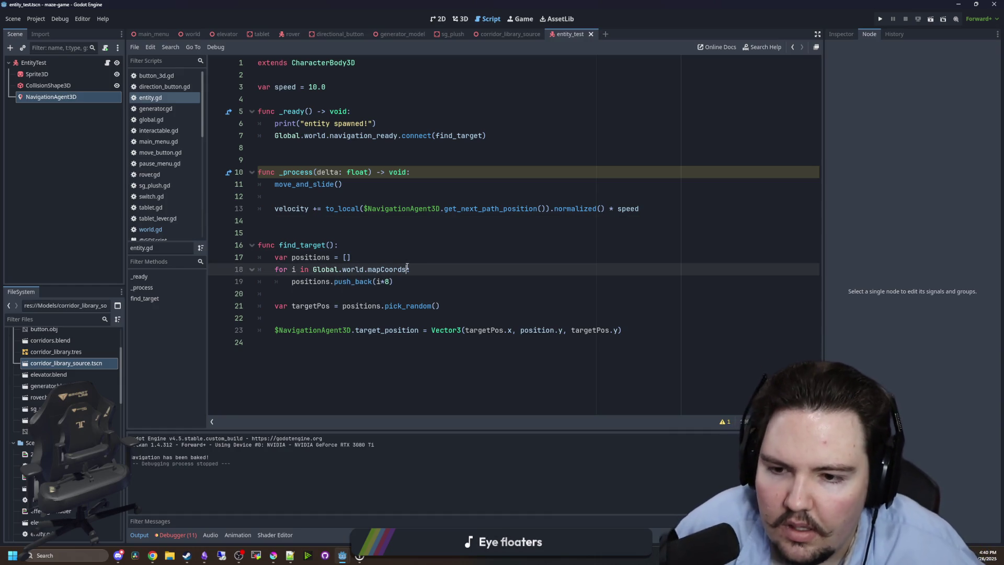
key(Return)
key(Return)
key(Up)
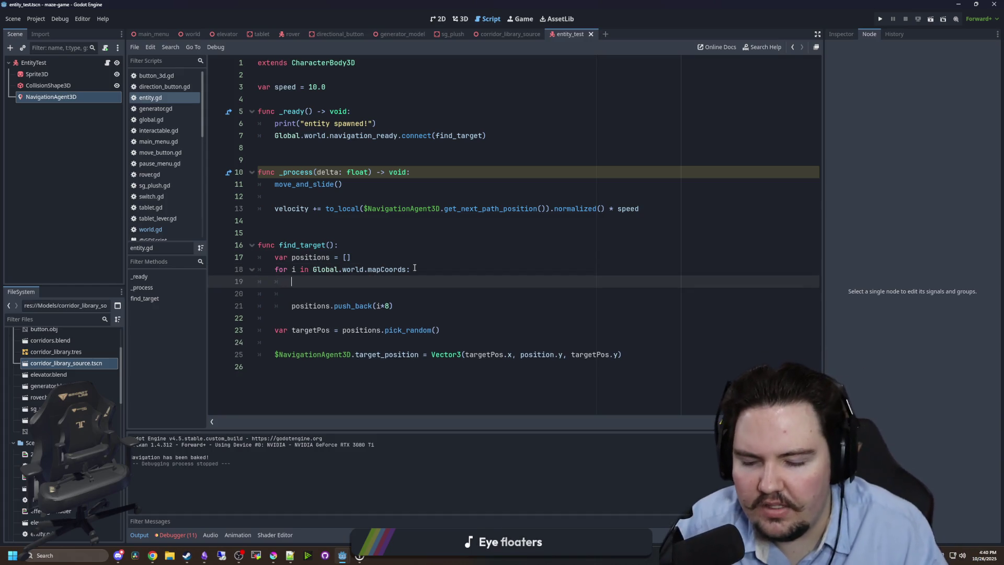
Type Global.world.gridMap. on the new line and jump to gridMap's declaration in world.gd.
text(Global.wo)
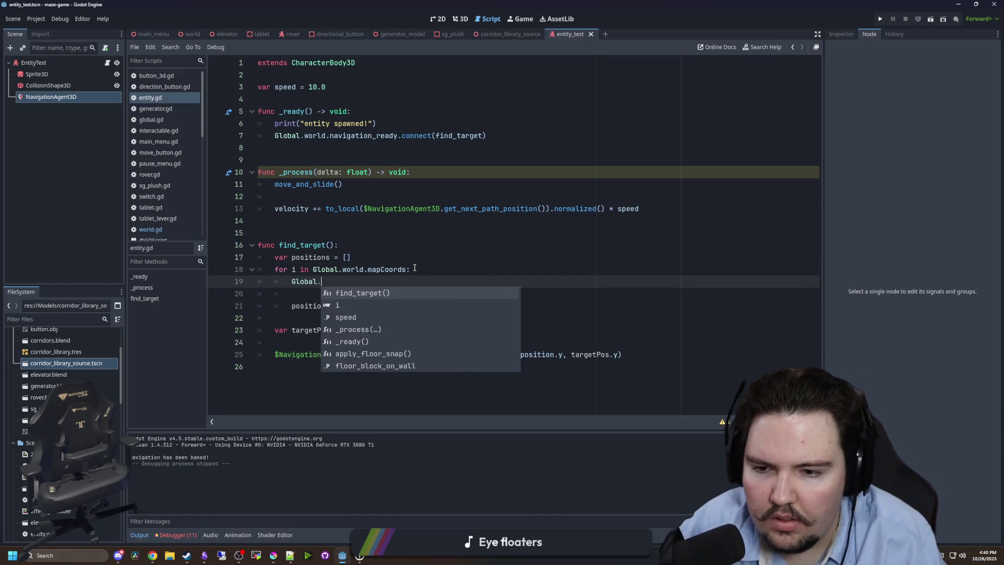
key(Return)
text(.mapG)
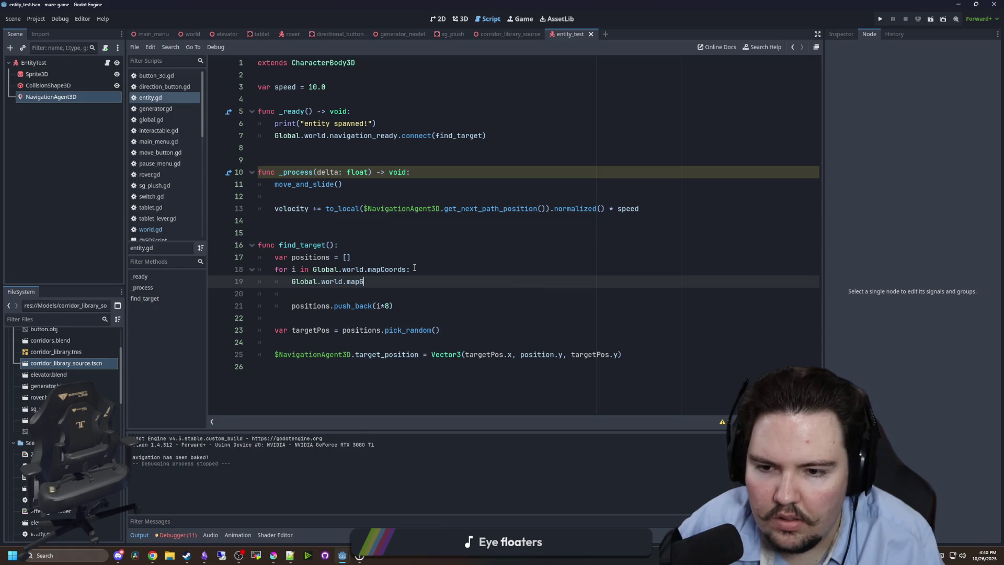
key(BackSpace)
key(BackSpace)
text(g)
key(Return)
text(.)
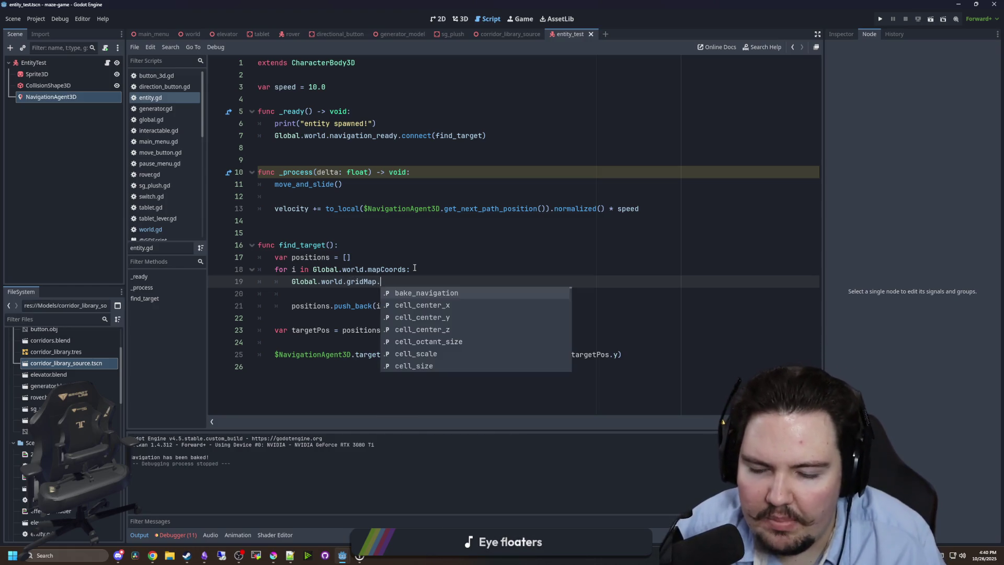
ctrl+click(361, 281)
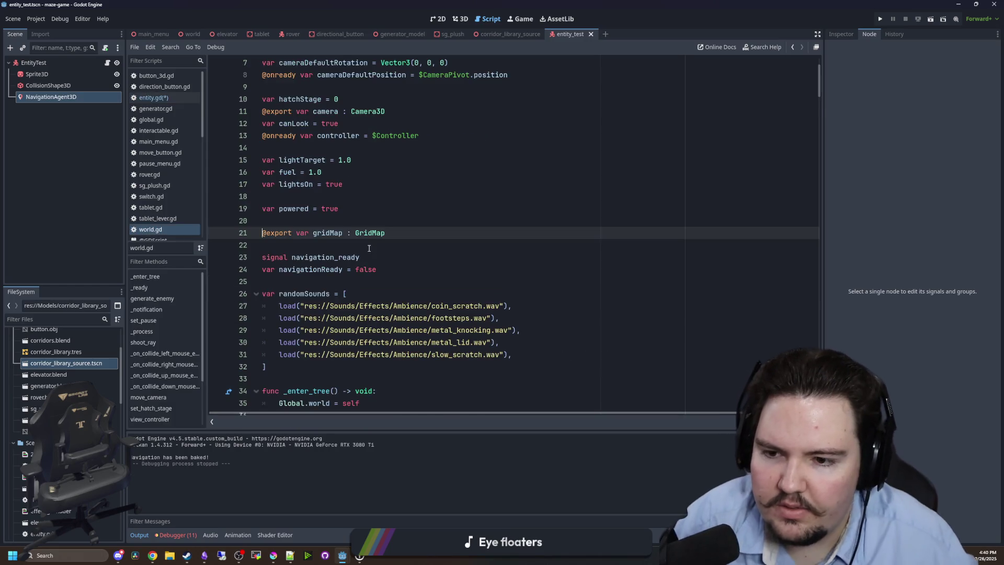
ctrl+click(368, 306)
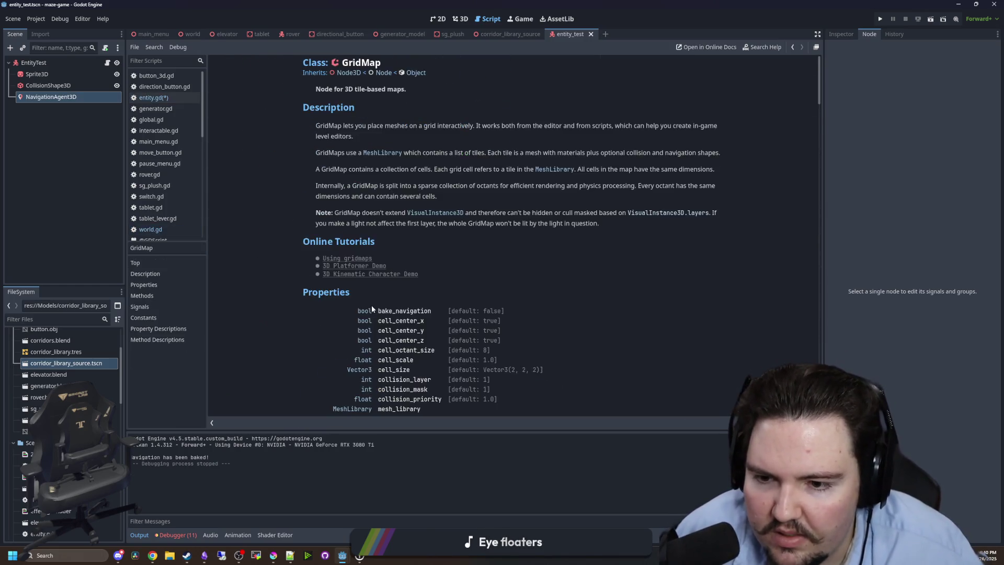
scroll(376, 298, down, 10)
scroll(381, 293, down, 2)
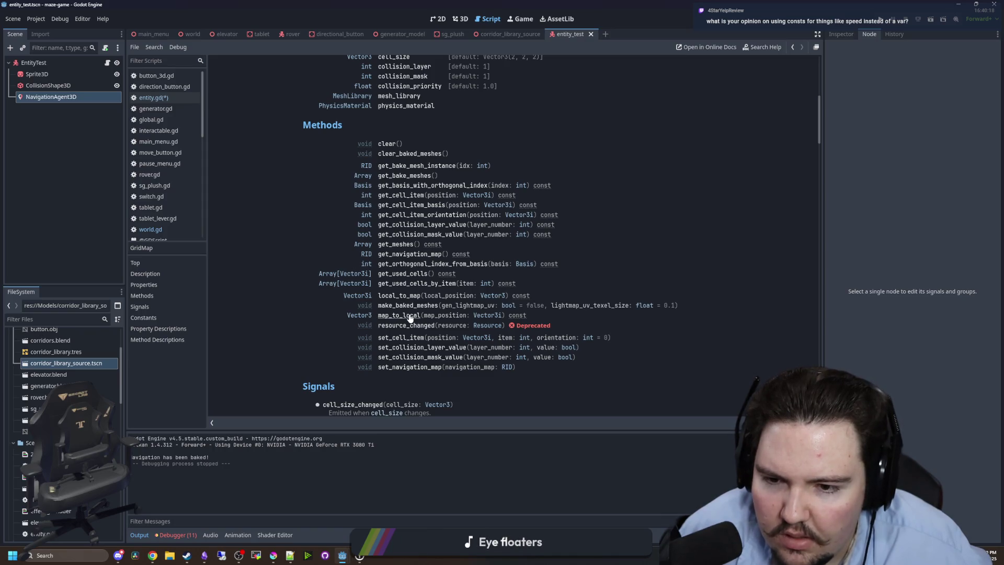
key(alt+Left)
scroll(410, 318, down, 6)
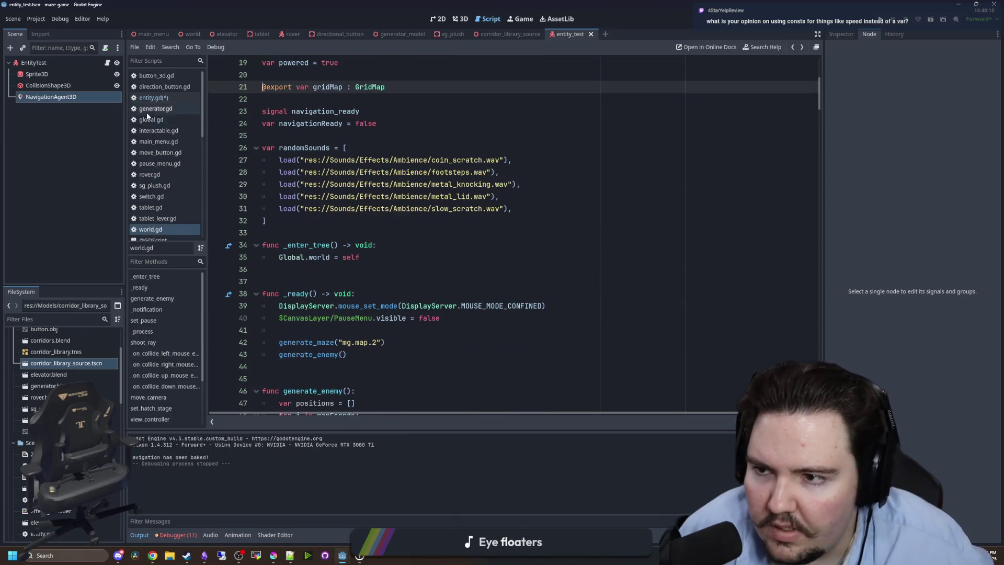
Build to_global(Global.world.gridMap.map_to_local(i)) on line 19 of entity.gd.
click(151, 98)
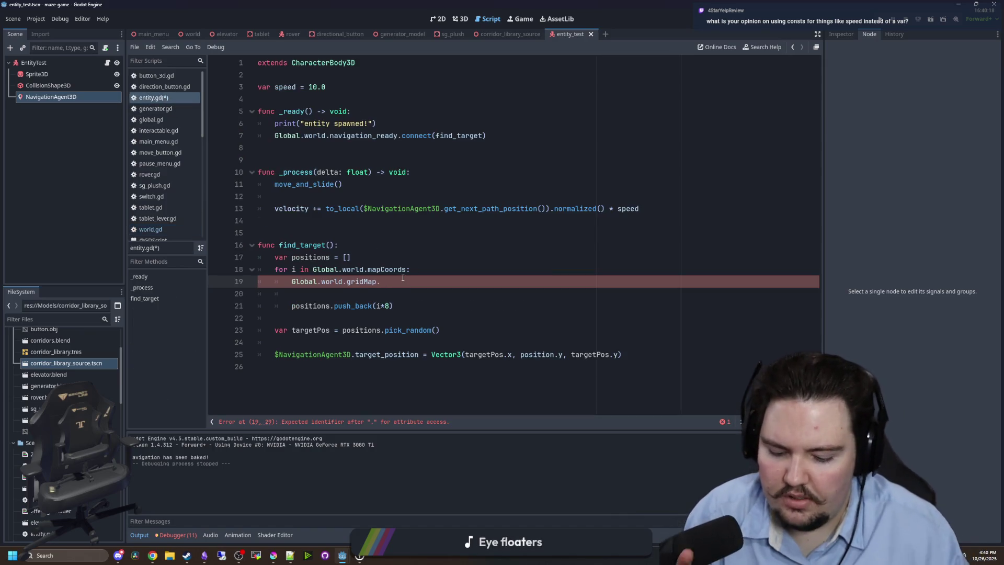
text(map)
key(Return)
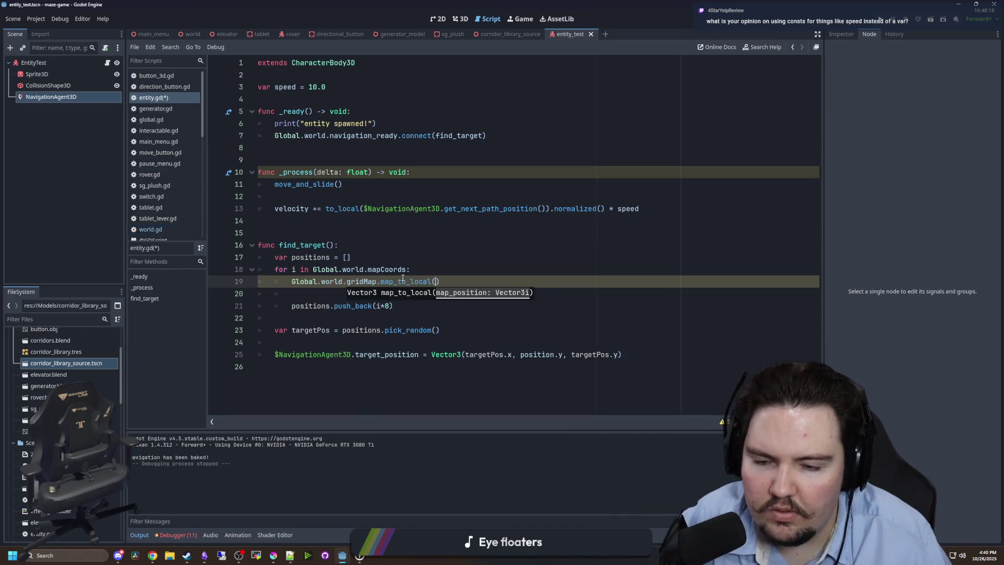
click(289, 283)
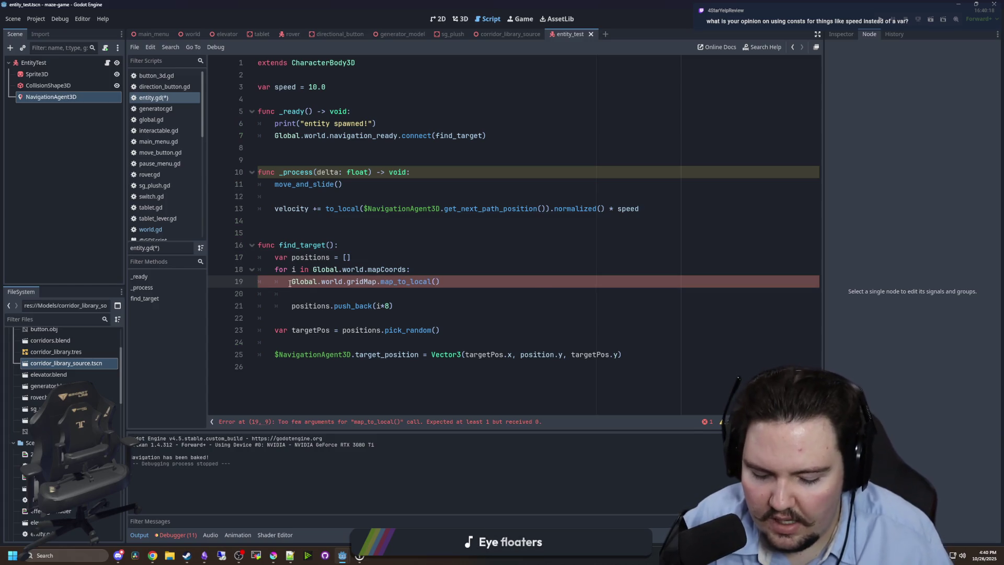
text(to_glob)
key(Return)
click(480, 281)
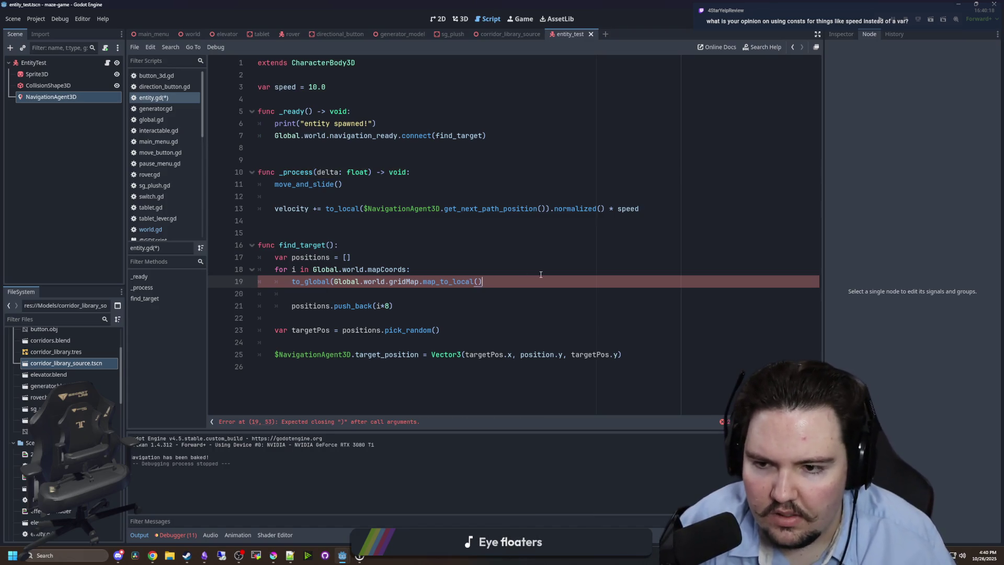
text(i))
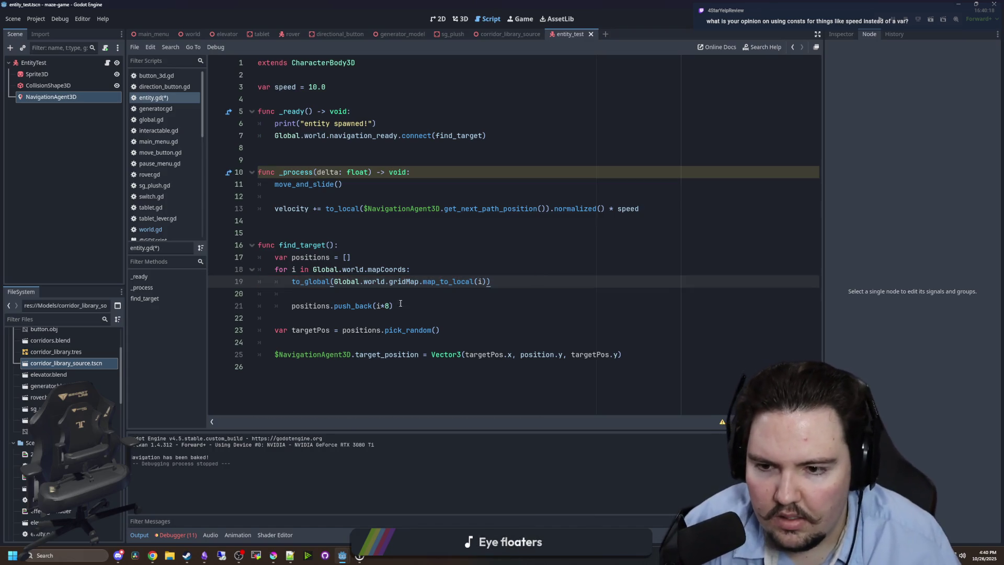
Move that expression into push_back() in place of i*8, remove the empty lines, and save.
click(389, 311)
drag(516, 278, 293, 281)
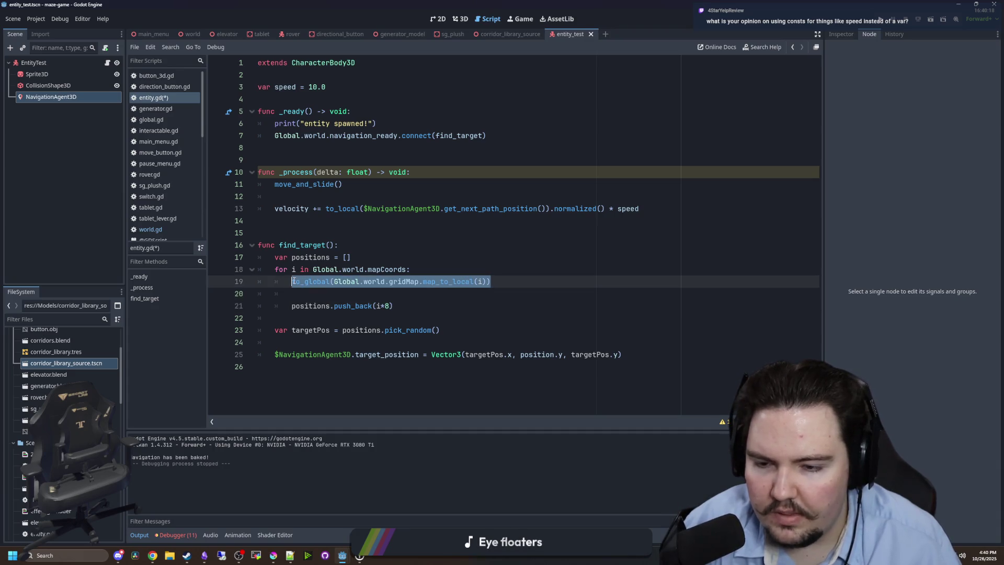
key(ctrl+x)
drag(374, 305, 392, 306)
key(ctrl+v)
drag(291, 293, 235, 284)
key(BackSpace)
key(Up)
key(Up)
key(Up)
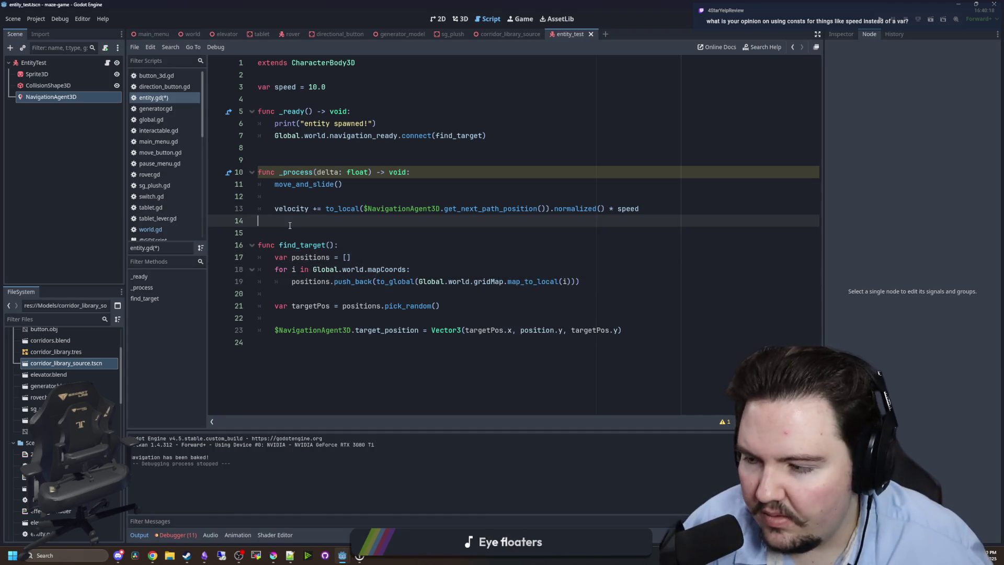
key(ctrl+s)
key(alt+Tab)
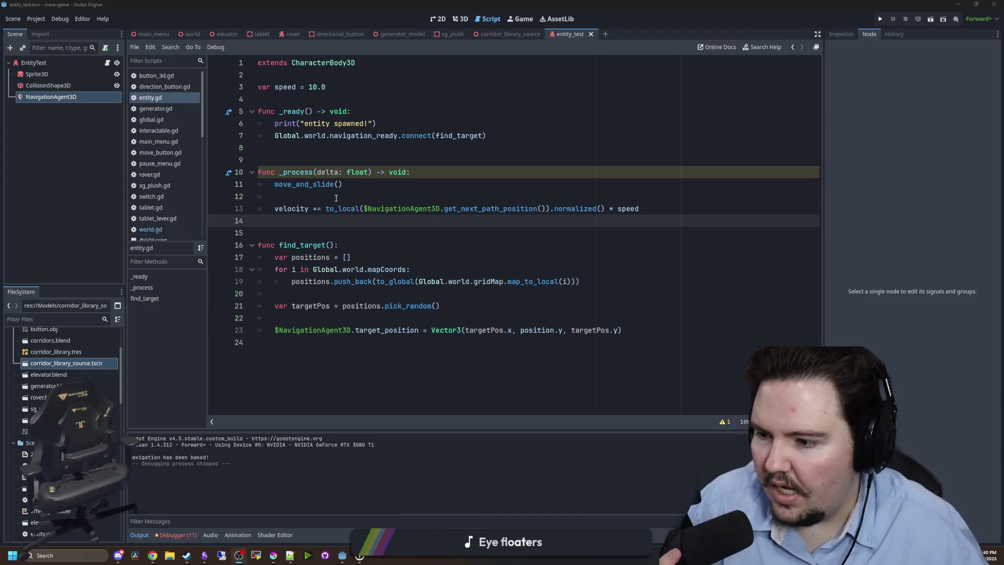
click(301, 223)
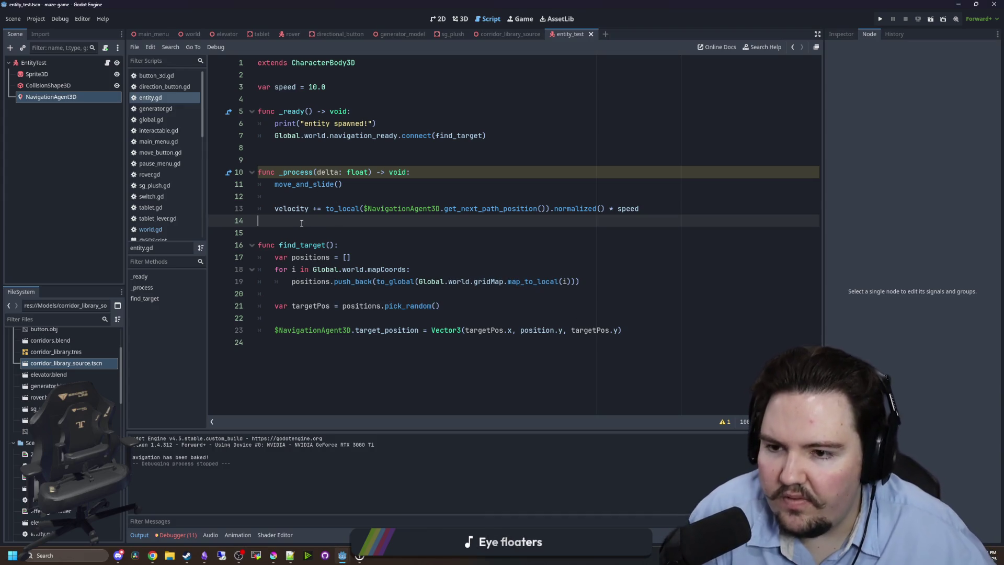
Insert a new line below var speed = 10.0 that begins with const.
click(327, 153)
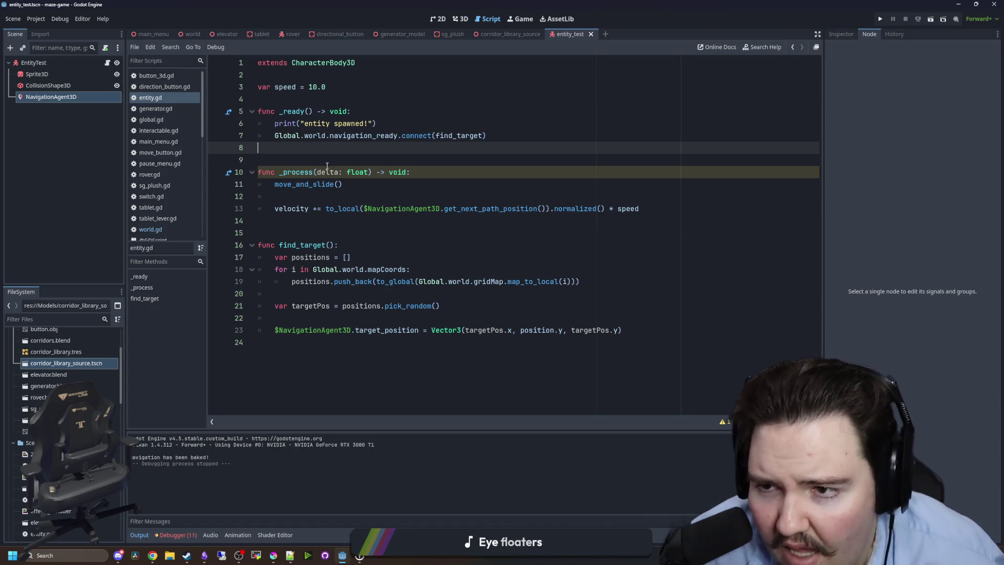
click(316, 162)
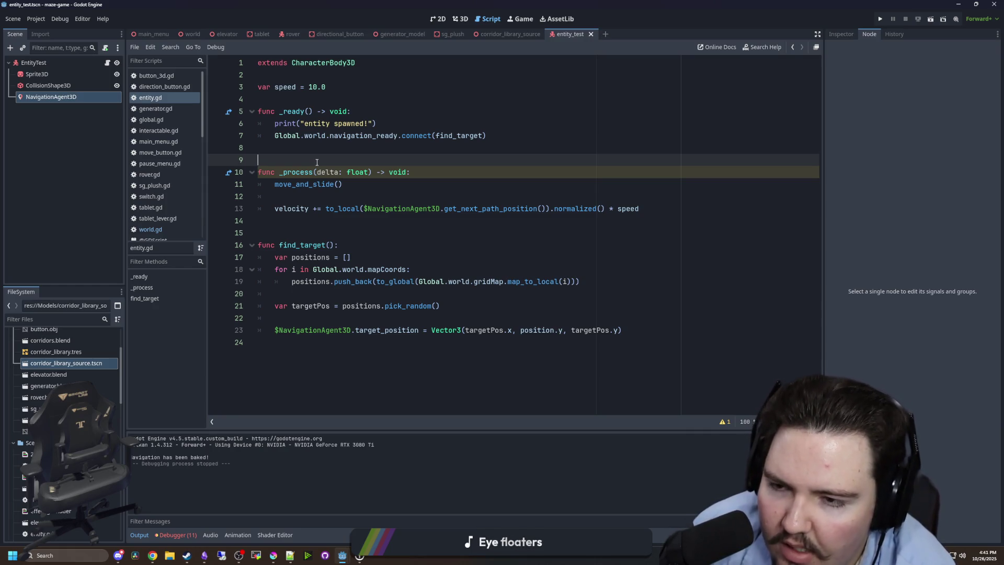
click(338, 83)
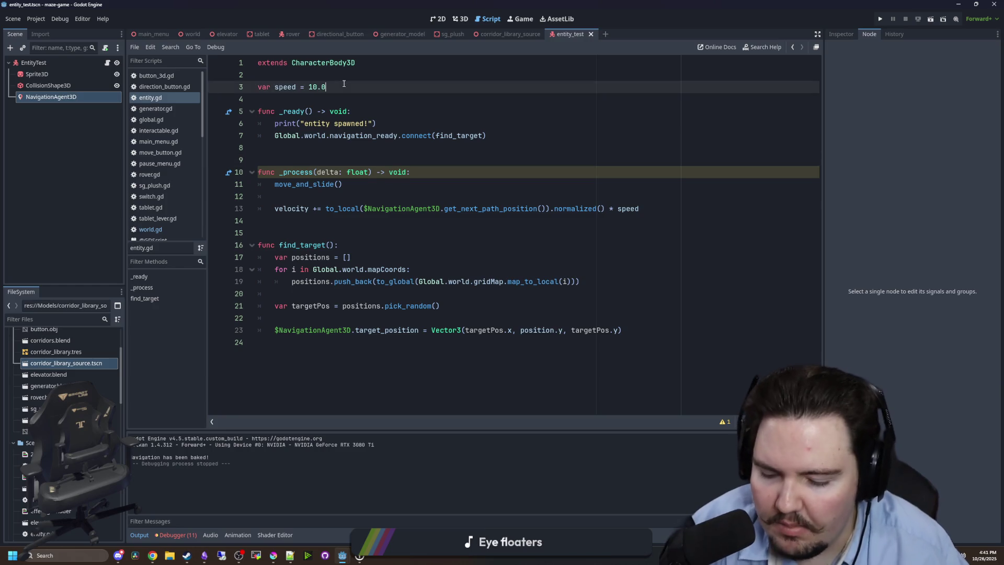
key(Return)
text(const)
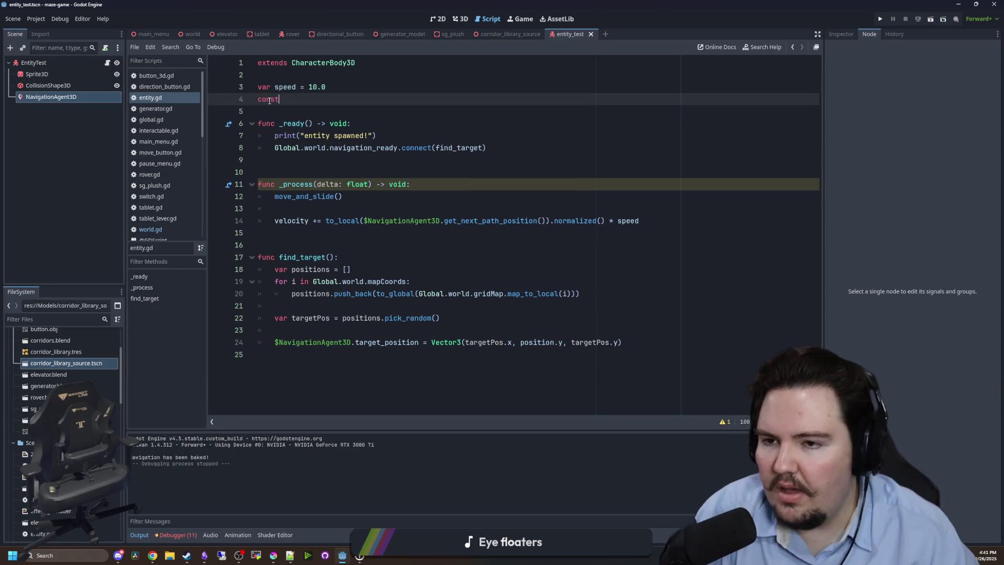
double_click(269, 100)
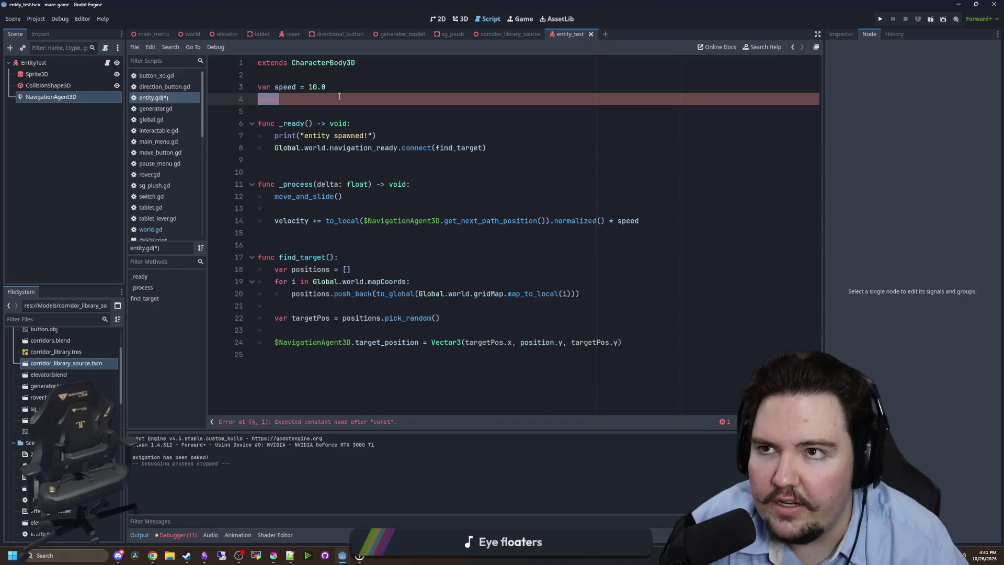
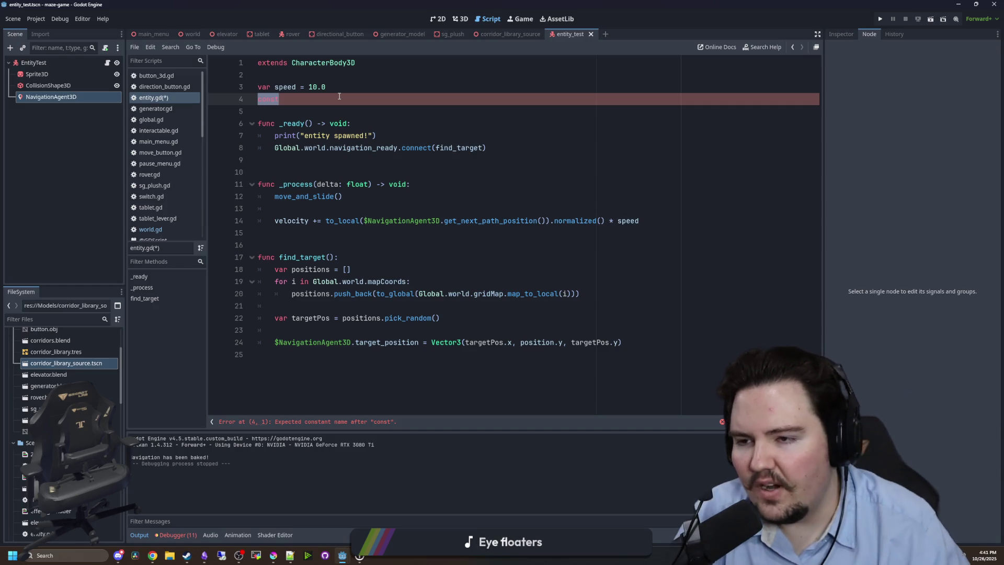
Delete the stray const line and the blank line inside _process, saving entity.gd.
key(BackSpace)
key(BackSpace)
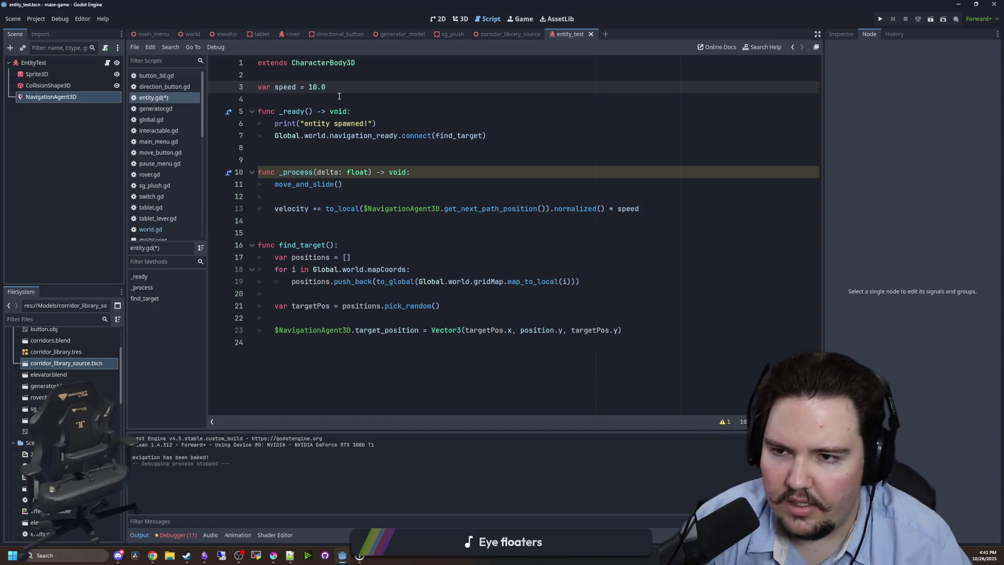
key(Up)
key(ctrl+s)
click(299, 194)
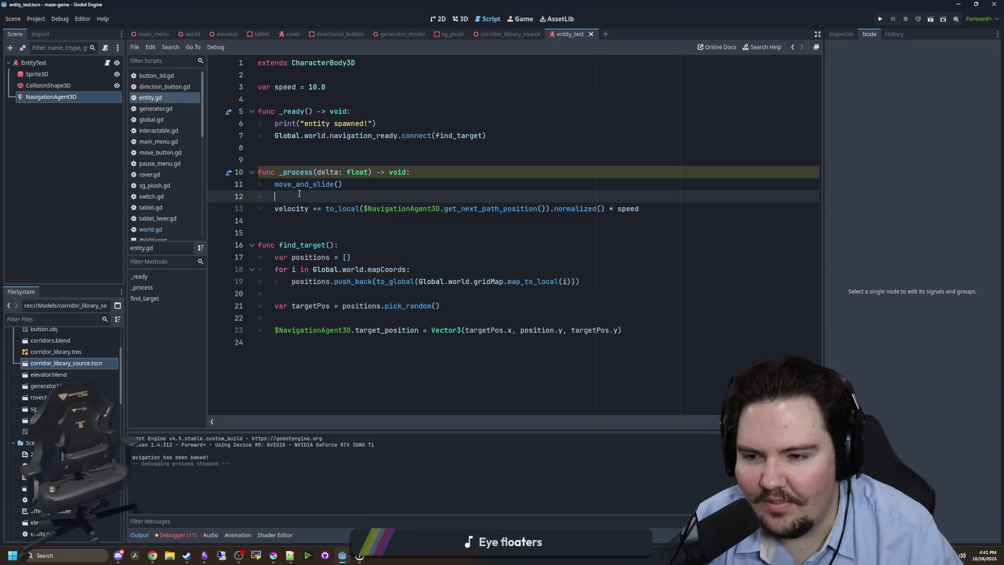
key(BackSpace)
key(BackSpace)
Move the caret through entity.gd's empty lines to review the cleaned-up script.
click(355, 157)
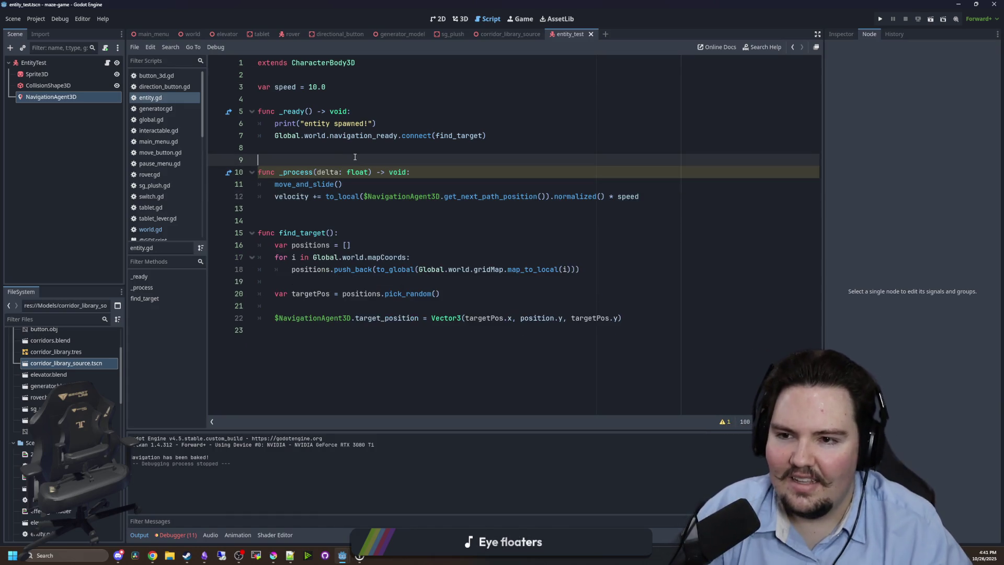
key(Up)
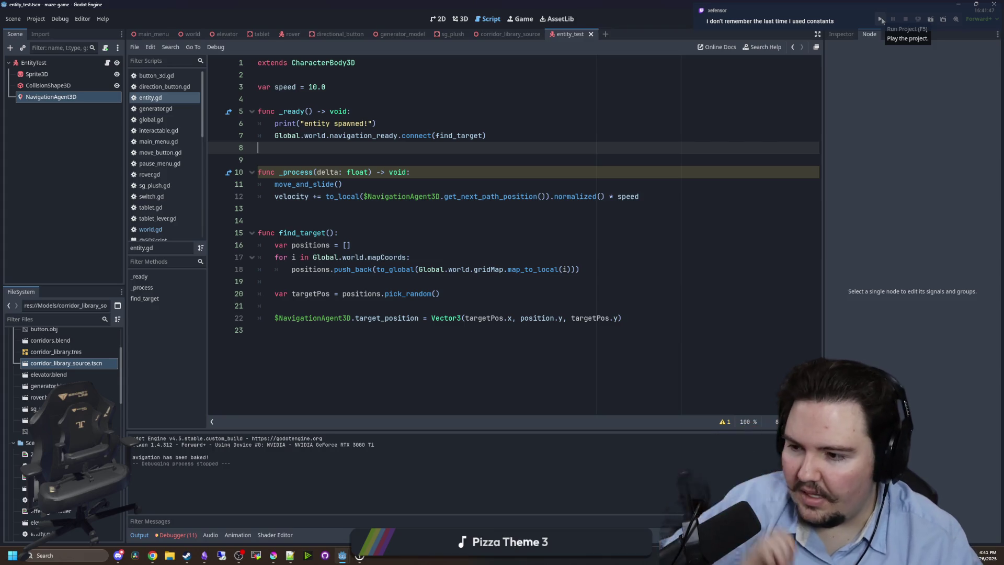
click(342, 213)
click(360, 147)
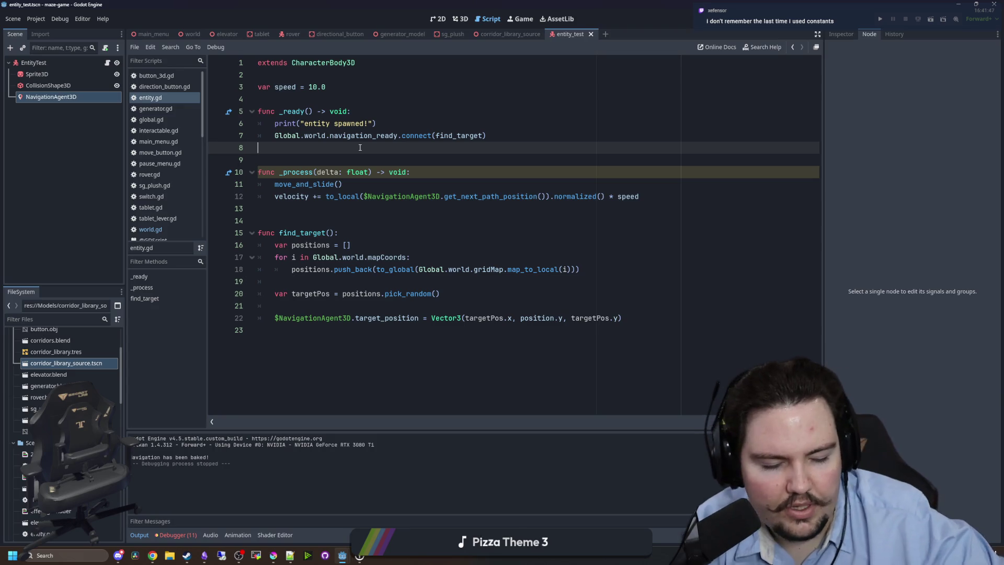
click(389, 219)
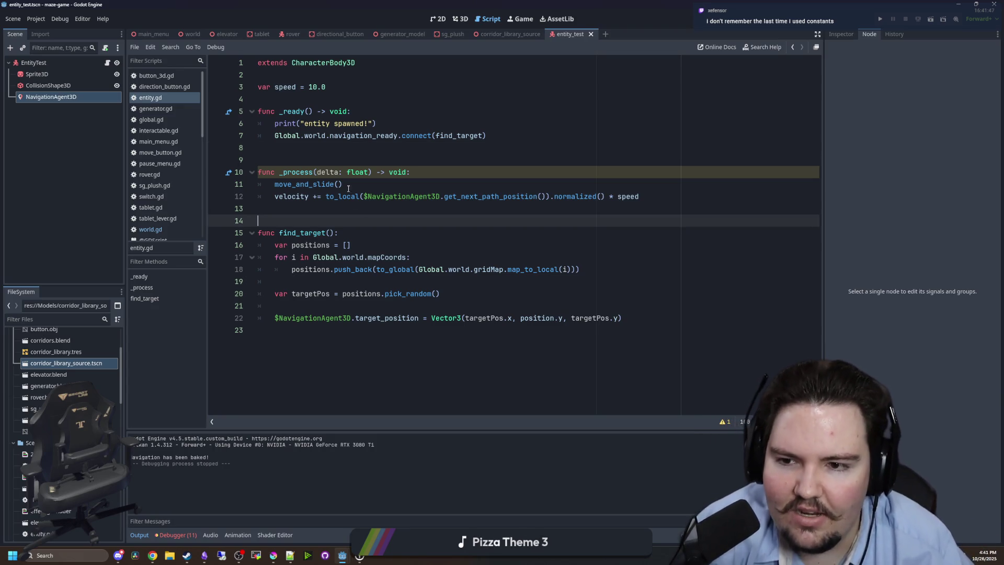
click(323, 152)
click(345, 98)
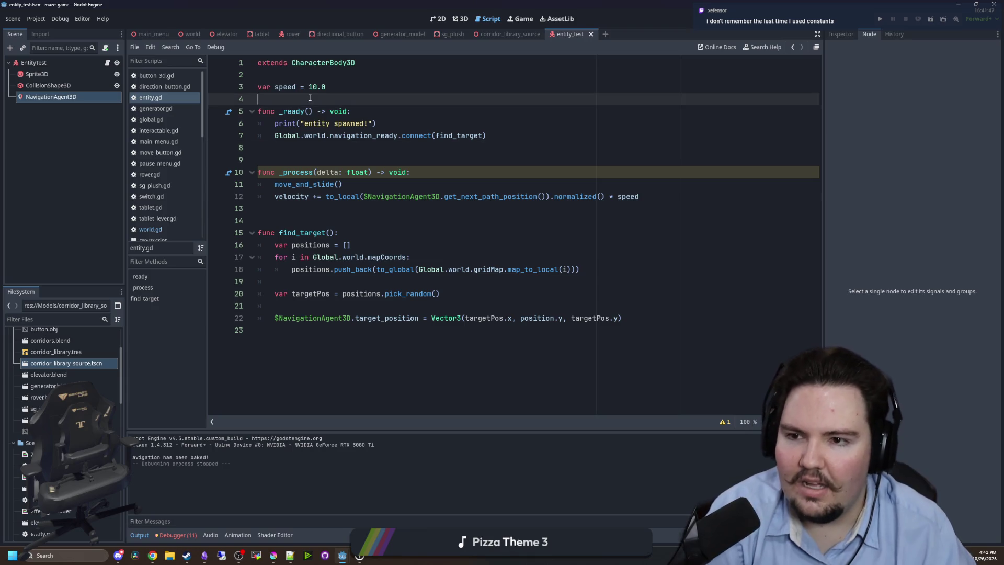
click(346, 91)
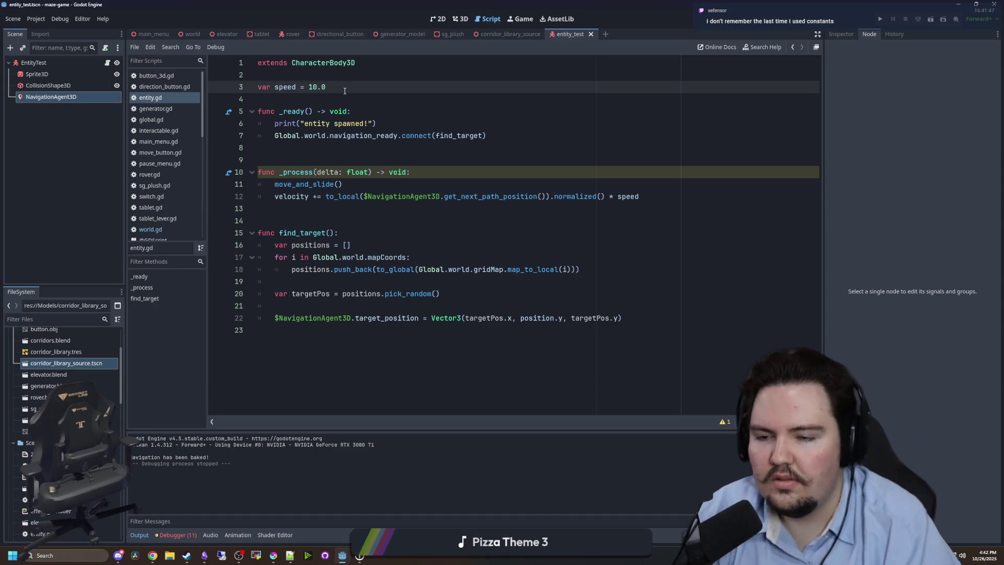
click(631, 143)
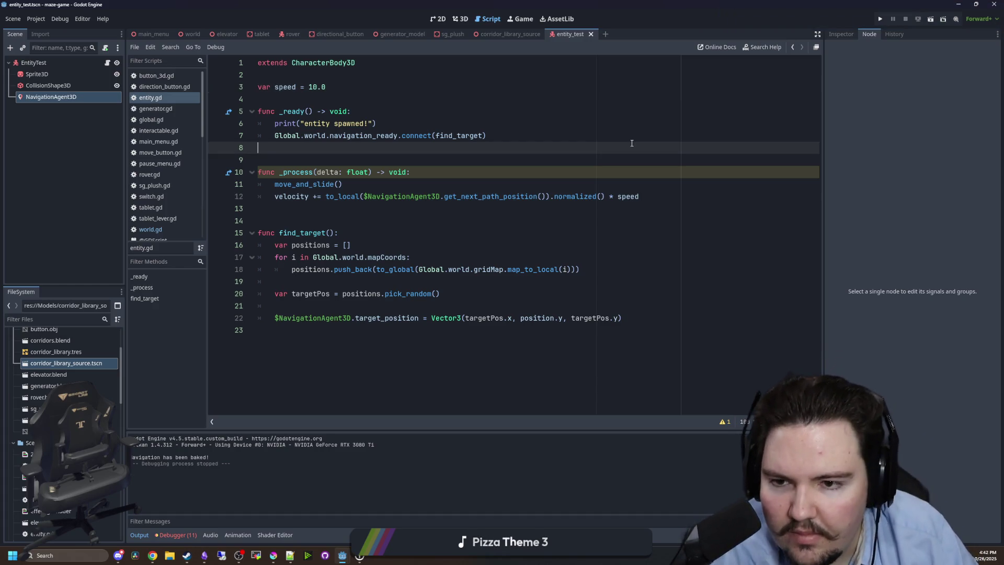
click(877, 20)
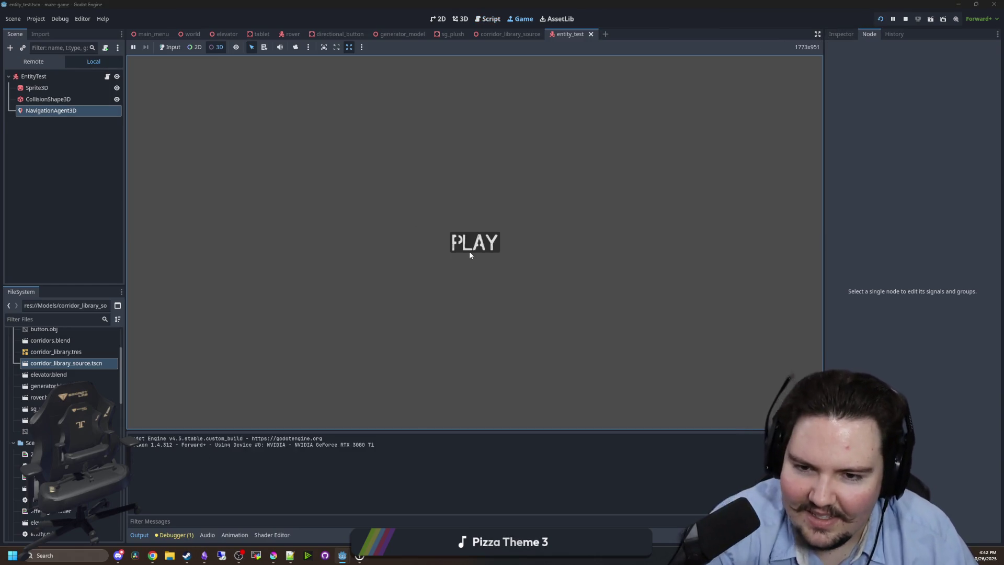
click(170, 47)
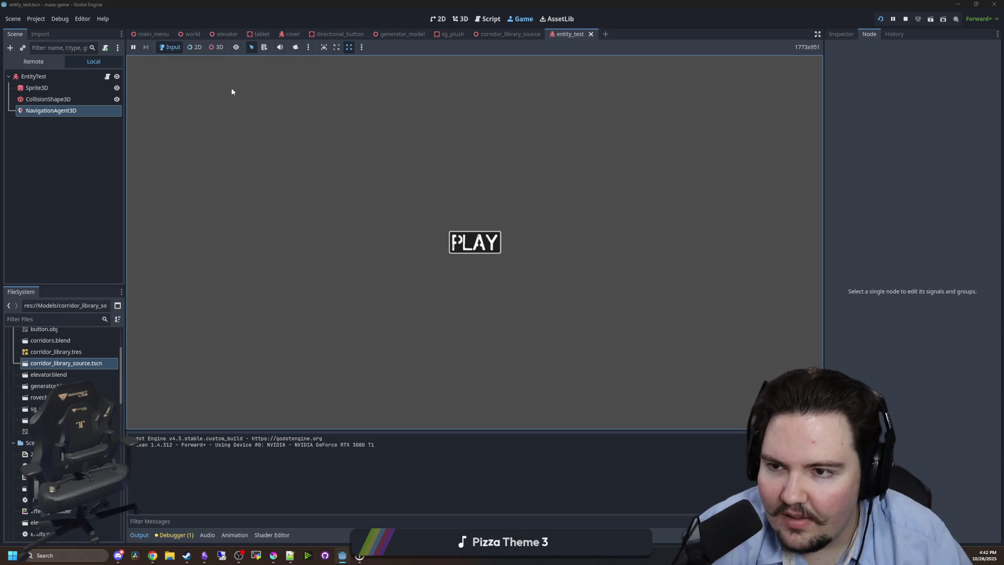
key(Return)
click(216, 47)
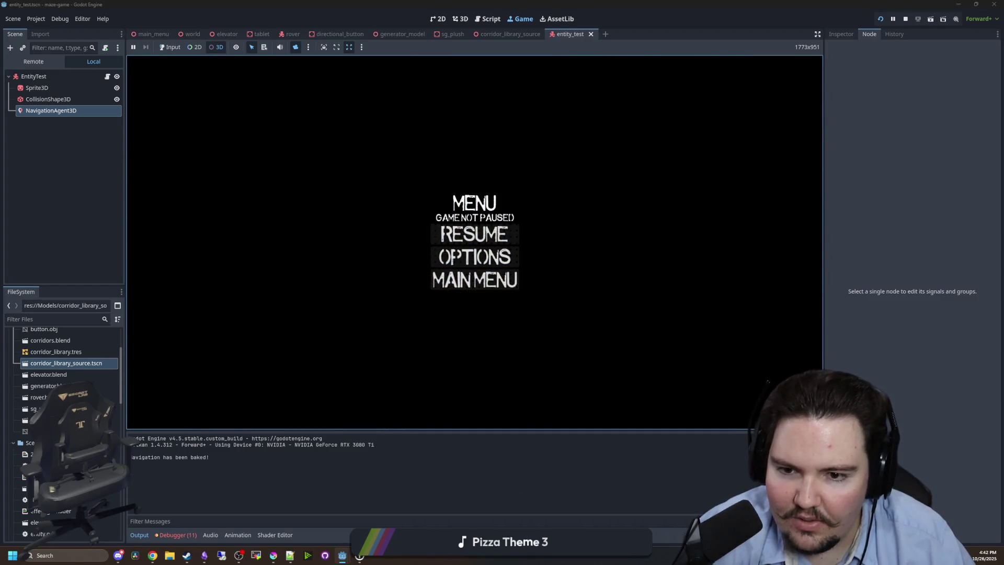
click(905, 18)
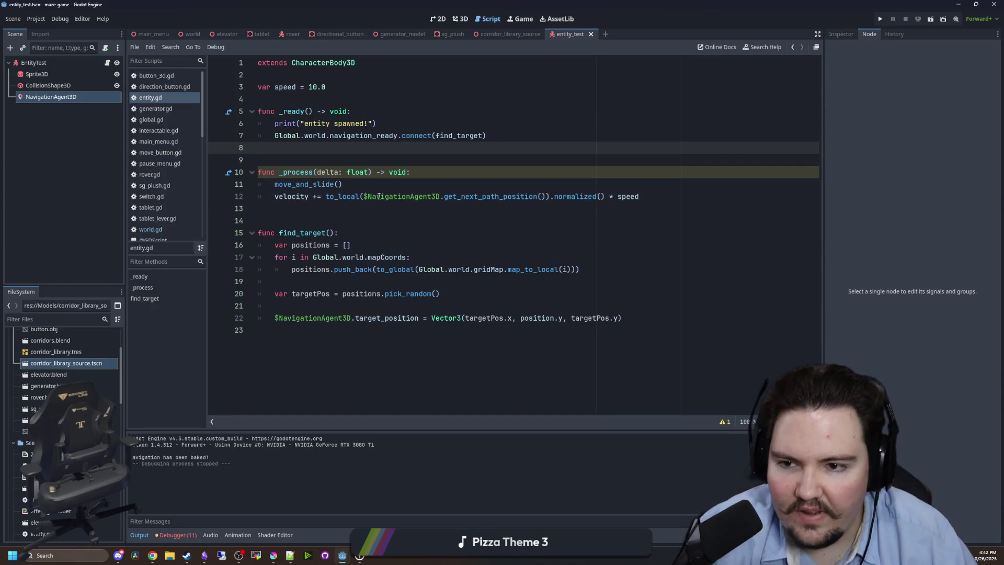
Open world.gd and locate the mapCoords loop in generate_enemy.
click(163, 119)
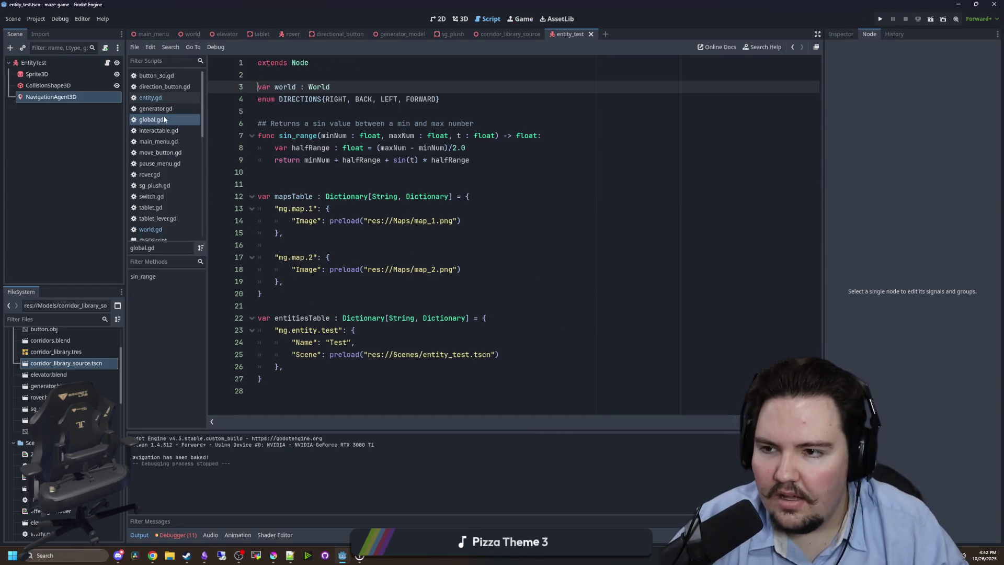
click(157, 229)
click(343, 230)
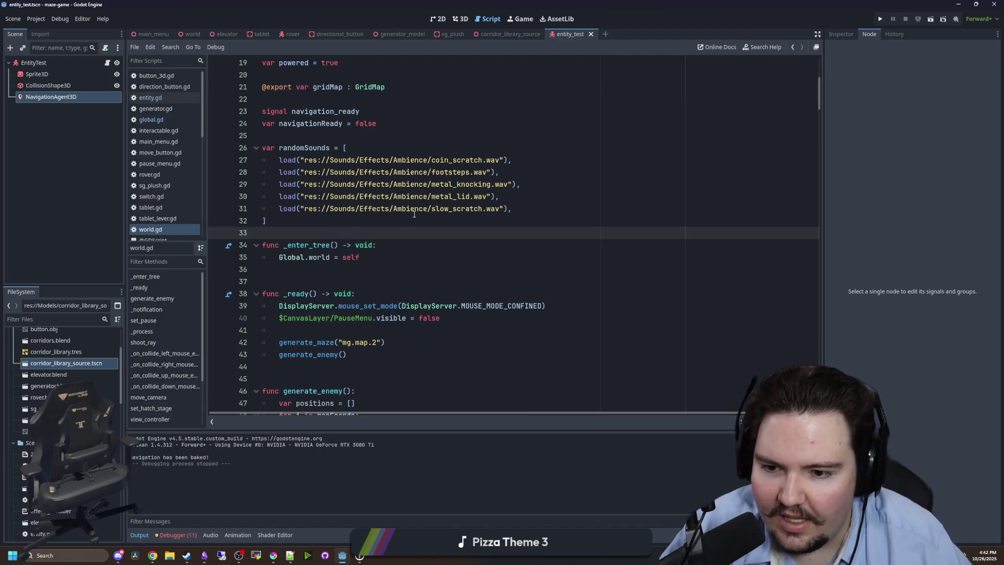
scroll(343, 248, down, 3)
right_click(344, 249)
click(302, 281)
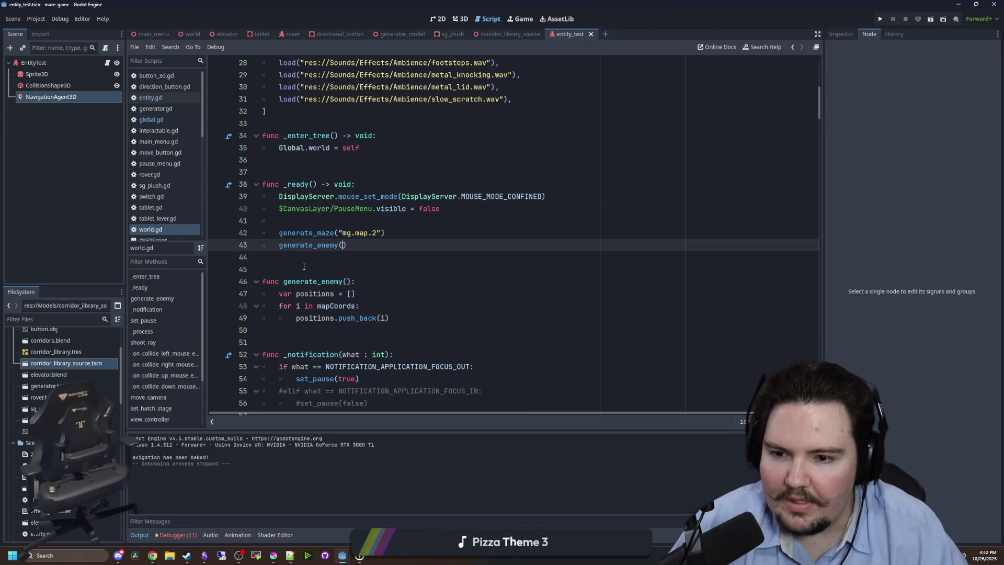
click(313, 267)
scroll(275, 267, down, 1)
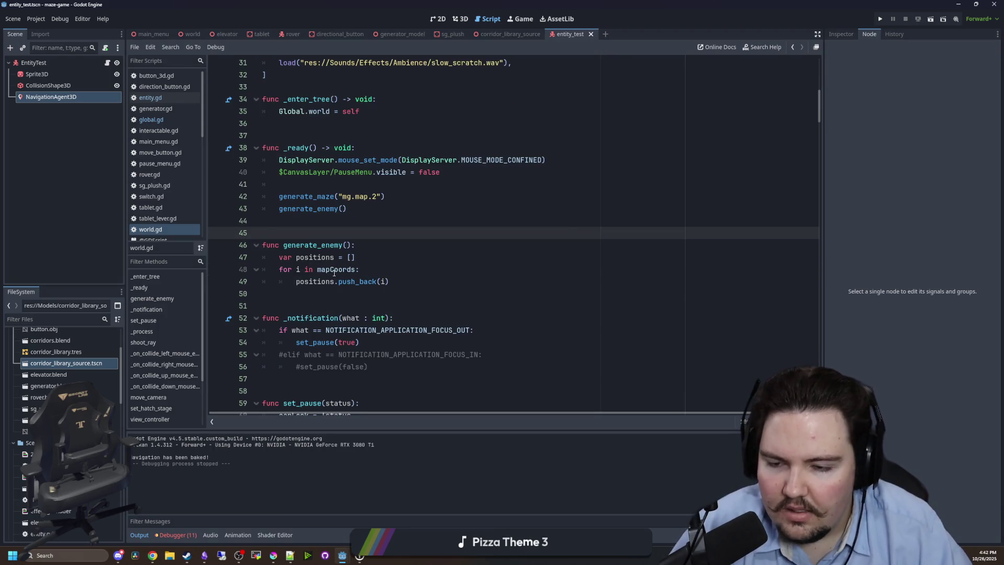
click(330, 273)
key(End)
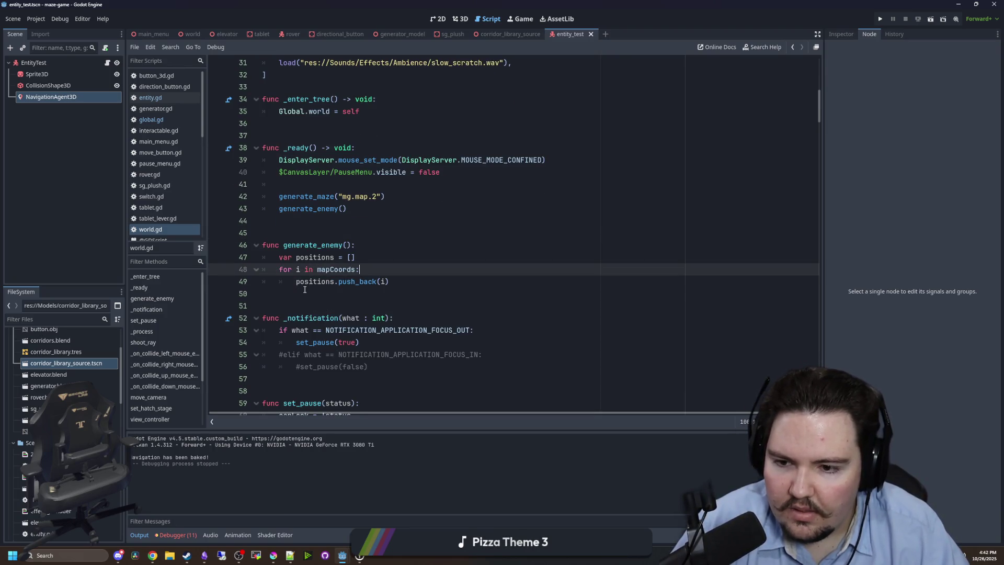
key(Down)
key(shift+Up)
key(shift+Up)
key(shift+Up)
key(shift+Home)
click(309, 225)
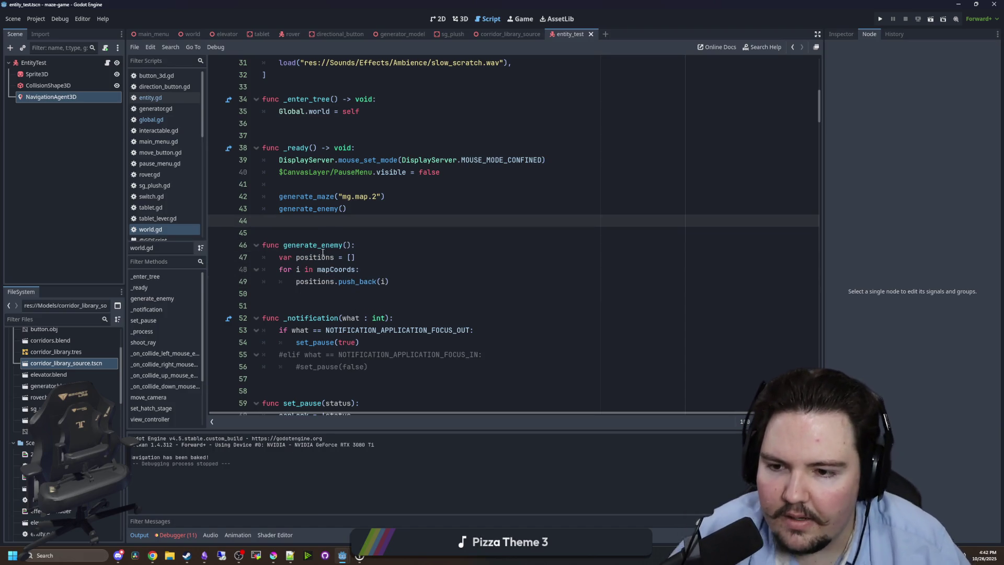
Copy entity.gd's find_target push_back line and paste it below 'for i in mapCoords:' in world.gd.
click(151, 98)
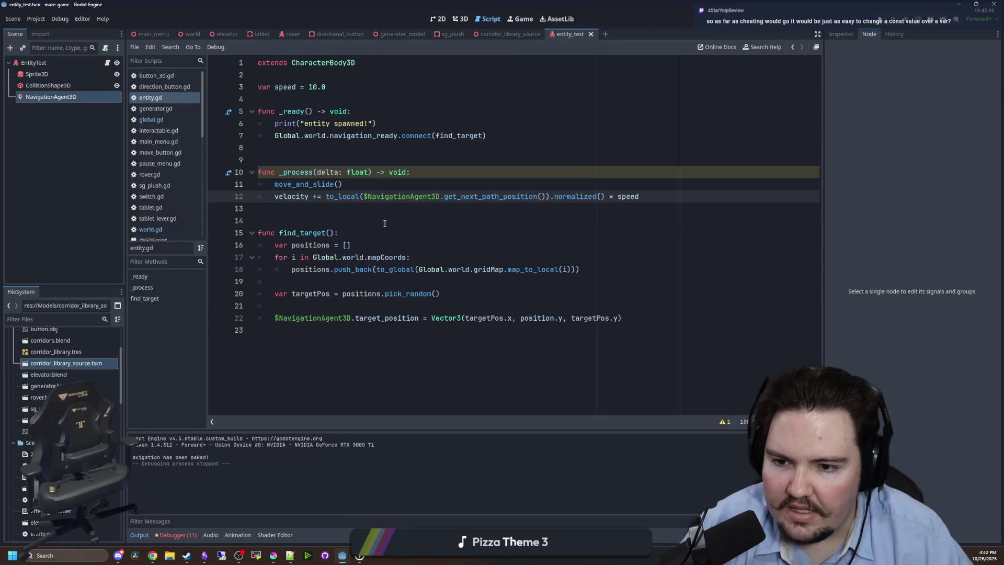
drag(617, 273, 292, 270)
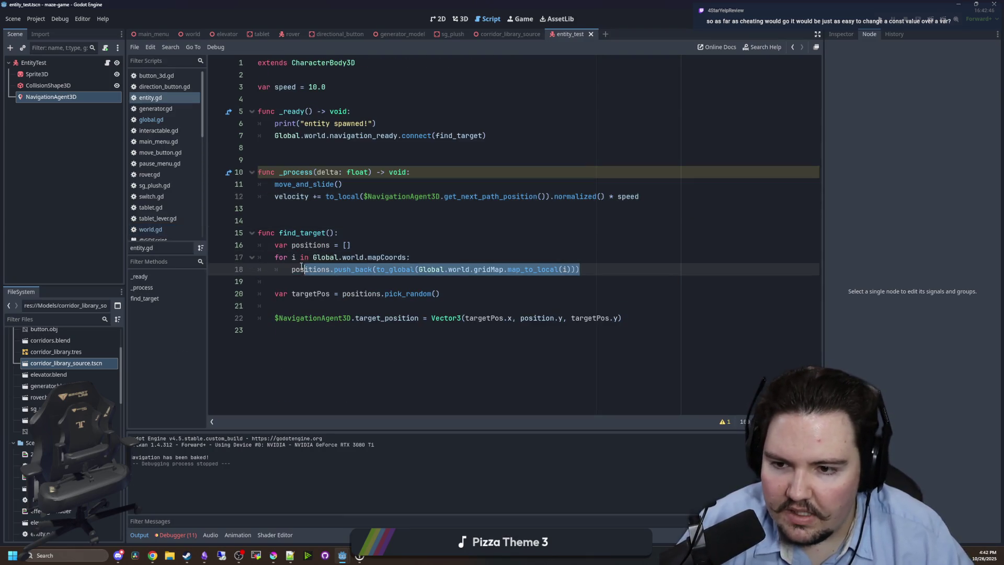
click(151, 119)
click(153, 232)
click(374, 269)
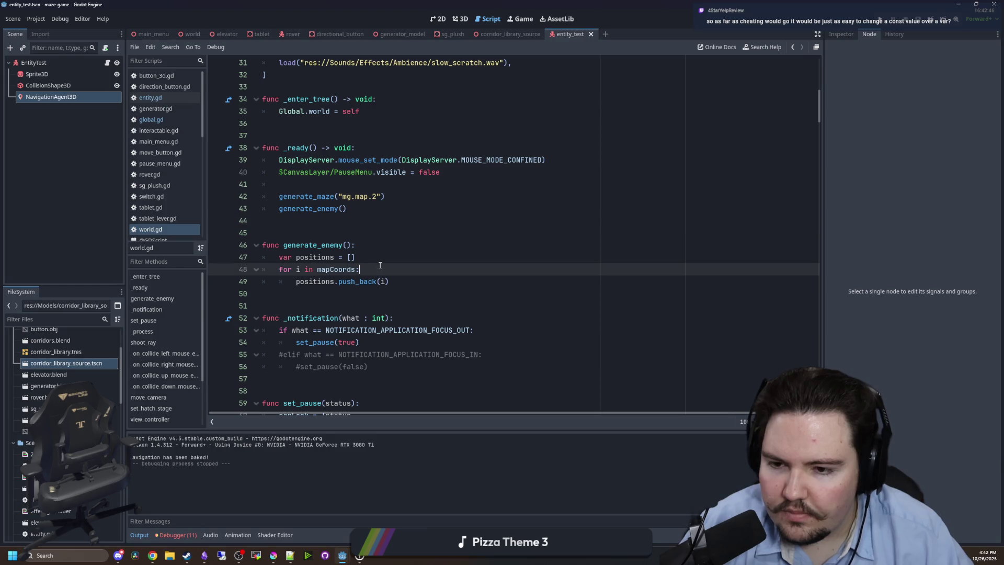
key(Return)
text(positions.push_back(to_global(Global.world.gridMap.map_to_local(i))))
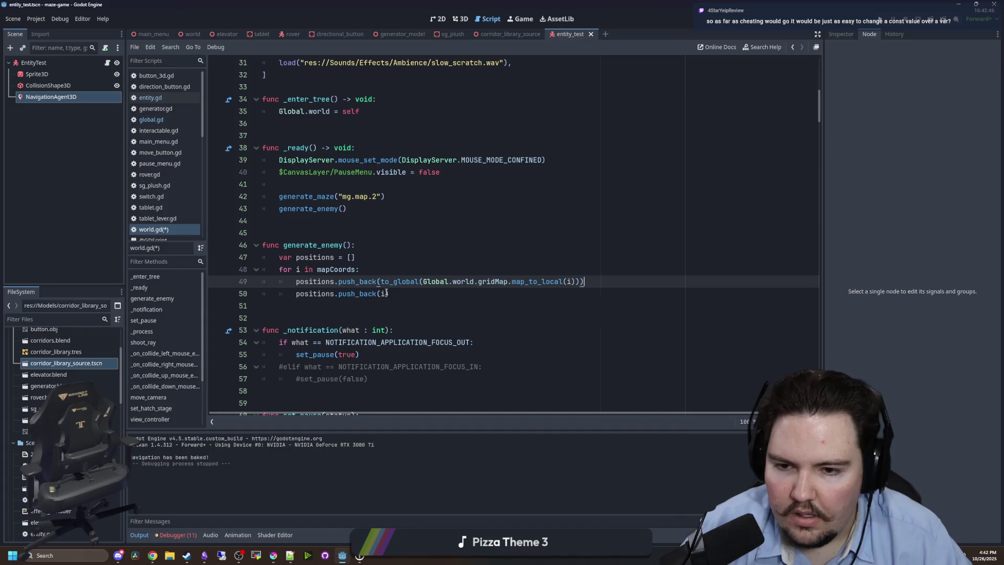
Replace the old push_back(i) line and add var chosenPosition = positions.pick_random().
triple_click(350, 294)
key(BackSpace)
key(BackSpace)
text(\)
key(Return)
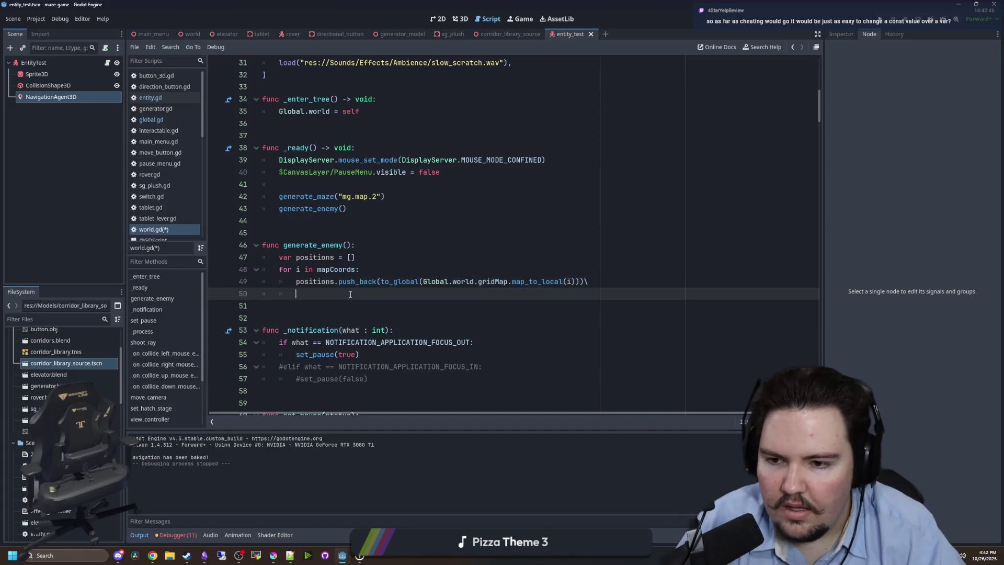
key(Return)
key(BackSpace)
text(ar cho)
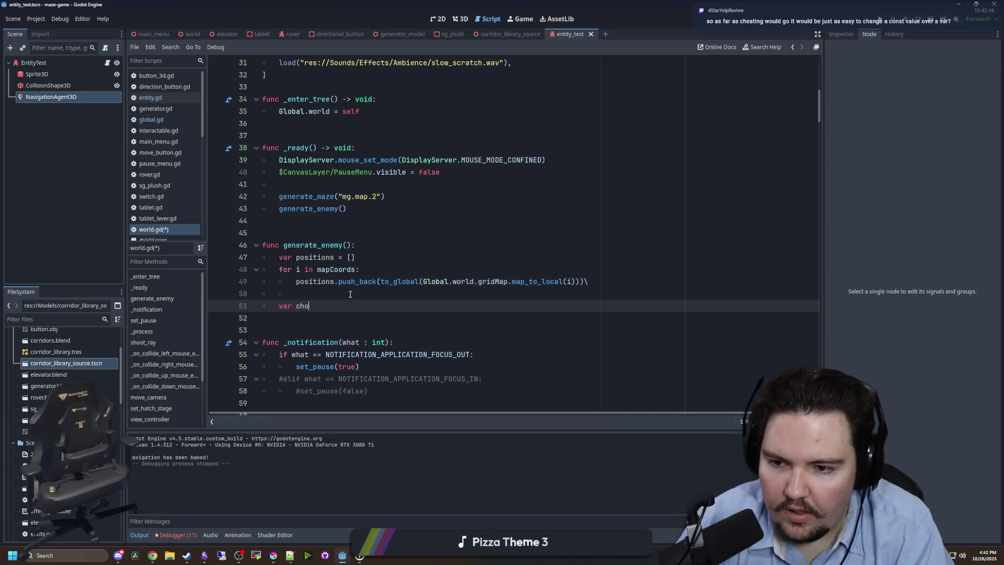
text(senPosition = p)
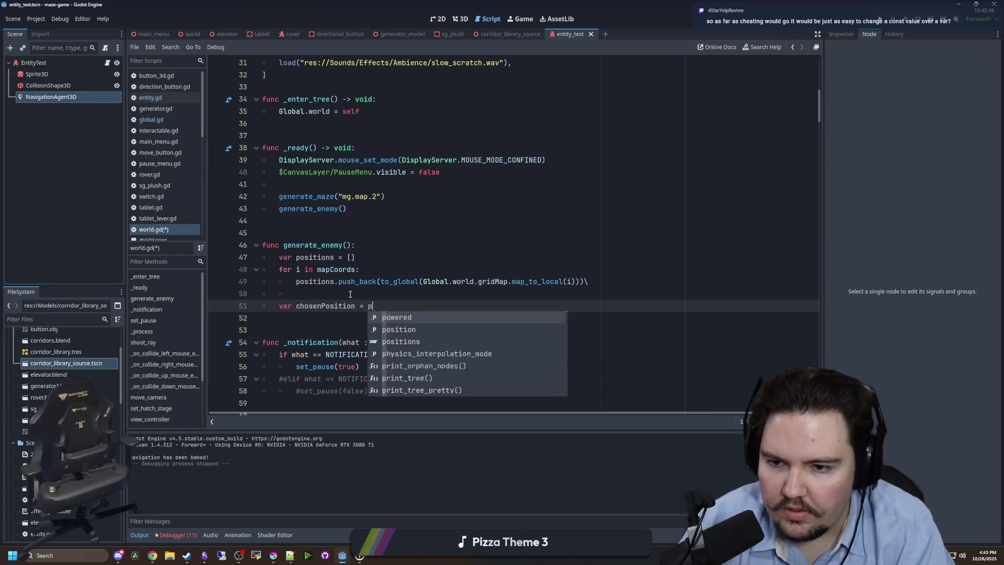
text(ositions.pick_random)
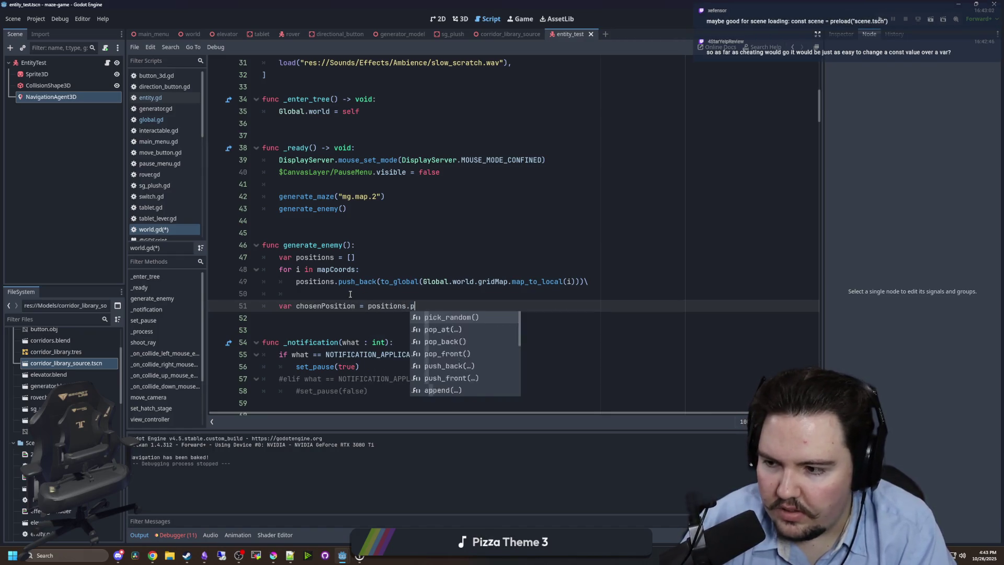
key(Return)
key(Return)
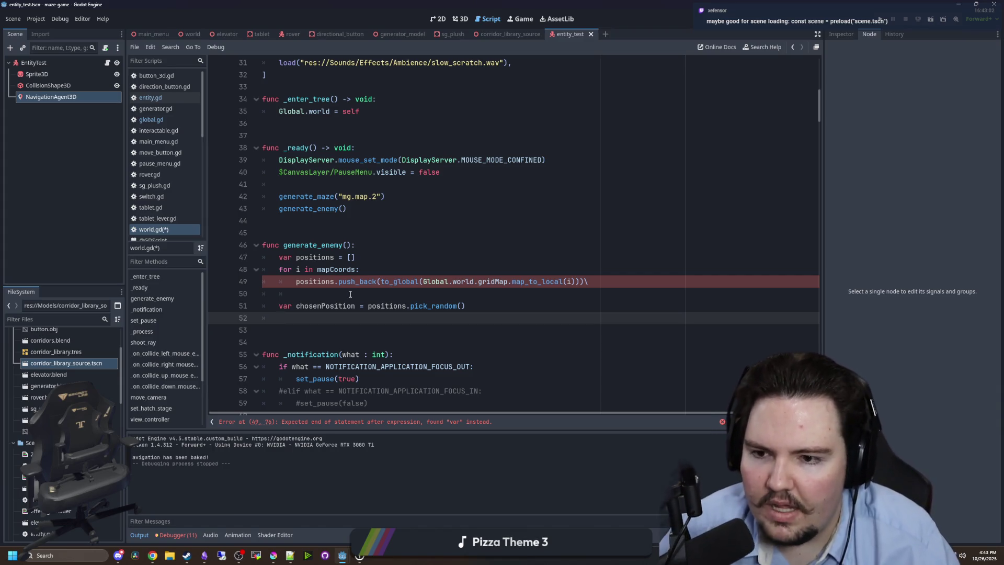
Insert const num = 1 on a new line above generate_enemy.
key(Return)
key(Return)
key(Up)
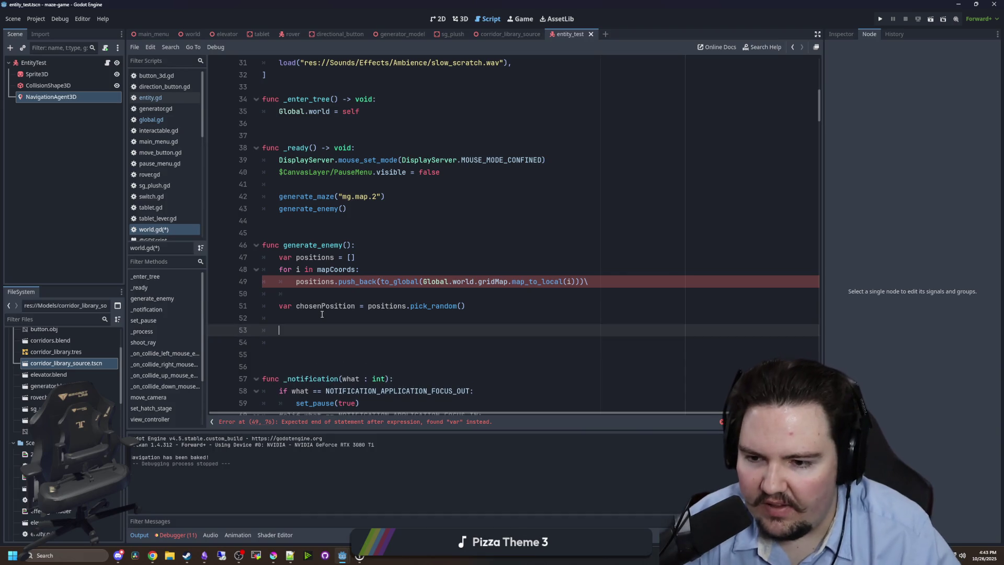
click(326, 233)
key(Return)
key(Return)
key(Up)
key(Up)
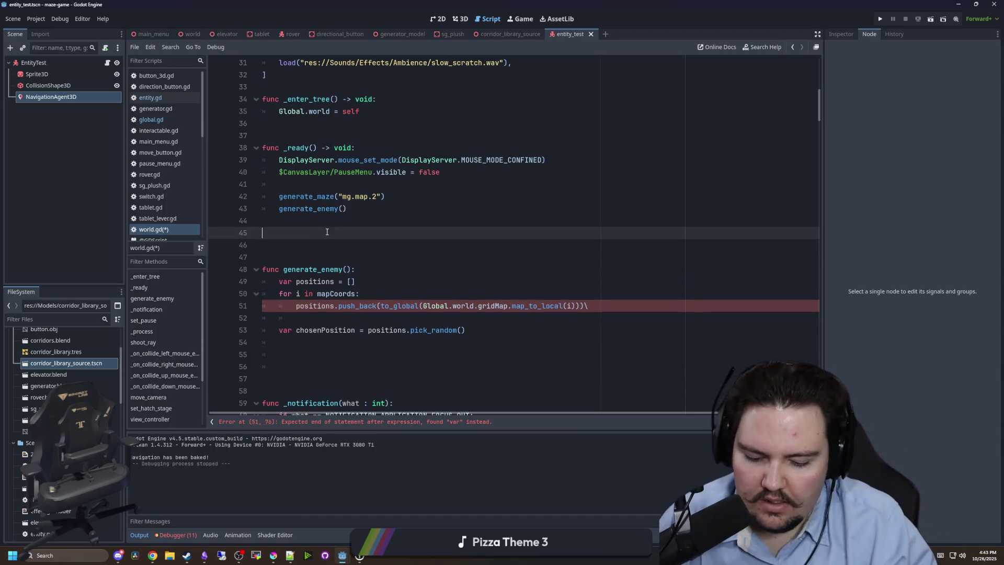
text(const num = 1)
Try num + 1 under chosenPosition, then remove it and the extra blank lines.
scroll(366, 235, right, 1)
click(329, 269)
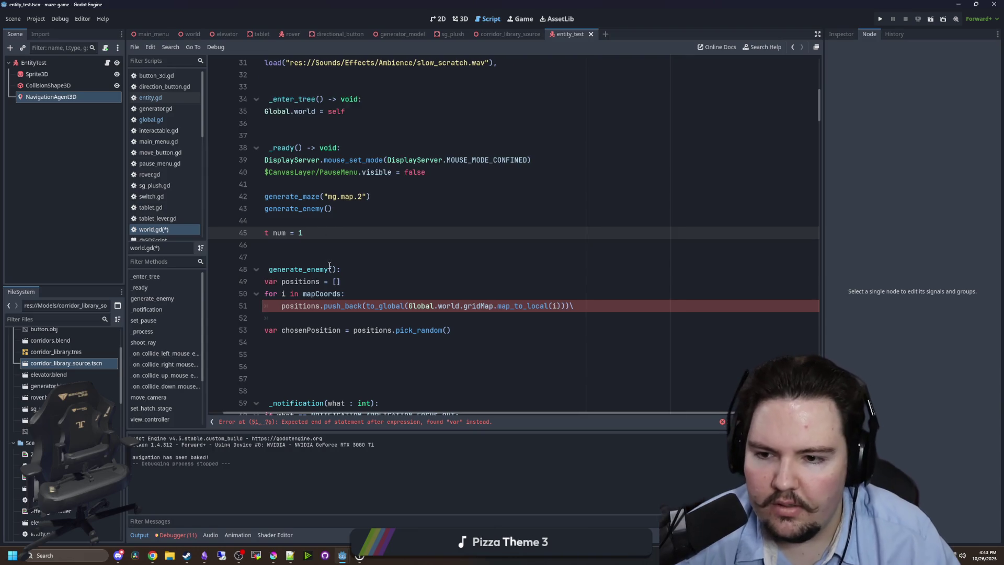
scroll(345, 366, left, 1)
click(313, 346)
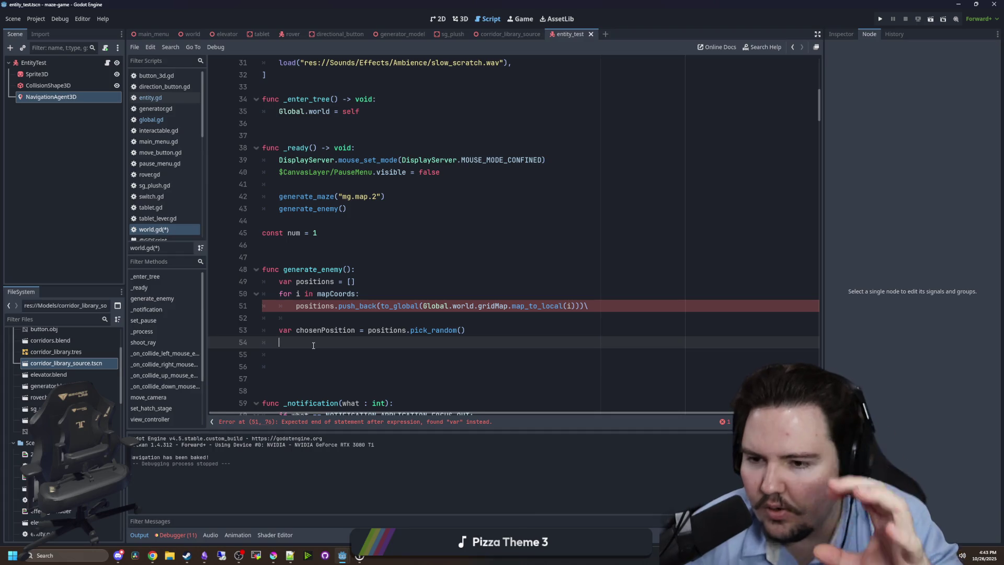
text(num + 1)
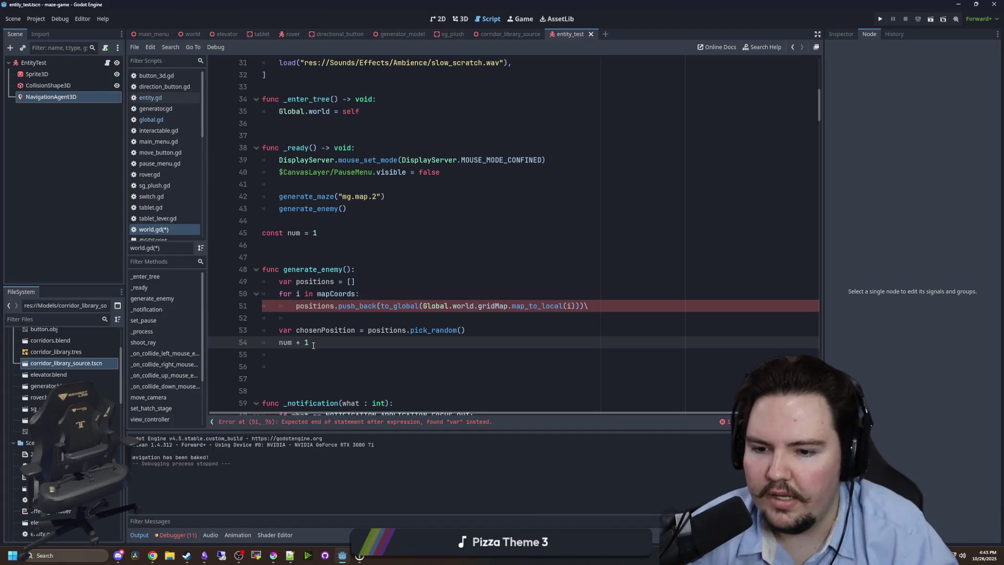
key(BackSpace)
key(BackSpace)
key(BackSpace)
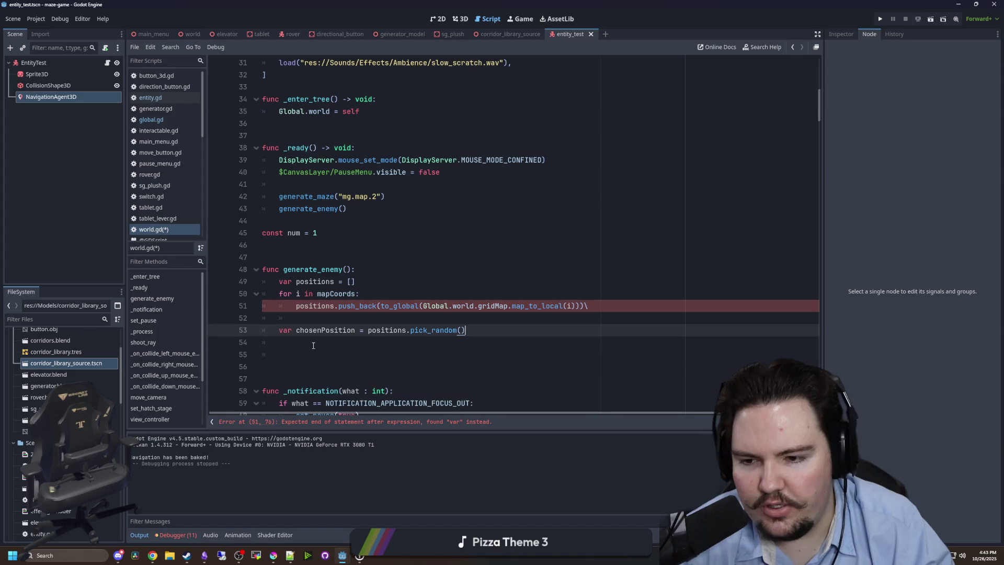
key(Delete)
key(Delete)
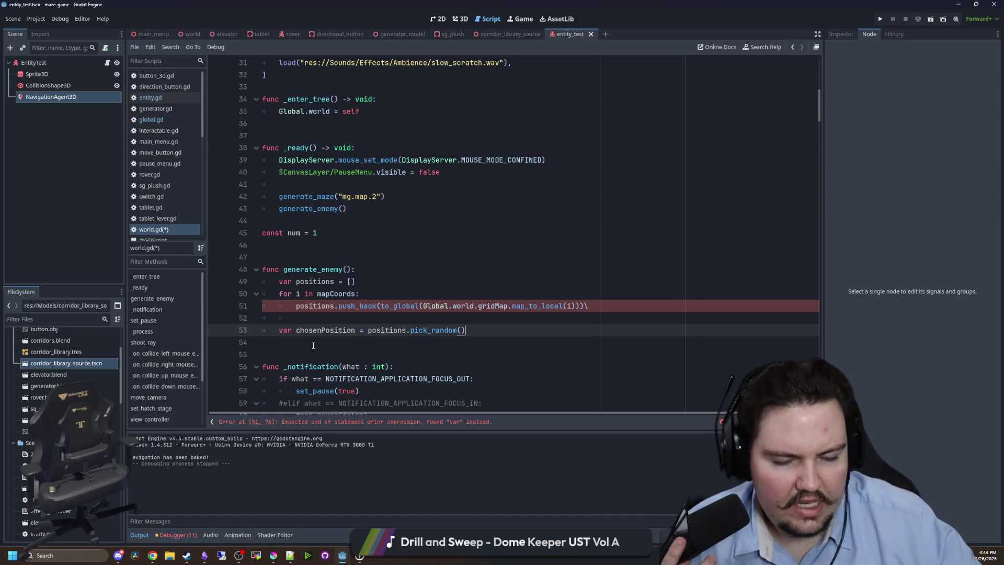
Remove the push_back line's trailing backslash, add a line after chosenPosition, and move the browser over the editor.
click(463, 251)
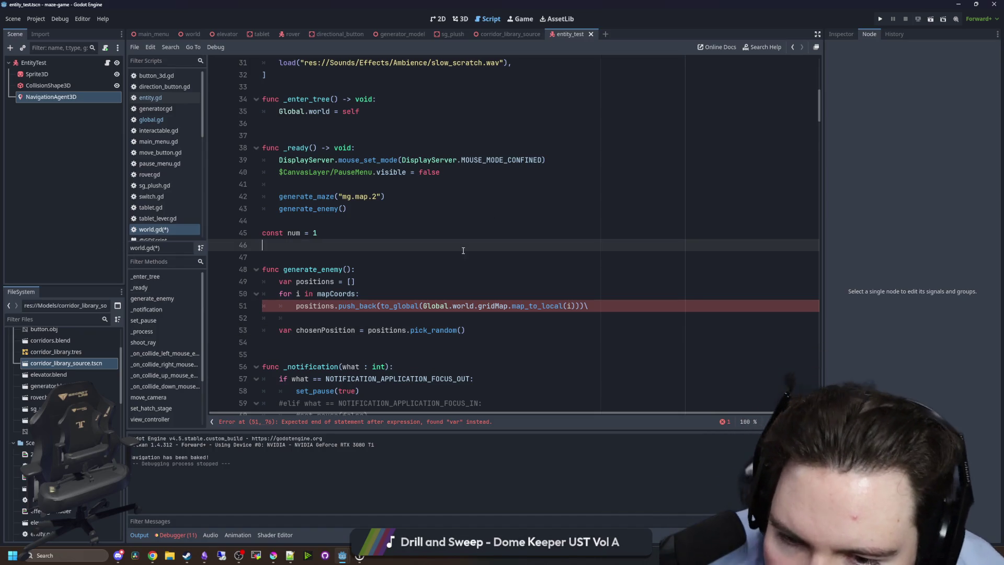
click(588, 306)
key(BackSpace)
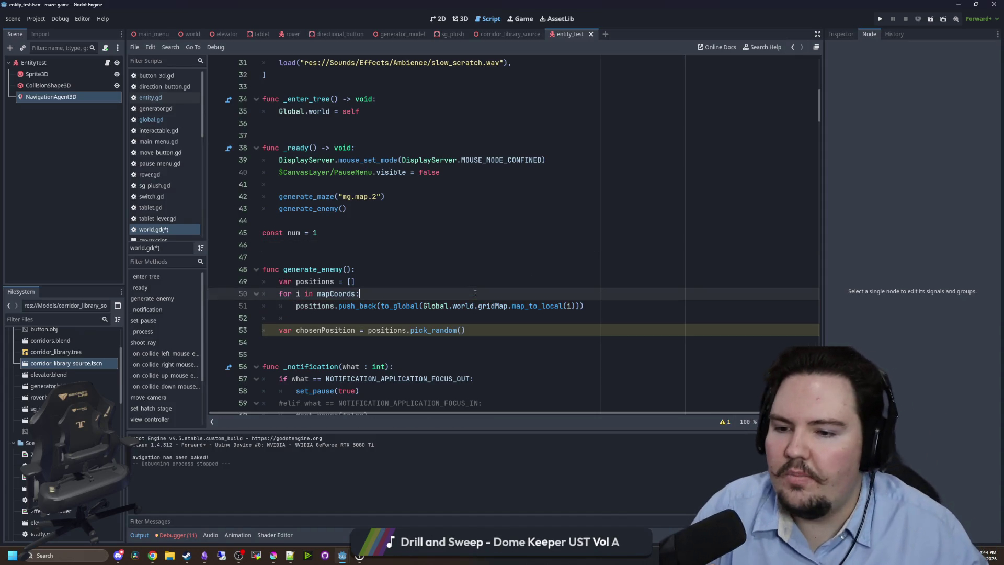
click(377, 312)
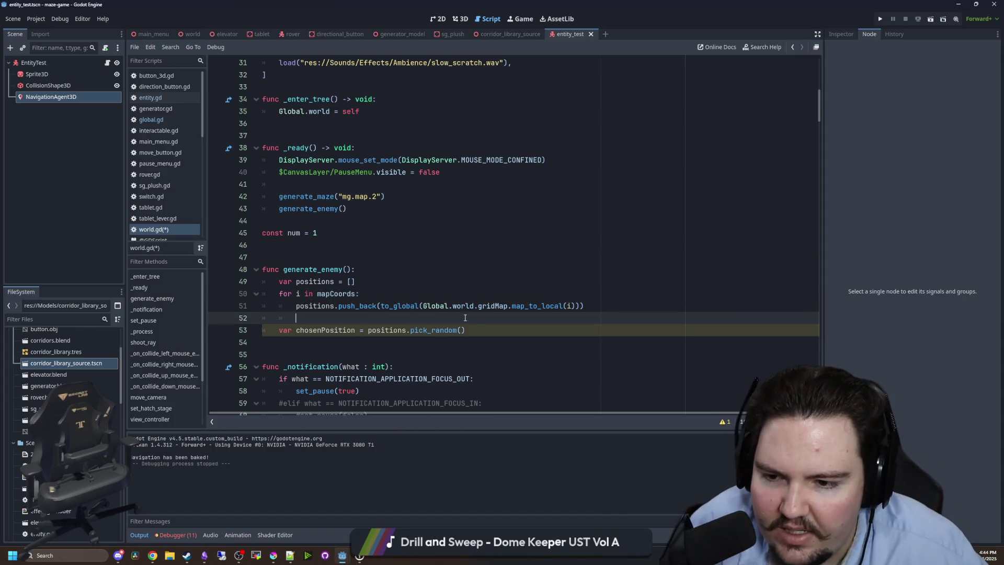
click(481, 329)
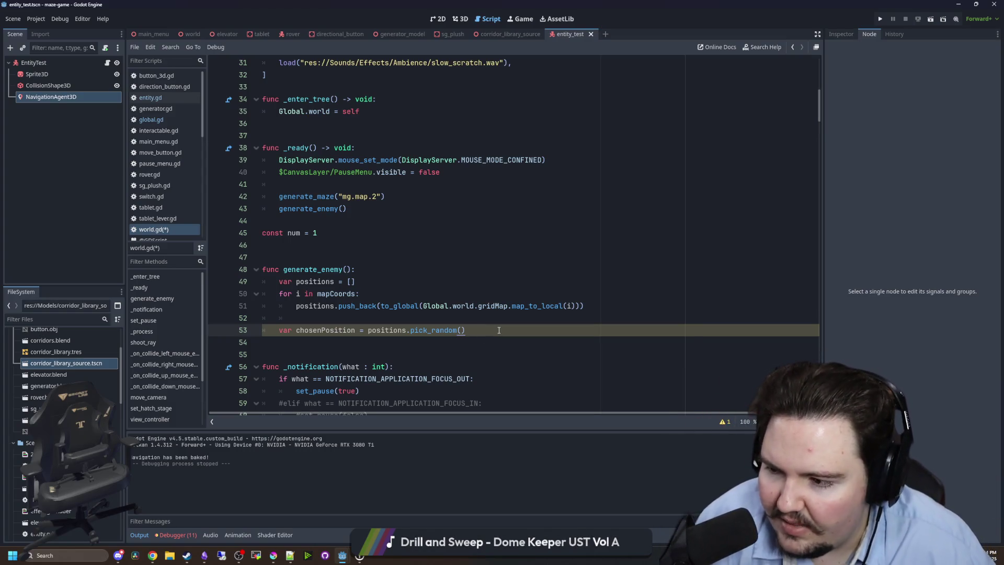
key(Return)
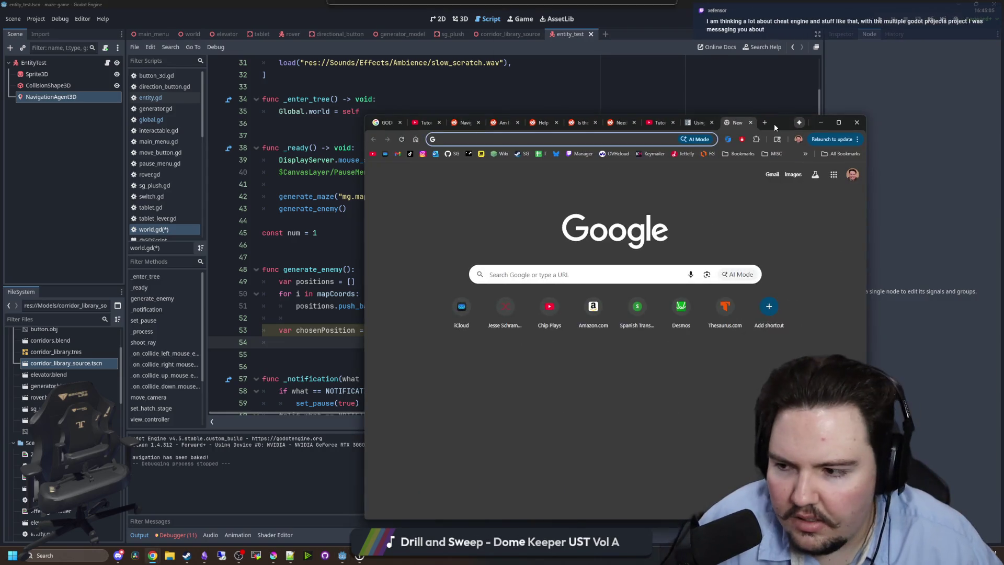
drag(773, 123, 716, 145)
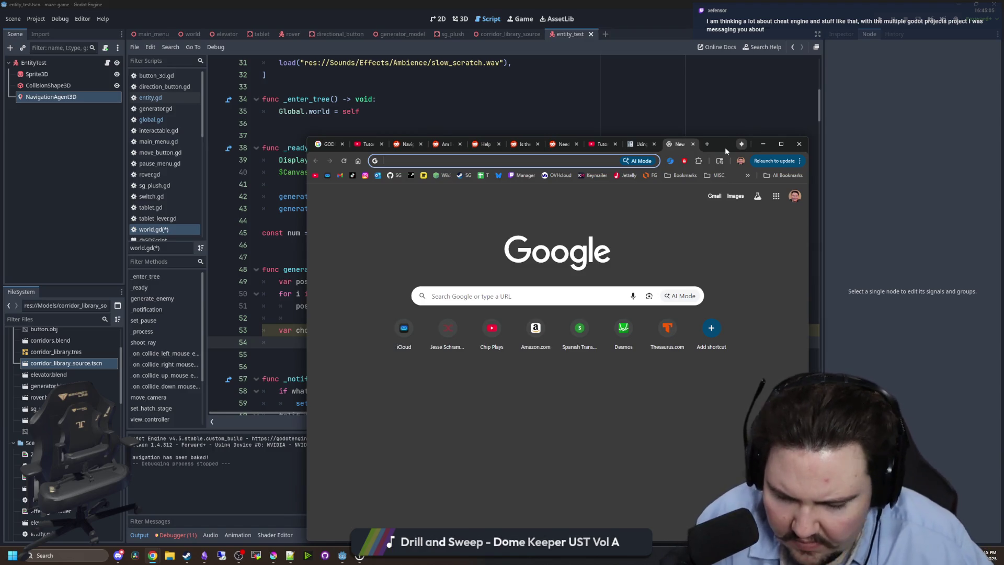
Move the browser off-screen and delete the const num = 1 line.
drag(703, 149, 1003, 172)
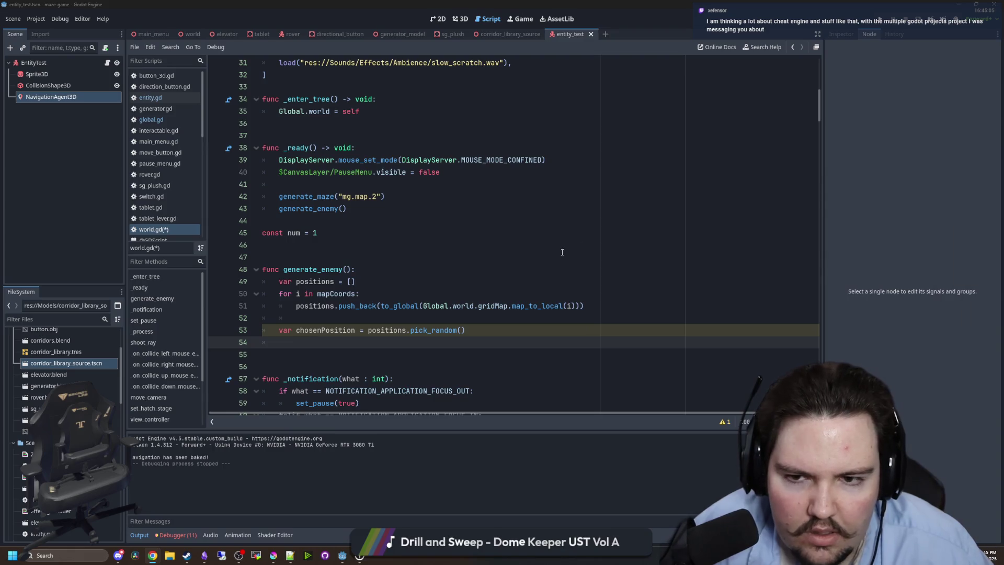
click(409, 256)
key(Up)
key(Up)
key(Up)
key(shift+Down)
key(shift+End)
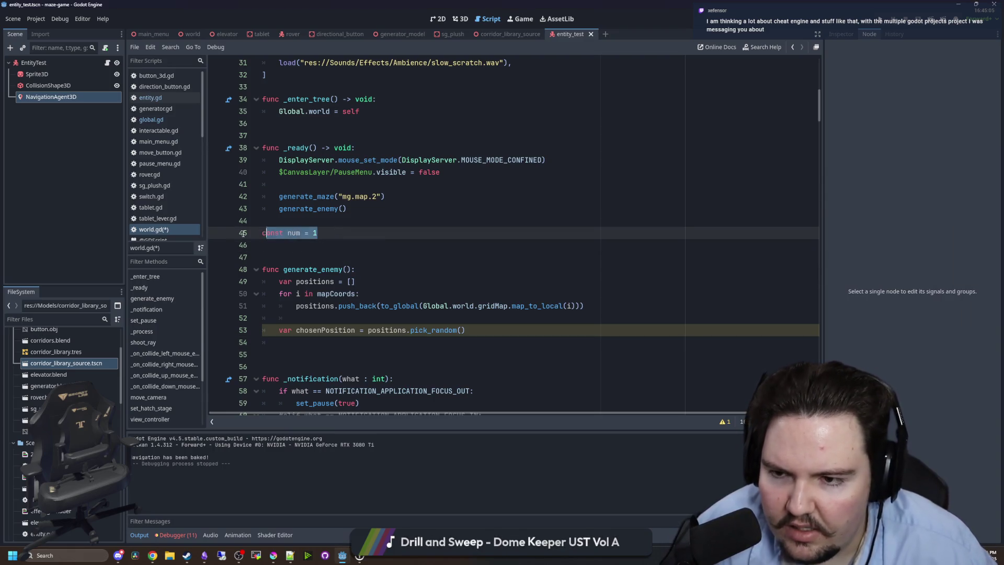
key(BackSpace)
key(BackSpace)
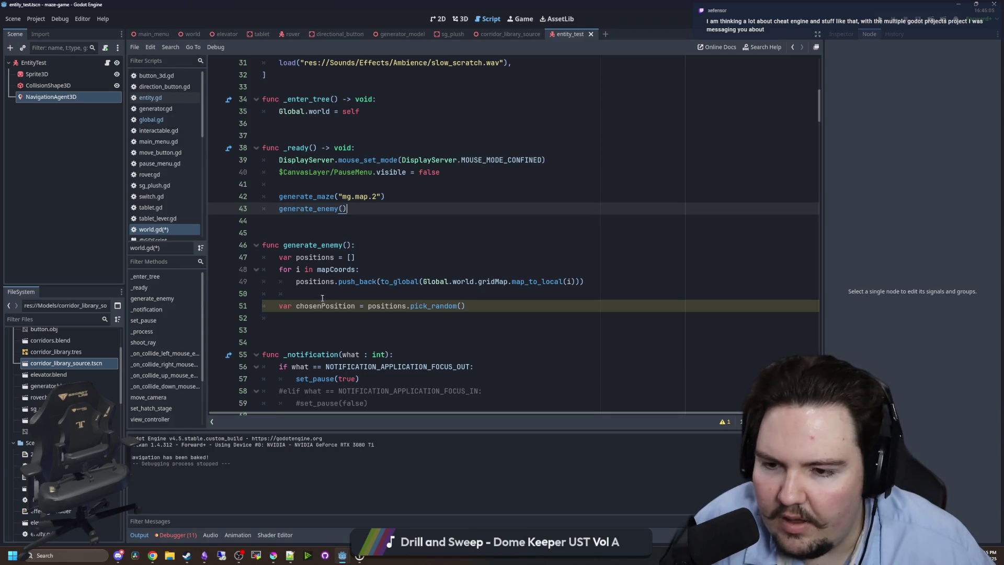
Add a blank line below chosenPosition for new code.
click(327, 320)
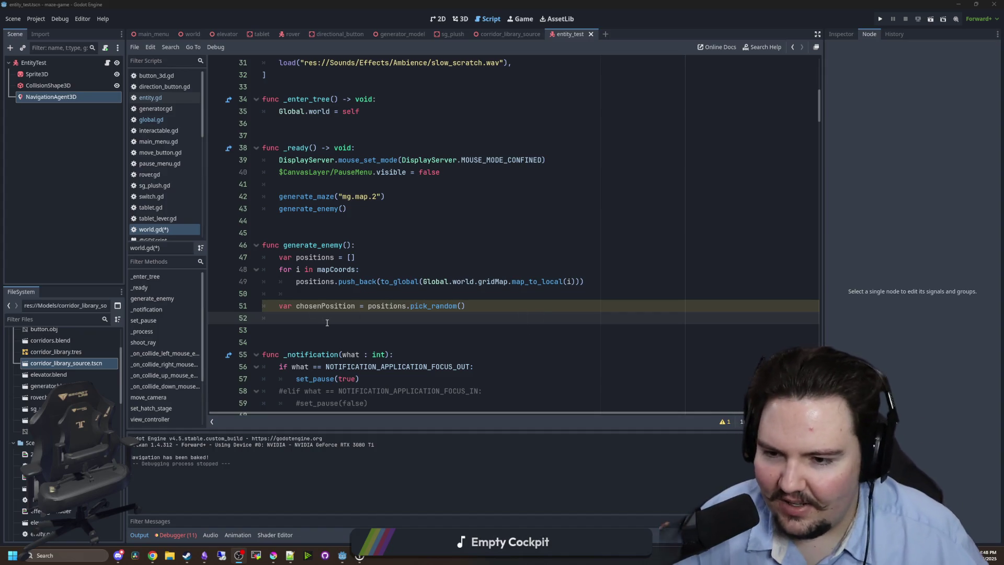
key(Return)
key(Return)
key(Up)
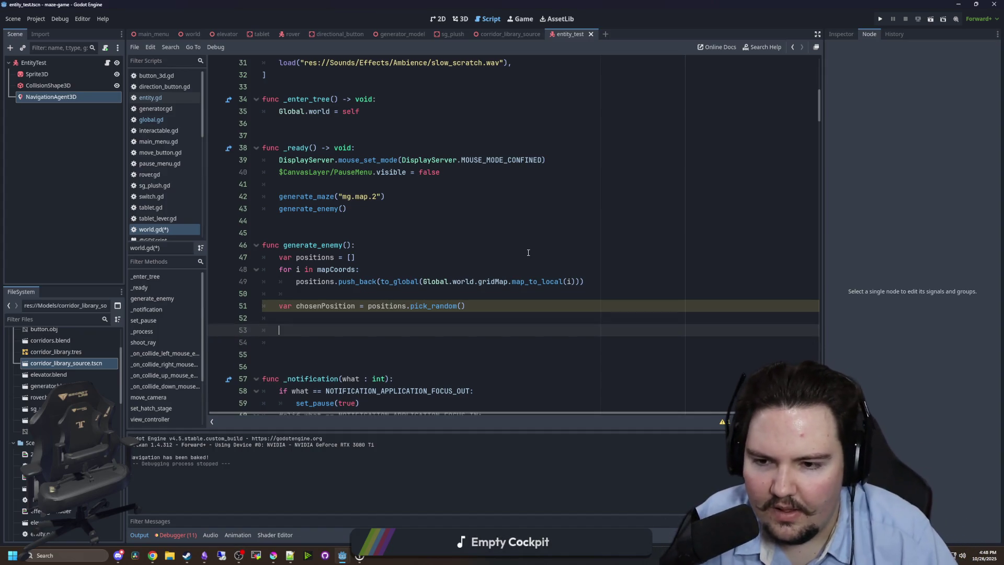
Write a preload of the entity_test.tscn scene below chosenPosition.
text(preload())
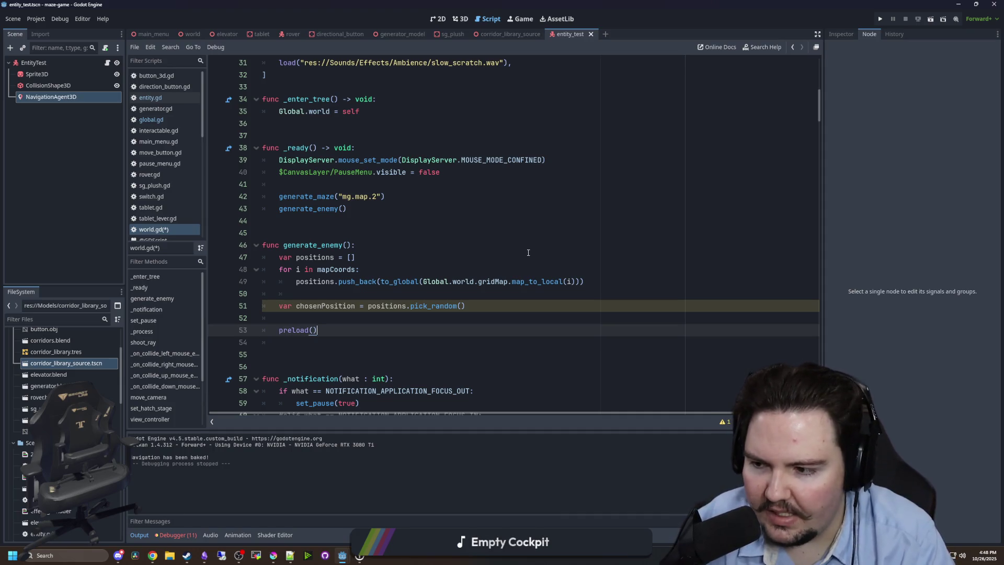
key(Left)
text(")
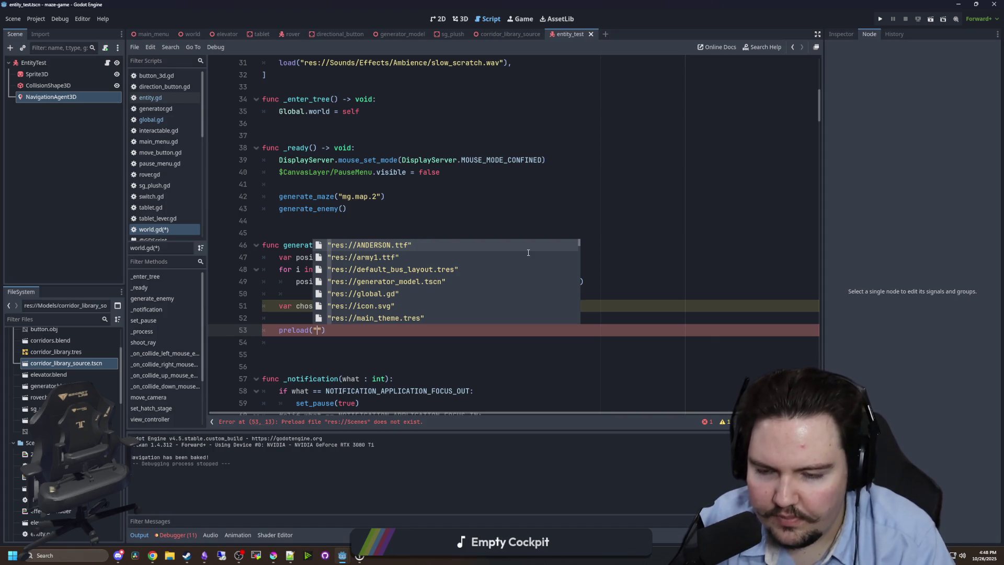
text(entity)
key(Down)
key(Return)
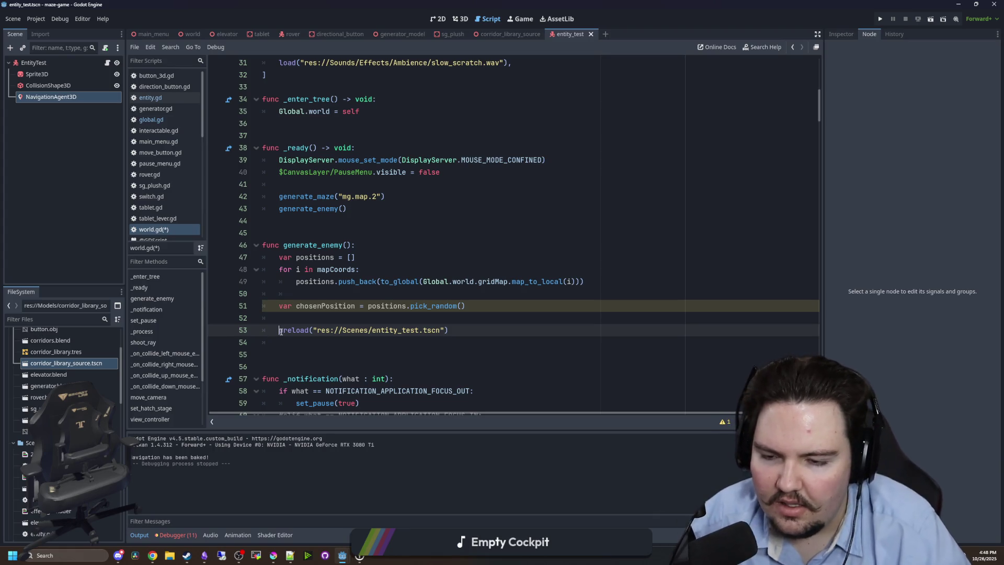
click(290, 315)
key(BackSpace)
key(BackSpace)
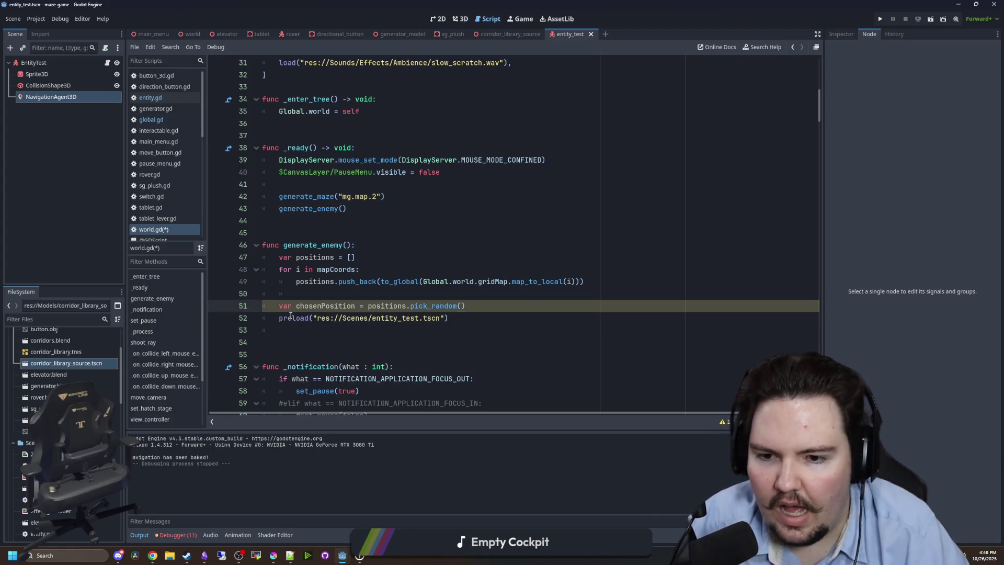
key(Down)
key(Left)
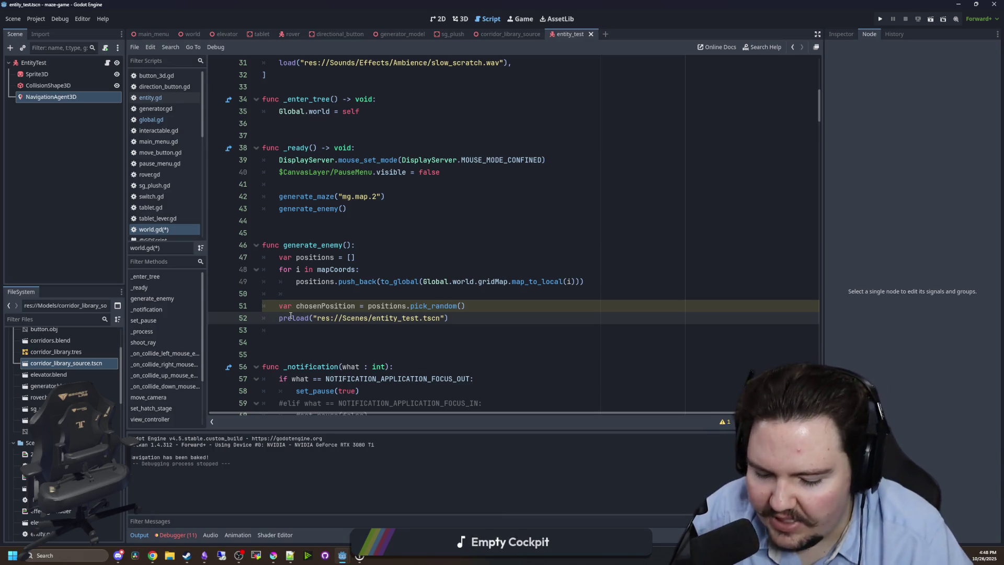
Make it var entity = preload(entity_test.tscn).instantiate().
text(var)
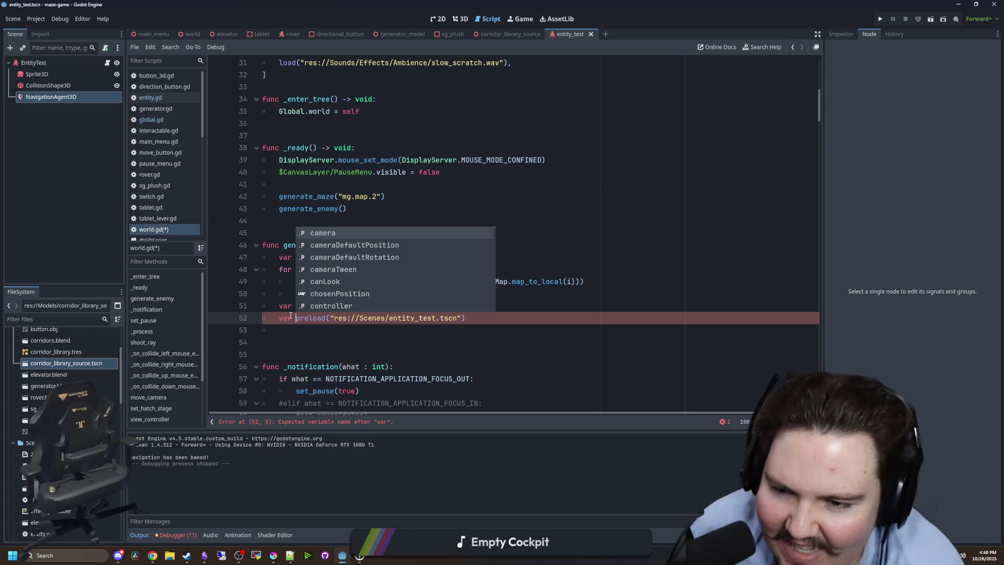
key(Escape)
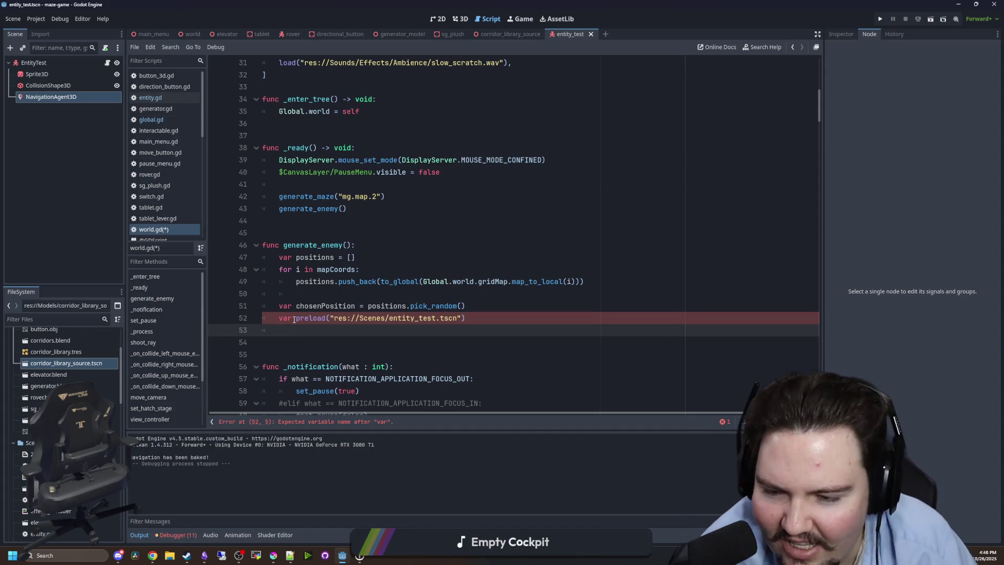
mouse_move(309, 319)
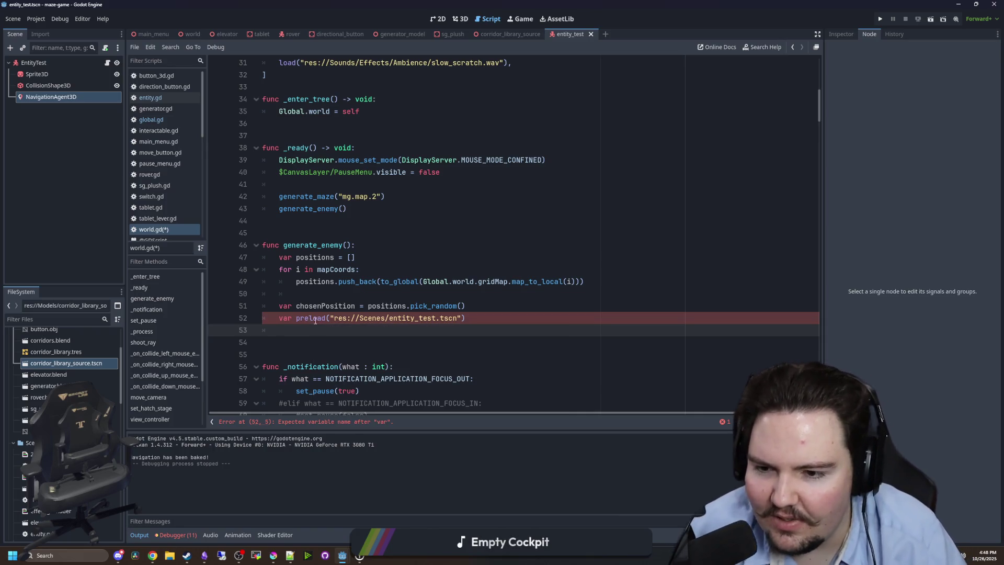
click(296, 318)
text(entity =)
click(523, 316)
key(Return)
click(522, 316)
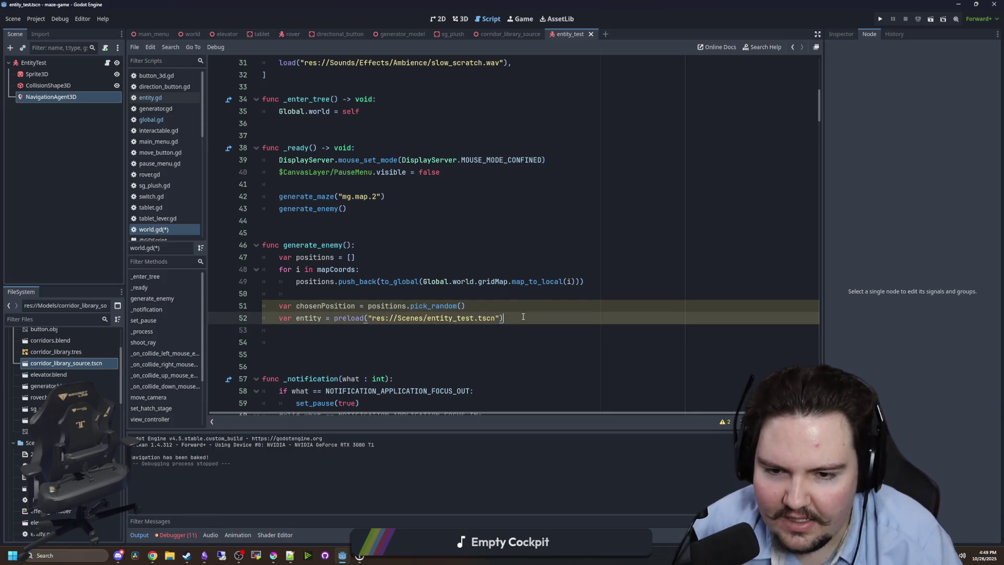
text(.instantiate())
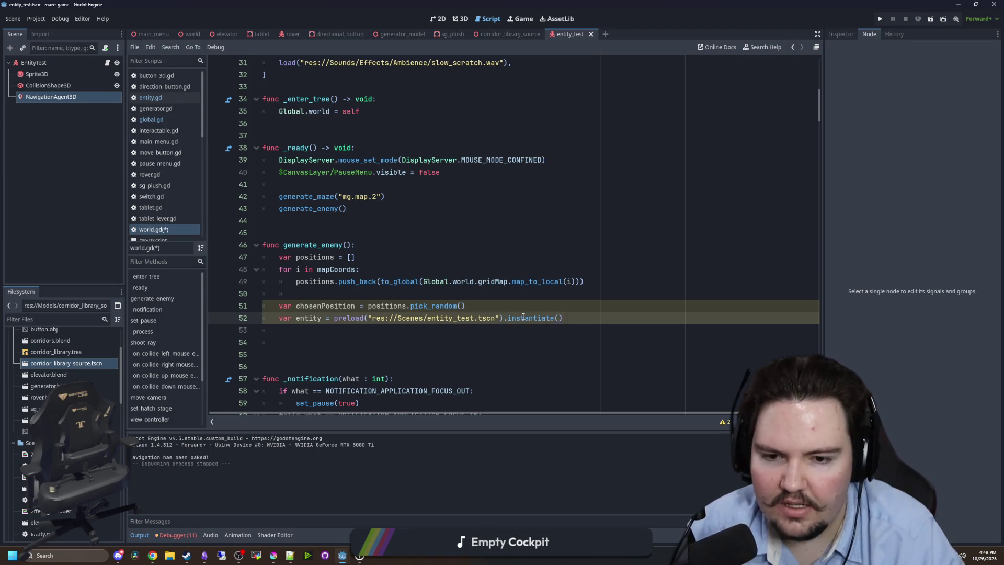
key(Return)
Add entity.global_position = chosenPosition and add_child(entity).
text(entity)
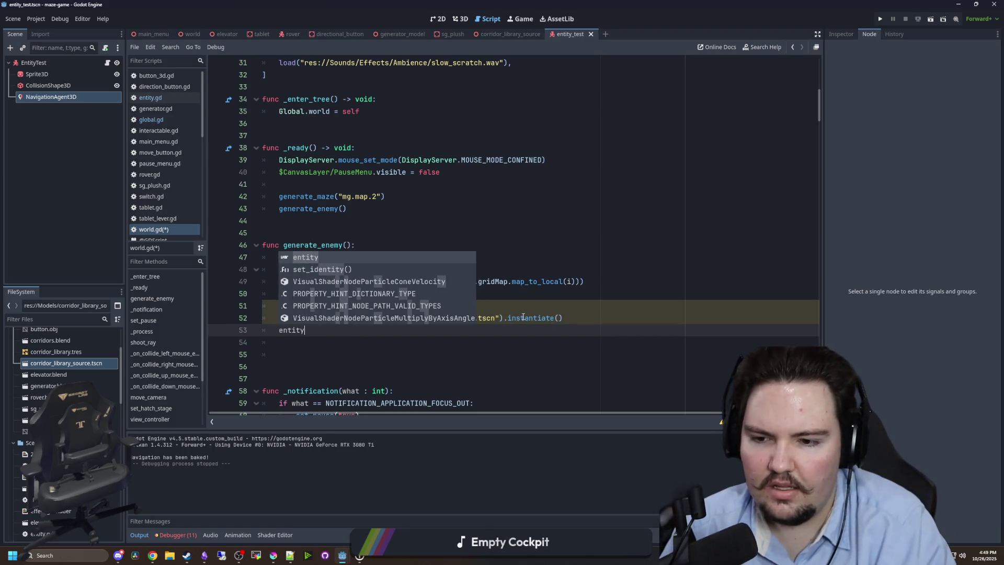
text(.globa)
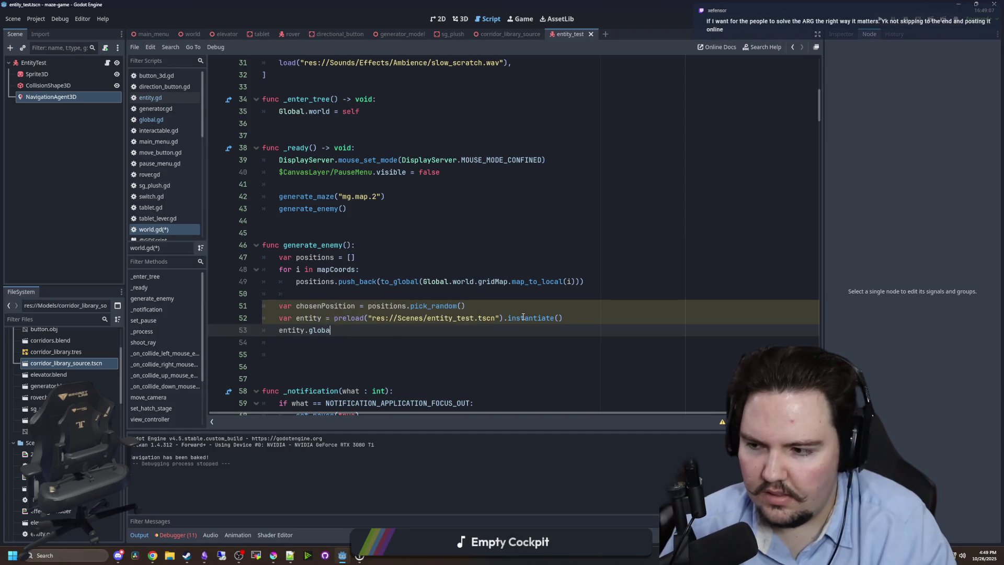
text(l_position = chosnePo)
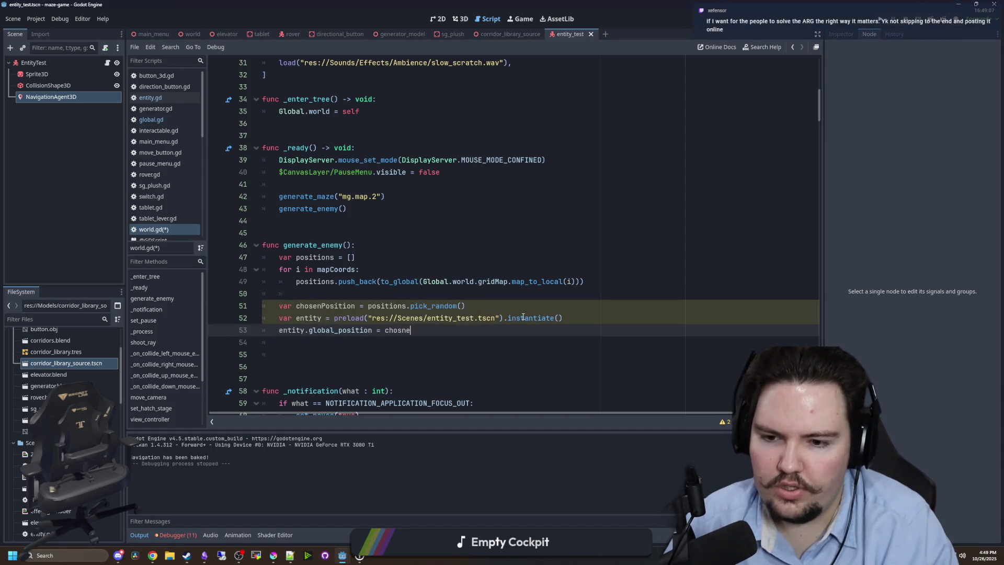
key(BackSpace)
key(BackSpace)
key(BackSpace)
text(enPosition)
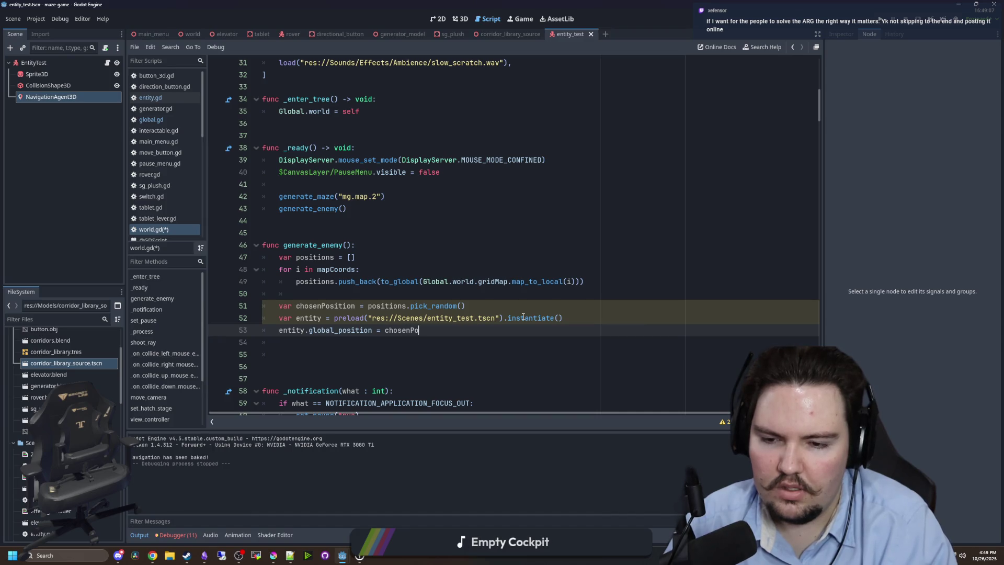
key(Return)
text(add_)
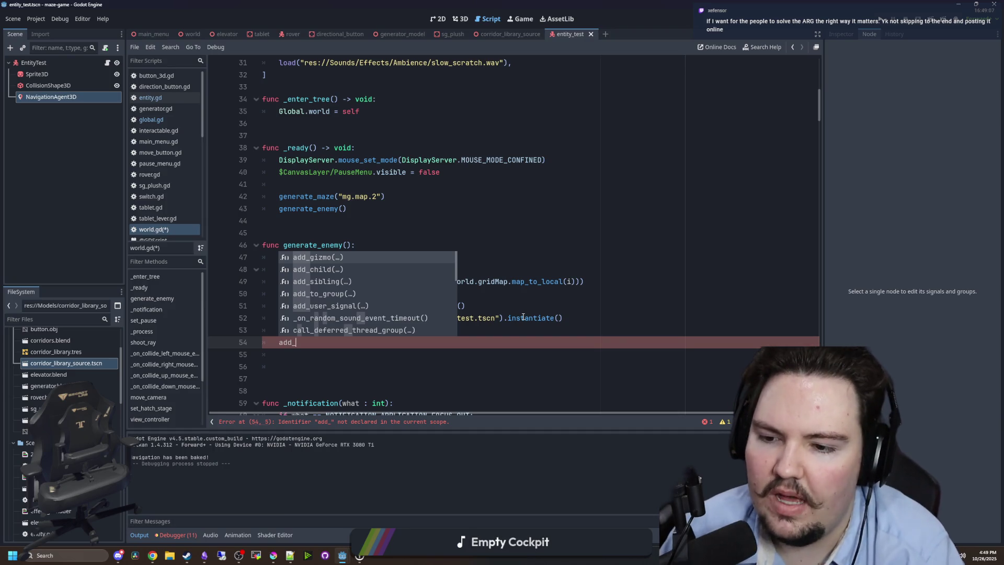
key(Down)
key(Return)
text(entity)
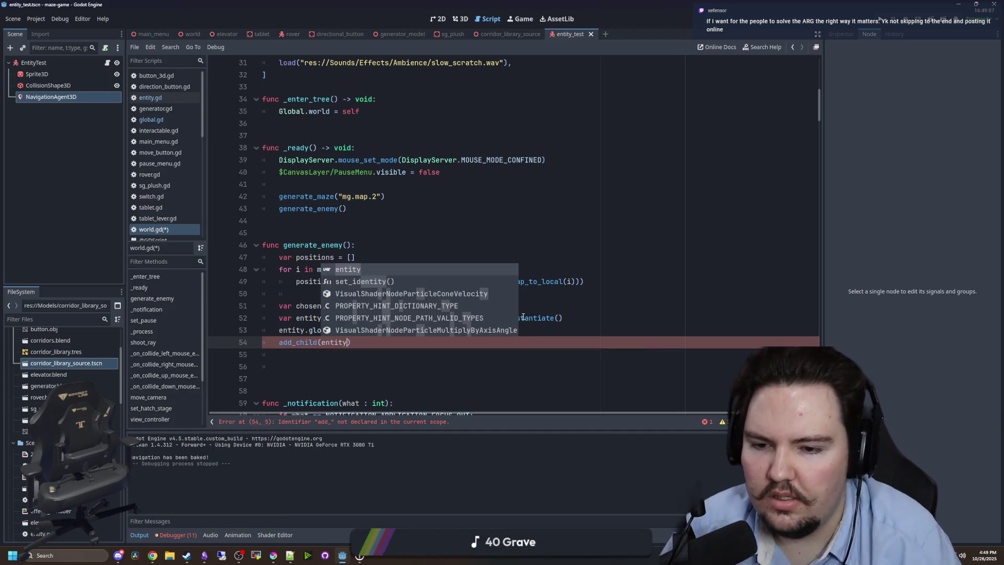
Remove the extra blank lines, save world.gd, and run the entity_test scene.
click(390, 353)
key(Down)
key(BackSpace)
key(BackSpace)
key(BackSpace)
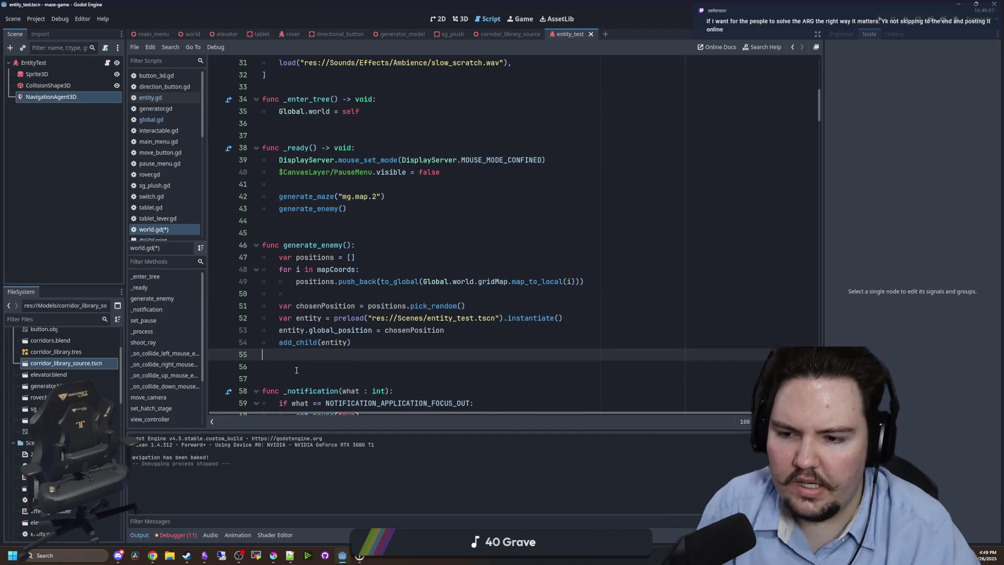
click(383, 257)
click(368, 230)
key(ctrl+s)
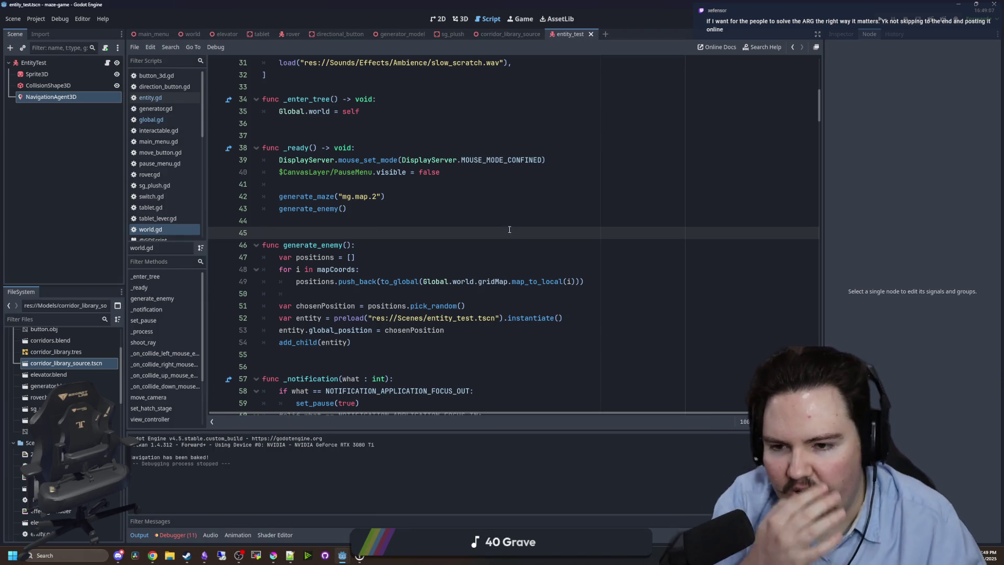
key(Down)
key(Down)
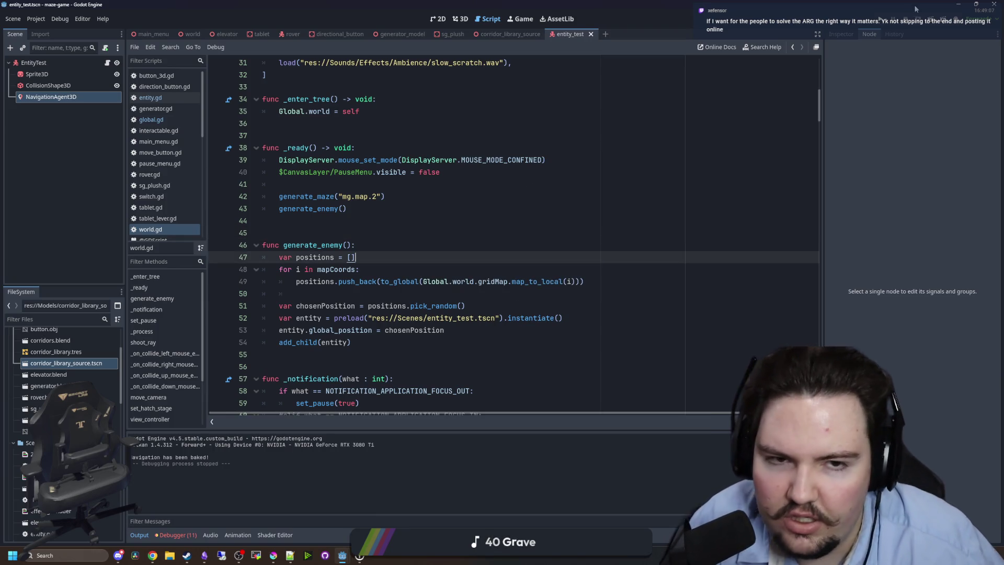
click(882, 20)
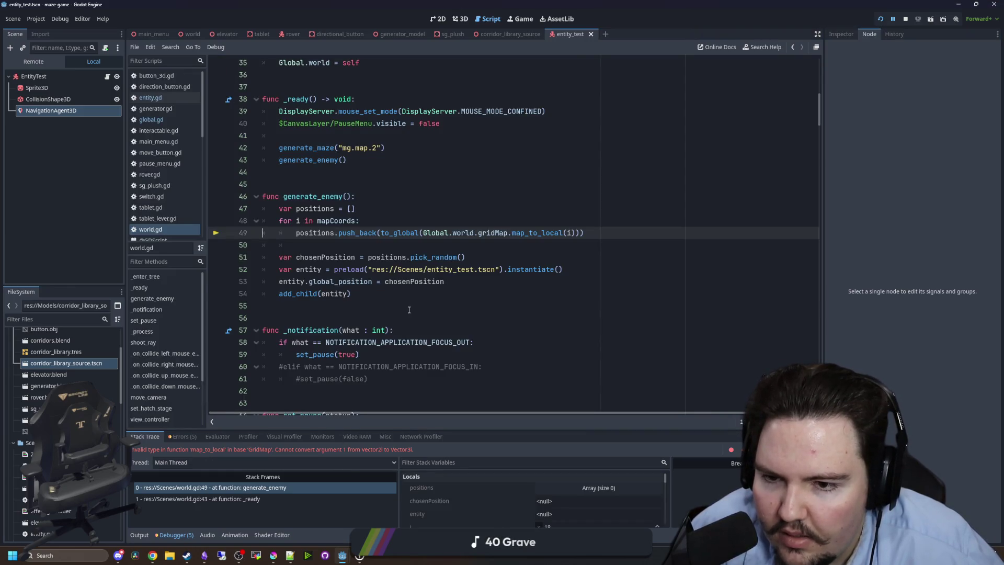
In world.gd, pass Vector3i(i.x, 0, i.y) to map_to_local instead of i.
scroll(422, 253, up, 1)
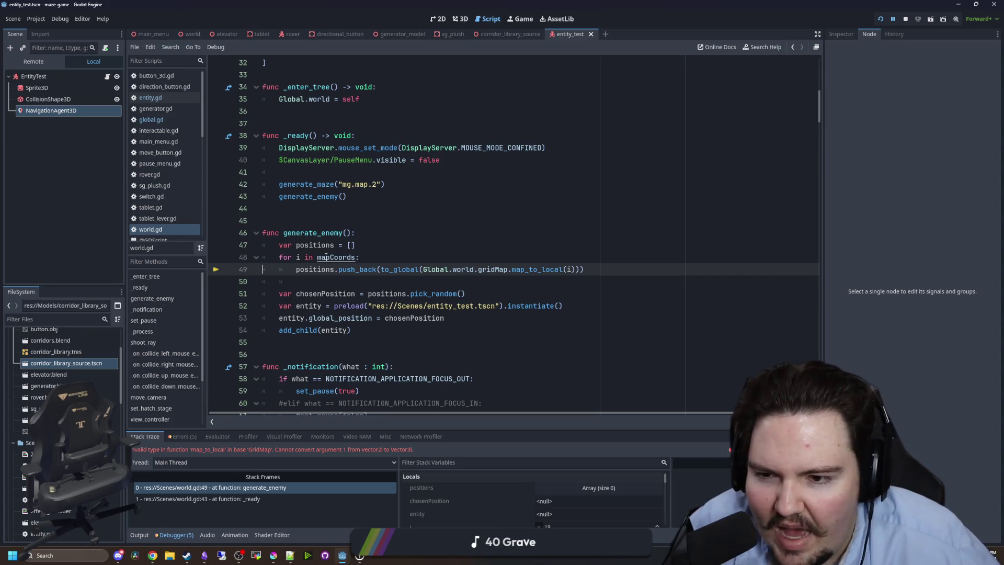
click(376, 257)
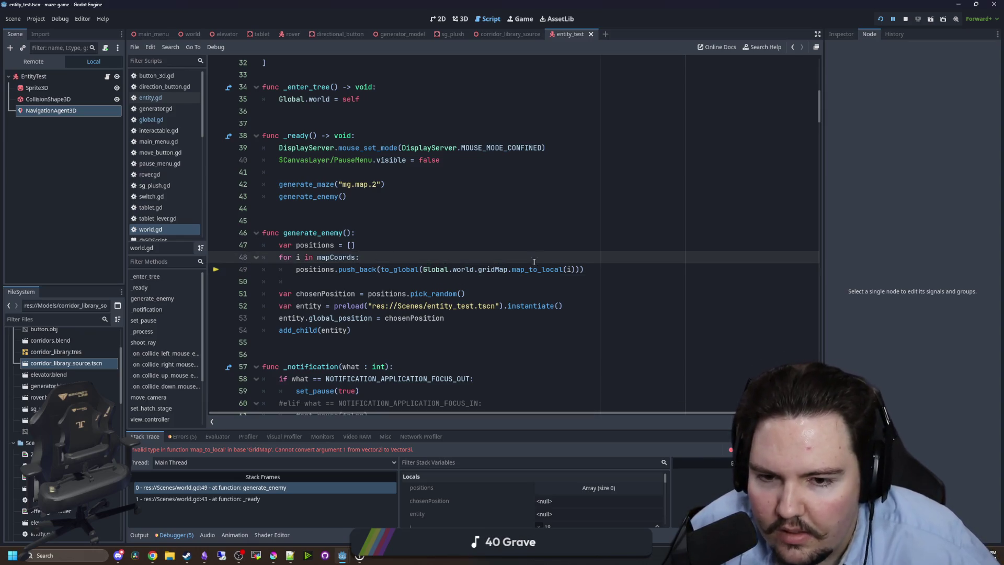
click(558, 280)
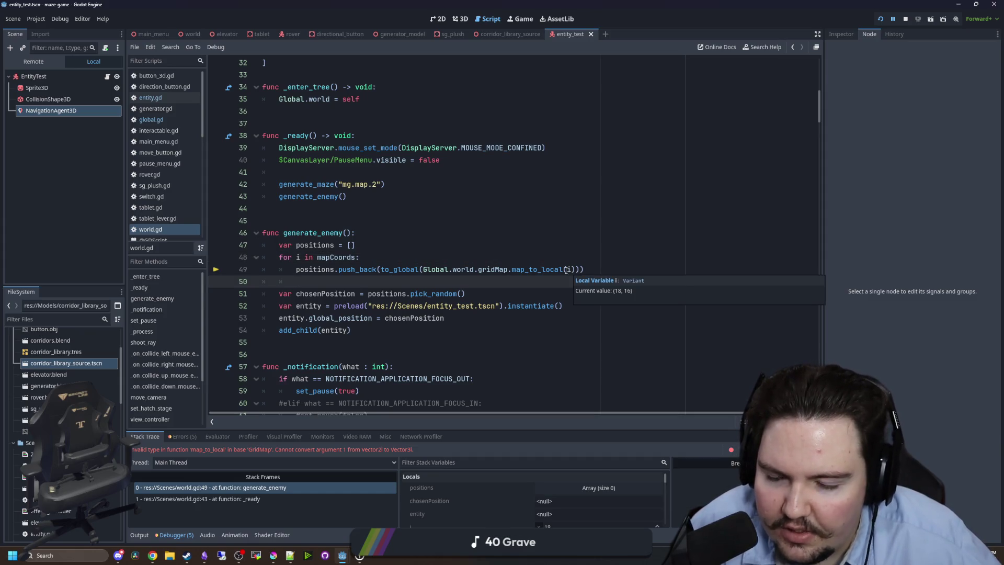
click(569, 269)
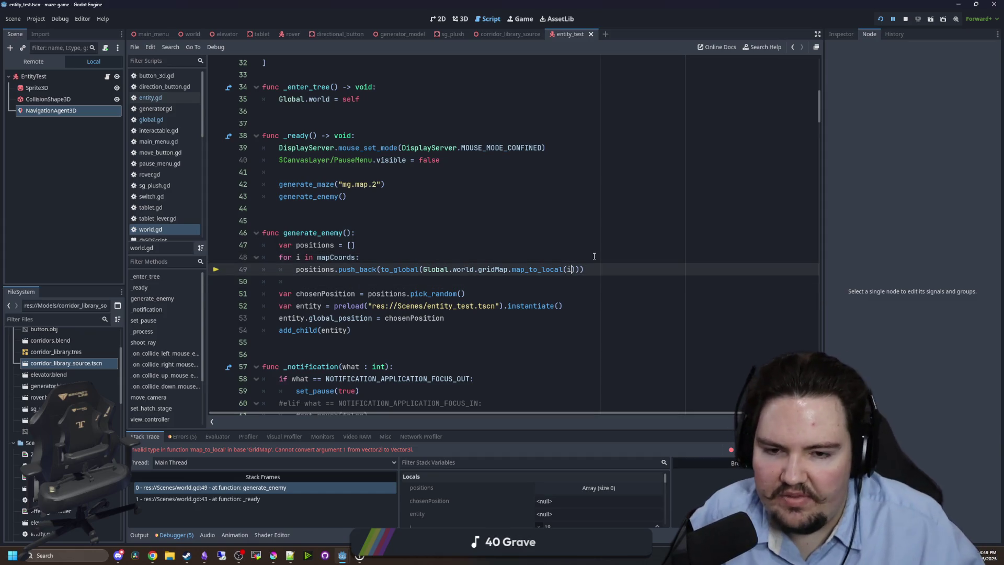
key(BackSpace)
text(Vector3()
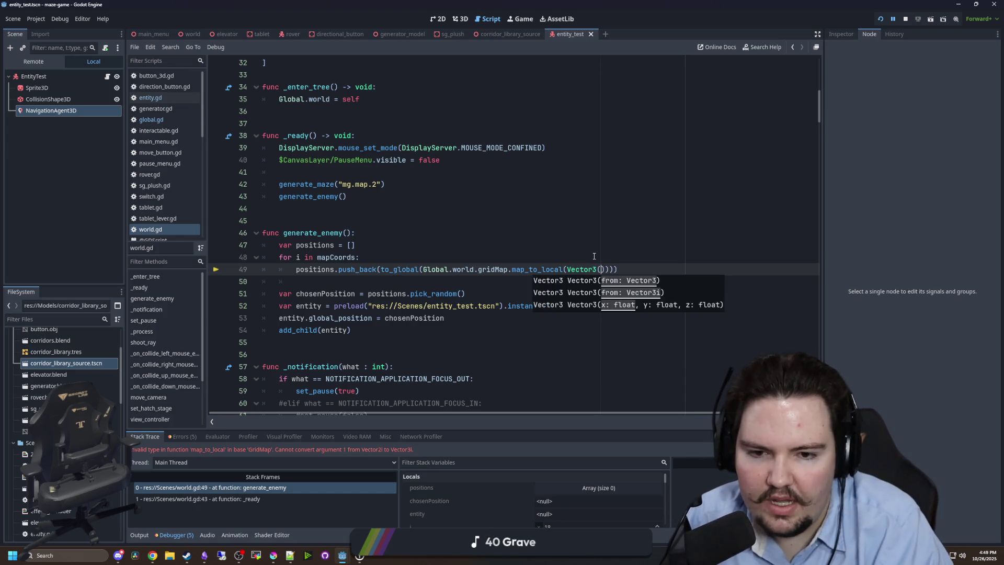
key(Left)
text(i()
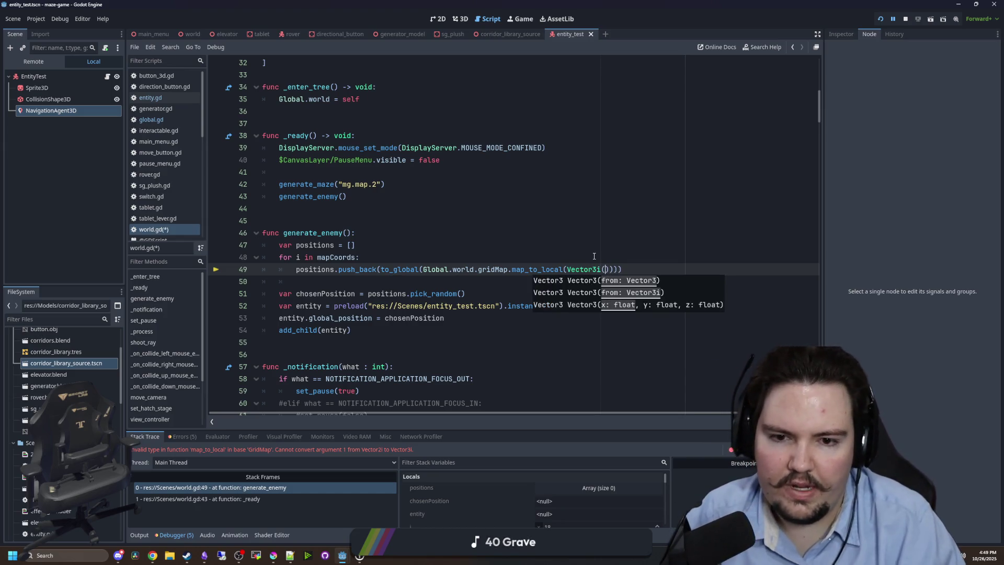
text(i.x, )
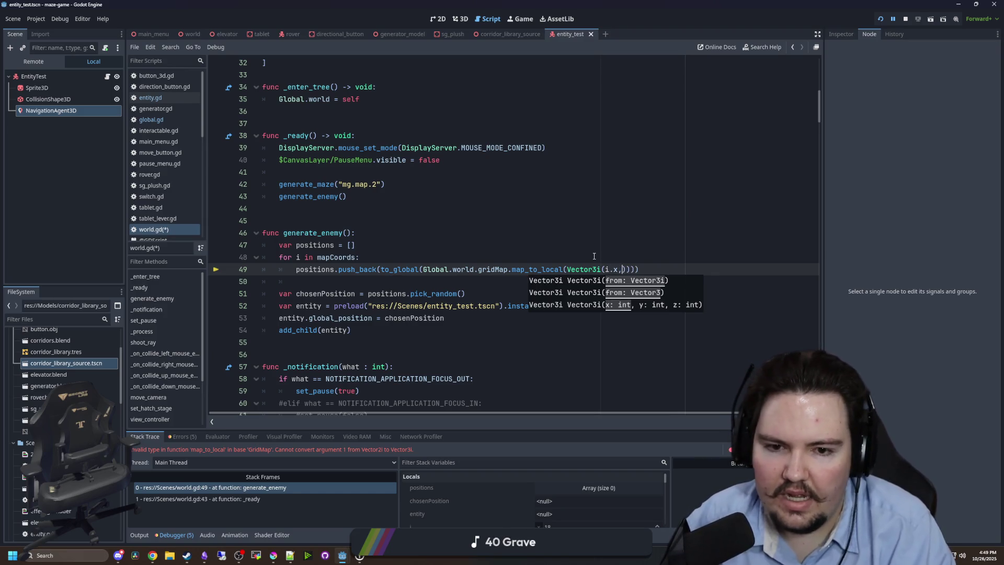
text(0, i.y)
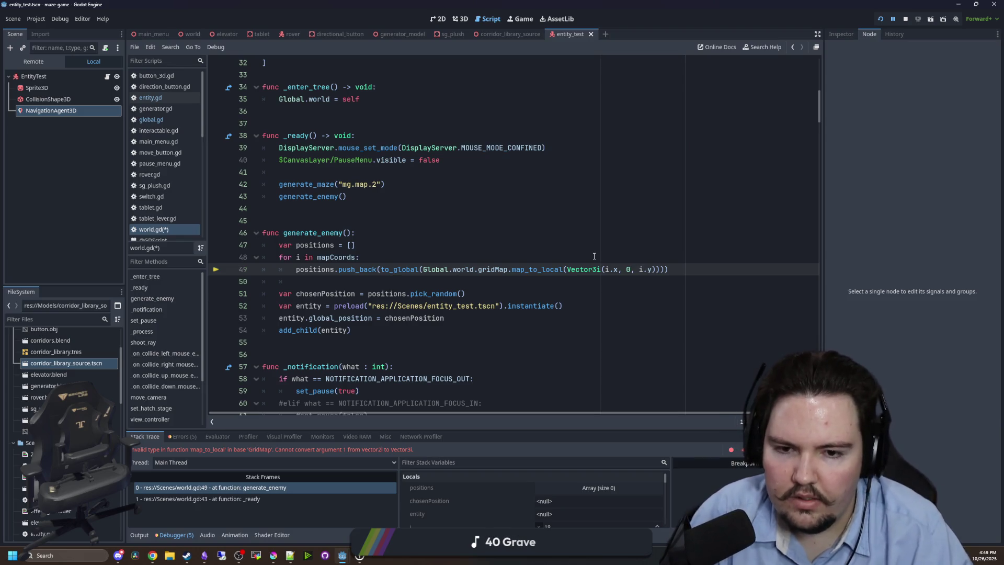
click(594, 256)
key(Down)
key(Down)
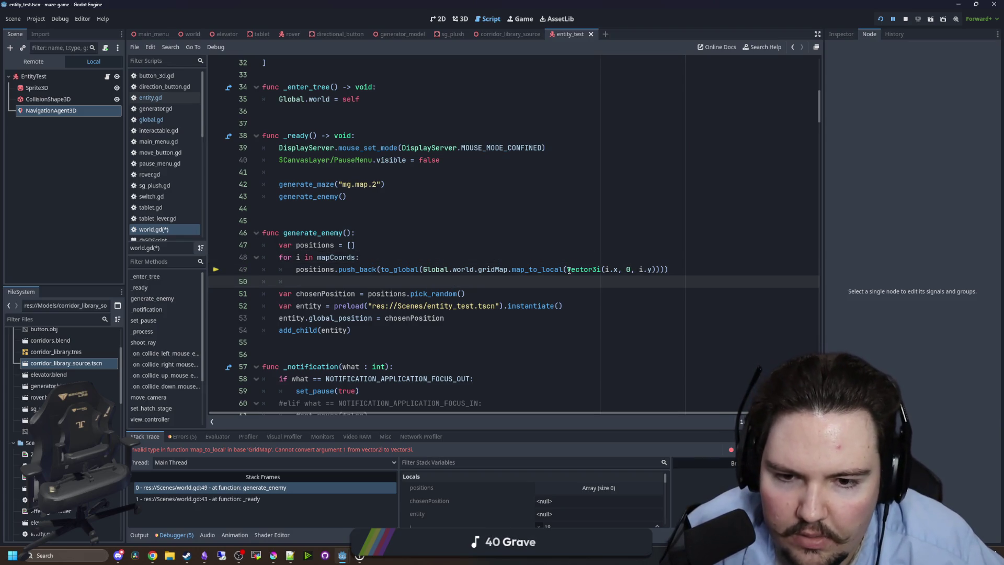
drag(568, 270, 657, 270)
key(ctrl+c)
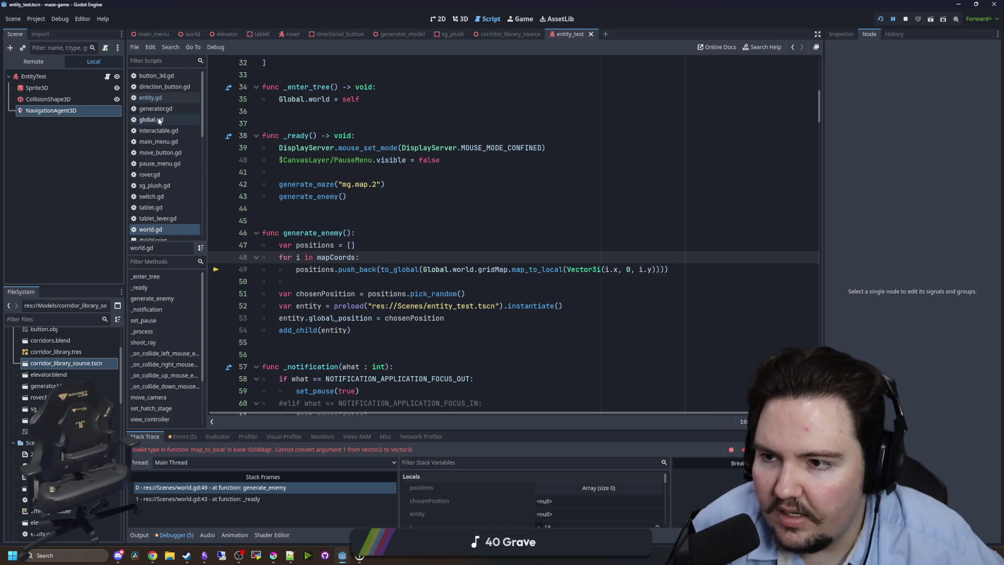
Paste the same Vector3i argument into entity.gd's map_to_local and relaunch the game.
click(151, 120)
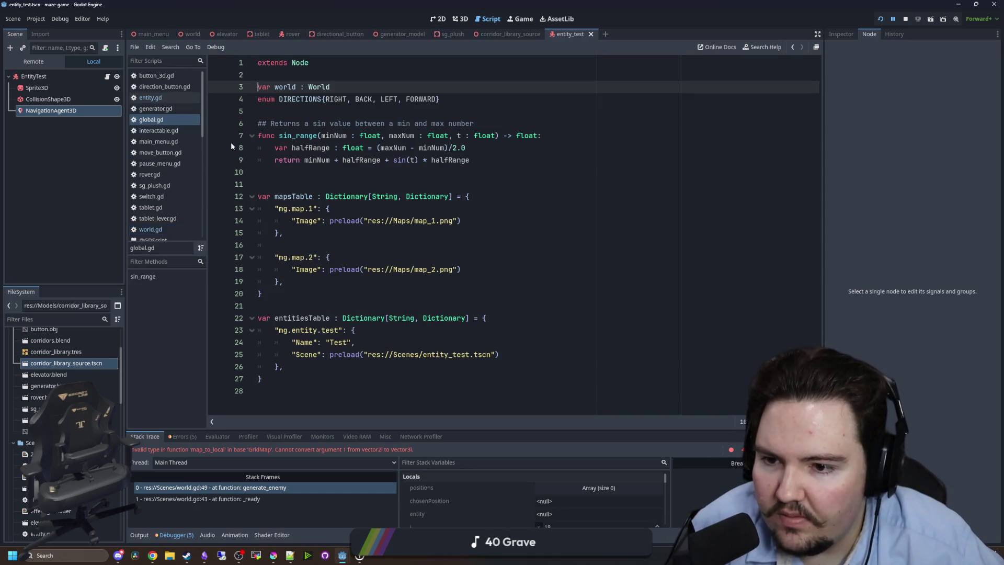
click(157, 229)
click(354, 281)
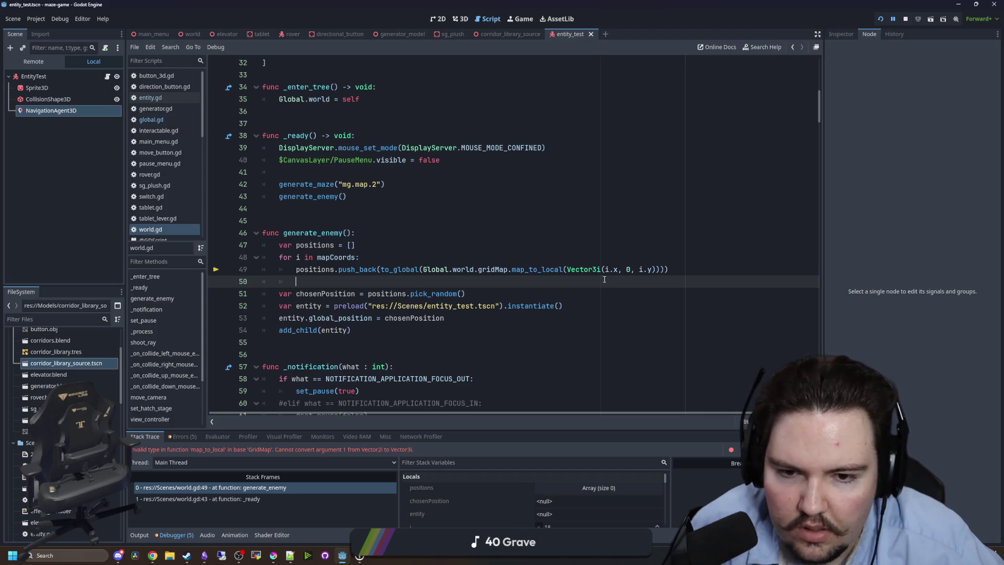
click(151, 97)
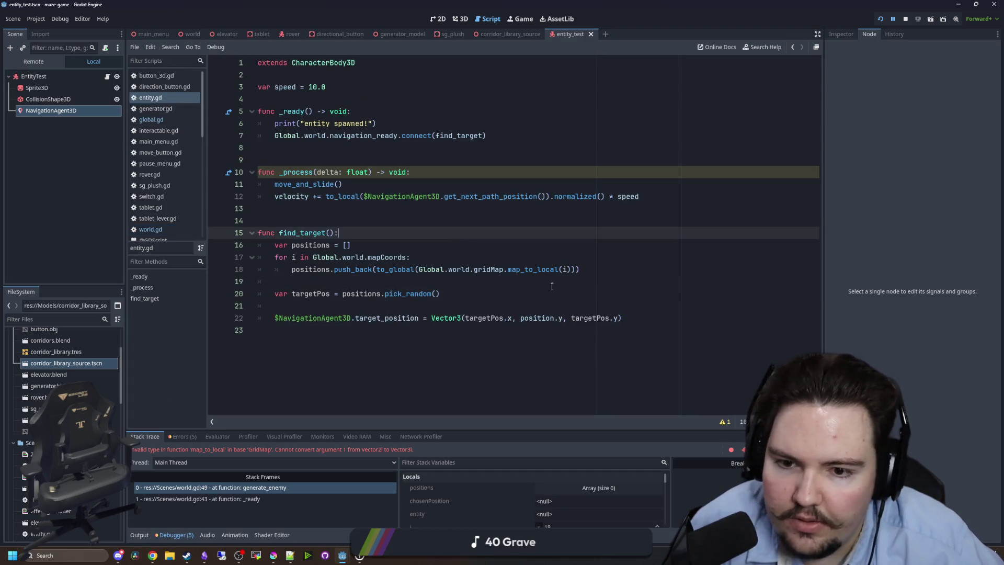
double_click(569, 269)
key(ctrl+v)
key(Up)
key(Up)
click(879, 19)
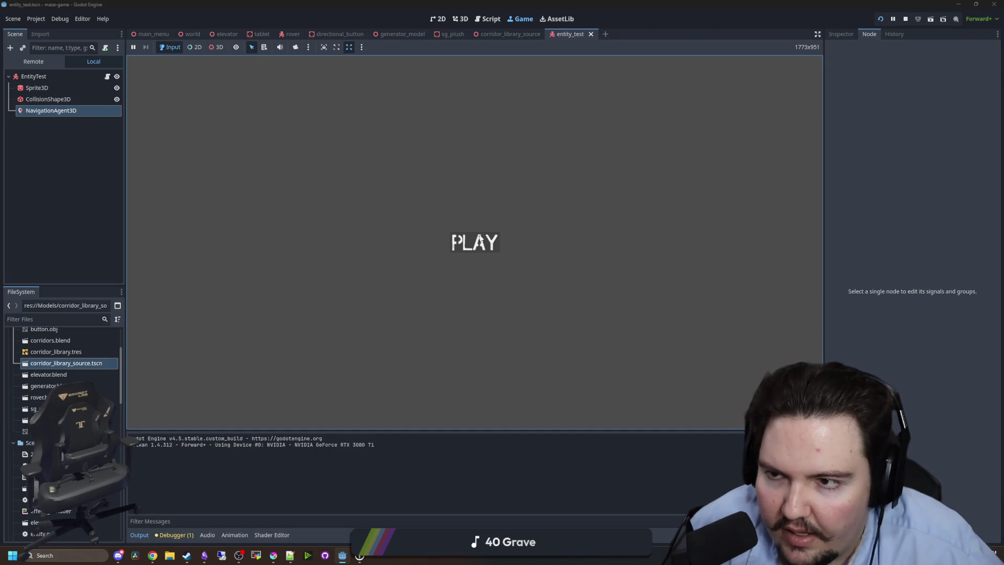
Start the game, switch to the free camera, and zoom to frame the green-face entity.
click(444, 247)
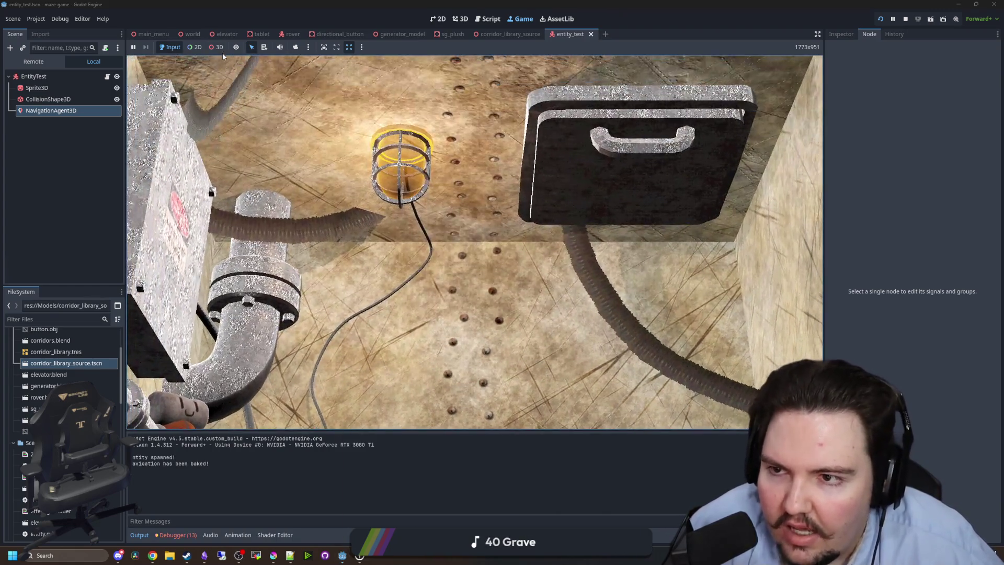
key(Escape)
click(295, 47)
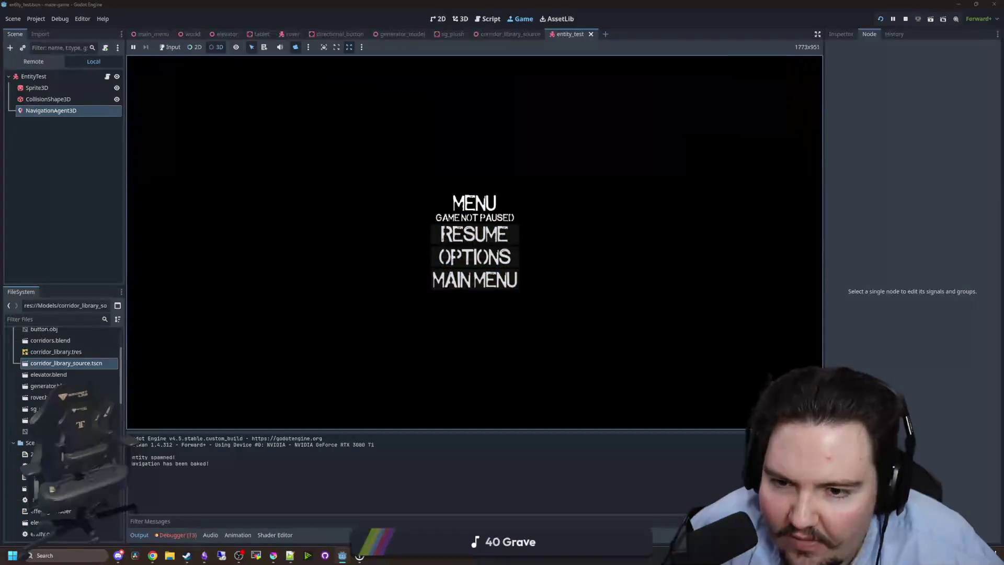
scroll(474, 242, down, 10)
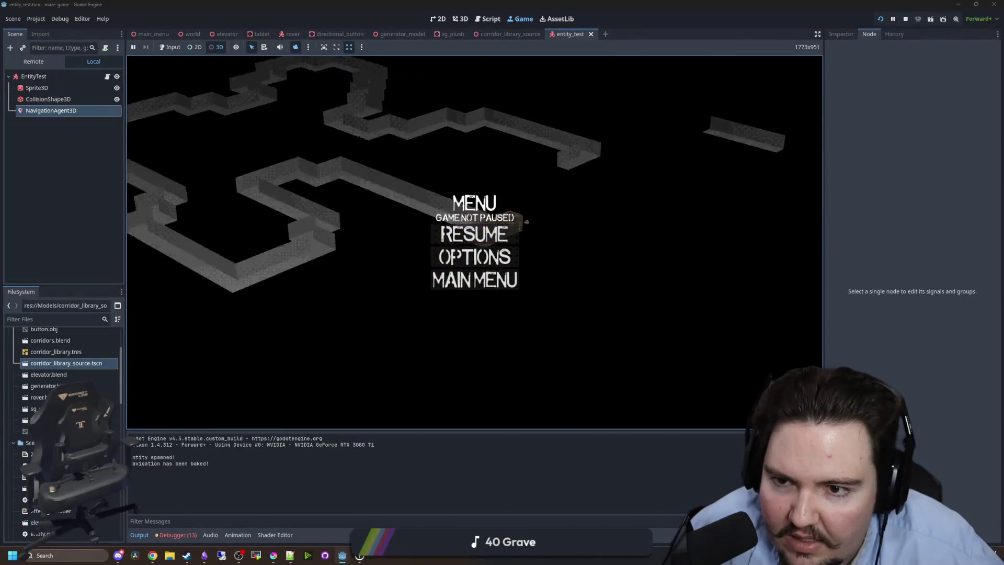
scroll(474, 242, up, 10)
scroll(474, 242, down, 5)
scroll(475, 242, up, 5)
scroll(475, 242, down, 5)
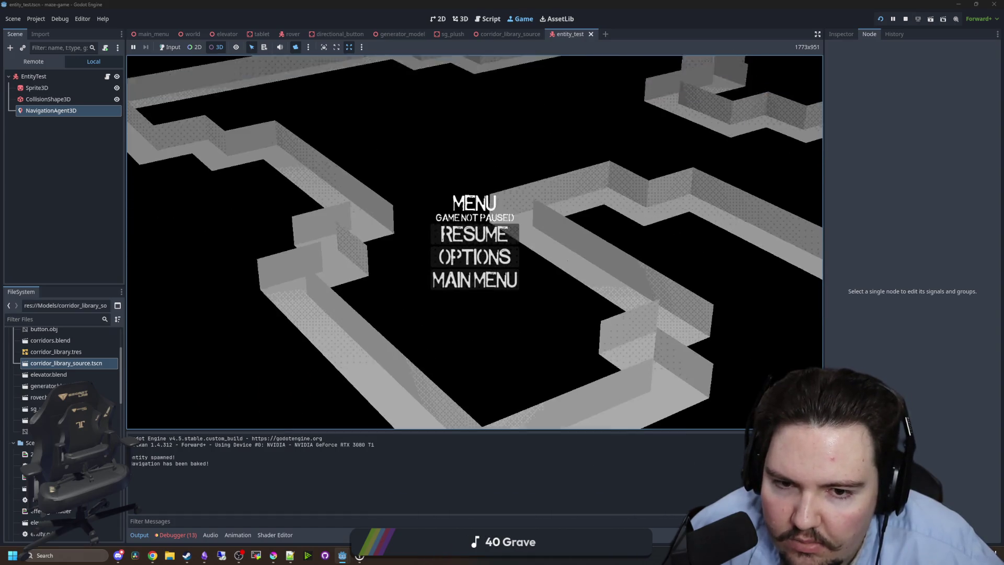
scroll(475, 242, up, 5)
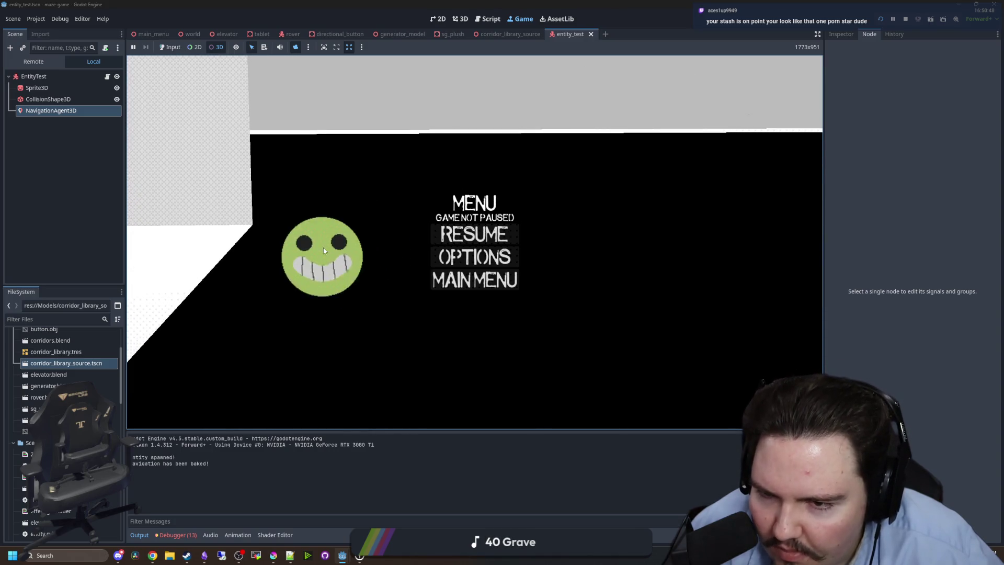
Select the smiley entity in the running game and nudge the camera back and forth with S and W.
click(323, 248)
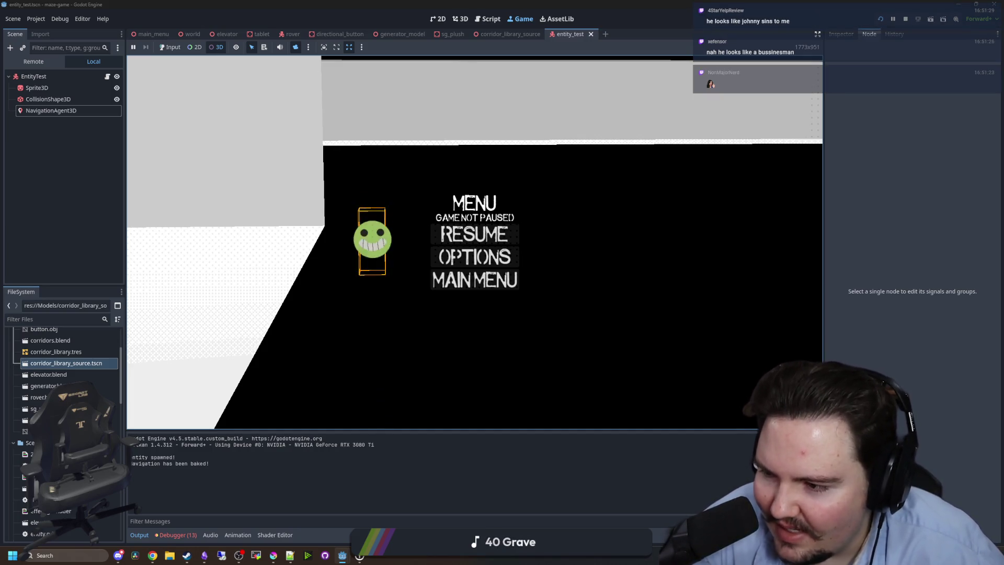
key(s)
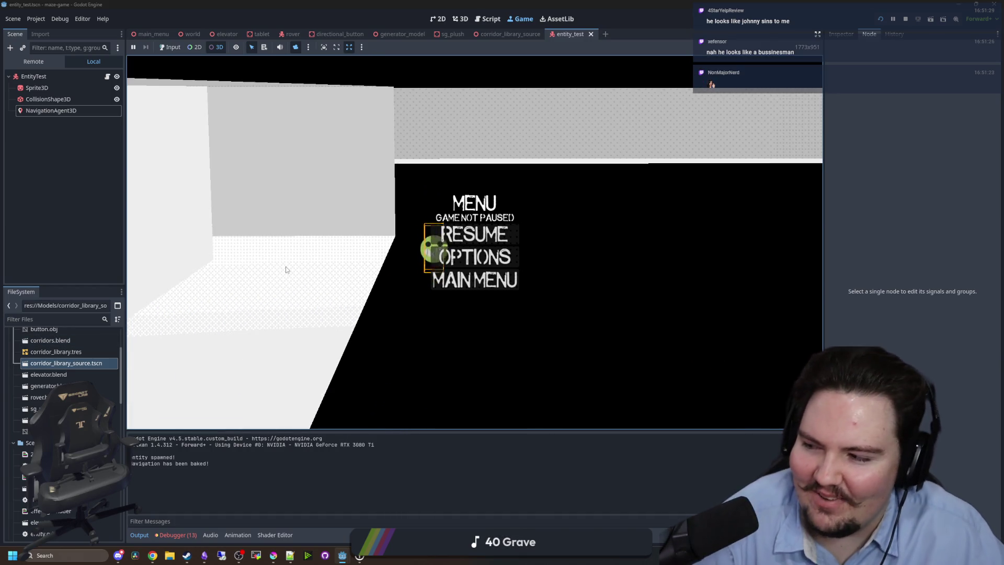
key(w)
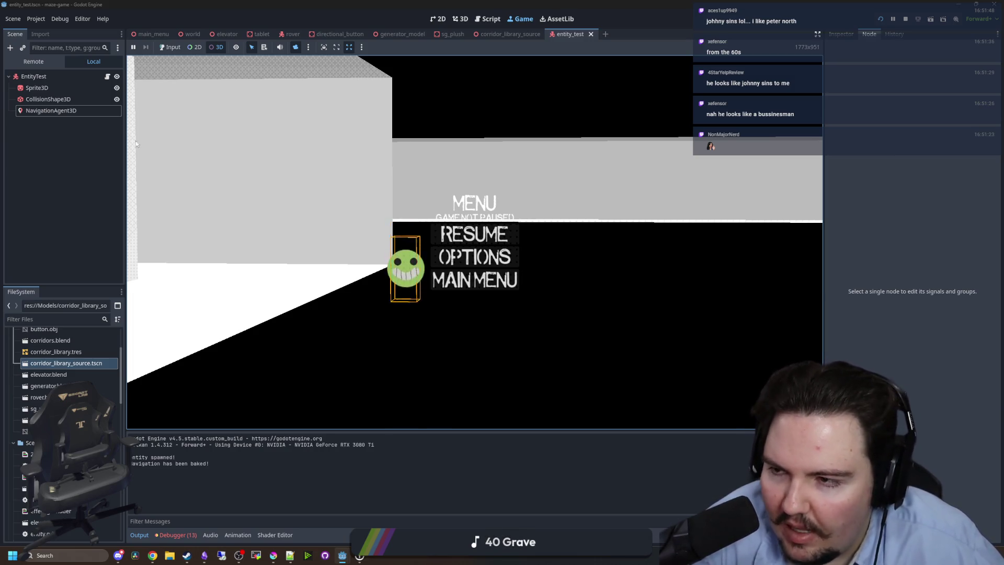
Return to entity.gd, save it, and place the caret on empty line 13.
key(F8)
key(ctrl+s)
click(355, 204)
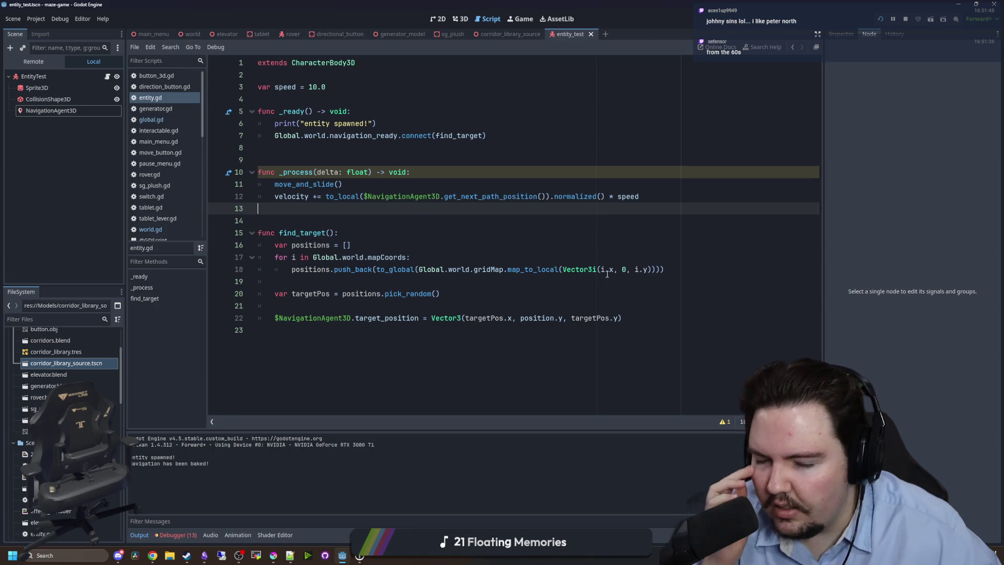
Cut the to_global expression out of the push_back call in find_target.
click(522, 313)
click(456, 245)
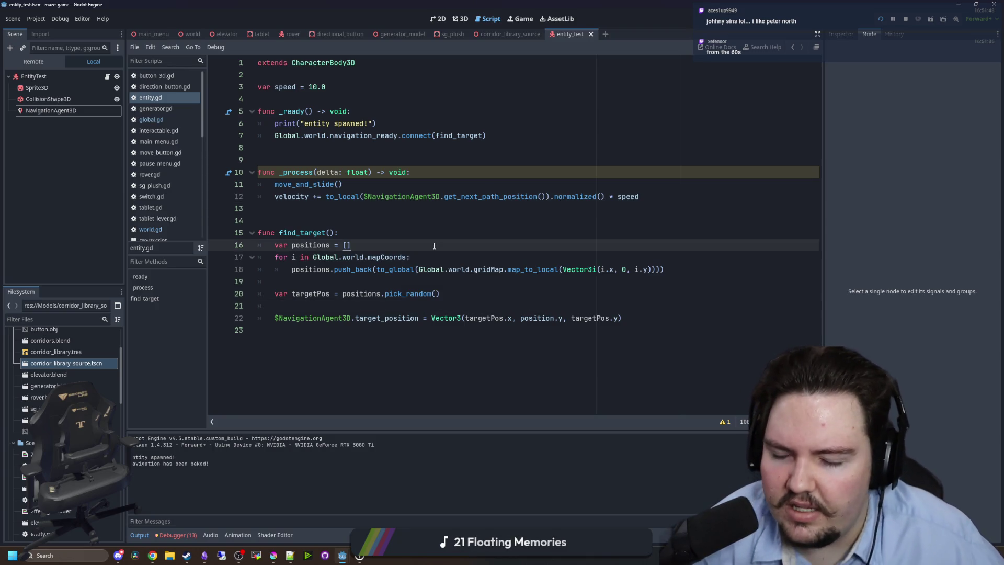
click(543, 281)
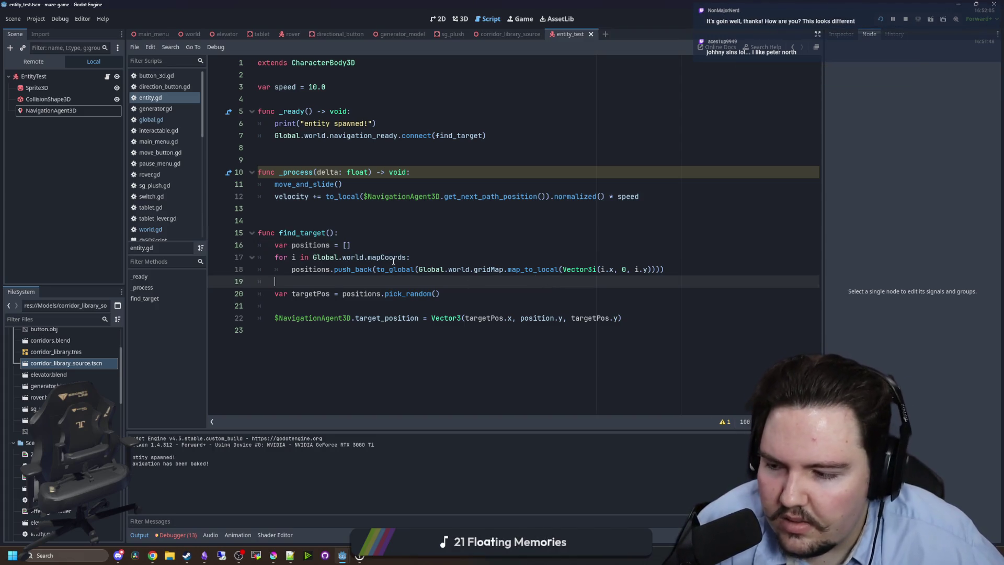
click(352, 269)
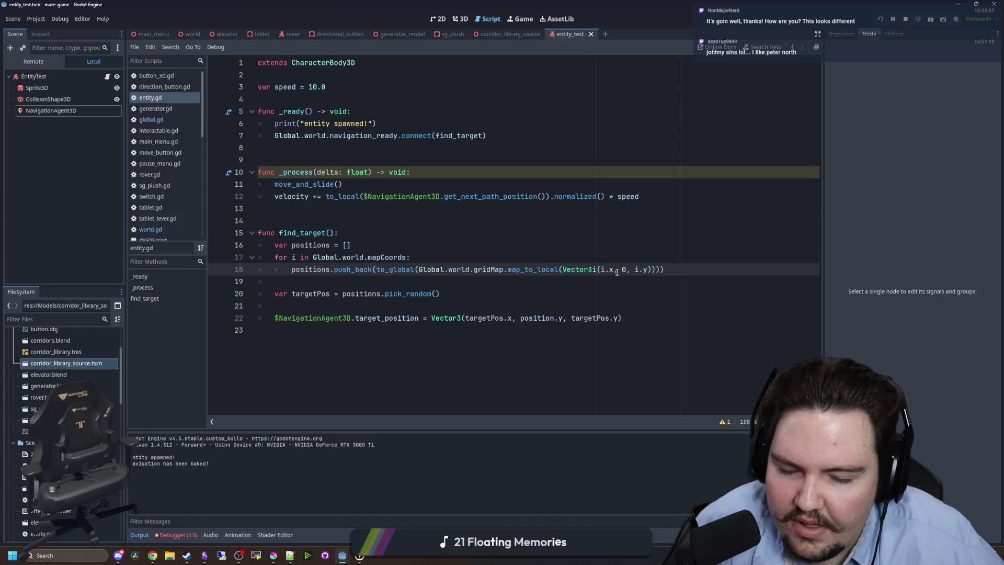
click(682, 267)
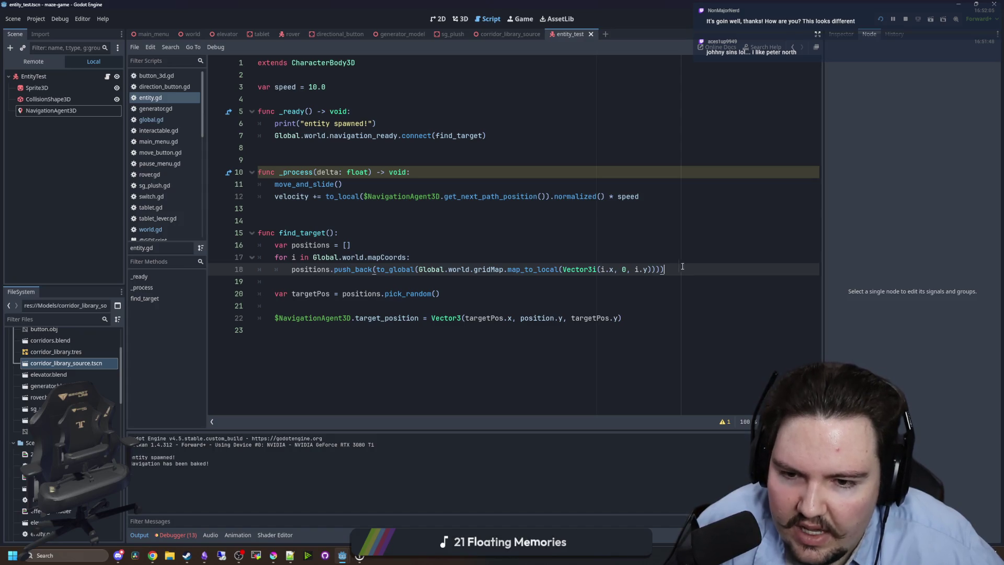
click(419, 270)
click(417, 279)
click(377, 269)
drag(377, 270, 661, 269)
key(ctrl+x)
Store that expression in a new 'var pos =' line and call push_back(pos) instead.
click(435, 257)
key(Return)
text(var pos =)
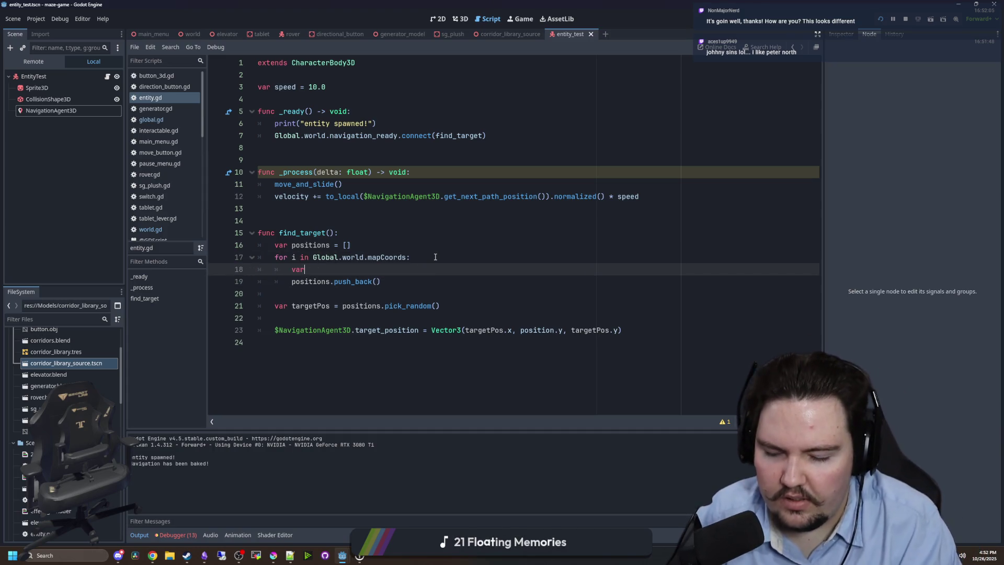
key(ctrl+v)
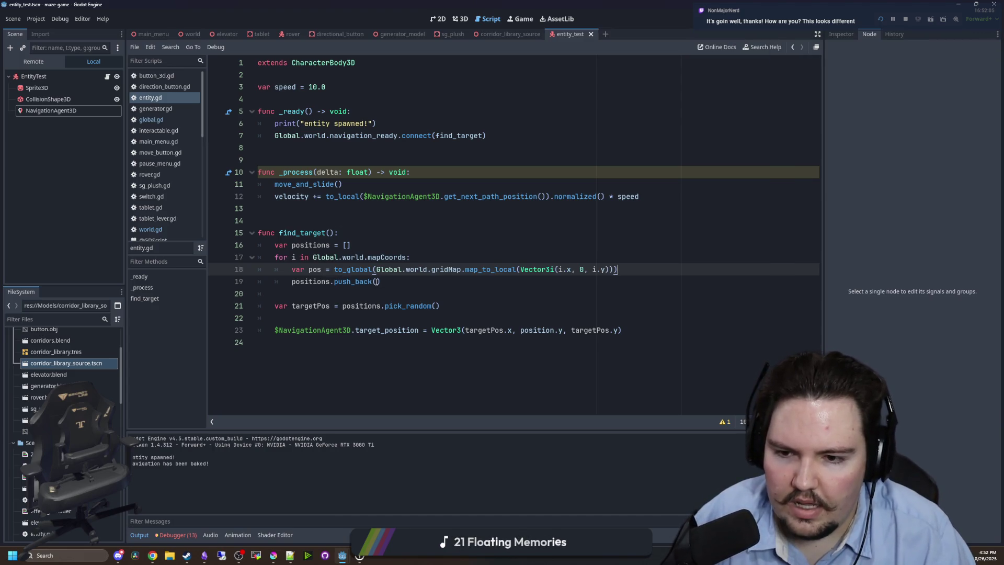
click(377, 282)
text(pos)
Add a line after it offsetting pos by Vector3(4,0,4).
click(651, 271)
key(Return)
text(pos + Vector3)
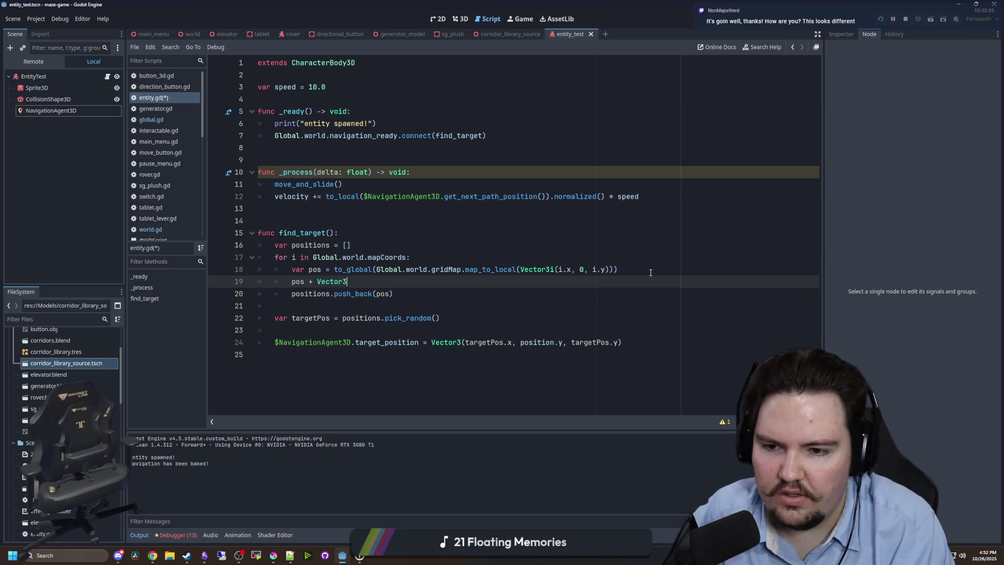
text(()
text(4, -)
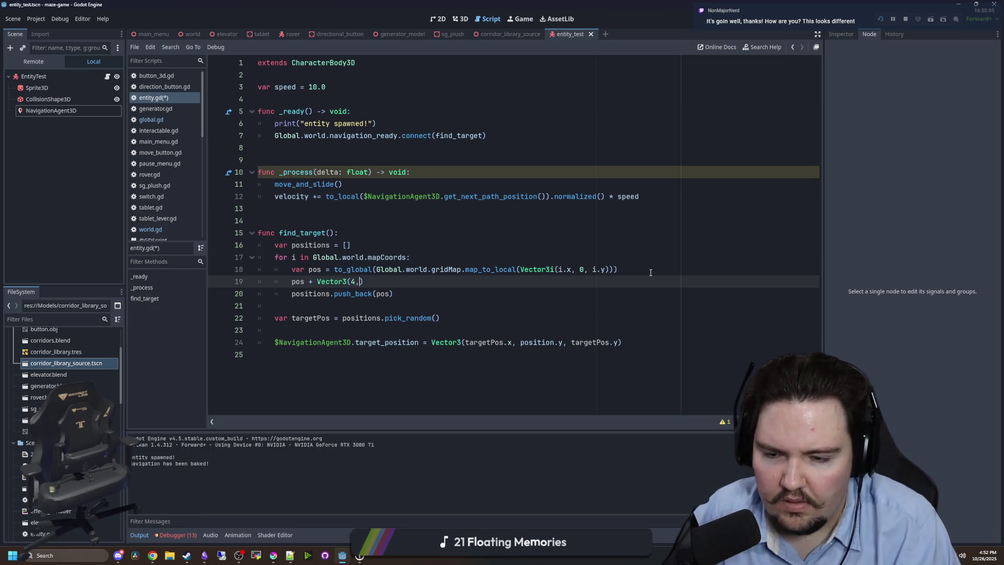
key(BackSpace)
text(0,4)
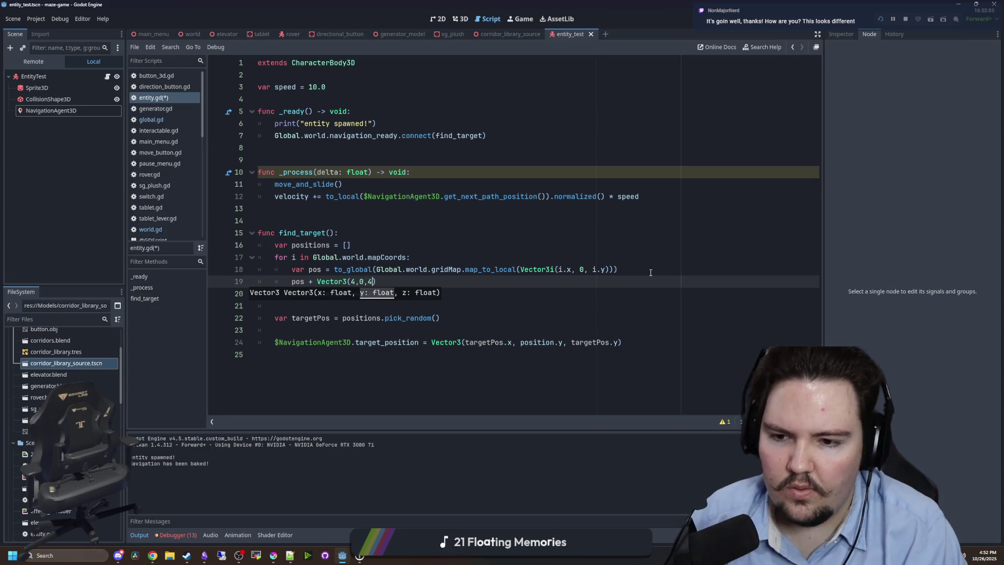
click(413, 220)
Make the offset line 'pos += Vector3(4,0,4)', save entity.gd, and open global.gd.
drag(408, 293, 204, 271)
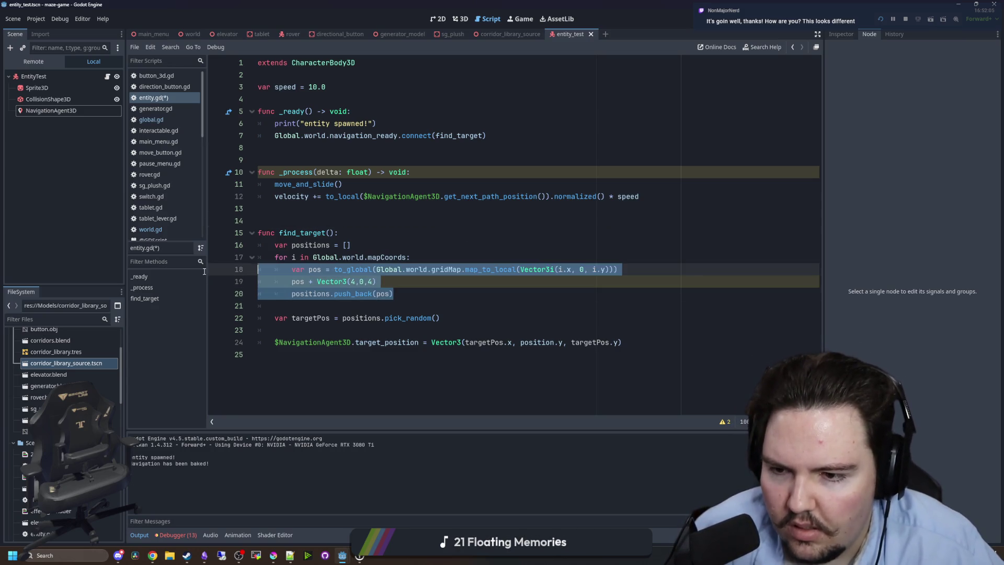
click(310, 281)
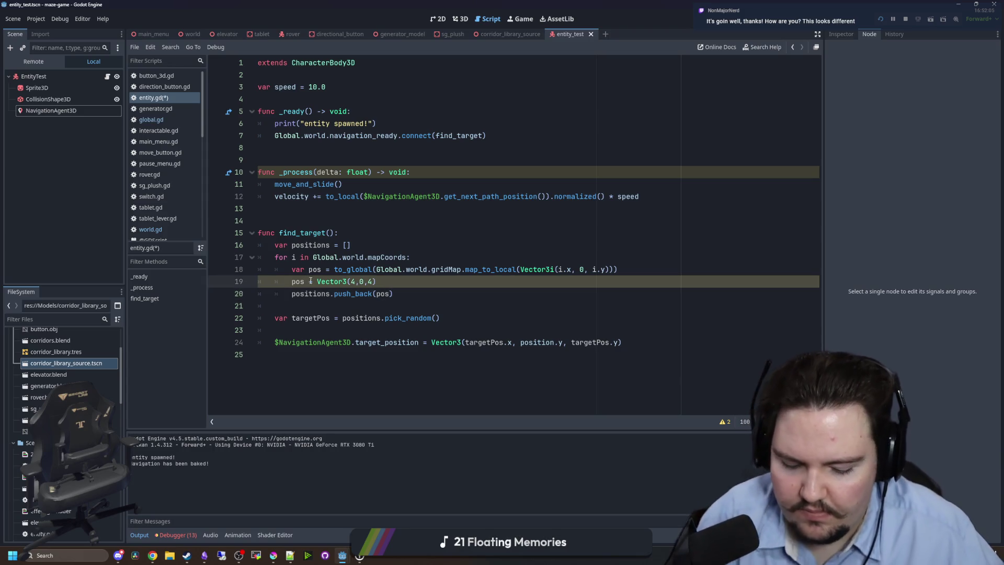
text(=)
key(Escape)
drag(406, 294, 225, 272)
click(261, 208)
key(ctrl+s)
click(165, 119)
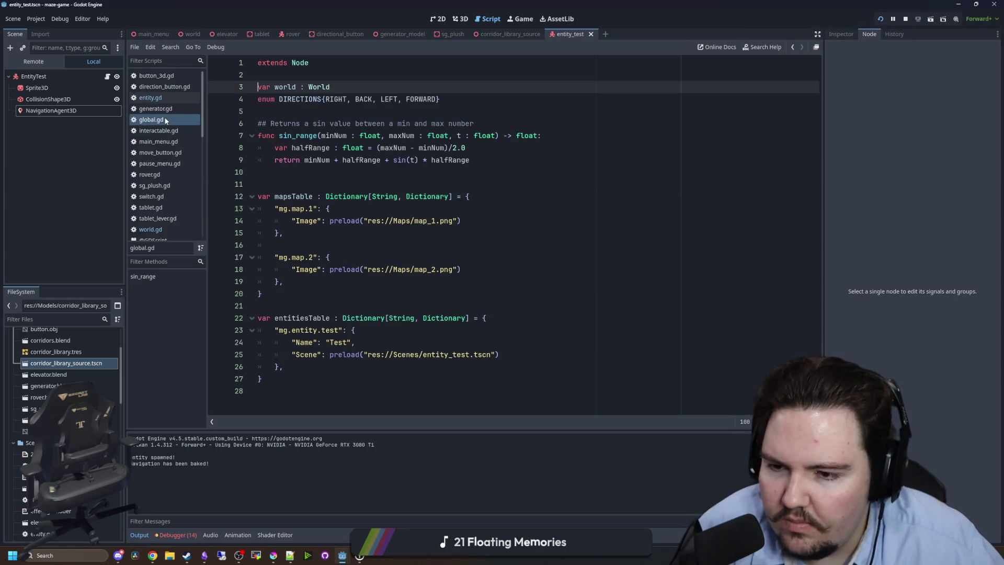
In world.gd, paste the three pos offset lines over generate_enemy's push_back line, fix the indent, and run.
click(151, 98)
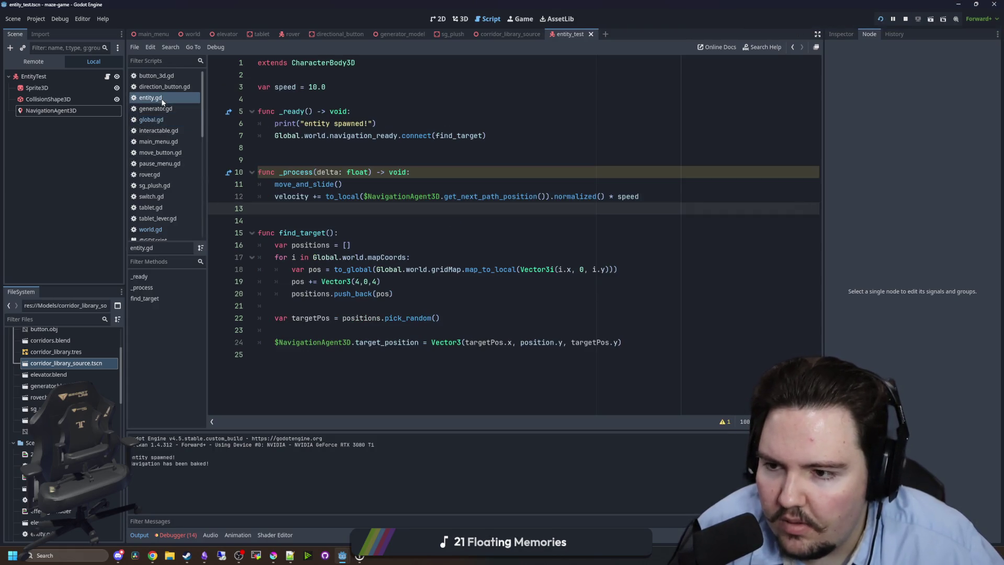
click(157, 229)
drag(670, 269, 296, 270)
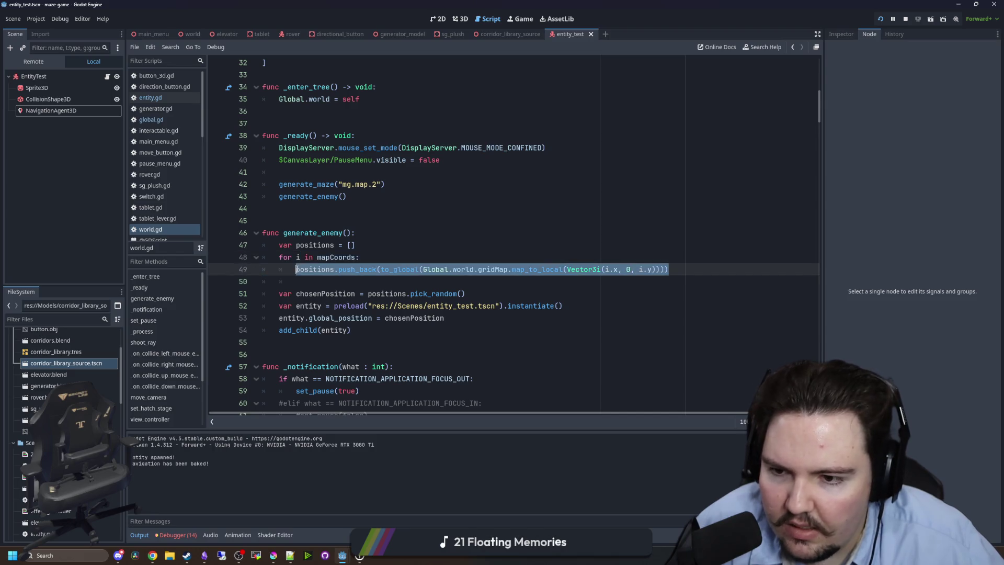
key(ctrl+v)
key(BackSpace)
key(Up)
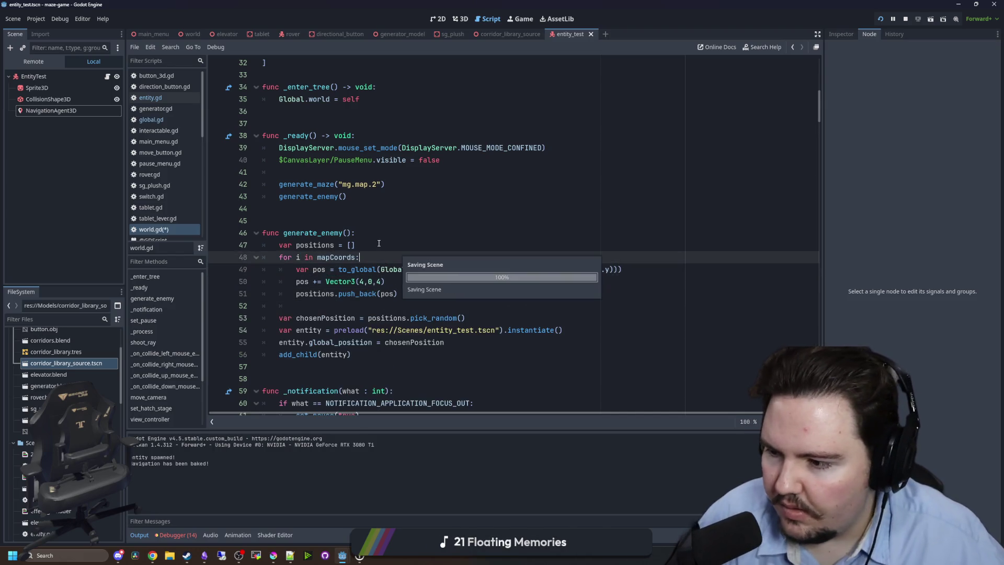
click(880, 19)
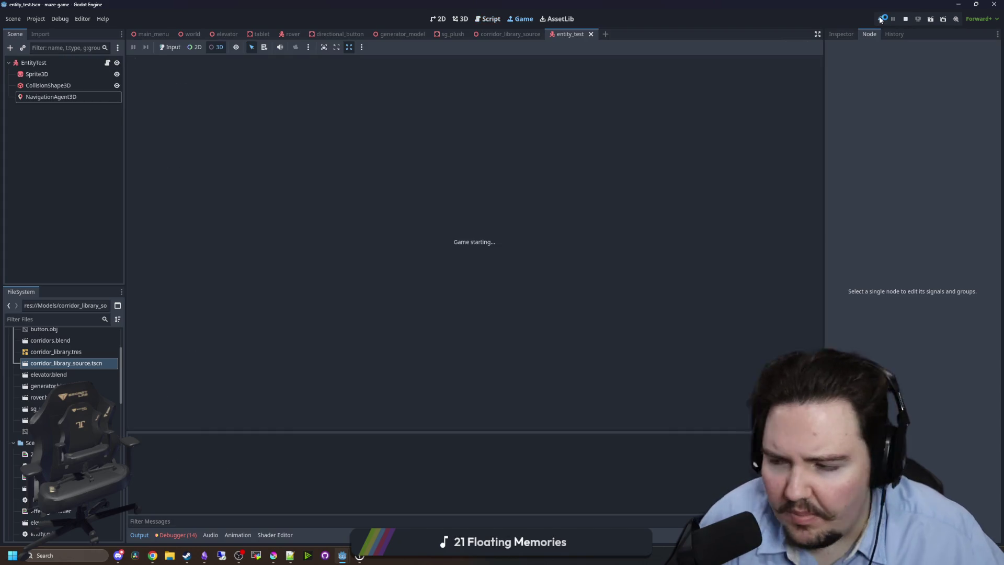
Focus the running game and watch the smiley entity travel the maze corridors.
click(880, 20)
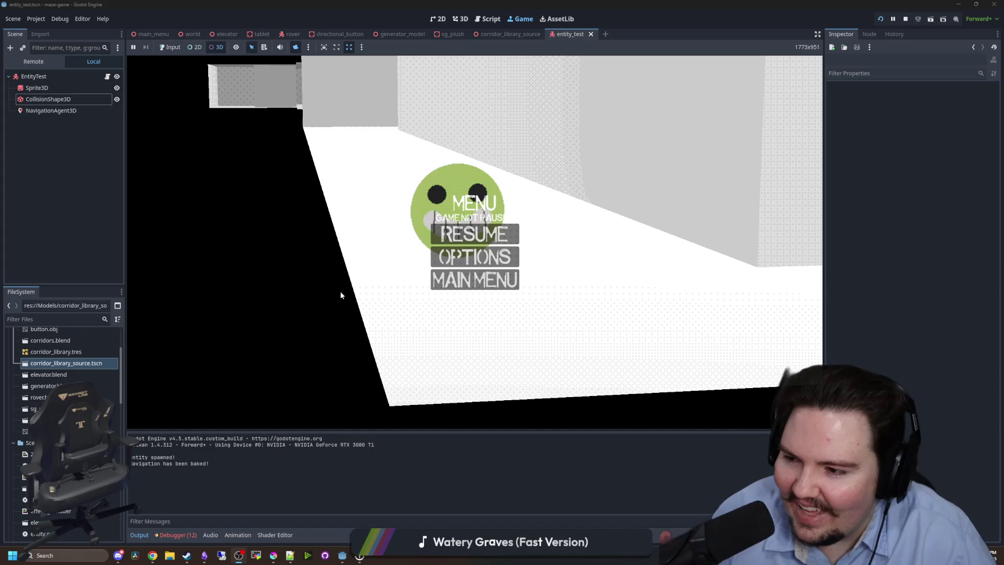
Select the smiley entity in the running game and inspect its live NavigationAgent3D.
click(448, 225)
mouse_move(298, 209)
mouse_down()
mouse_move(198, 215)
mouse_move(241, 215)
mouse_up()
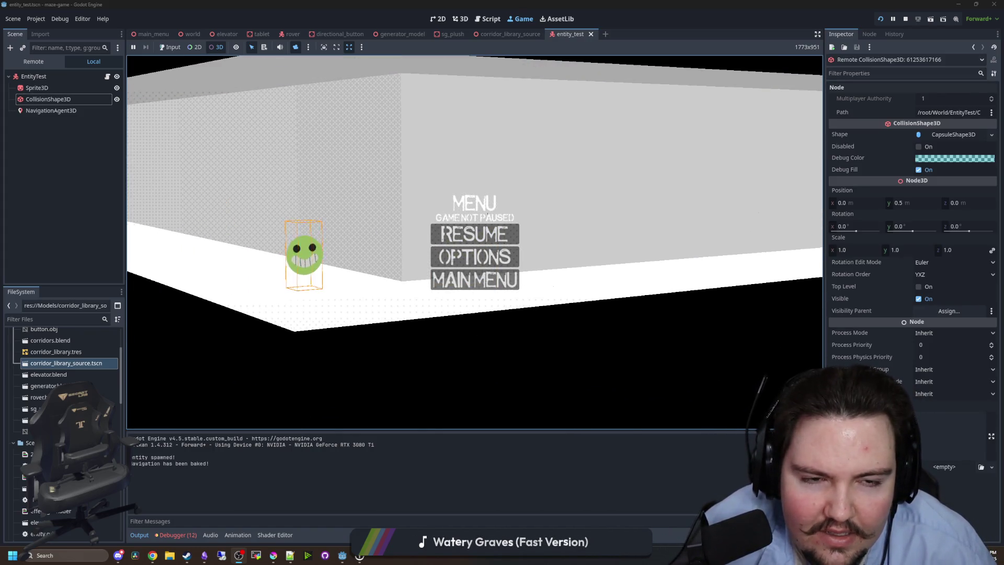
click(33, 61)
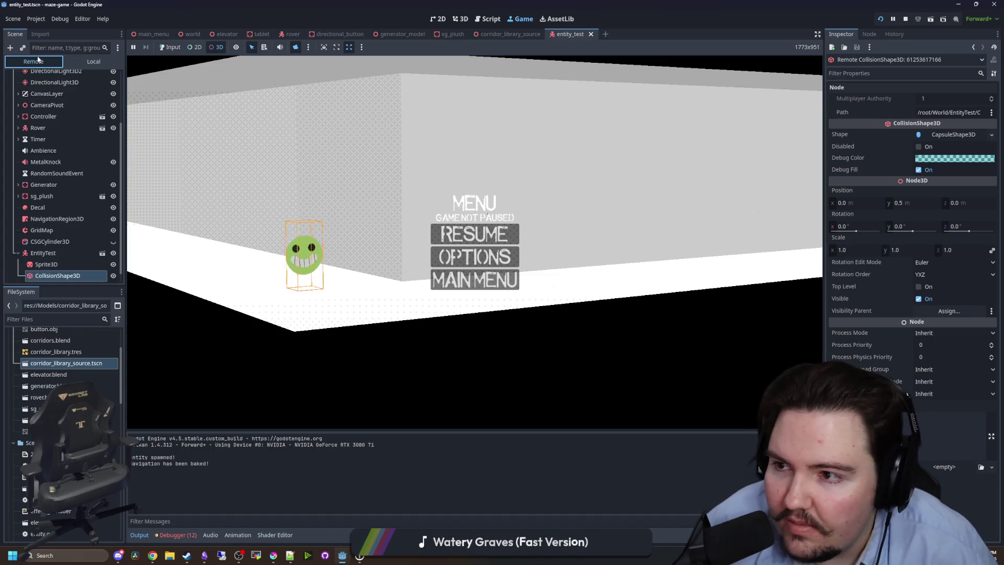
click(60, 275)
drag(134, 283, 292, 221)
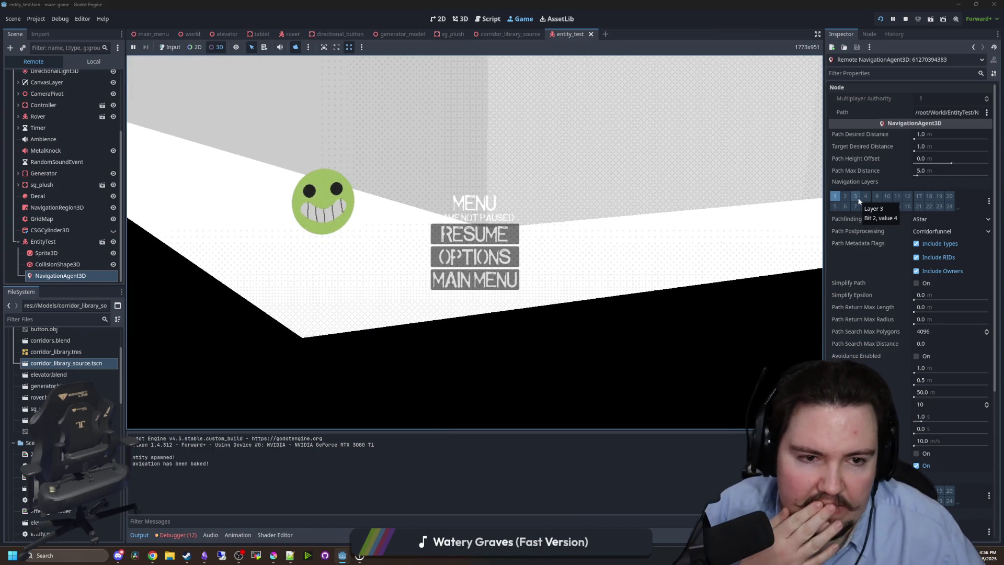
scroll(876, 262, down, 5)
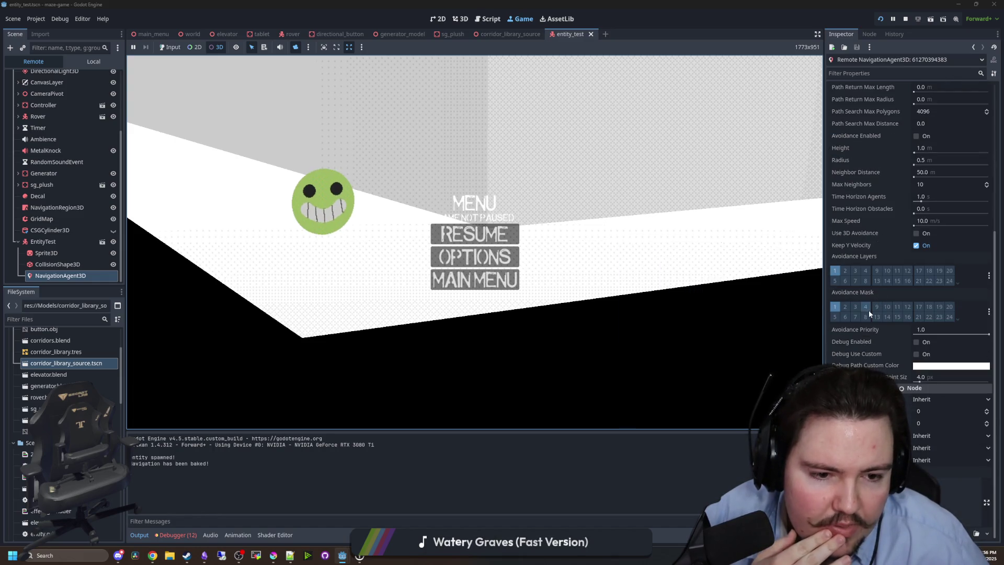
scroll(874, 347, up, 4)
scroll(874, 347, up, 1)
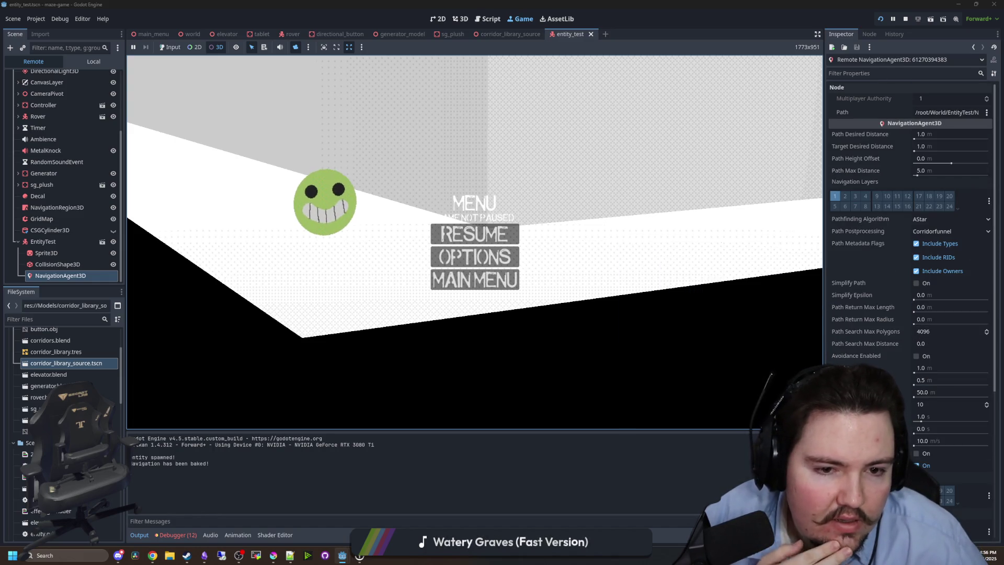
Filter the Inspector for 'target', clear the filter, then open entity.gd from the local scene tree.
click(878, 72)
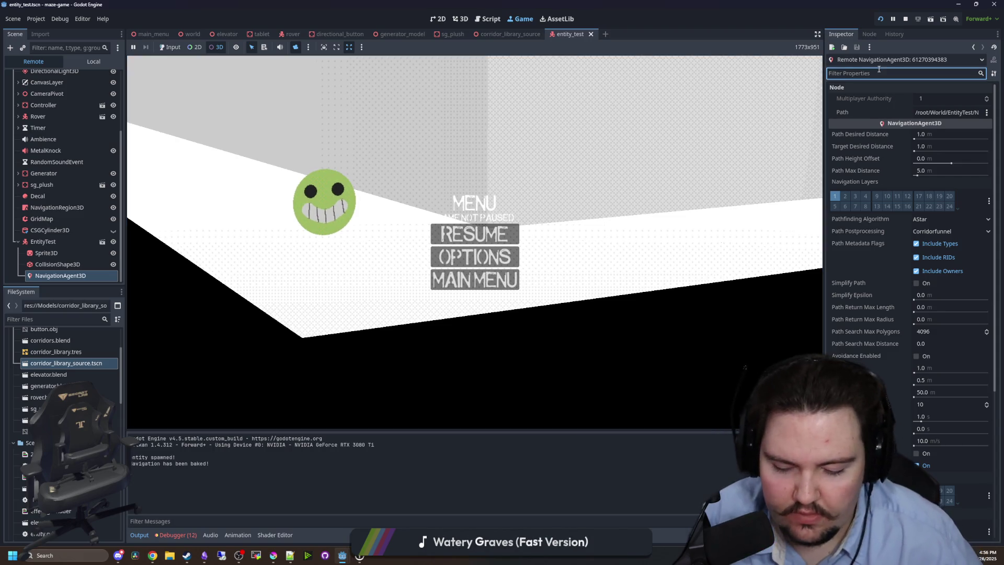
text(target)
key(ctrl+a)
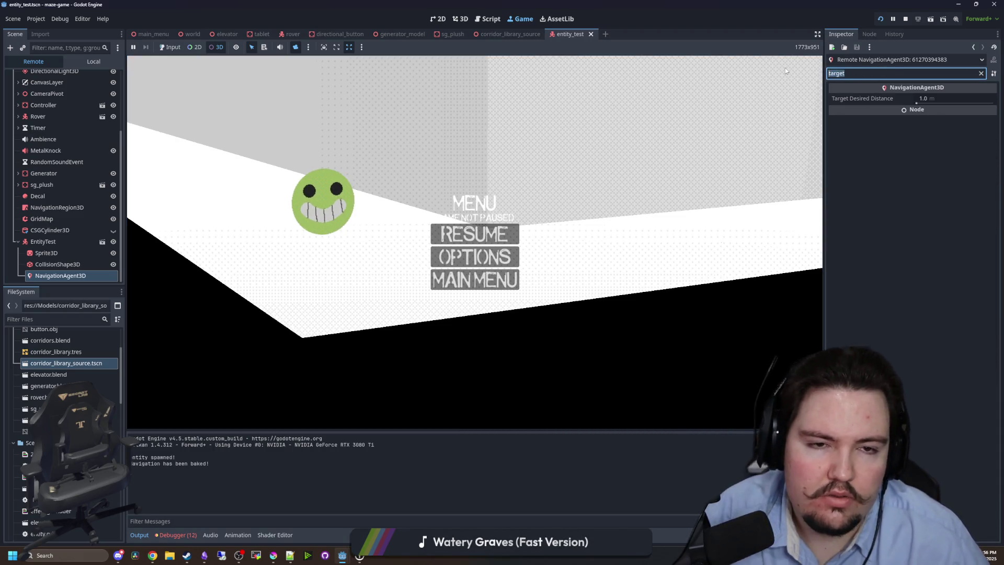
key(BackSpace)
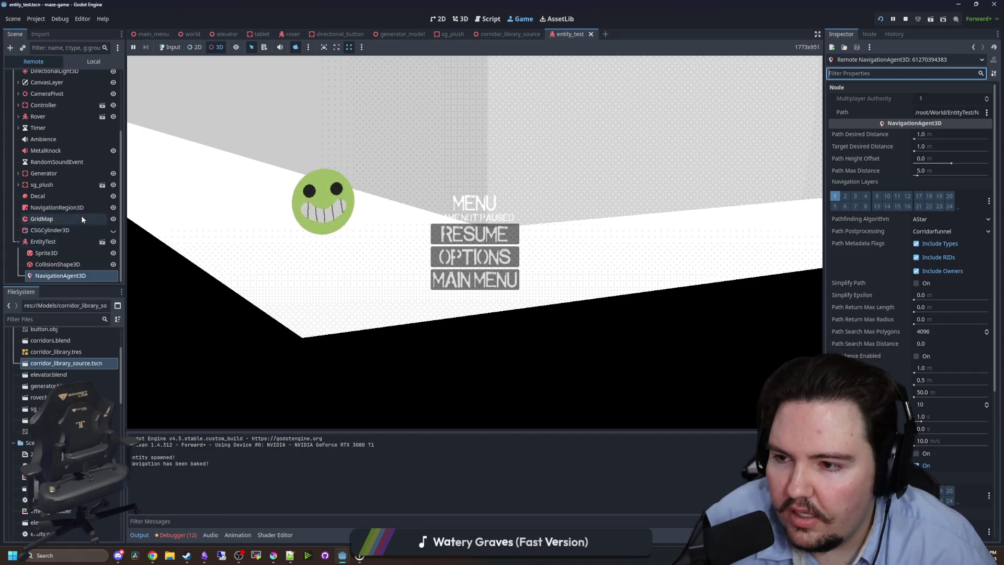
click(102, 241)
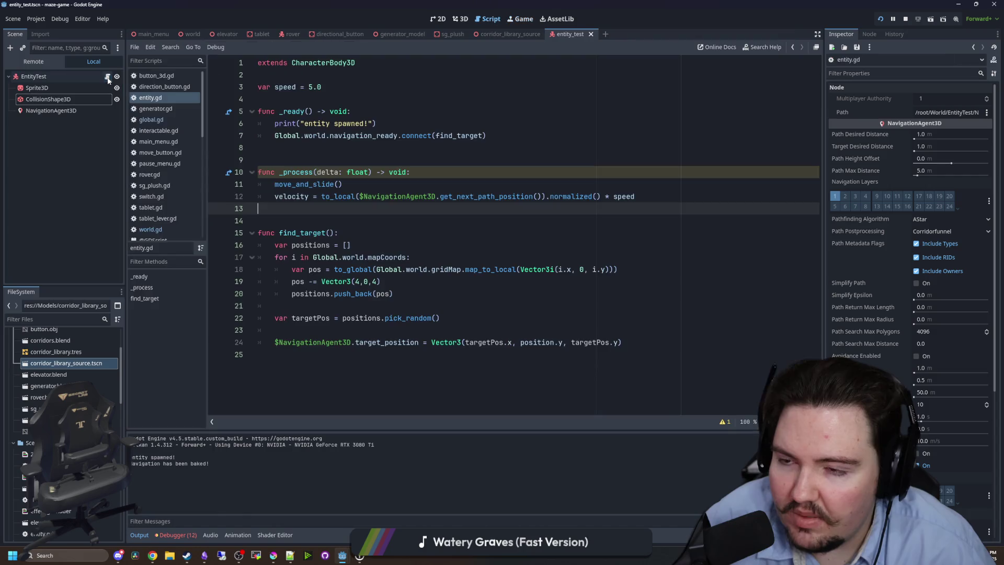
click(424, 246)
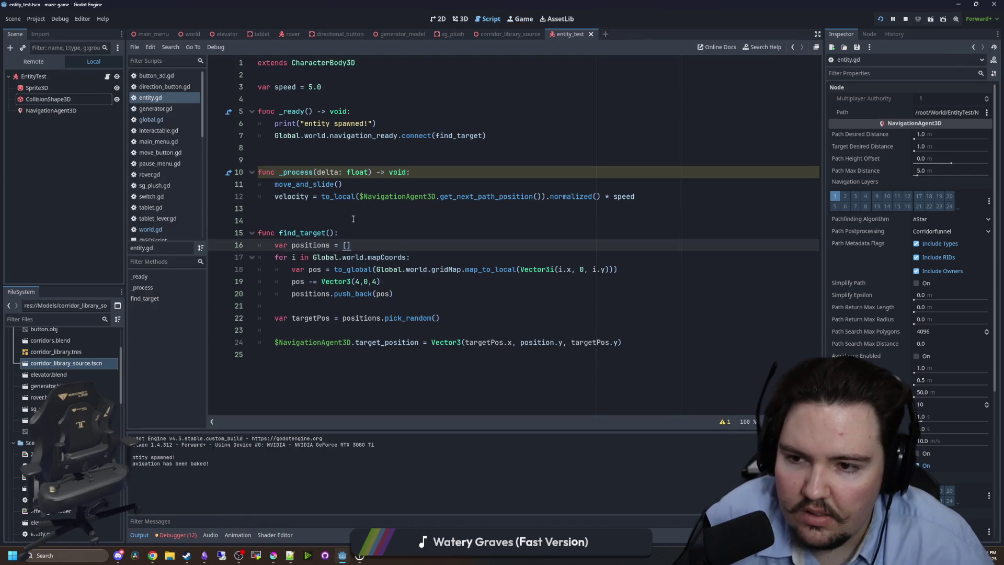
Start a new 'prints(global_position,' debug line at the end of _process.
click(335, 208)
key(Return)
key(Return)
key(Up)
text(prints(ta)
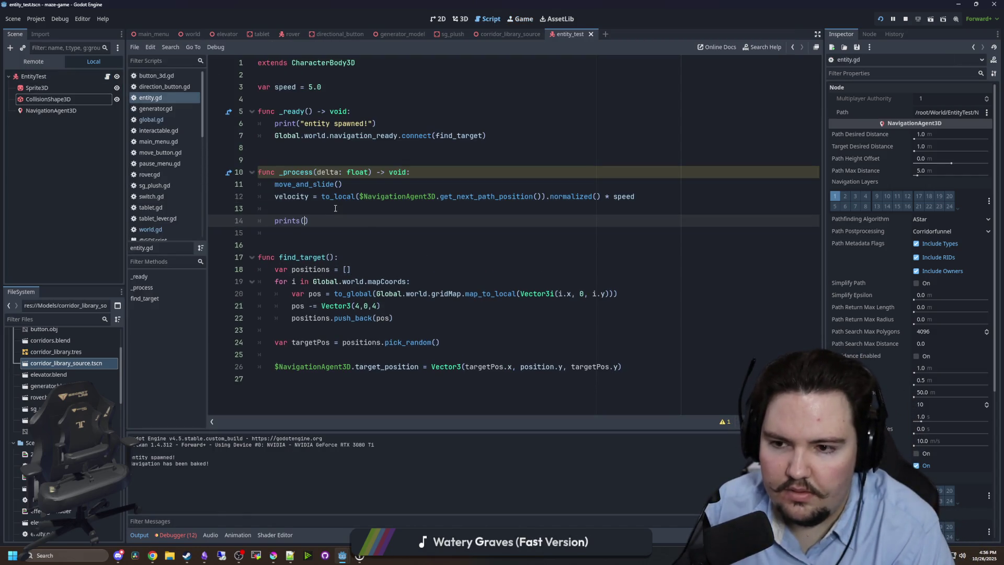
key(BackSpace)
key(BackSpace)
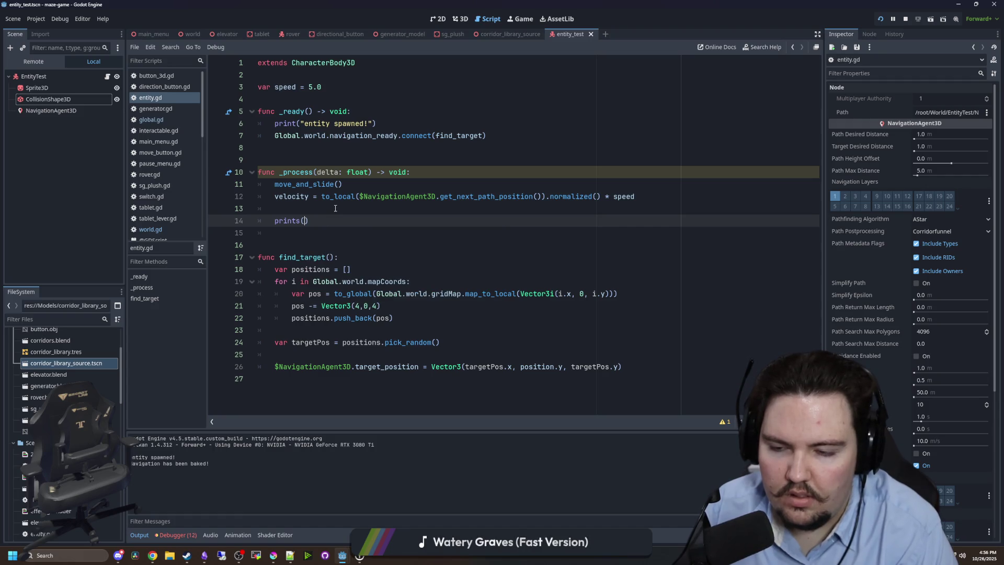
text(global_position,)
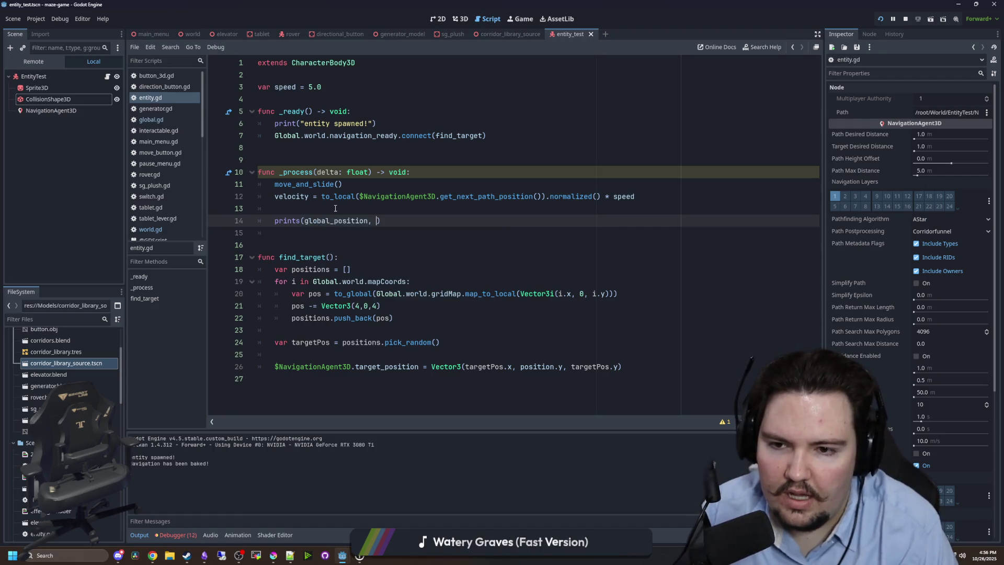
Finish the line with $NavigationAgent3D.target_position, then run the game with F5.
drag(433, 196, 367, 196)
click(375, 220)
drag(436, 196, 359, 196)
key(ctrl+c)
click(376, 220)
key(ctrl+v)
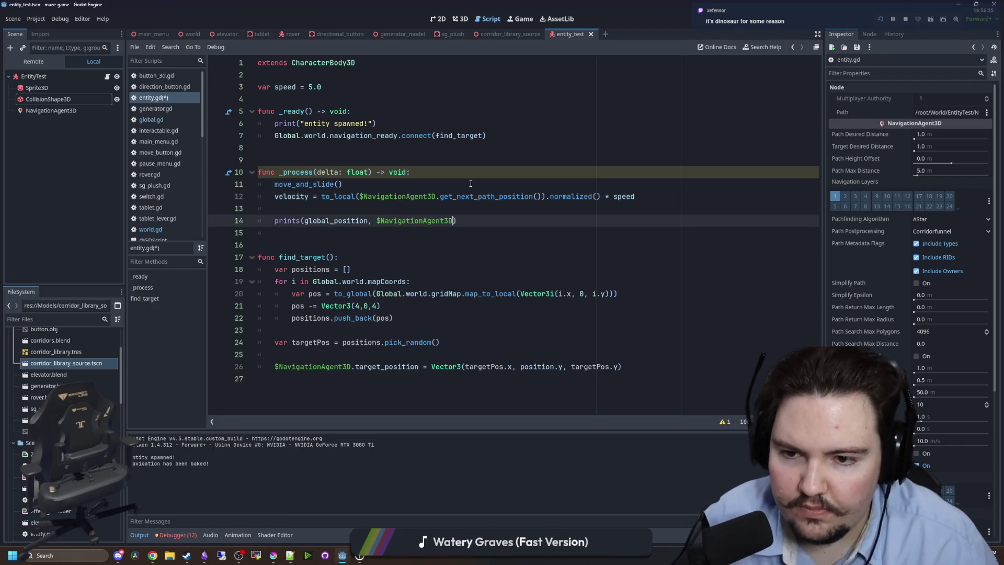
text(.targ)
key(Escape)
text(et_po)
key(Return)
key(Down)
key(Down)
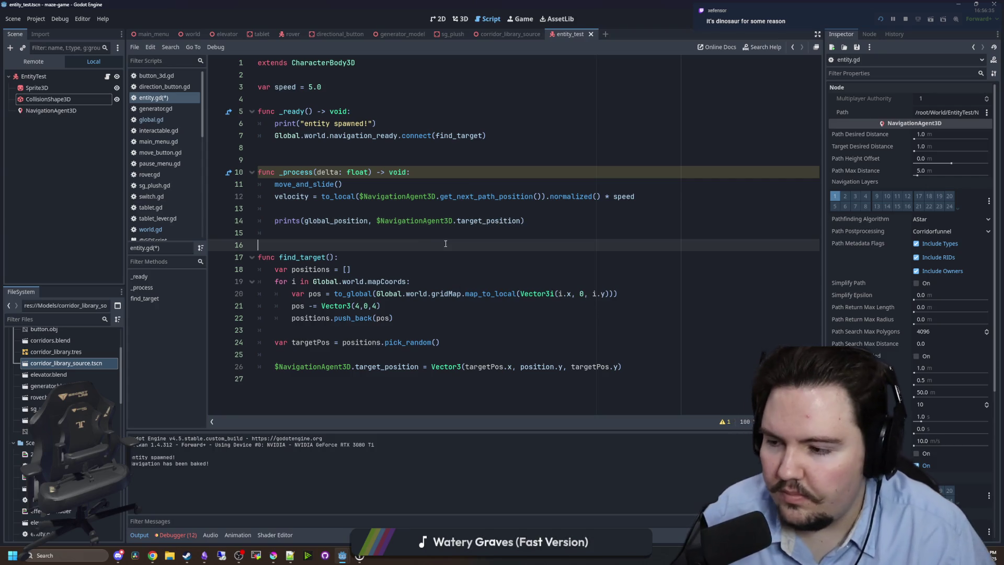
key(F5)
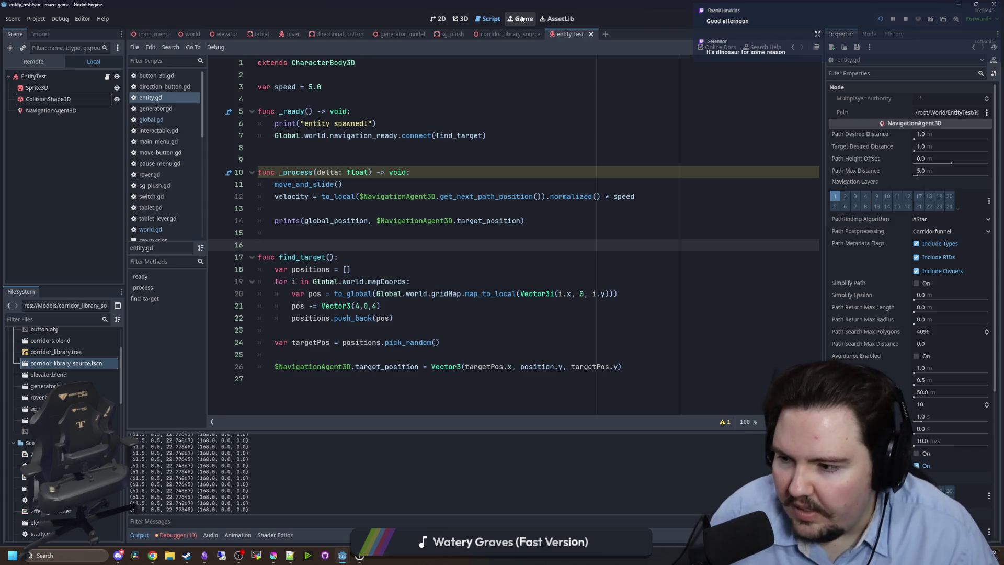
View the running game, select NavigationAgent3D to see its pathfinding settings, and stop the run.
click(522, 19)
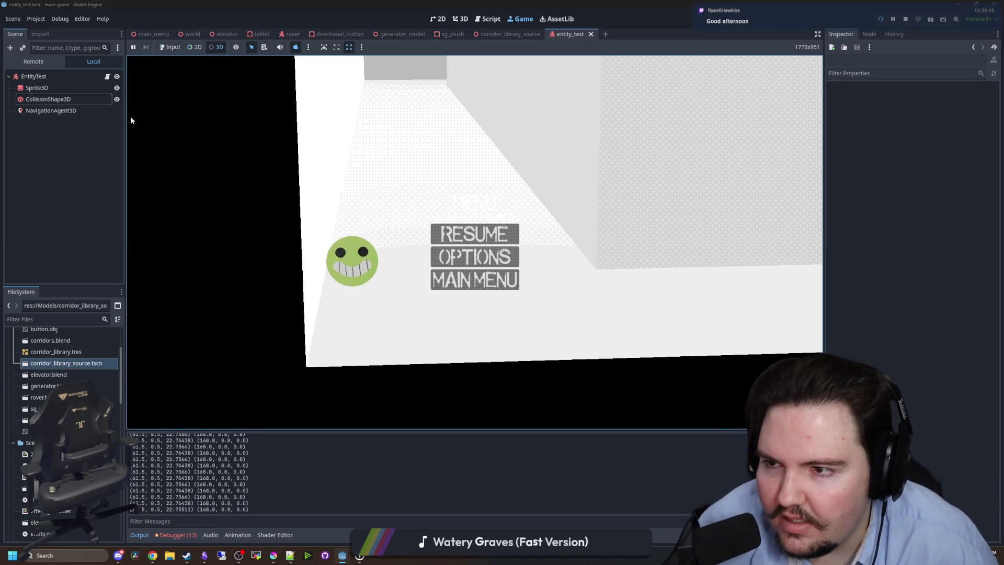
click(46, 110)
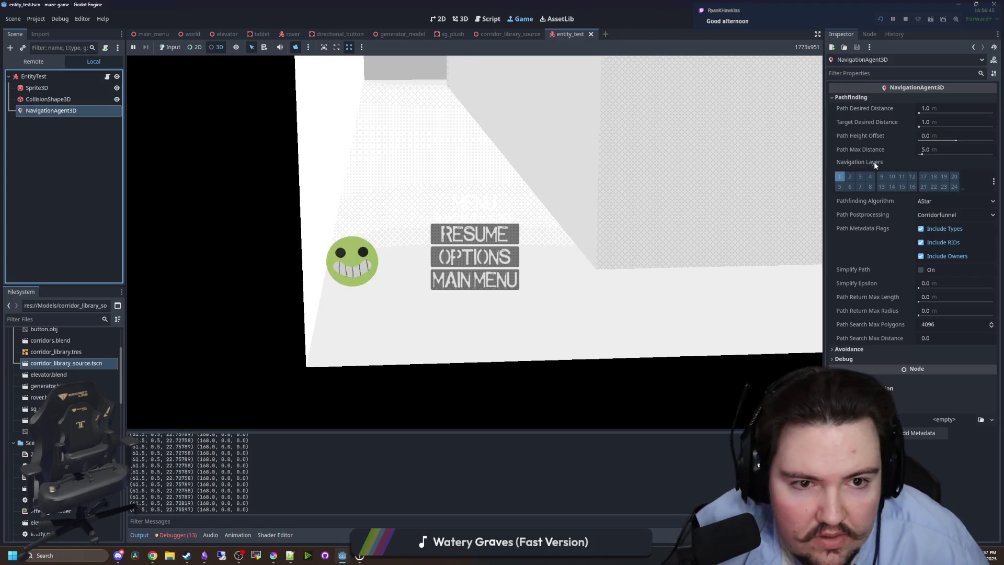
click(905, 20)
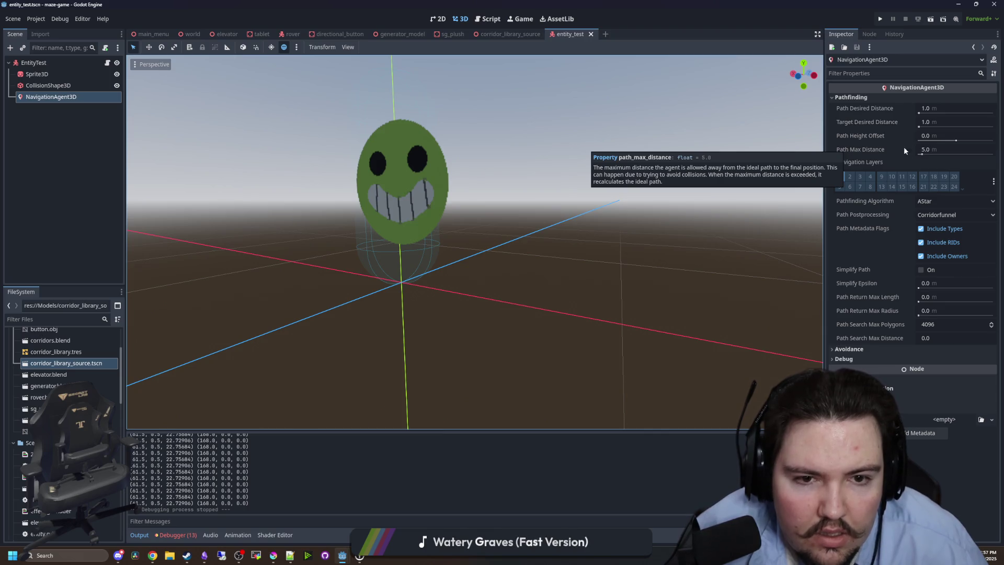
Set the NavigationAgent3D's Path Max Distance to 20 and save the entity_test scene.
click(939, 150)
text(20)
key(Return)
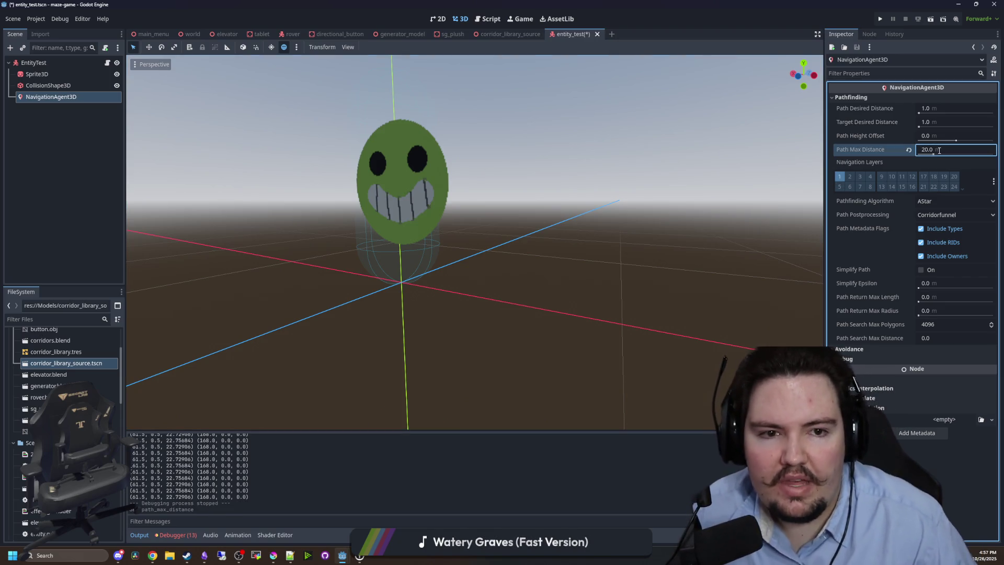
key(ctrl+s)
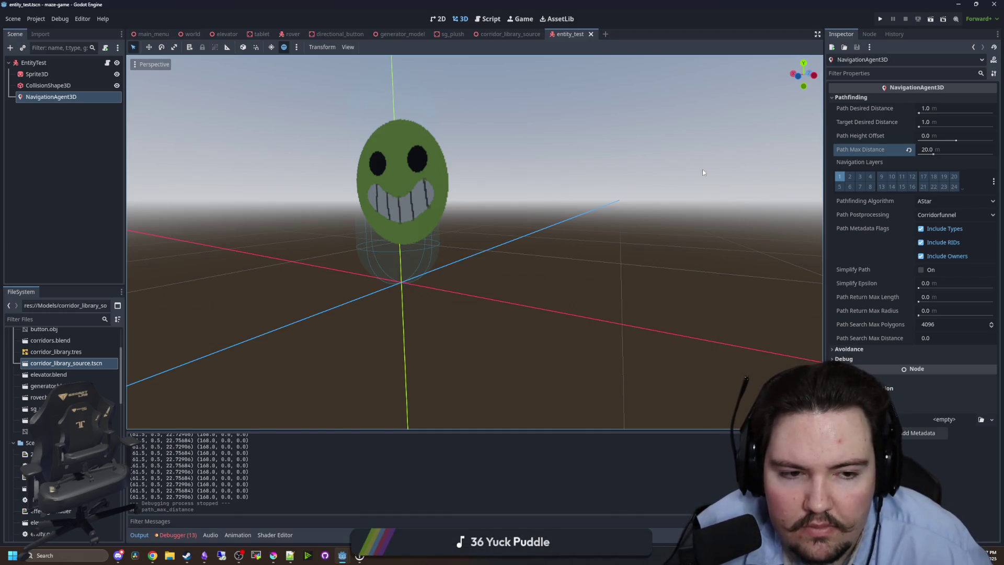
Step through the CollisionShape3D and Sprite3D nodes, ending on the EntityTest root node.
click(63, 86)
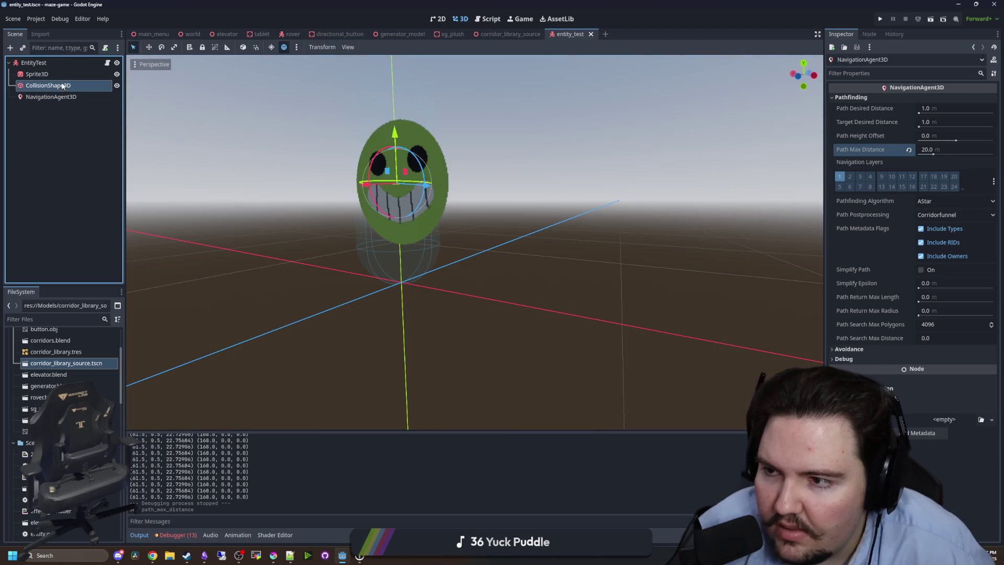
click(56, 74)
click(63, 62)
Open entity.gd, review find_target's position offset lines, and run the project with F5.
click(107, 63)
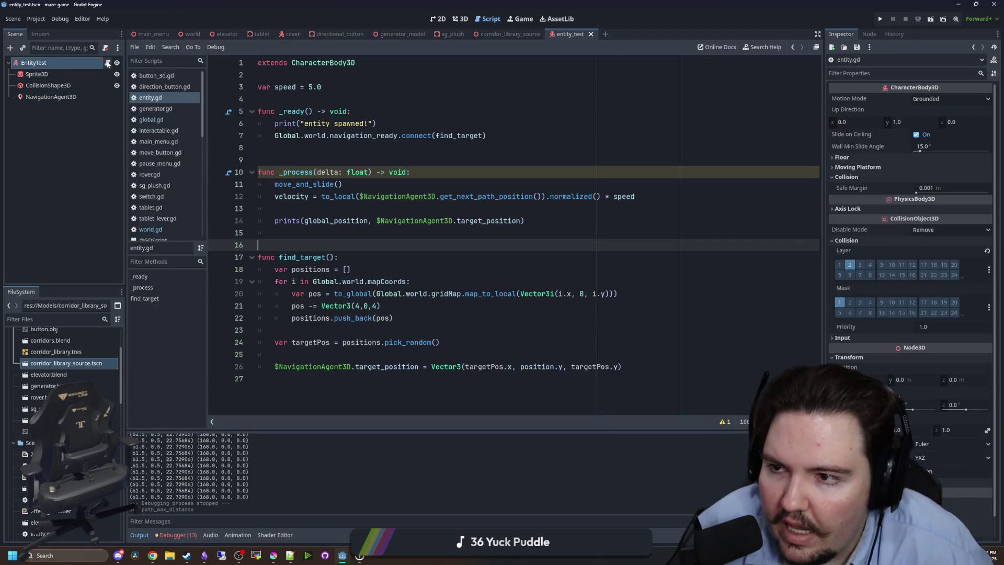
drag(274, 330, 257, 261)
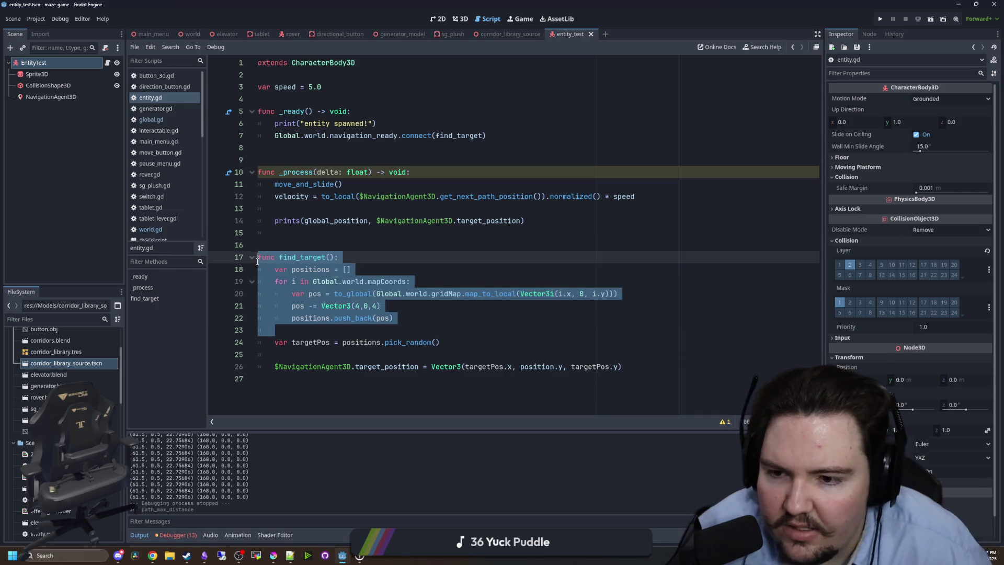
click(322, 234)
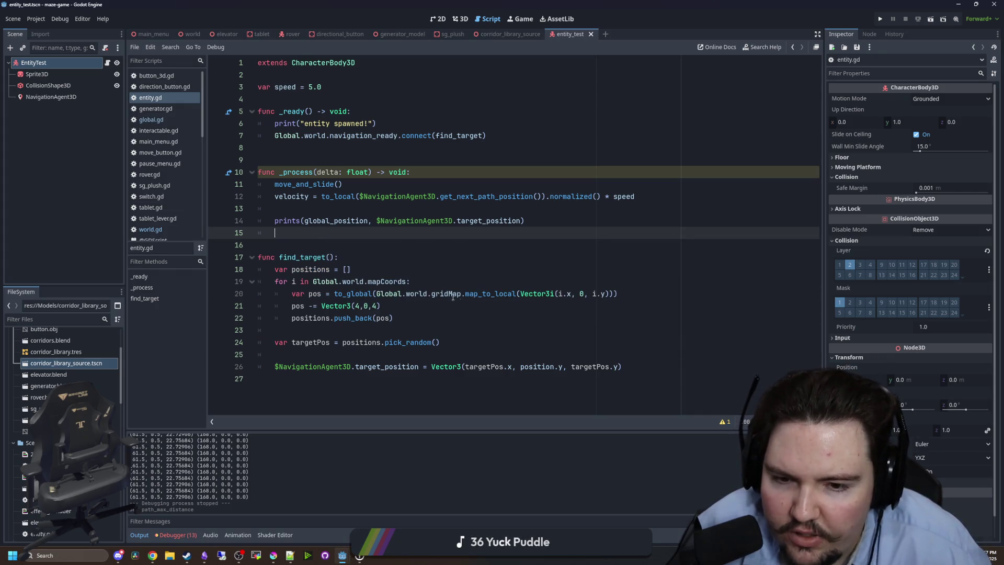
drag(418, 291, 509, 293)
click(432, 287)
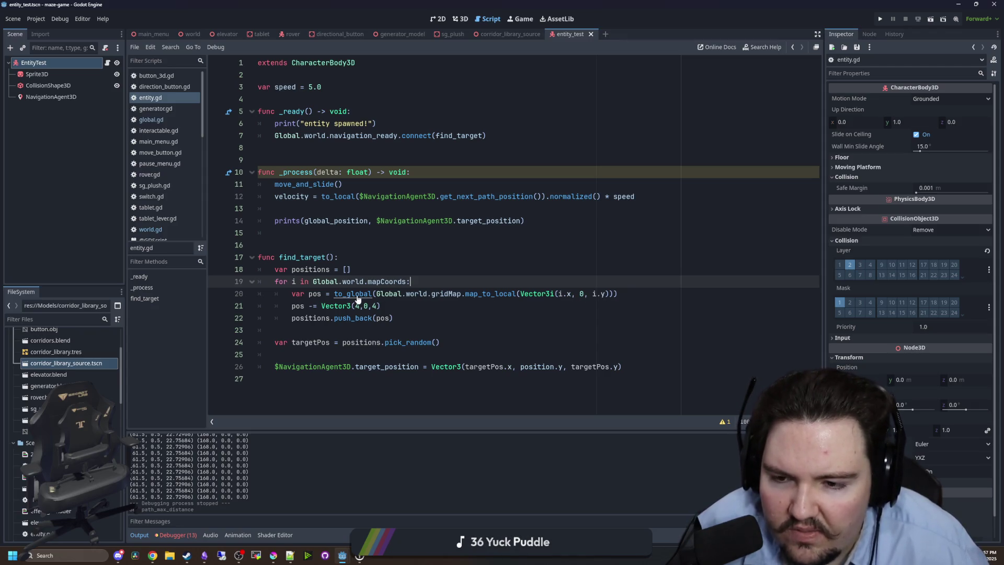
click(398, 306)
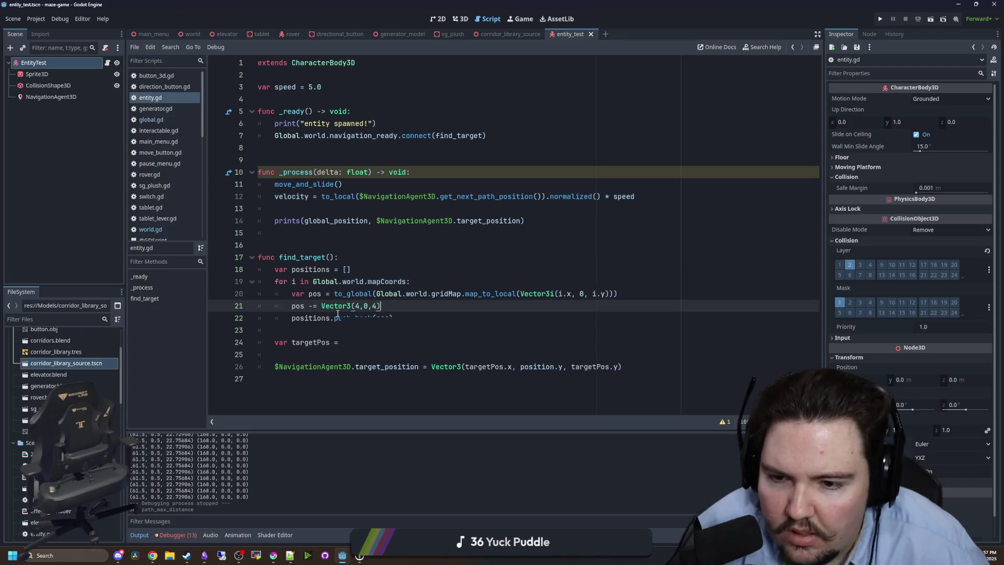
key(Up)
key(Up)
key(Up)
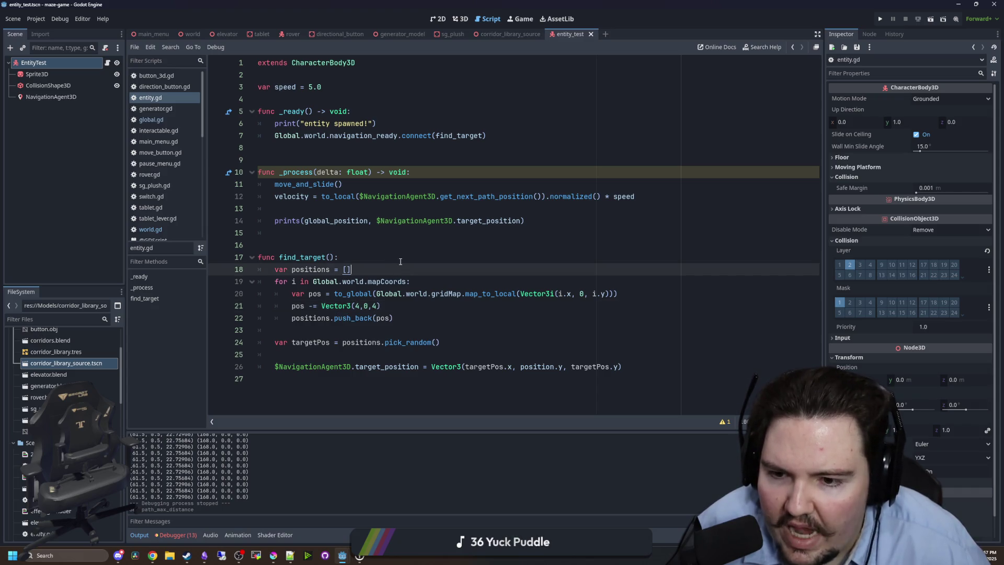
key(F5)
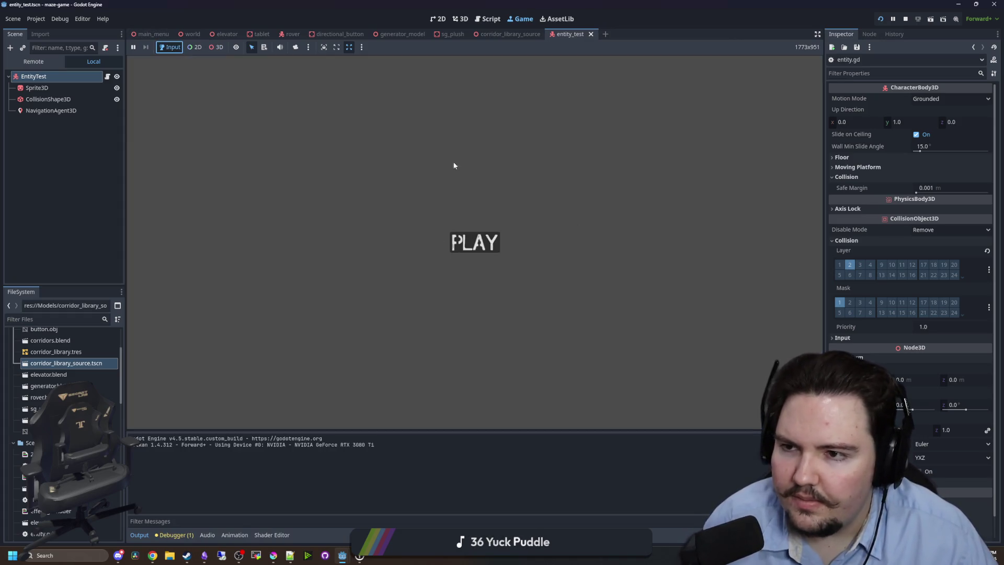
key(super)
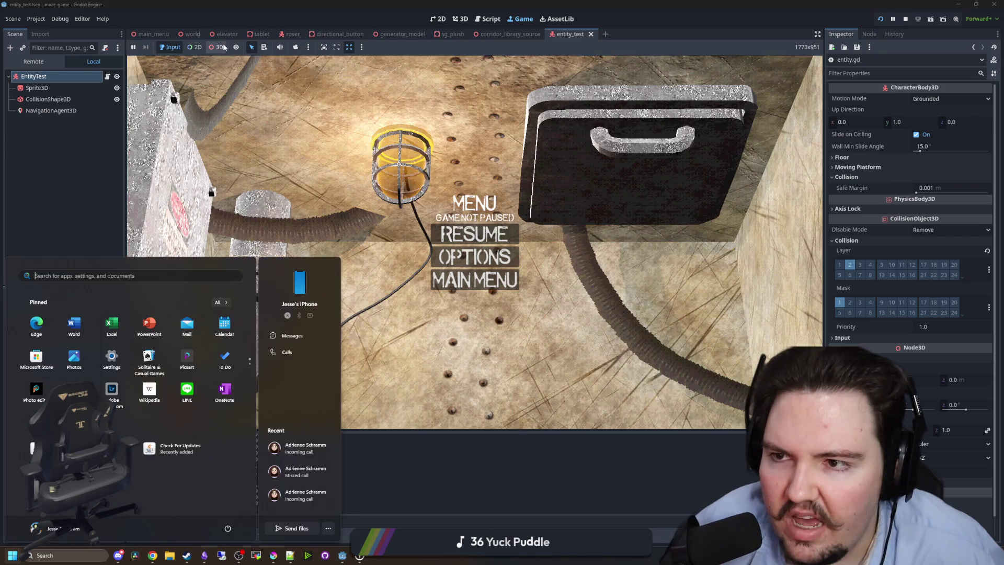